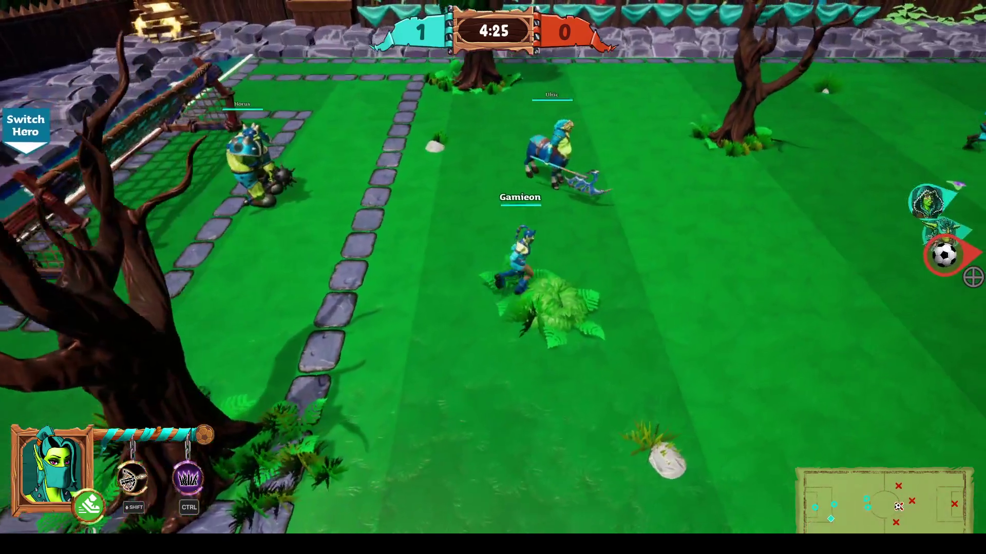
# Run back and forth across the field using an ability and slide-tackle the red opponent
pyautogui.press('d')
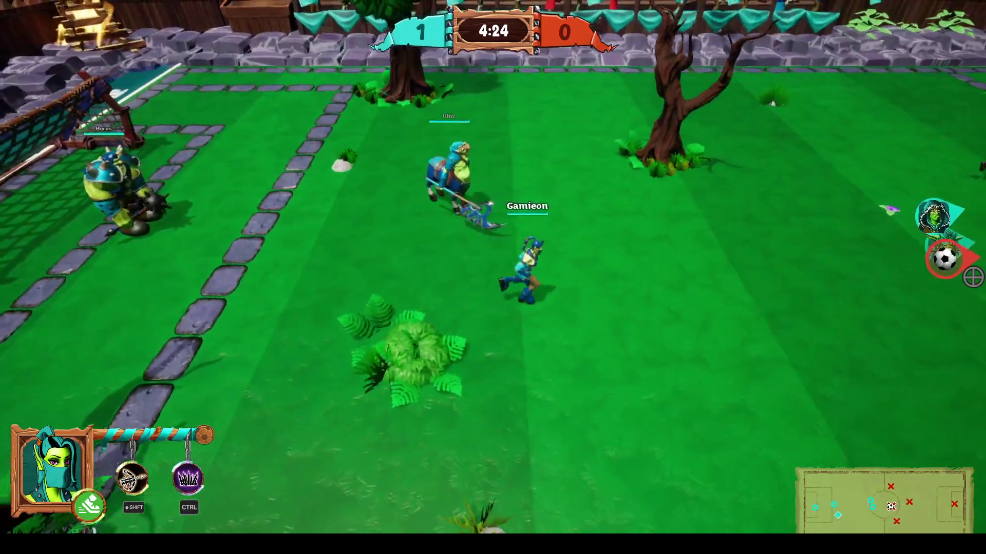
pyautogui.press('d')
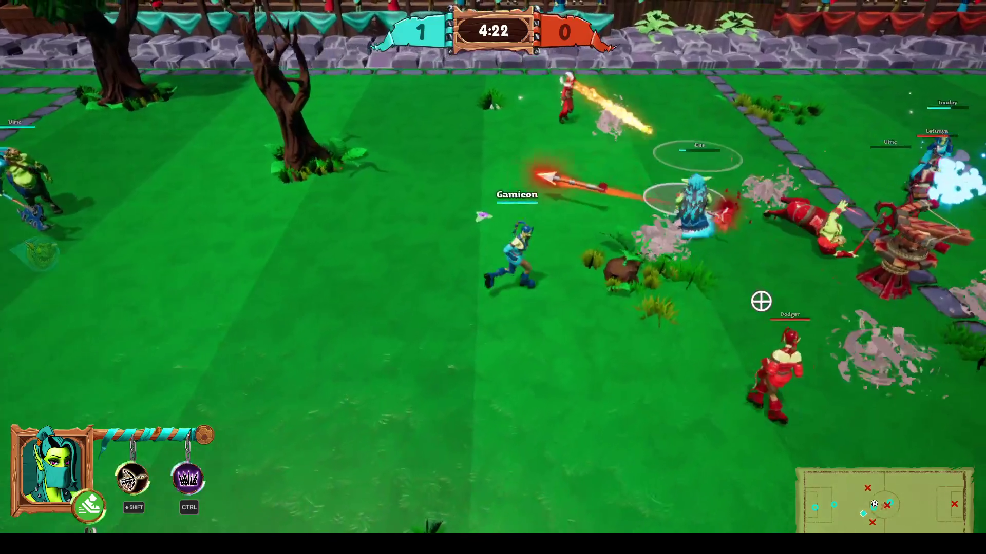
pyautogui.press('w')
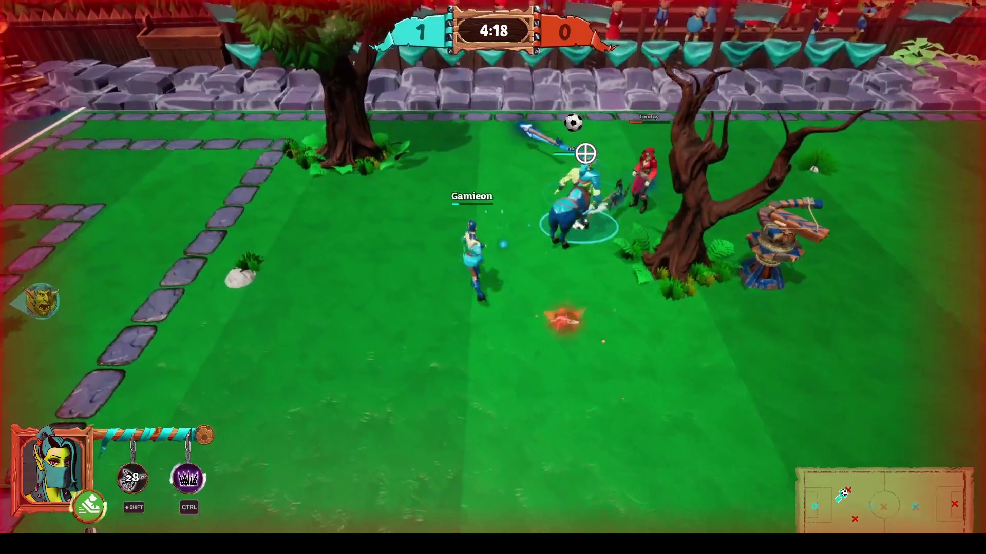
pyautogui.press('a')
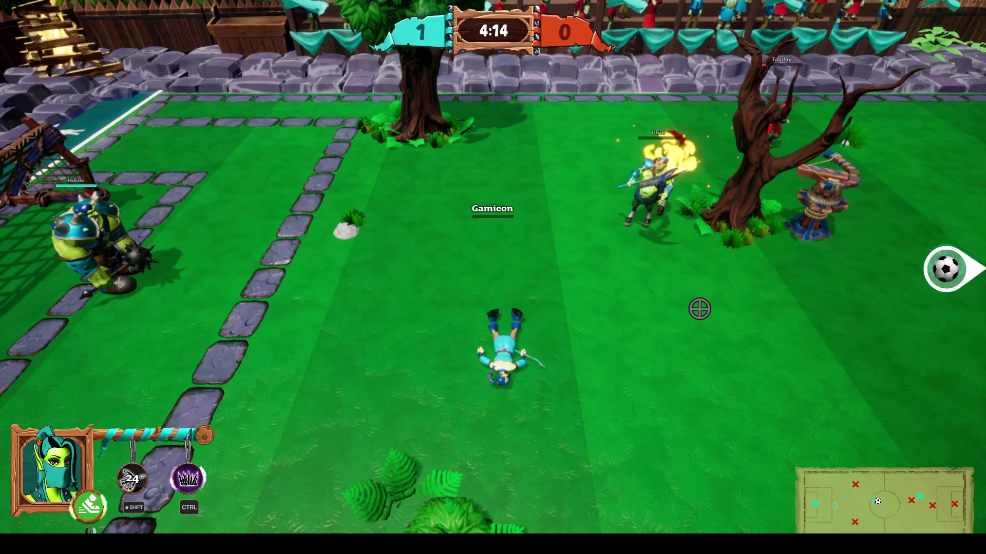
pyautogui.press('d')
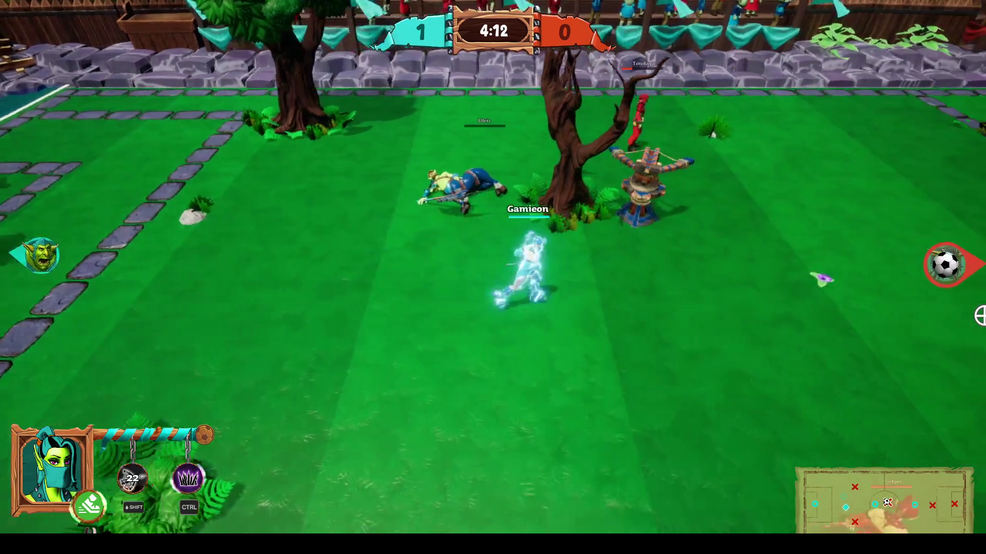
pyautogui.press('a')
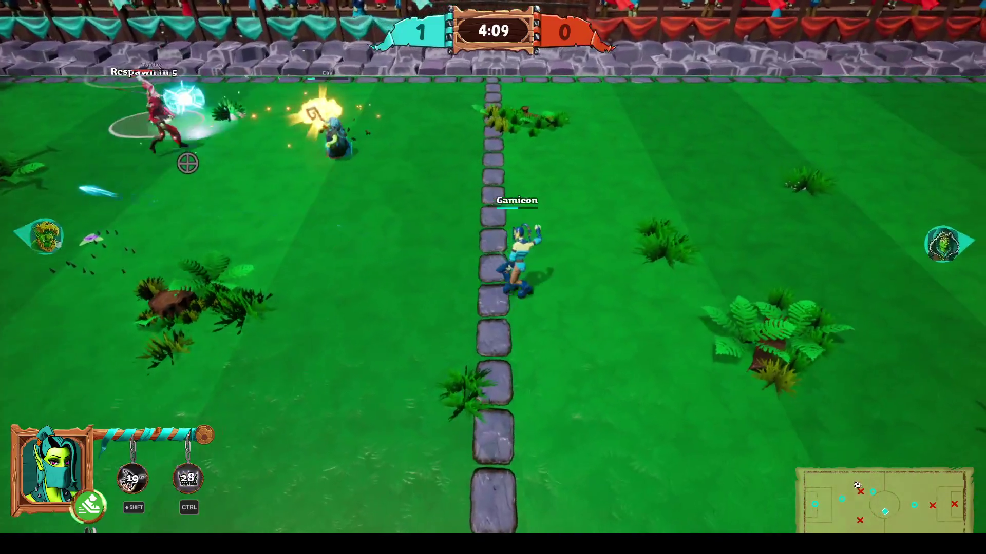
pyautogui.press('a')
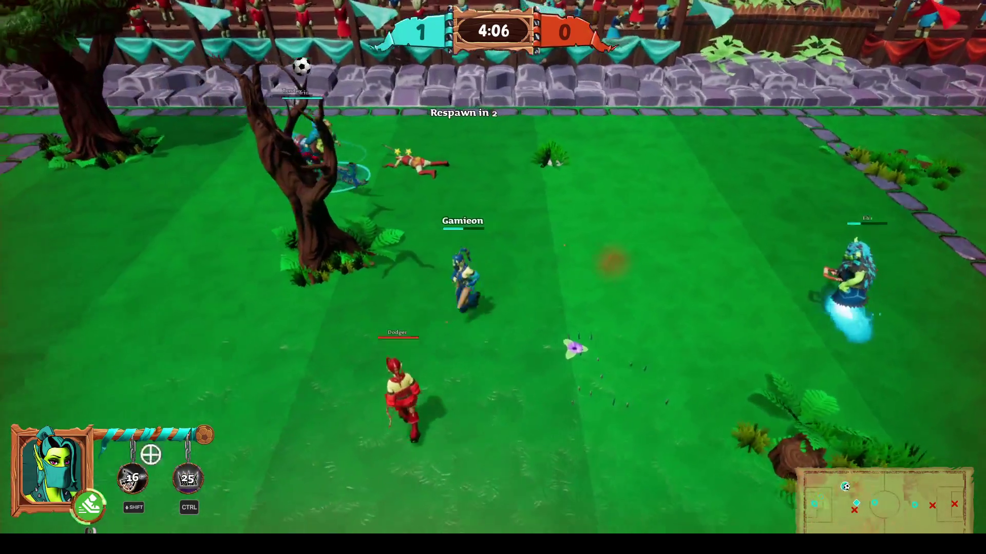
pyautogui.rightClick(405, 414)
pyautogui.press('d')
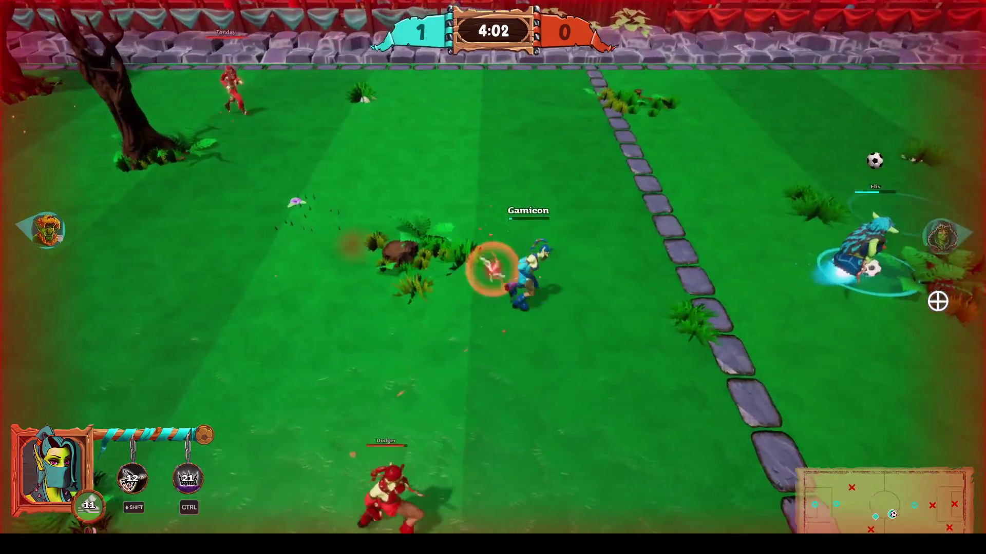
pyautogui.press('d')
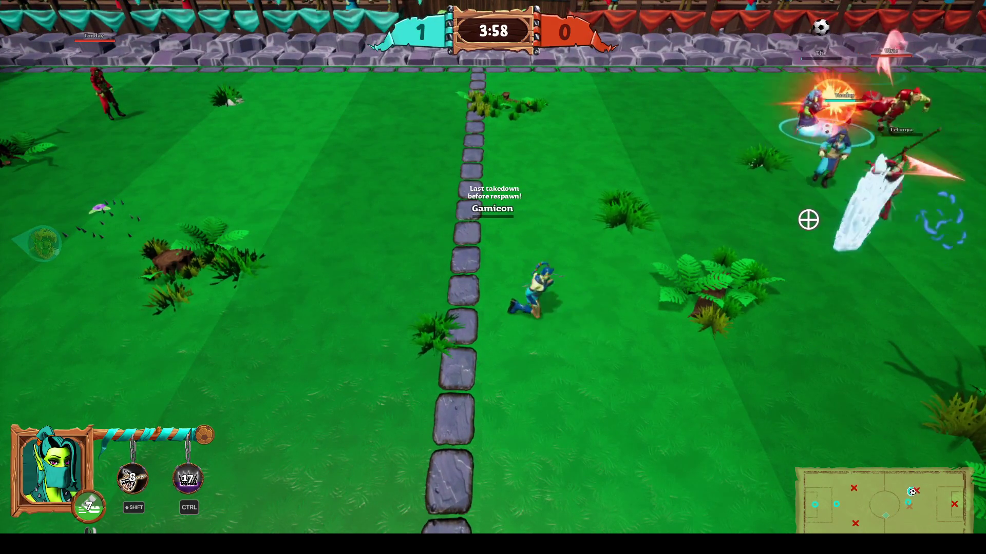
pyautogui.press('d')
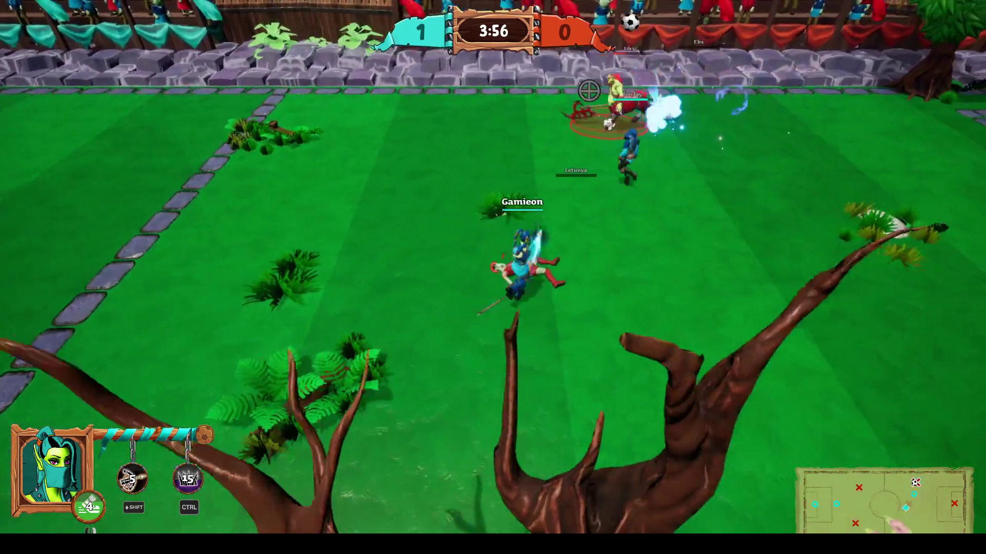
# Collect the ball, fire the second ability, and take two shots at the enemy goal
pyautogui.press('w')
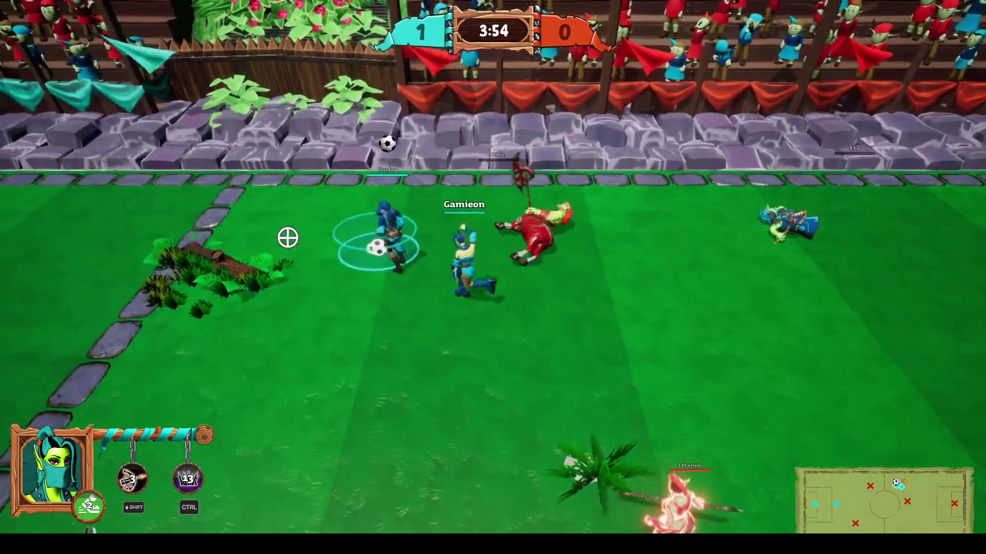
pyautogui.press('d')
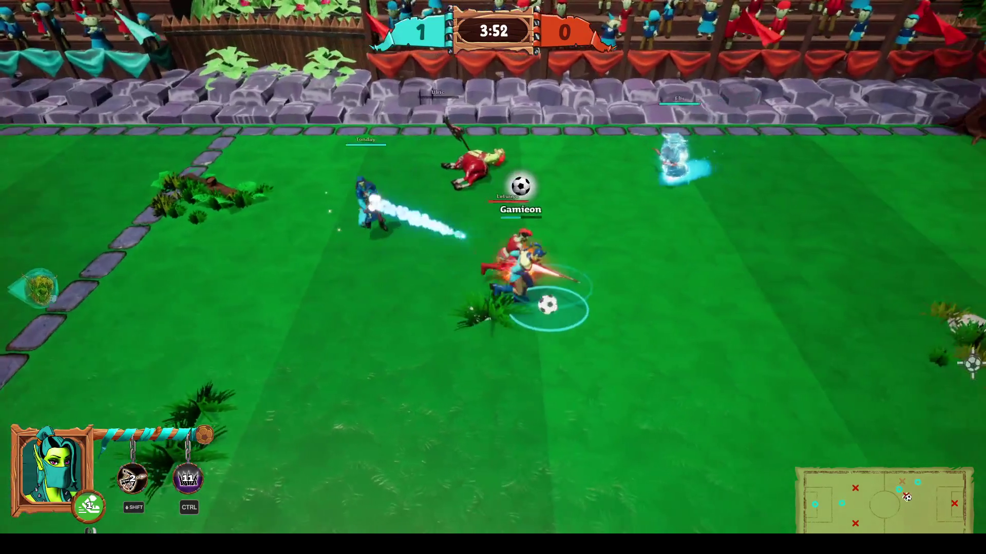
pyautogui.press('d')
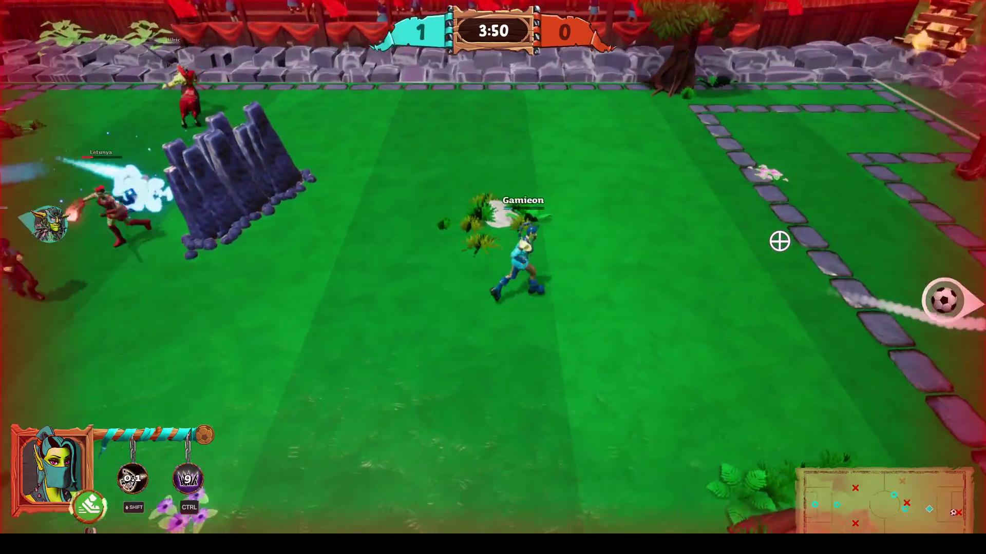
pyautogui.press('a')
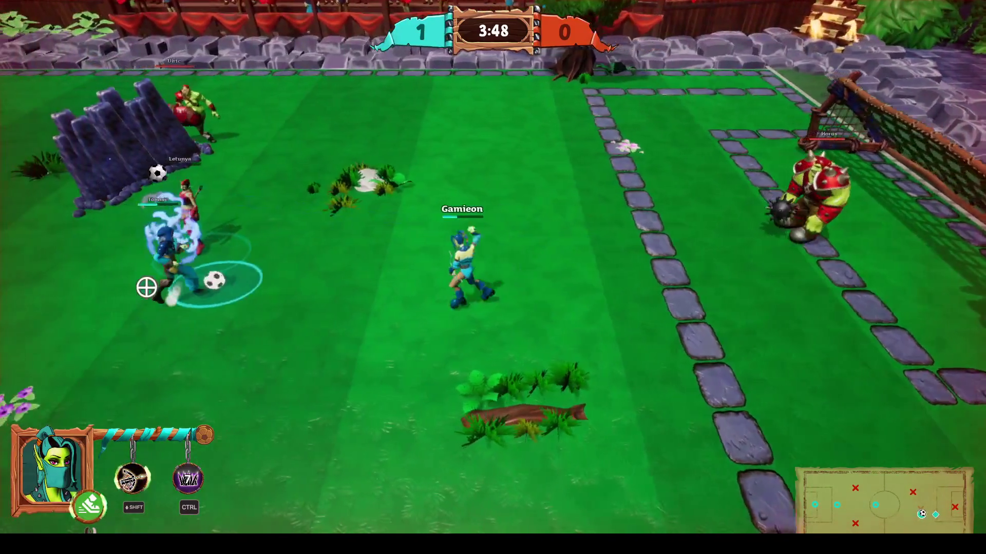
pyautogui.press('d')
pyautogui.press('ctrl')
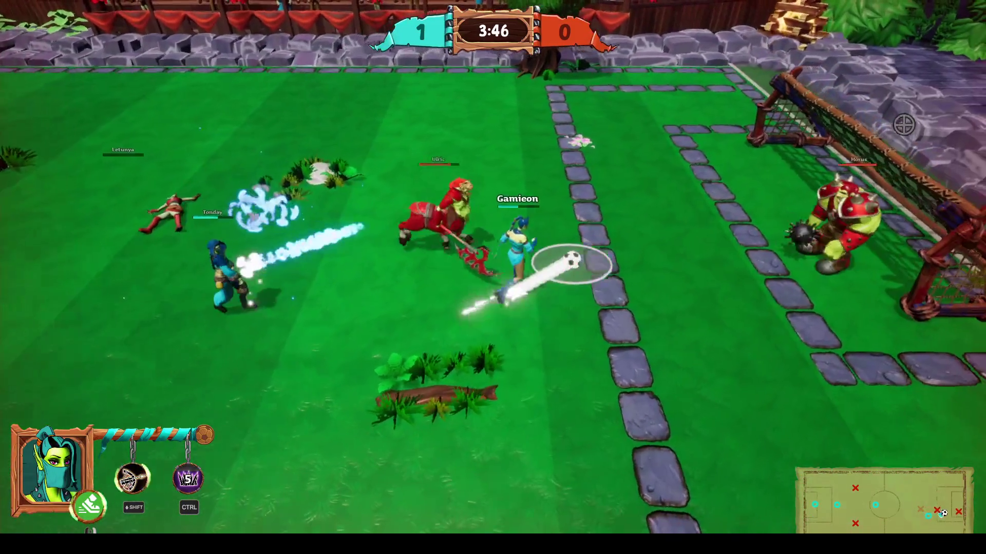
pyautogui.click(906, 128)
pyautogui.click(403, 363)
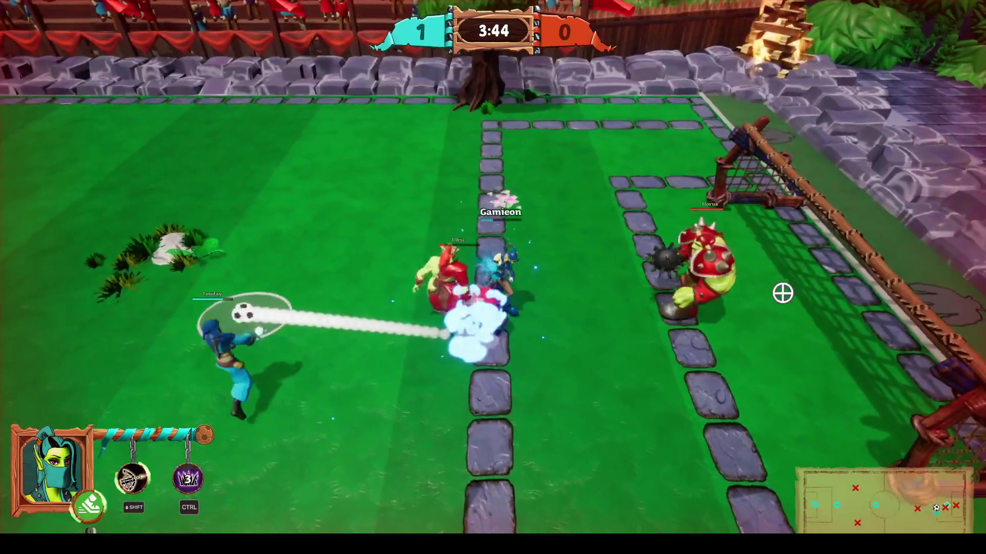
pyautogui.press('a')
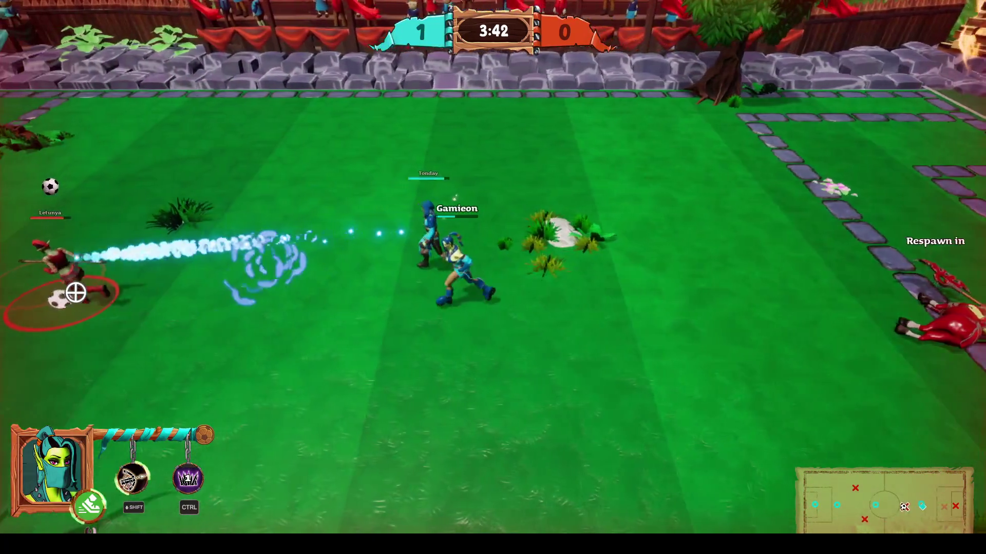
pyautogui.press('a')
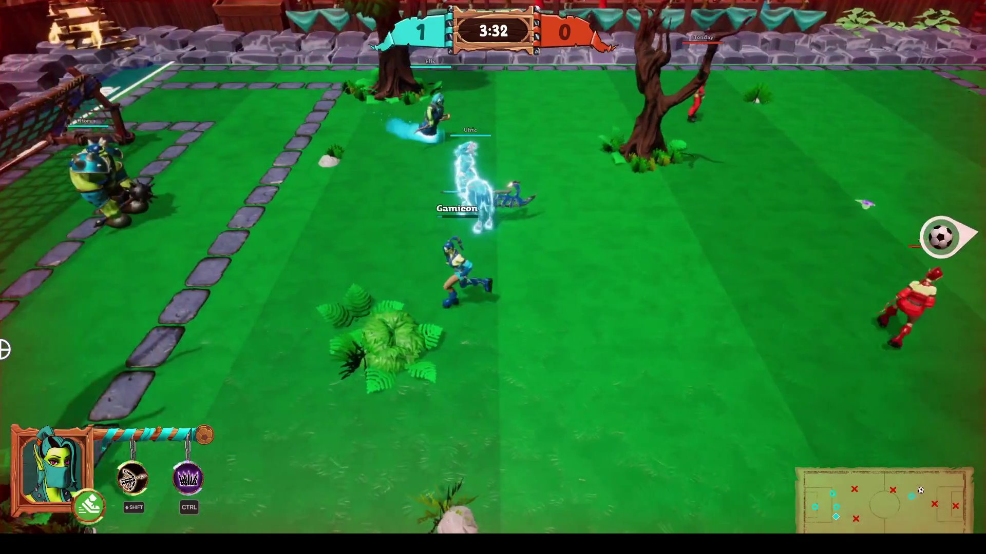
pyautogui.press('a')
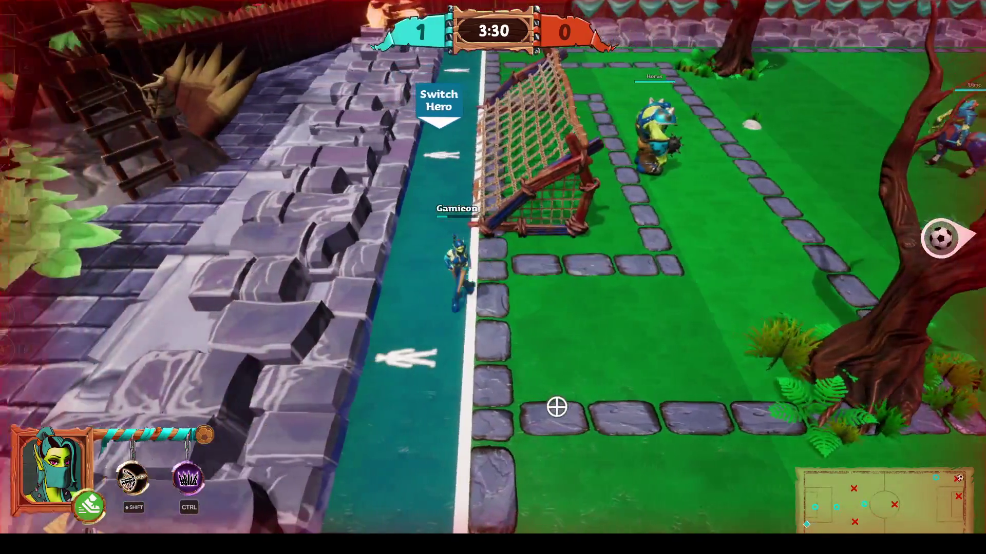
# Switch heroes from the roster, win the ball, and shoot it into the enemy goal
pyautogui.press('Tab')
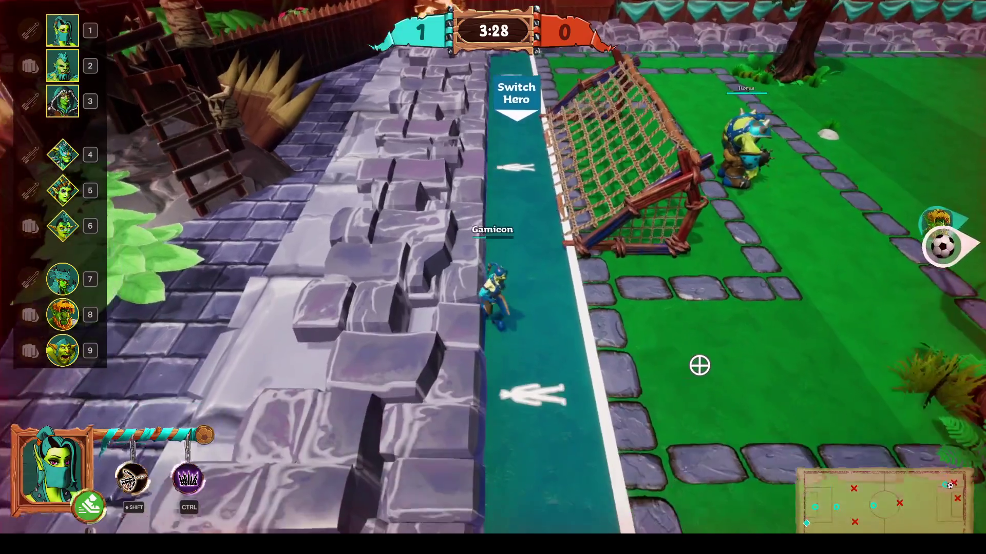
pyautogui.press('d')
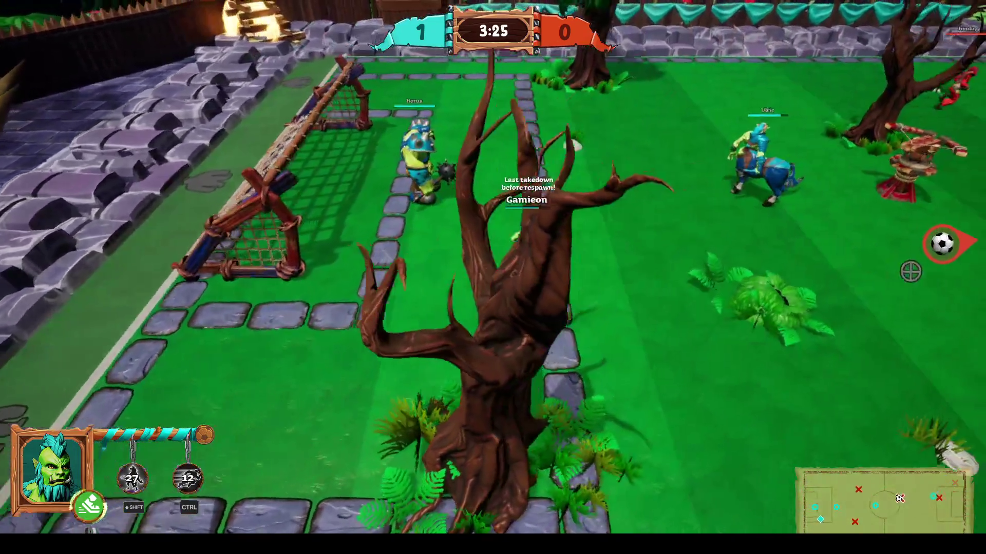
pyautogui.press('d')
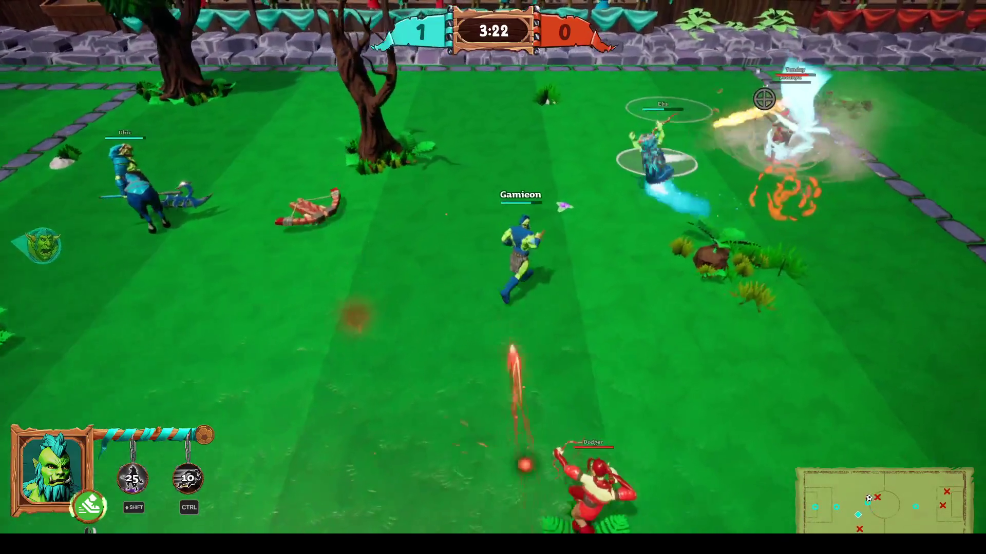
pyautogui.press('s')
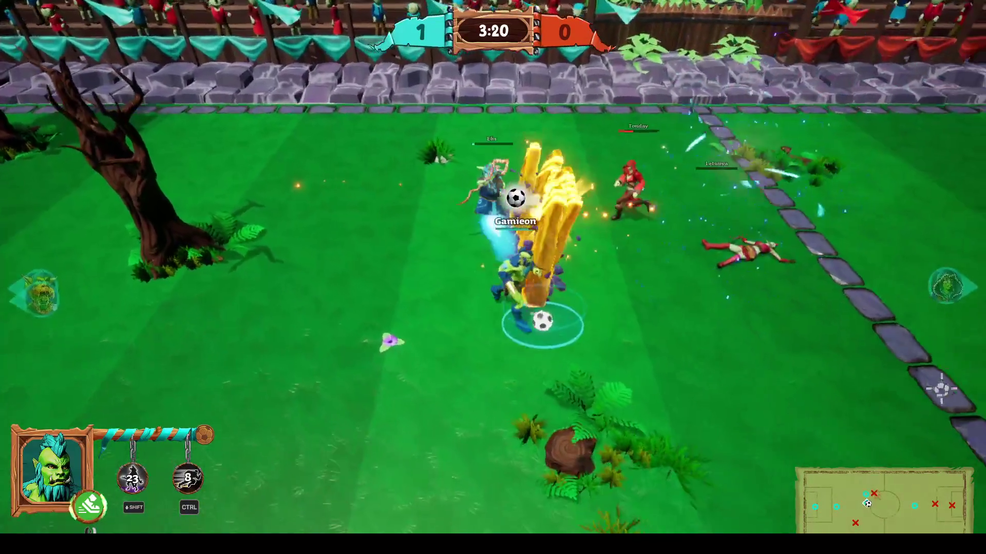
pyautogui.press('d')
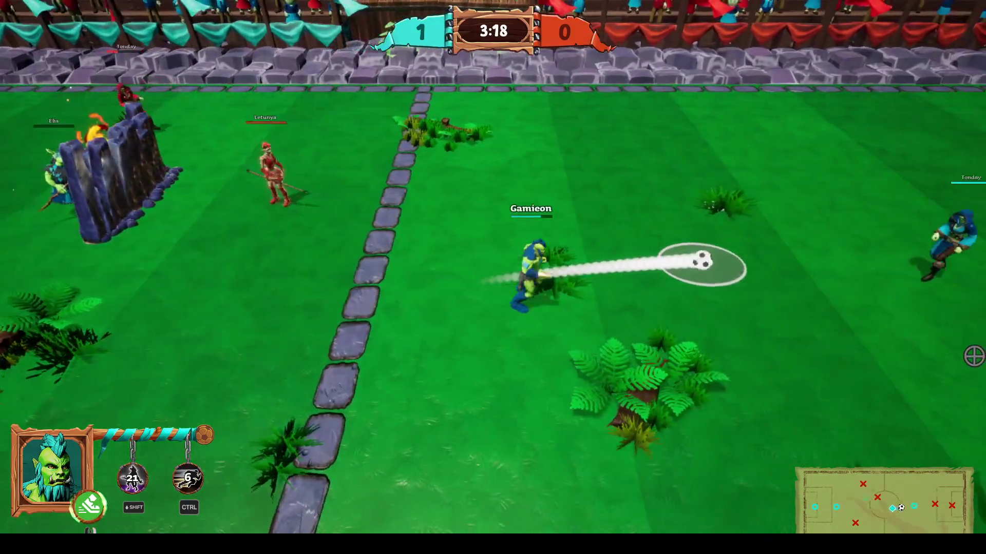
pyautogui.press('d')
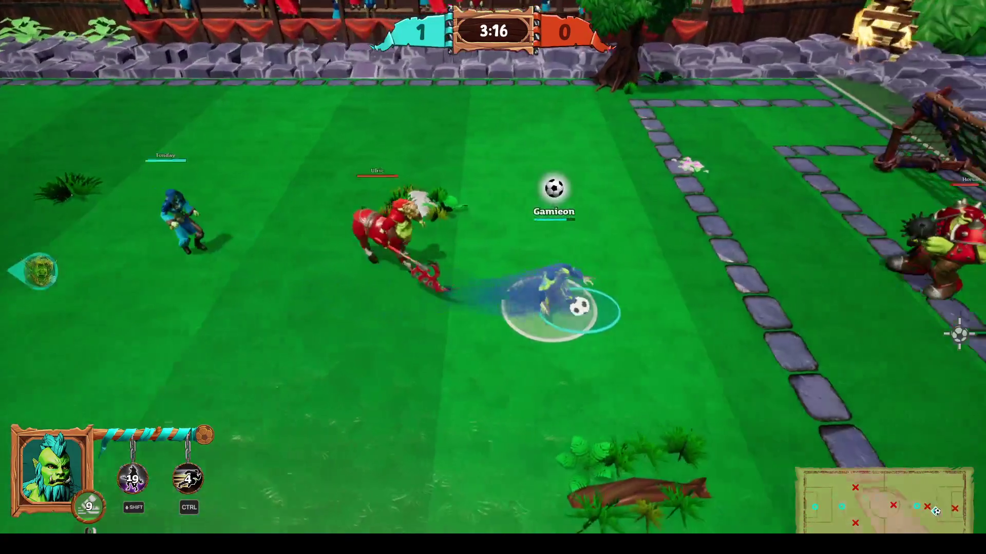
pyautogui.press('d')
pyautogui.click(959, 334)
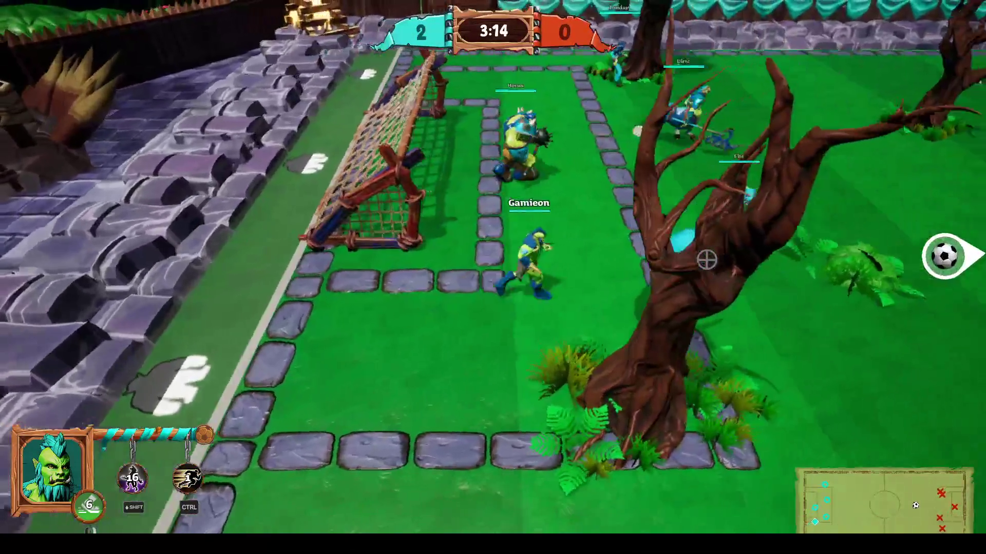
pyautogui.press('d')
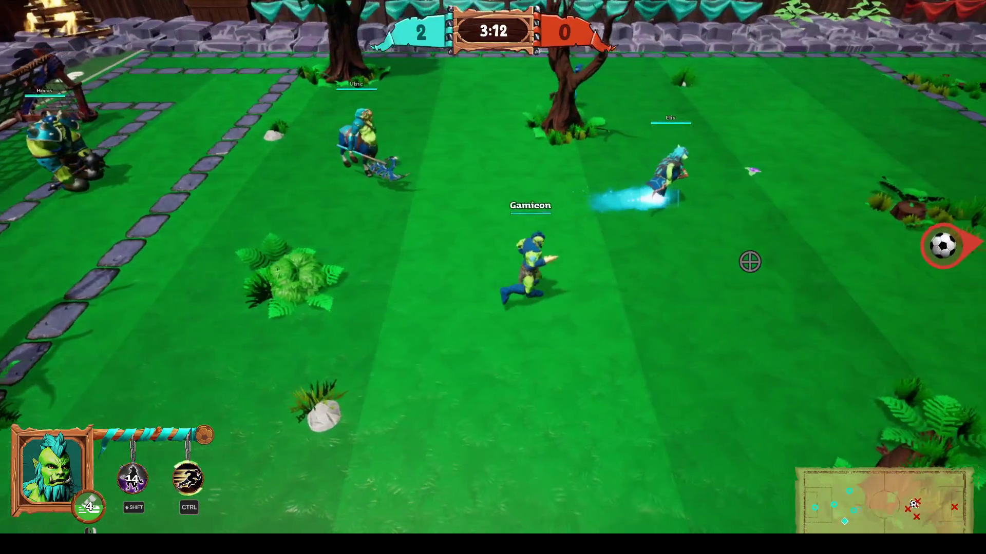
pyautogui.press('d')
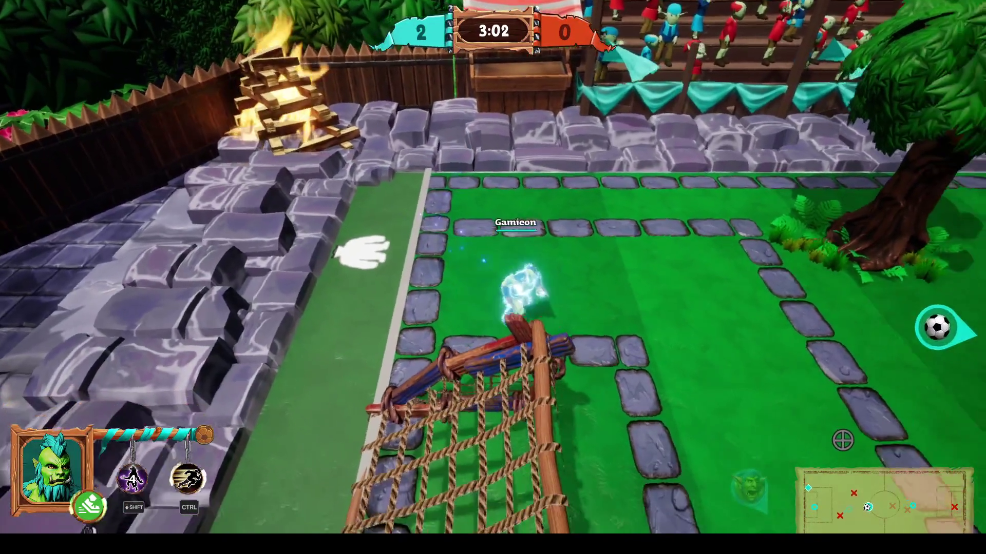
# After respawning, sprint into the opponents, take the ball, and shoot at their goal
pyautogui.press('d')
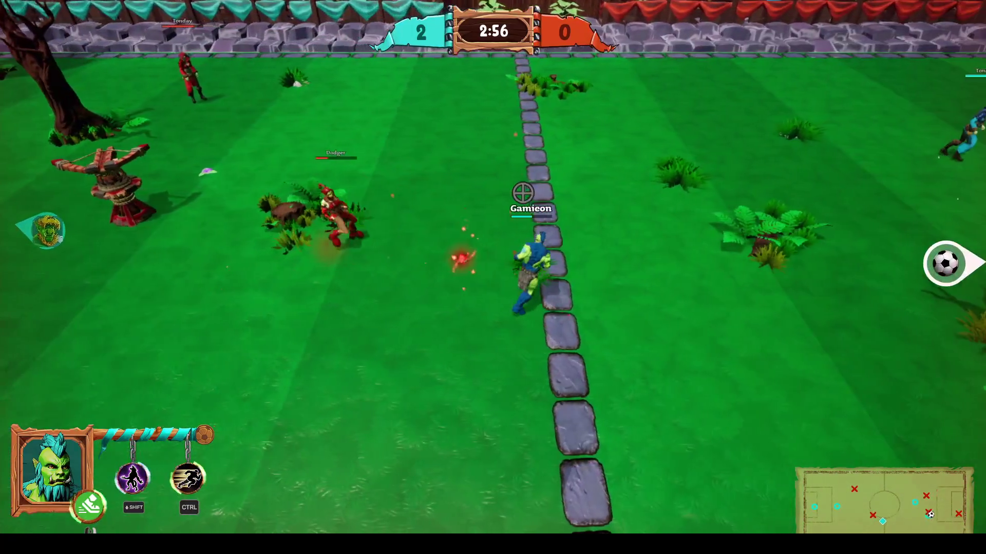
pyautogui.press('ctrl')
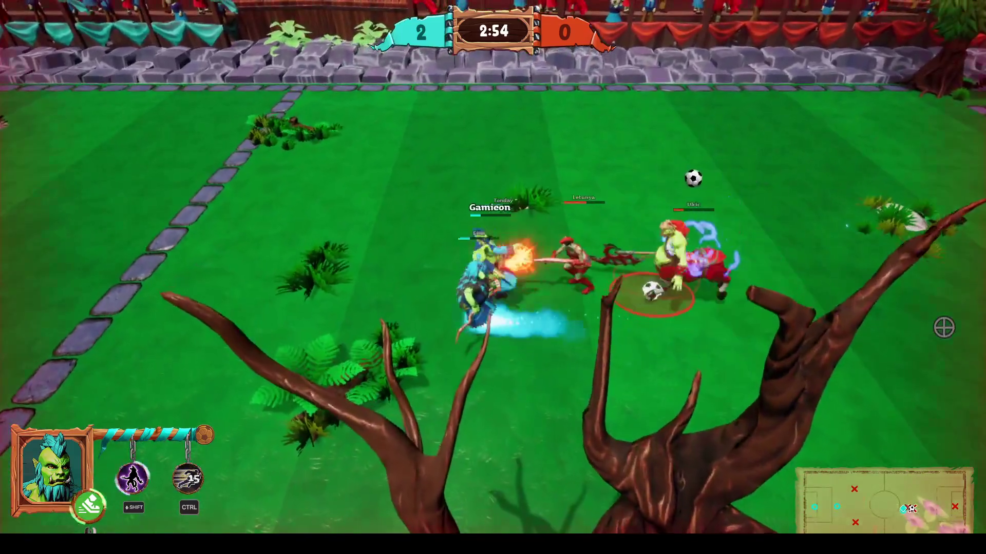
pyautogui.press('a')
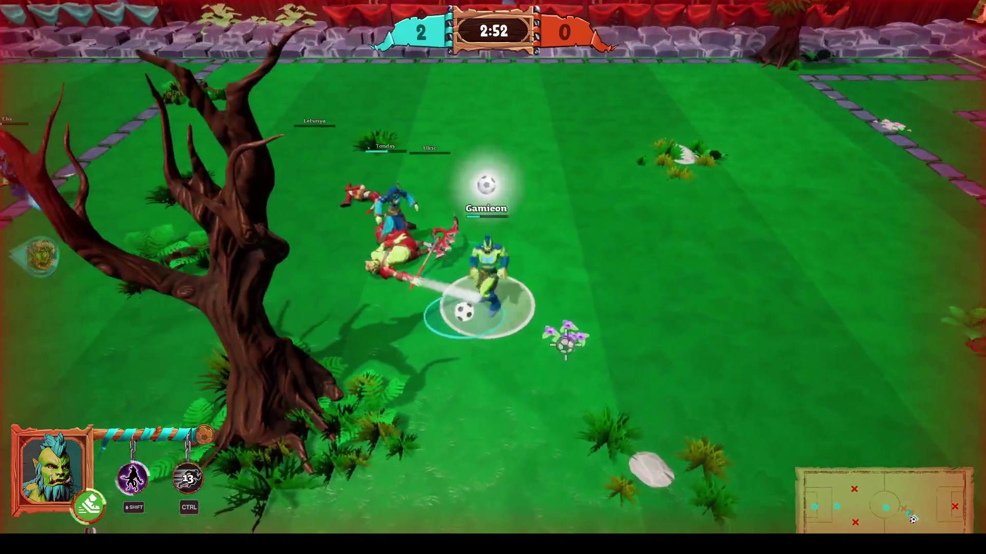
pyautogui.press('d')
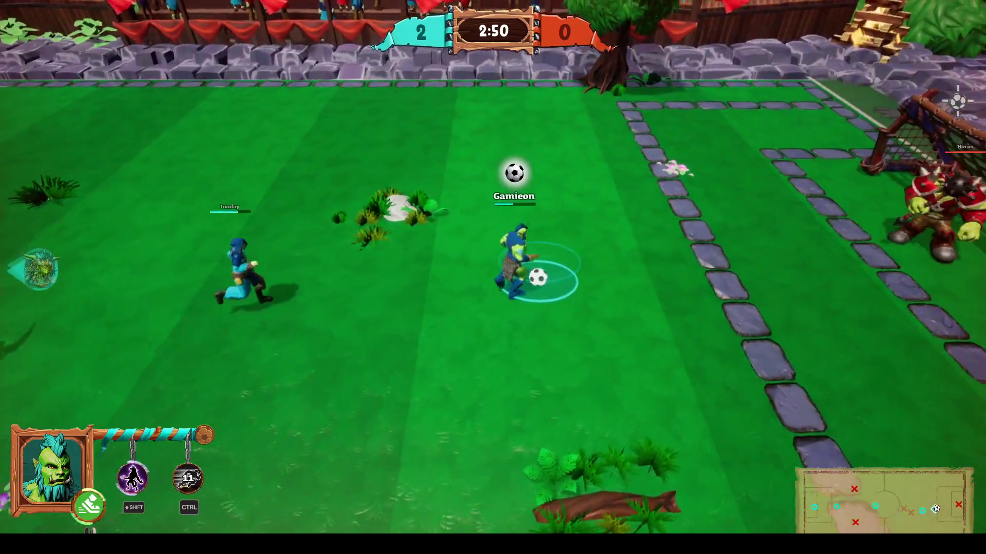
pyautogui.click(814, 314)
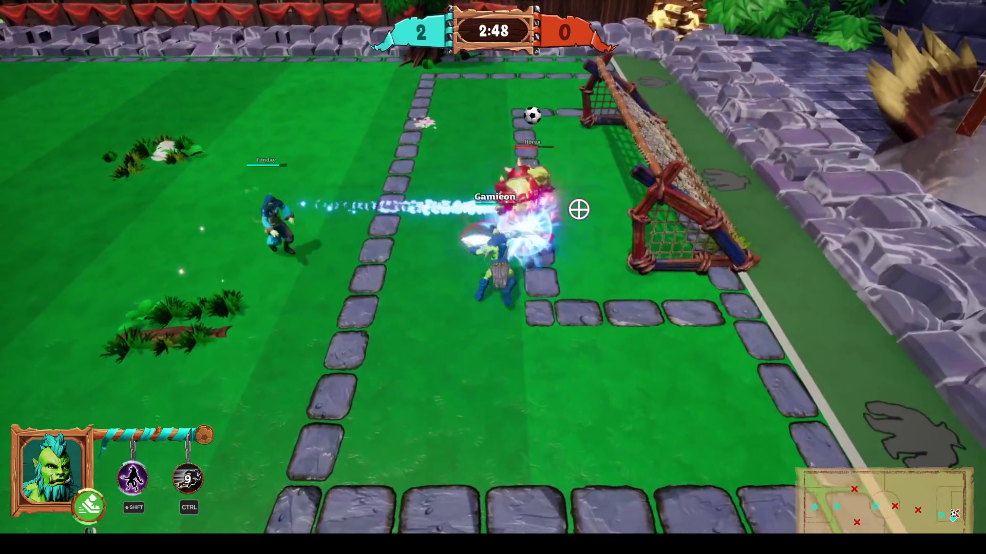
# Chase the rebound along the top wall, then unleash the attack ability on nearby enemies
pyautogui.press('a')
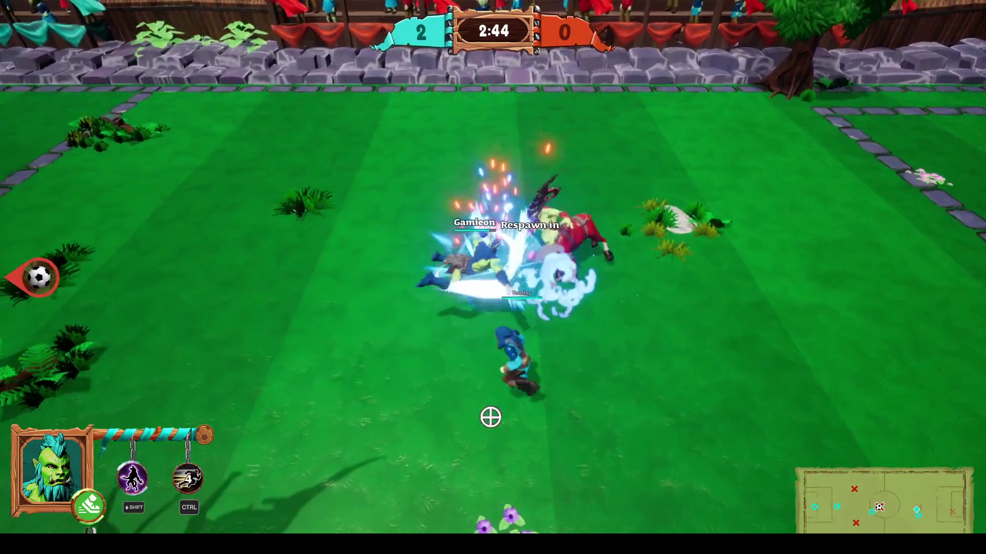
pyautogui.press('a')
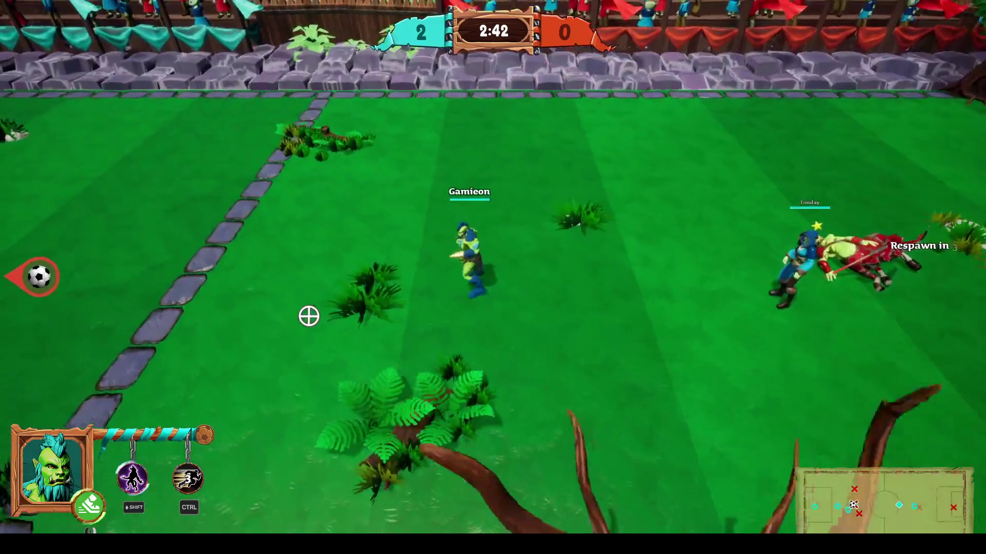
pyautogui.press('a')
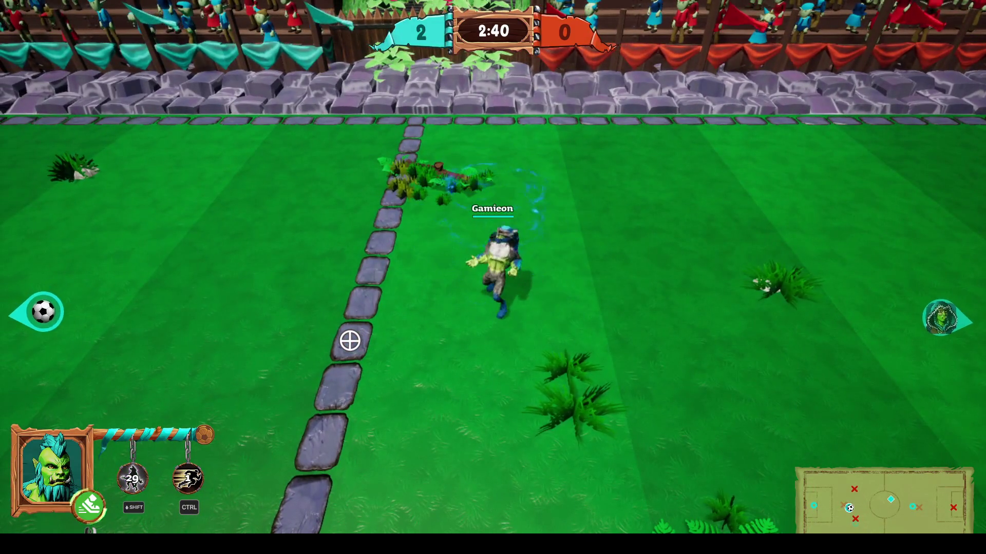
pyautogui.press('a')
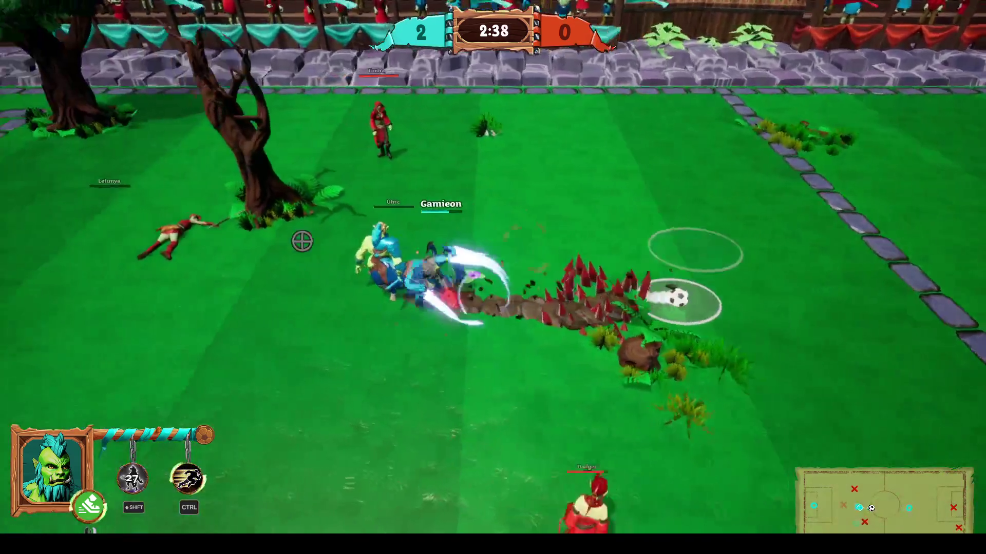
pyautogui.press('w')
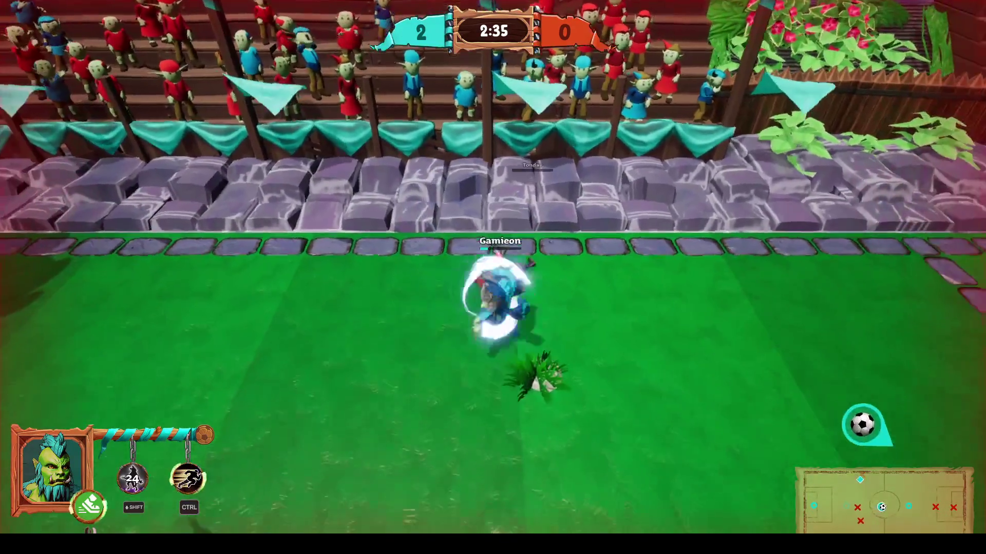
pyautogui.press('s')
pyautogui.press('d')
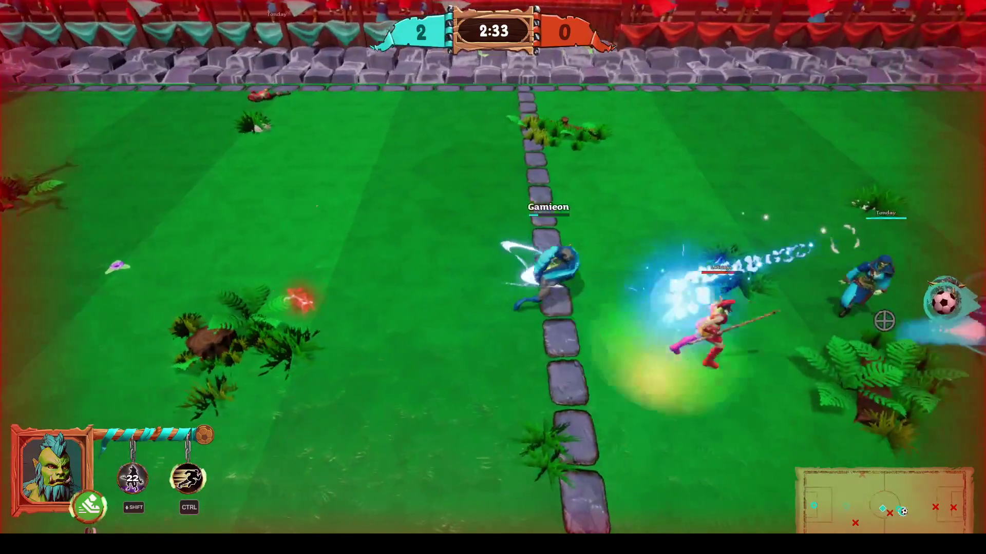
pyautogui.press('d')
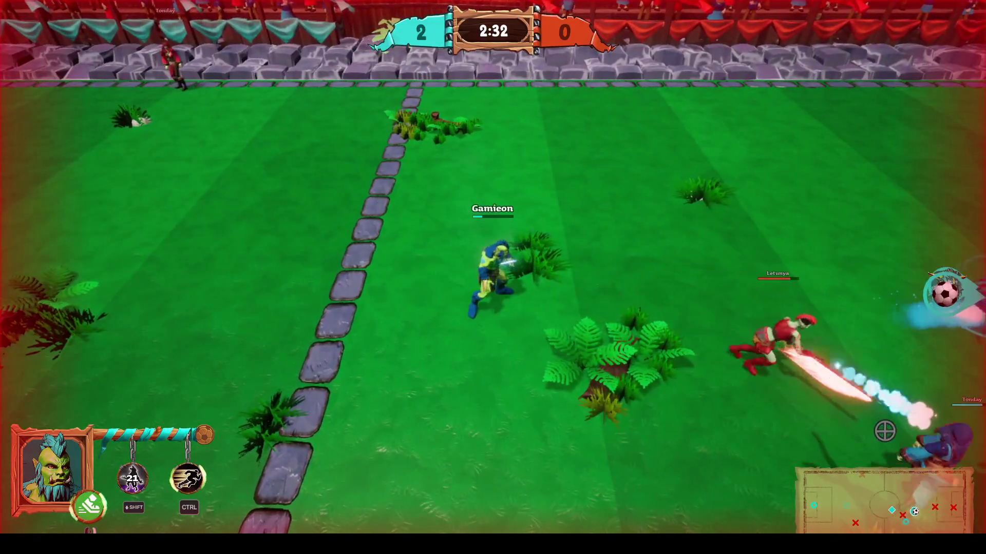
pyautogui.click(834, 421)
pyautogui.press('d')
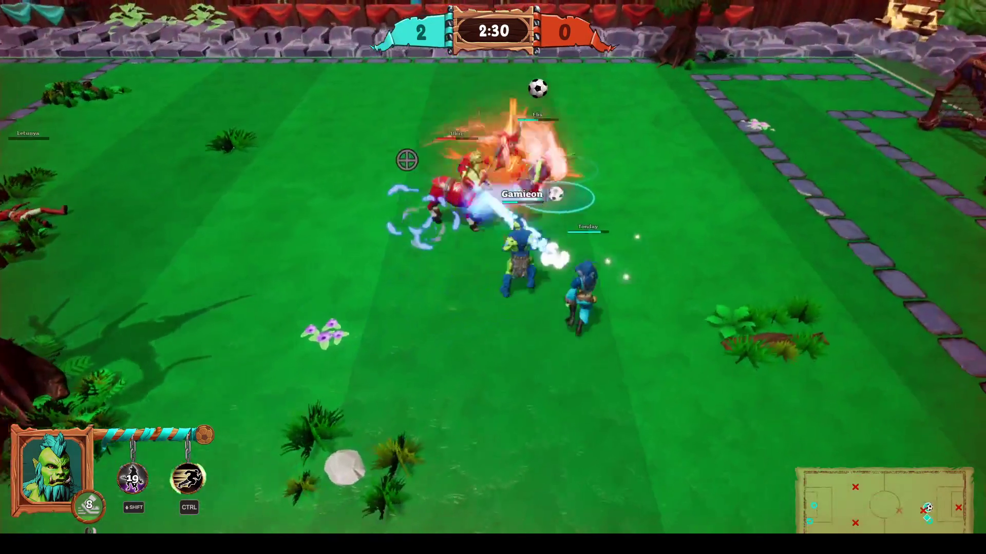
pyautogui.press('d')
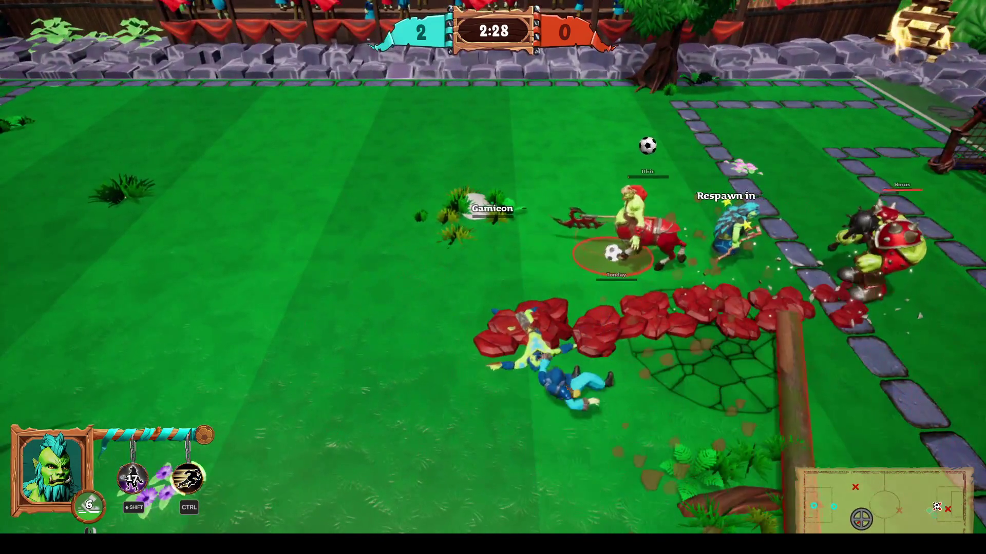
# Chase down the ball, shoot at the right goal, and knock the rebound in to score
pyautogui.press('a')
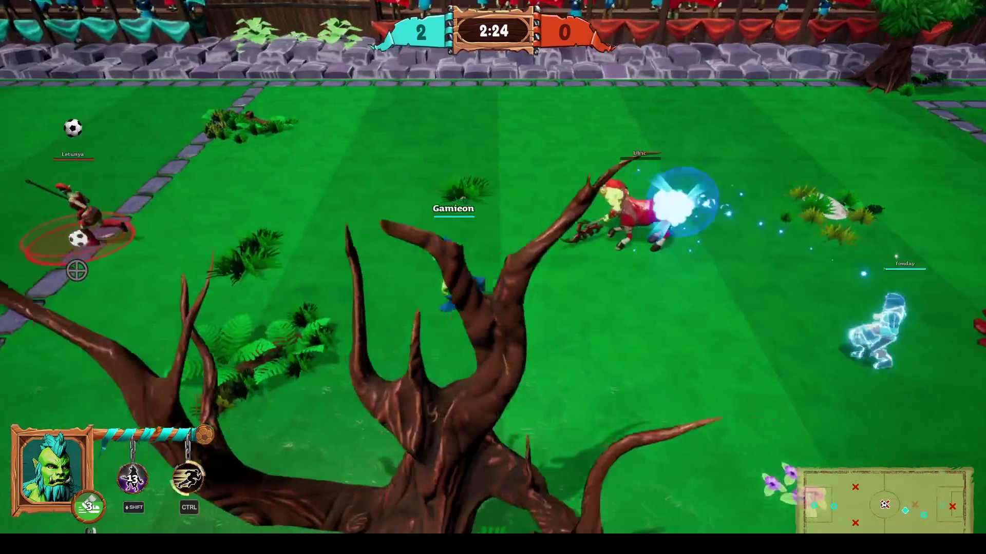
pyautogui.press('a')
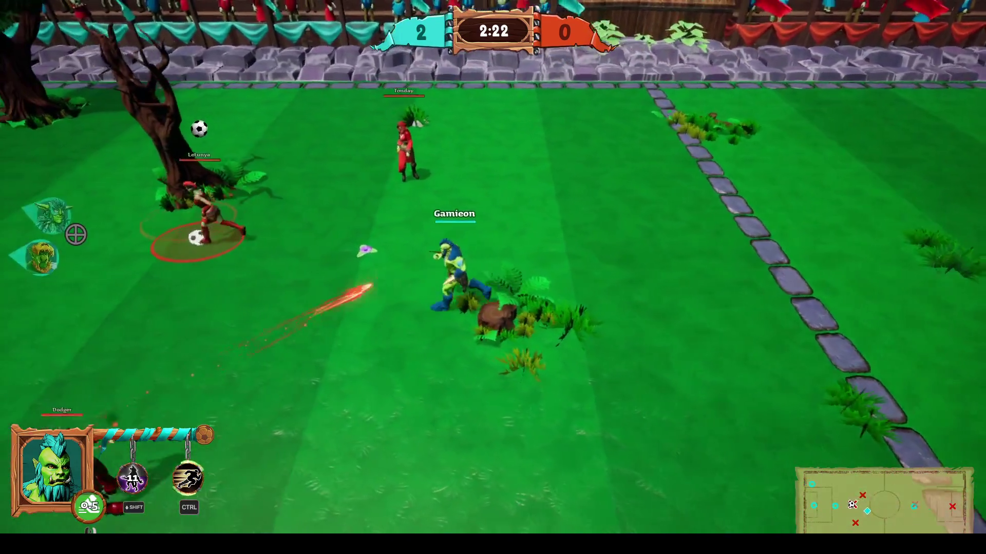
pyautogui.press('a')
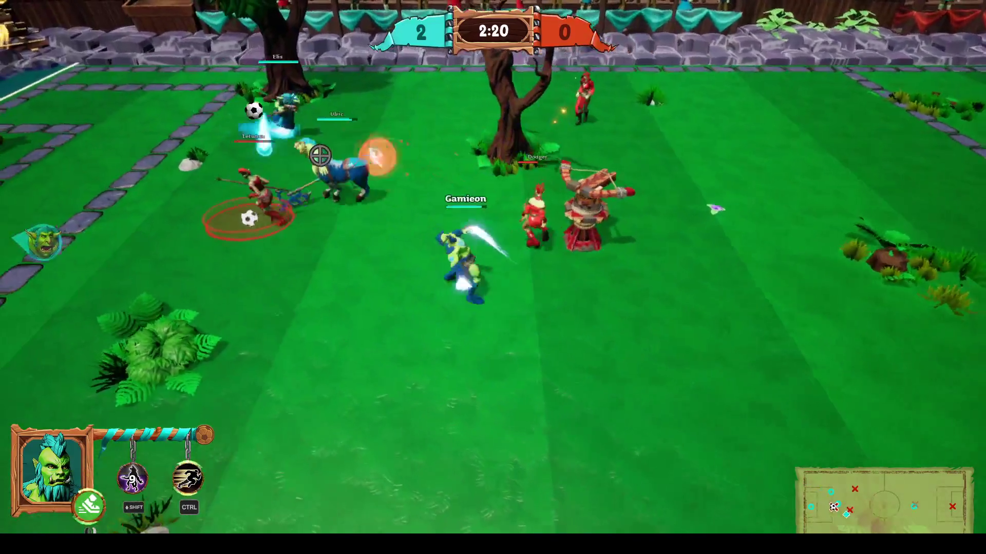
pyautogui.press('a')
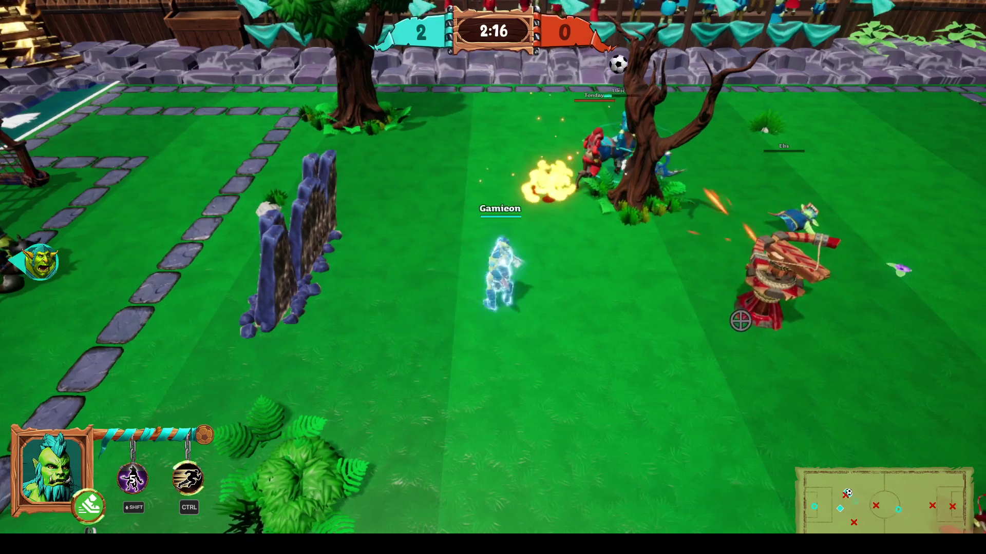
pyautogui.press('d')
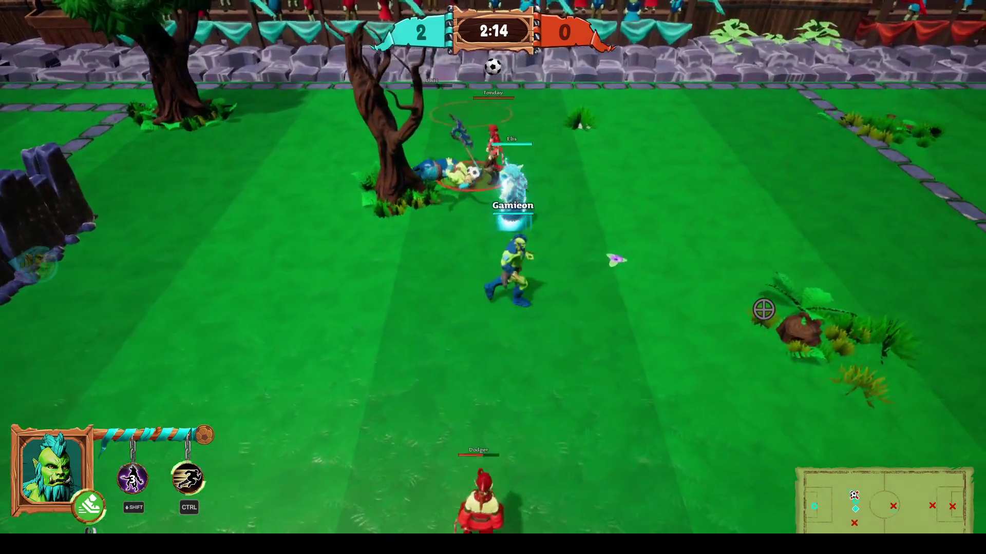
pyautogui.press('a')
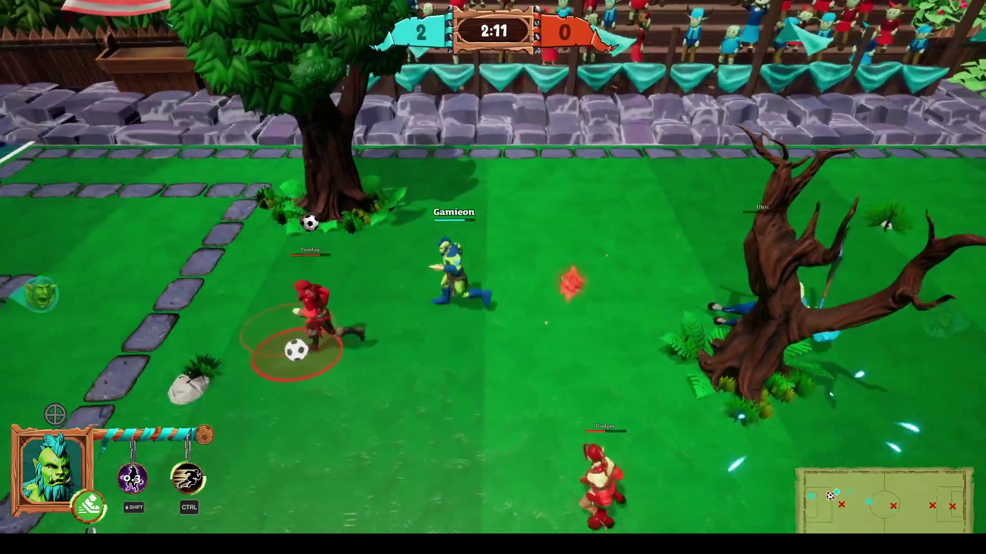
pyautogui.press('a')
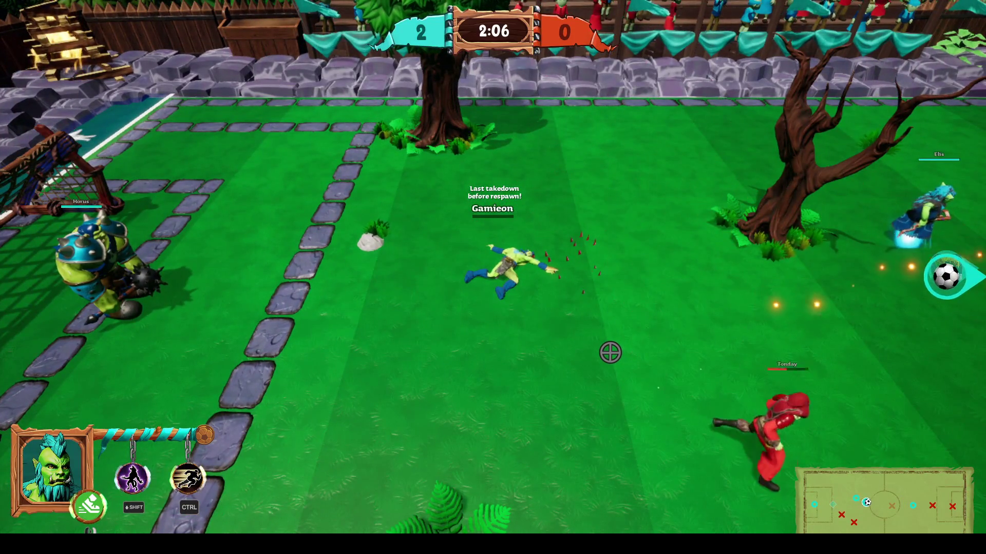
pyautogui.press('d')
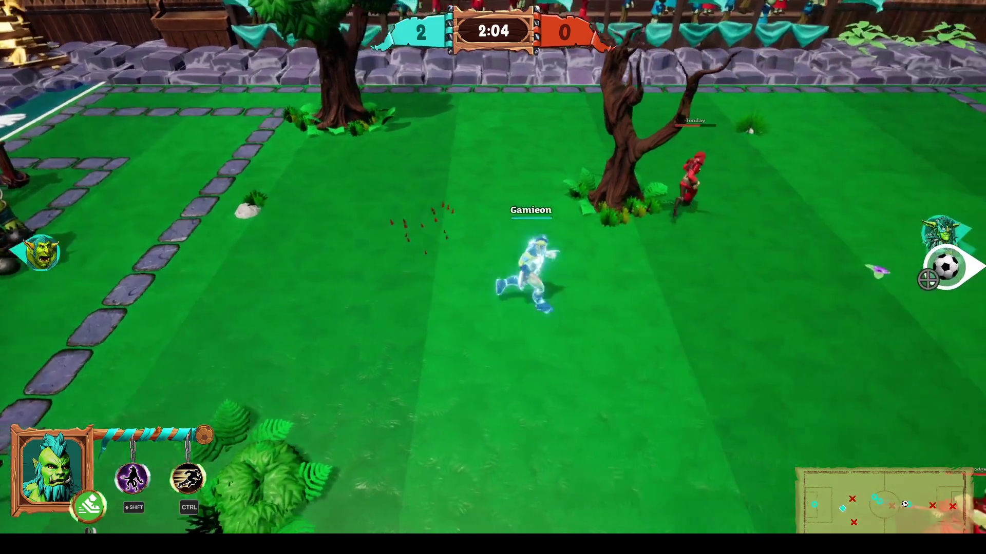
pyautogui.press('d')
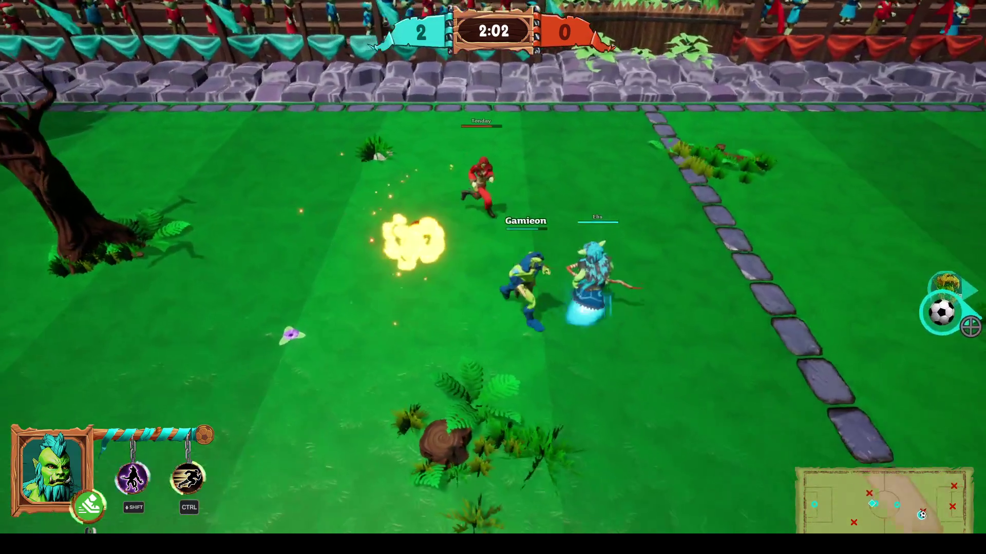
pyautogui.press('d')
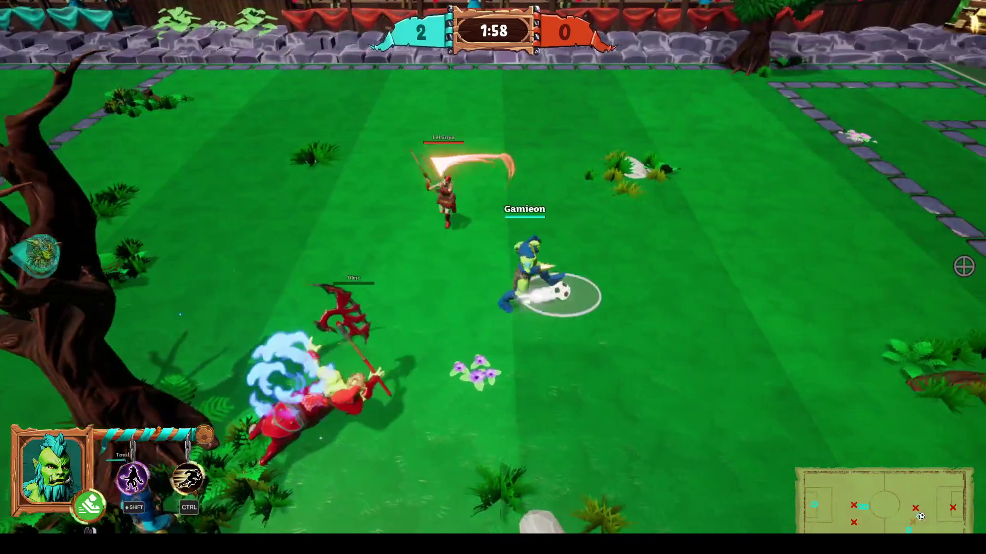
pyautogui.press('d')
pyautogui.click(964, 267)
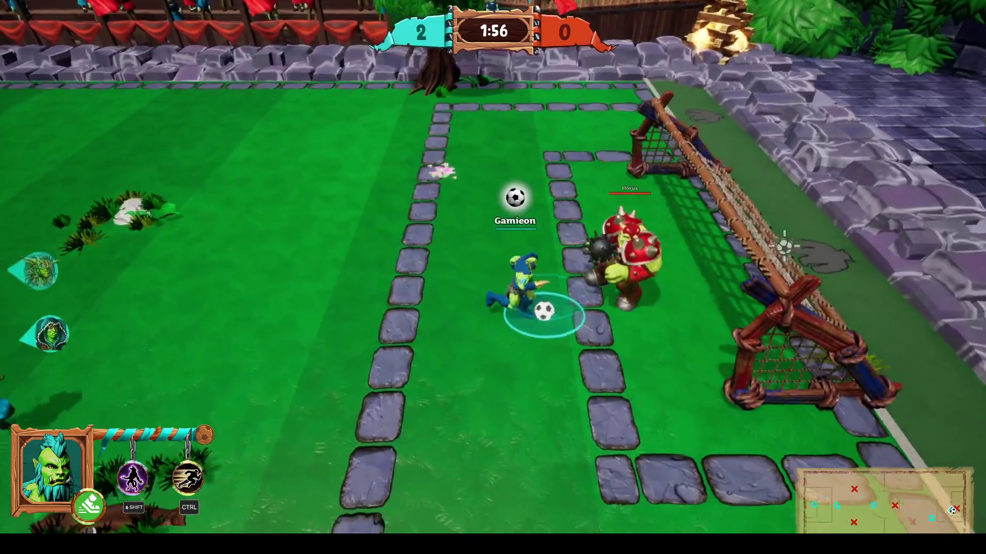
pyautogui.click(795, 314)
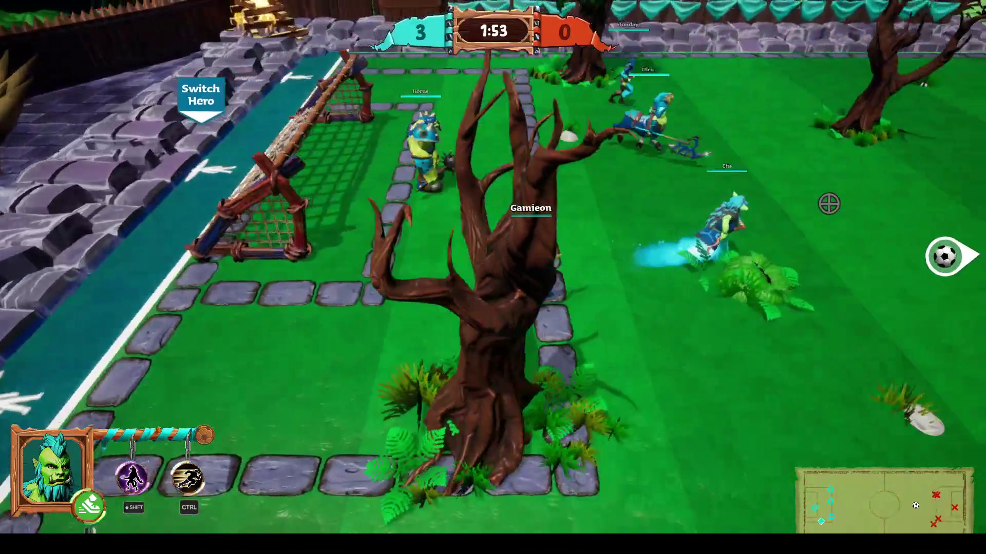
# Switch heroes in the side lane and kick the ball toward the opponent goal corner
pyautogui.press('a')
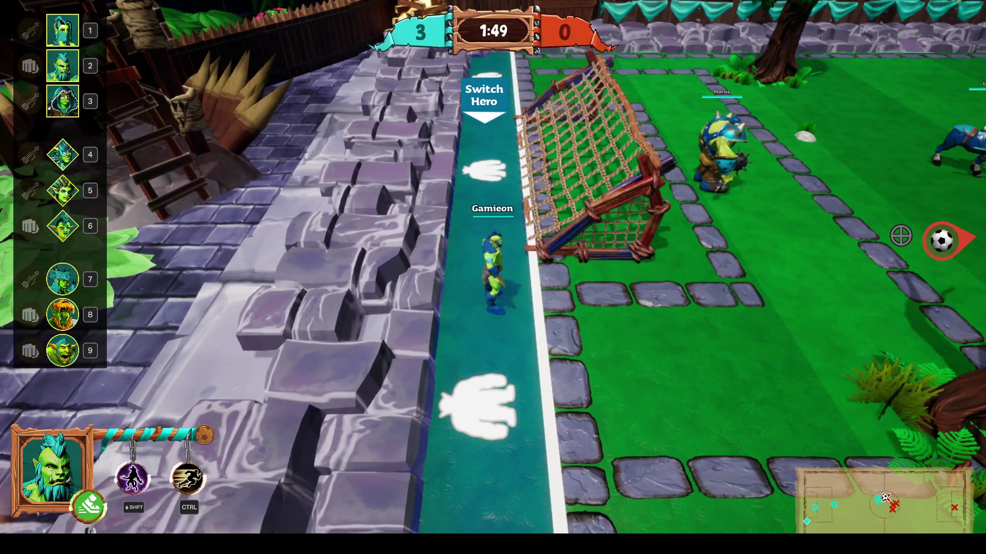
pyautogui.press('d')
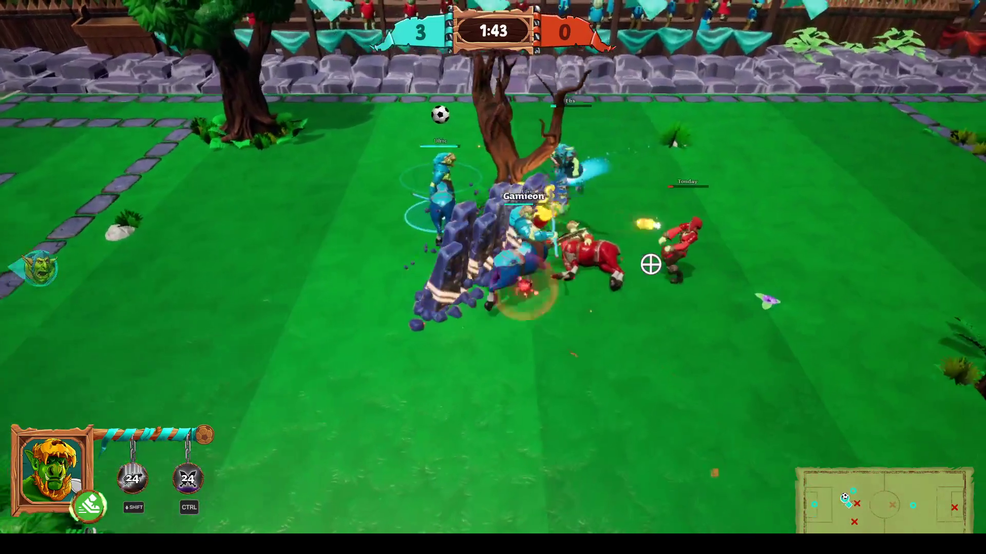
pyautogui.press('d')
pyautogui.click(935, 400)
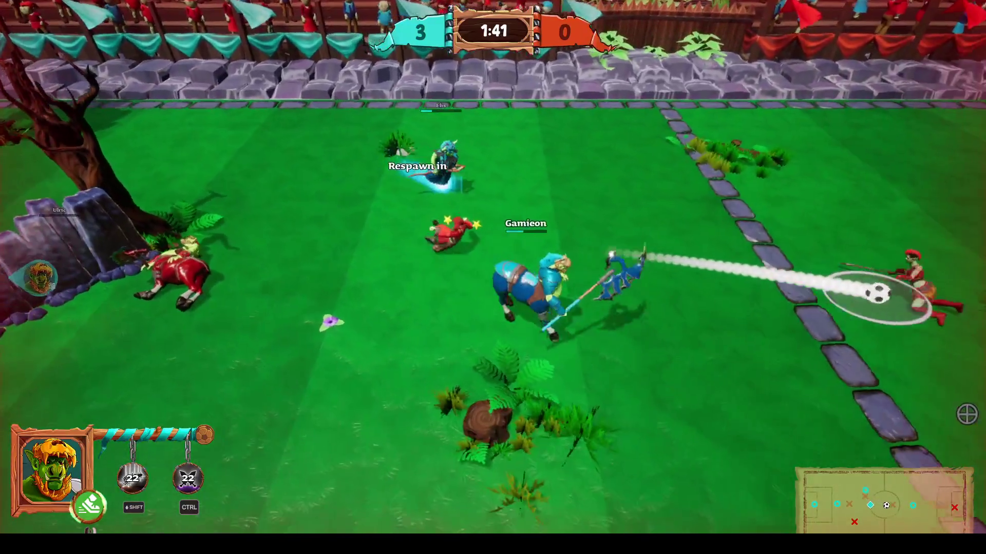
pyautogui.press('d')
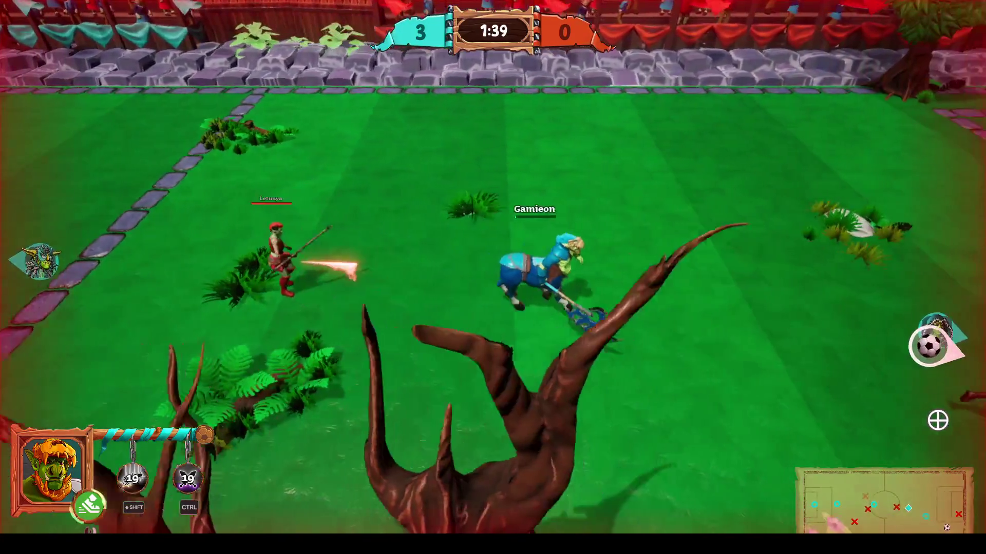
pyautogui.press('d')
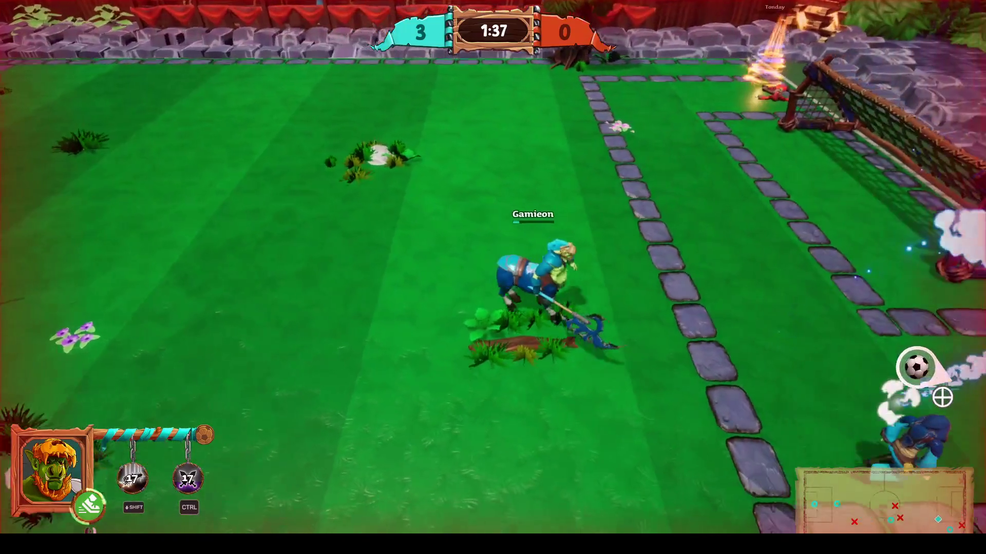
pyautogui.press('d')
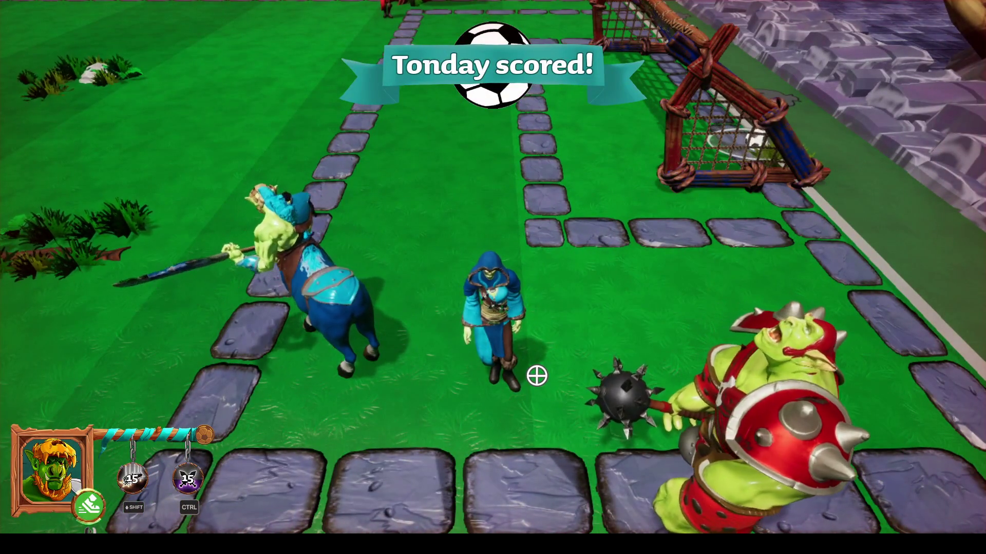
# Pause and resume the match, then take the ball from the red centaur and fire the flame wave
pyautogui.press('Escape')
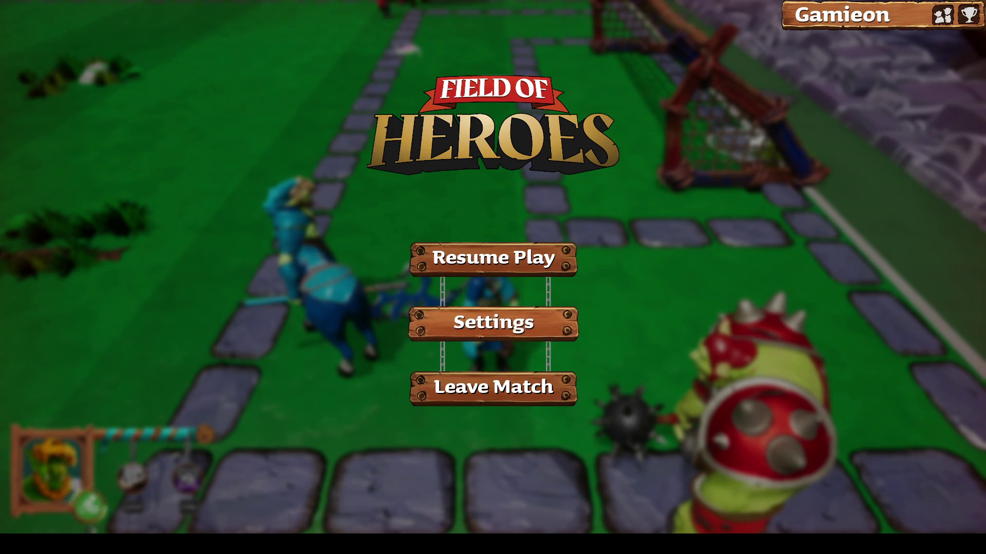
pyautogui.press('Escape')
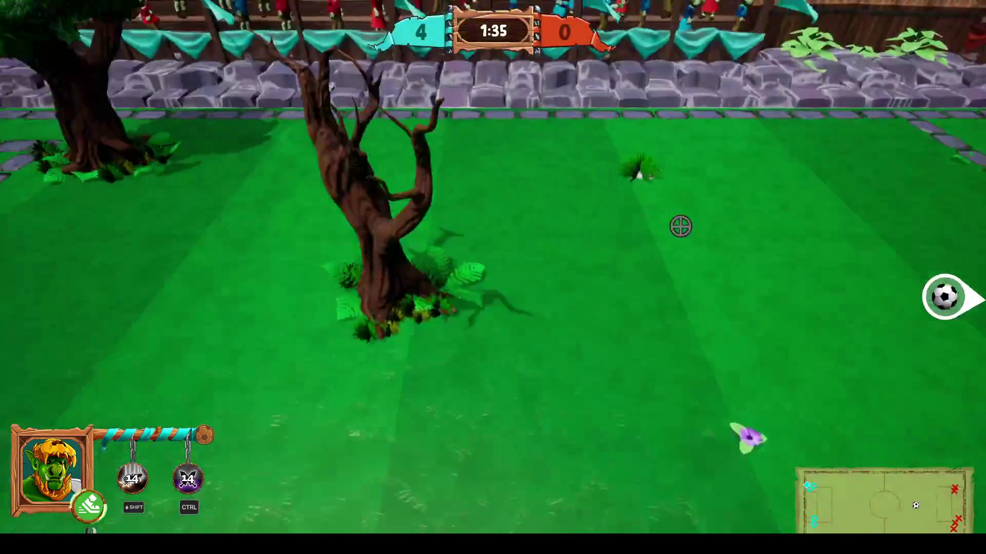
pyautogui.press('s')
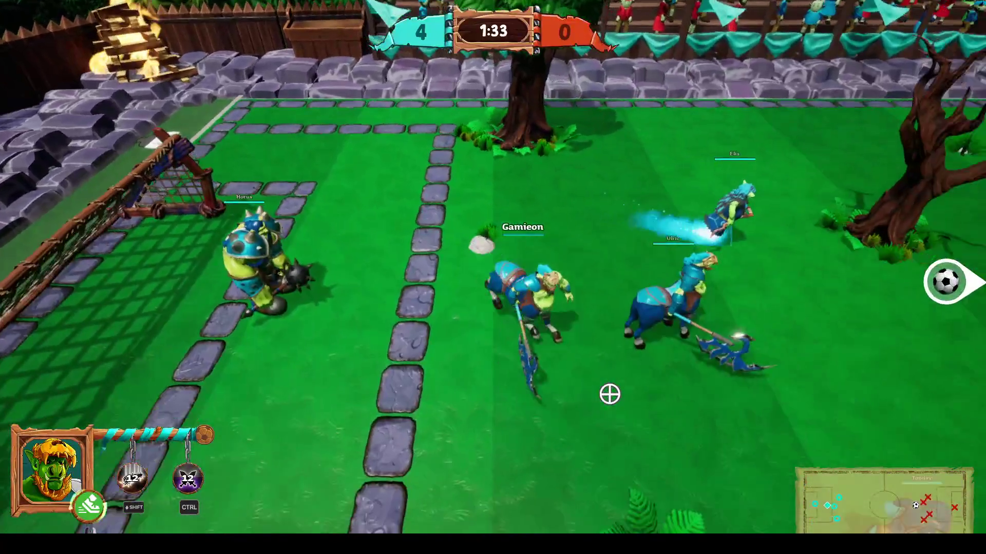
pyautogui.press('d')
pyautogui.press('space')
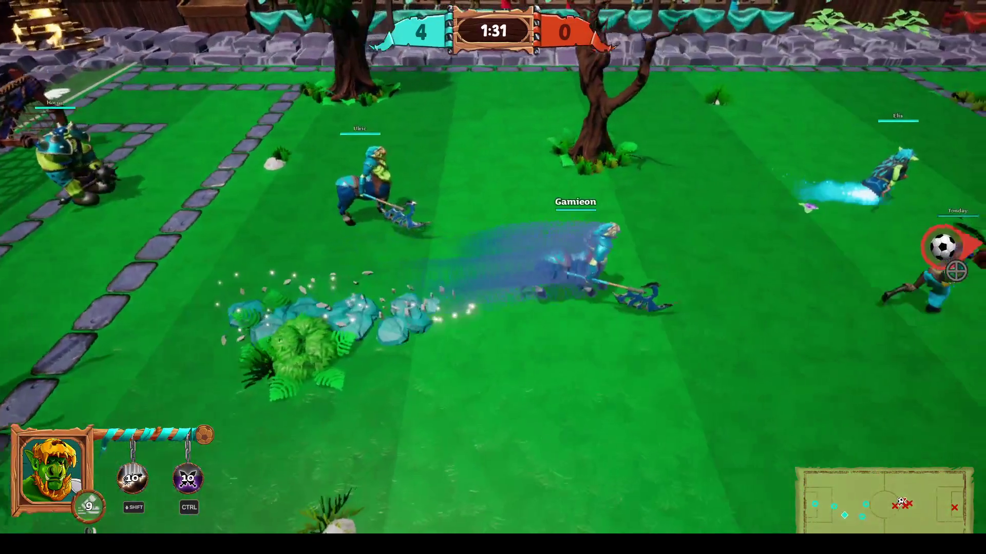
pyautogui.press('d')
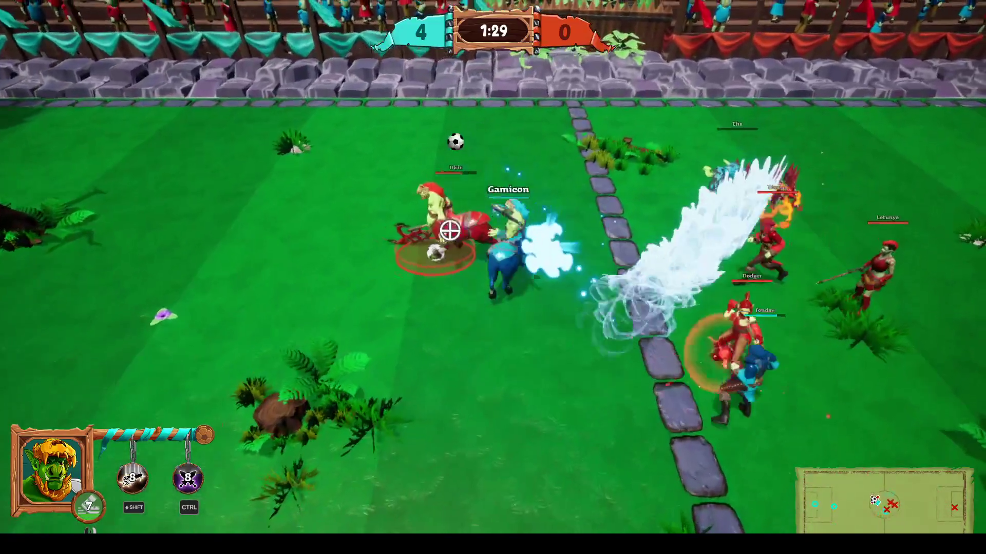
pyautogui.click(301, 419)
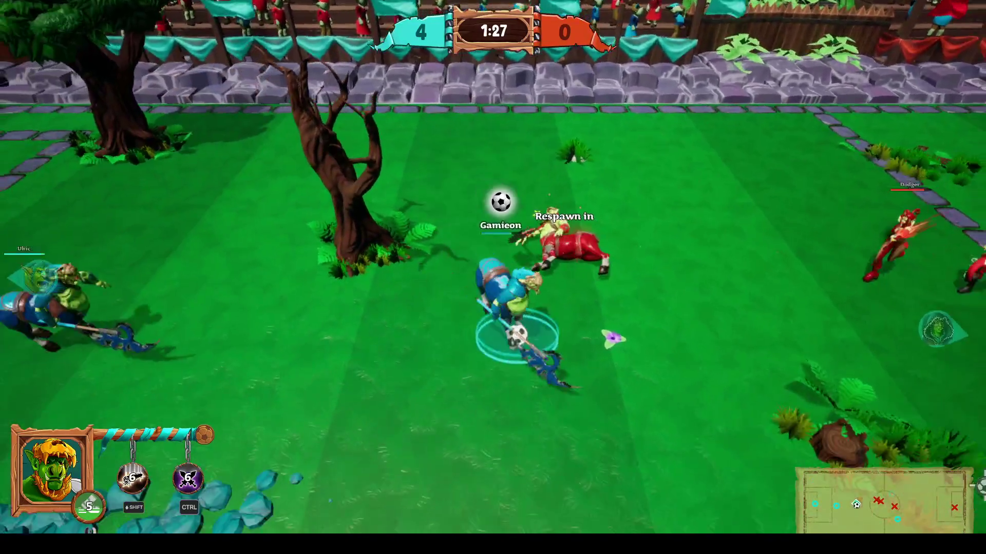
pyautogui.press('ctrl')
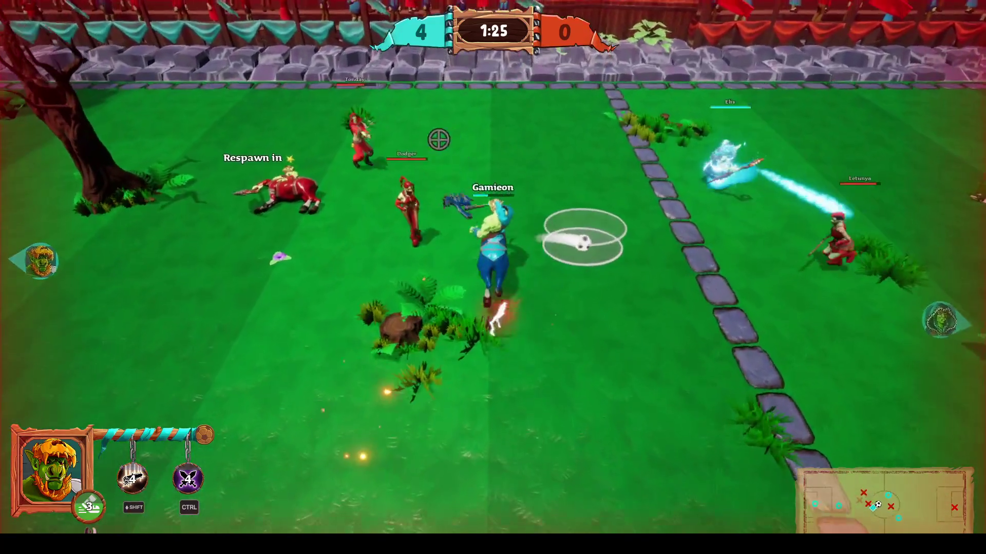
pyautogui.click(854, 294)
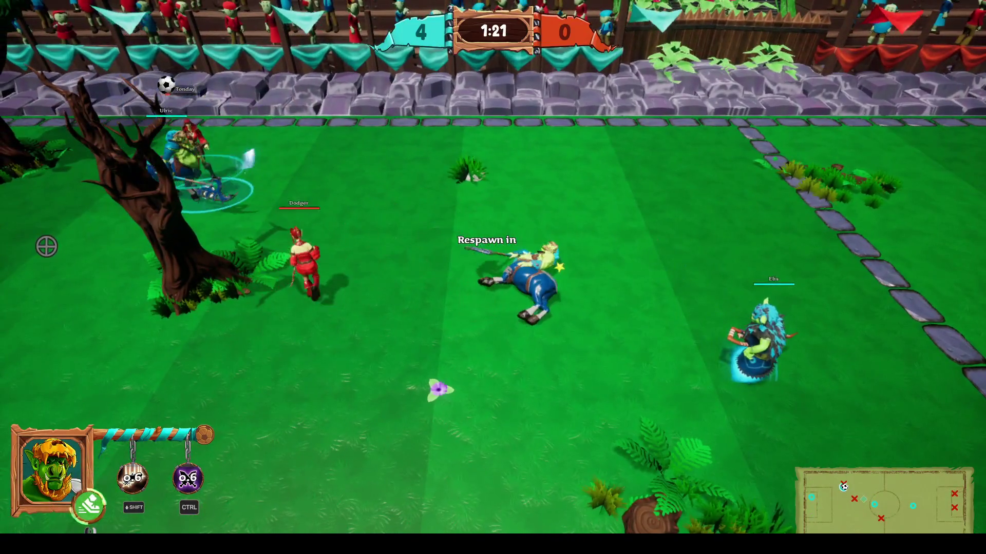
# Pause the match and confirm leaving it to return to the main menu
pyautogui.press('Escape')
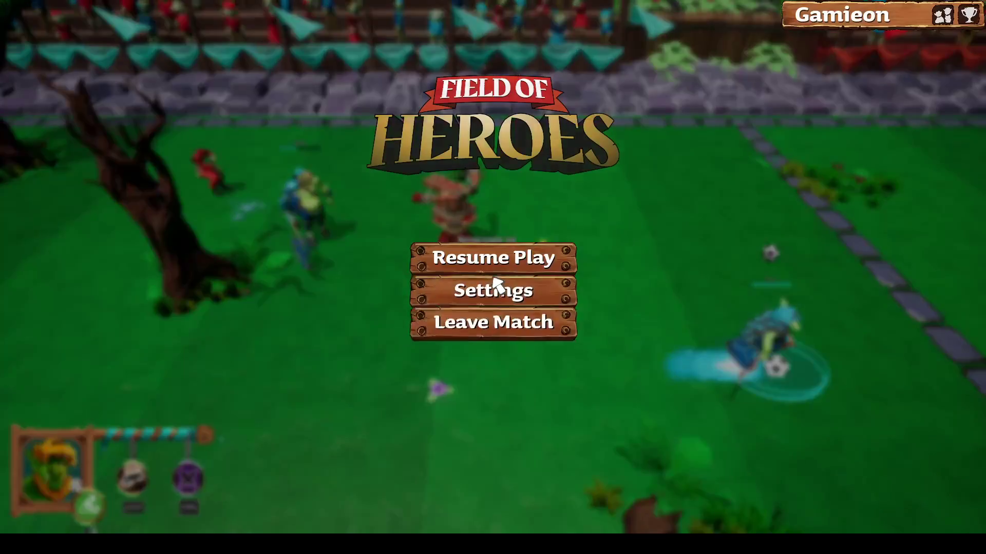
pyautogui.click(519, 386)
pyautogui.click(516, 300)
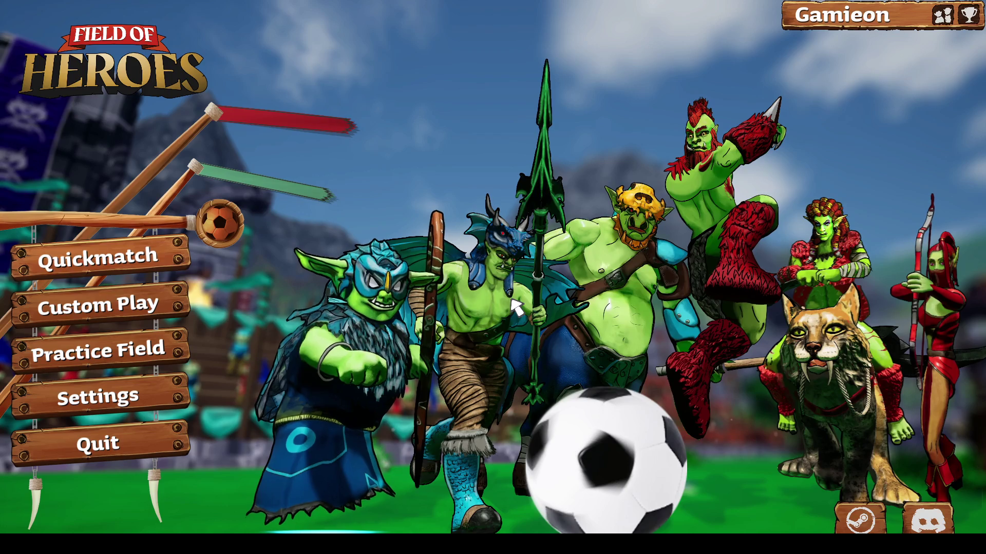
# Create a new offline custom game and launch it from the lobby
pyautogui.click(149, 320)
pyautogui.click(149, 321)
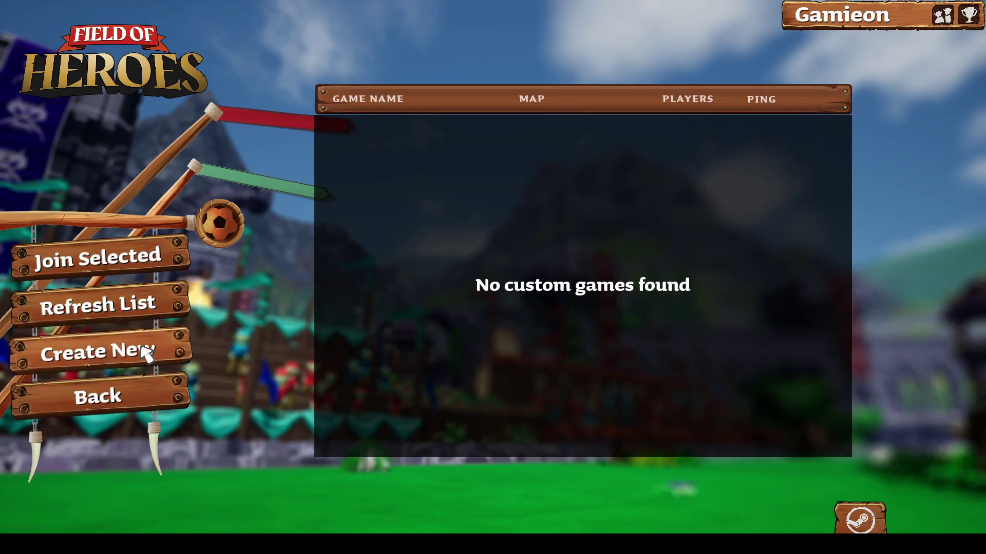
pyautogui.click(145, 352)
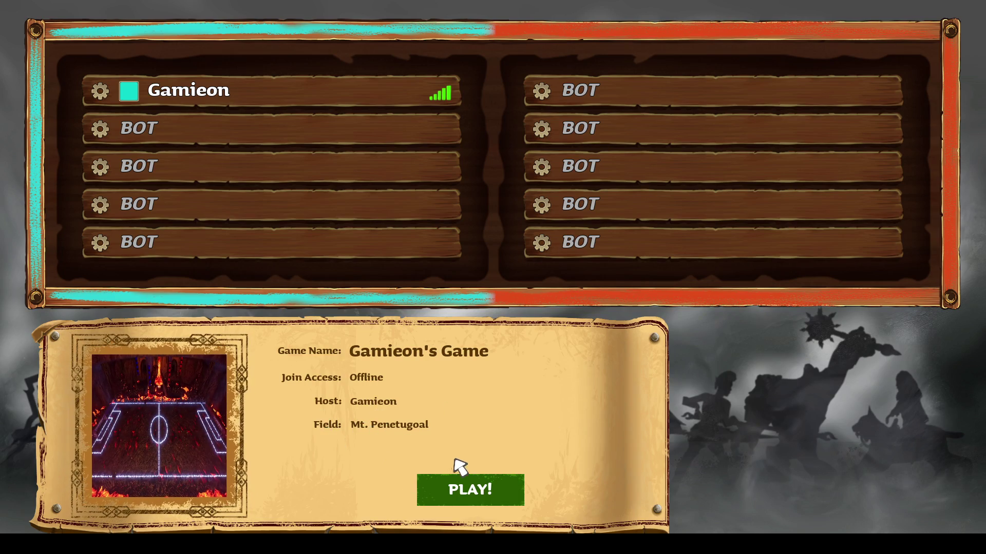
pyautogui.click(481, 494)
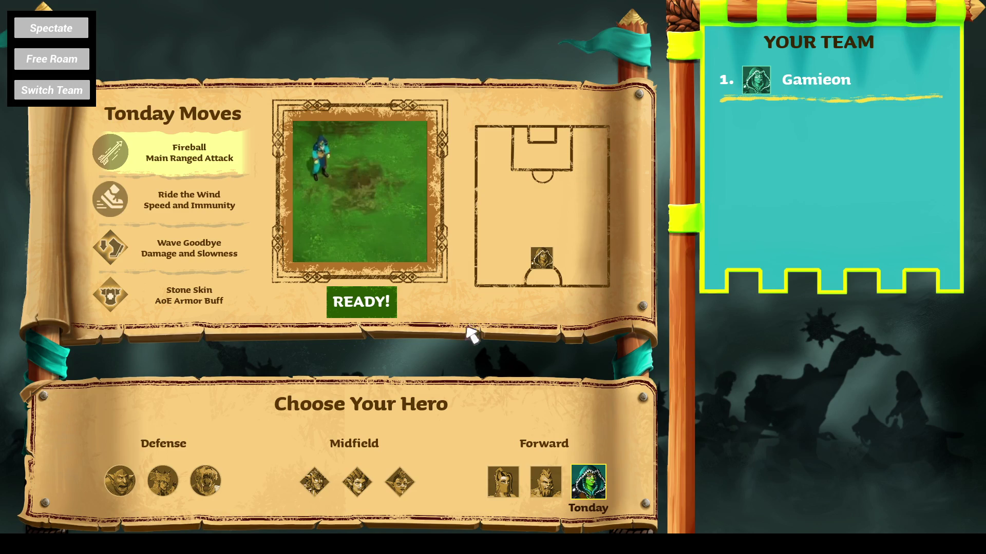
# Pick Letunya as the hero and ready up to kick off the match
pyautogui.click(549, 481)
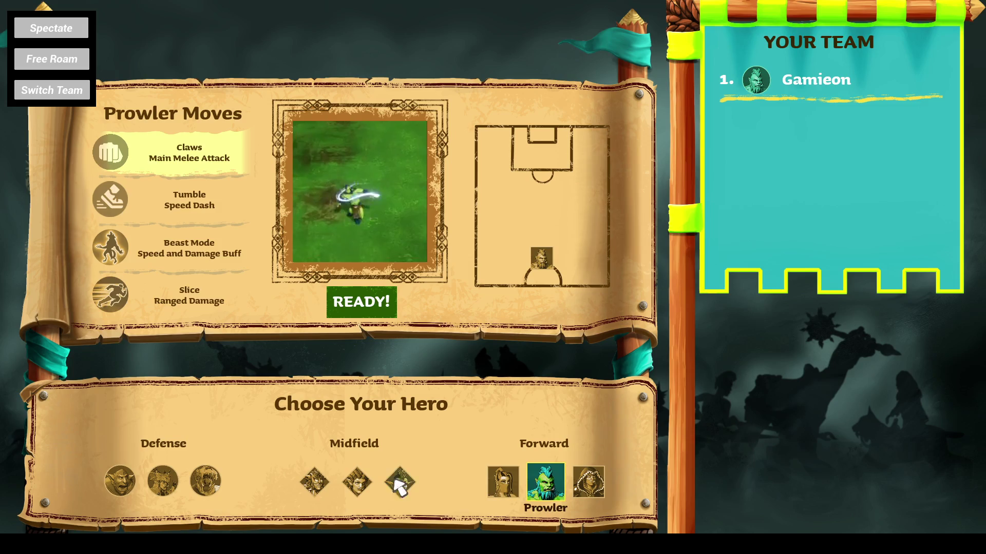
pyautogui.click(399, 482)
pyautogui.click(374, 314)
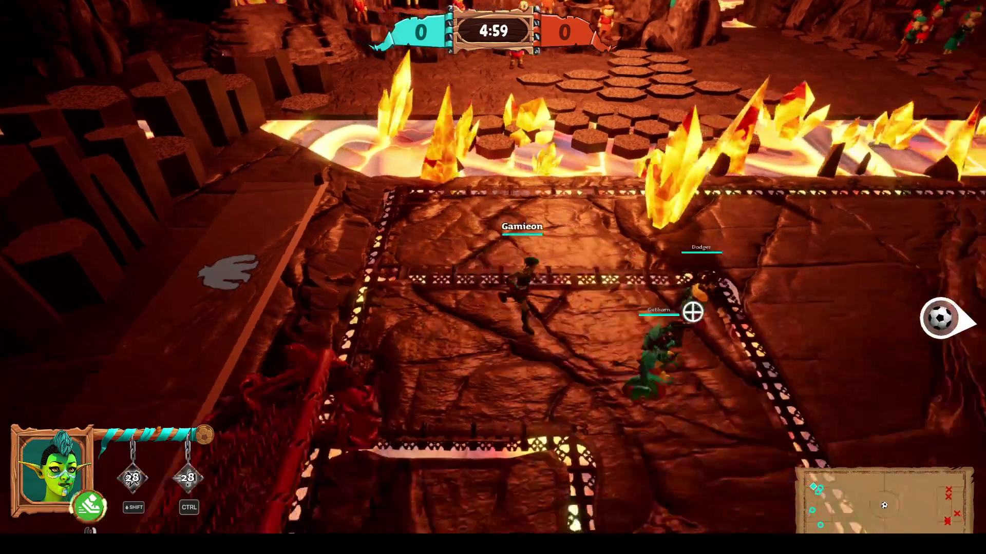
# Slash Prowler to steal the ball, kick it right, and win it back from an opponent
pyautogui.press('d')
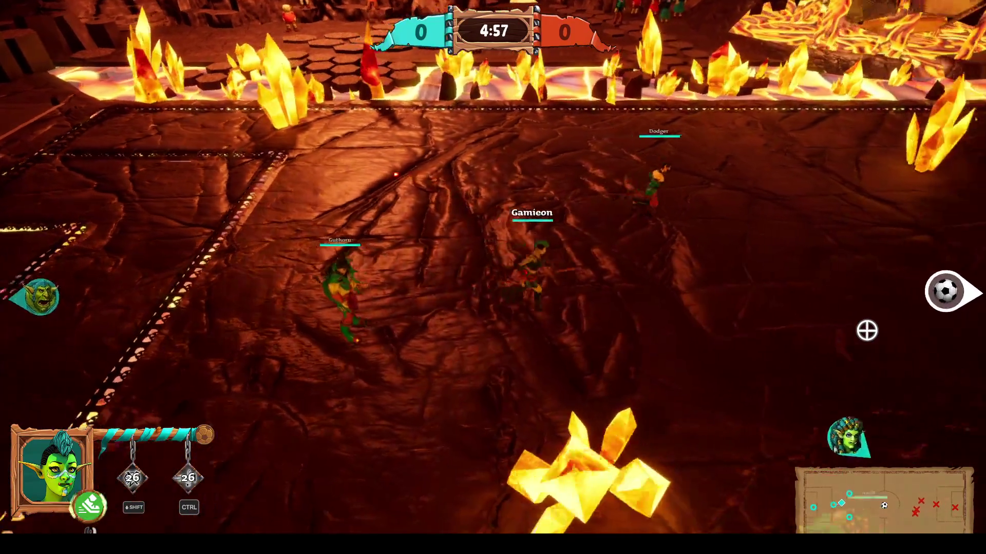
pyautogui.press('d')
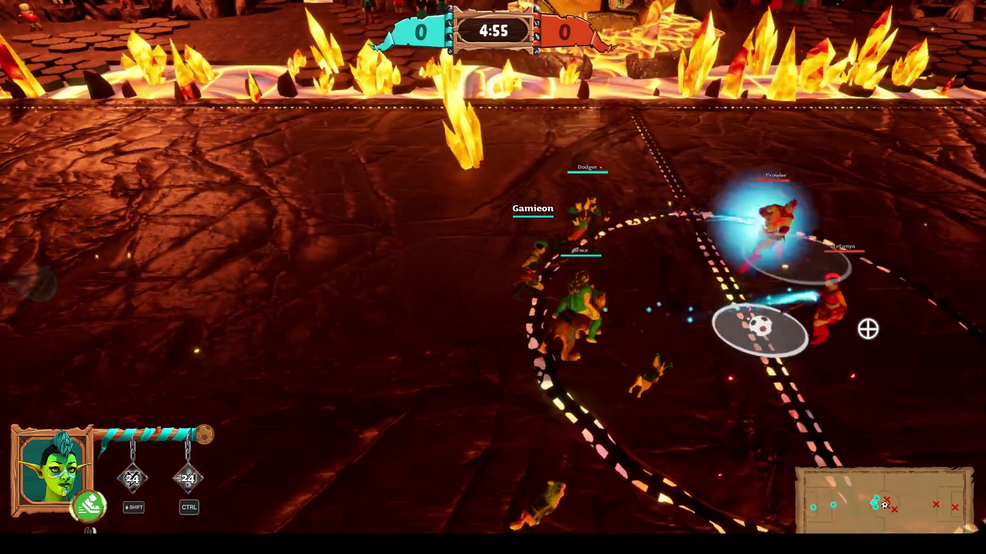
pyautogui.press('a')
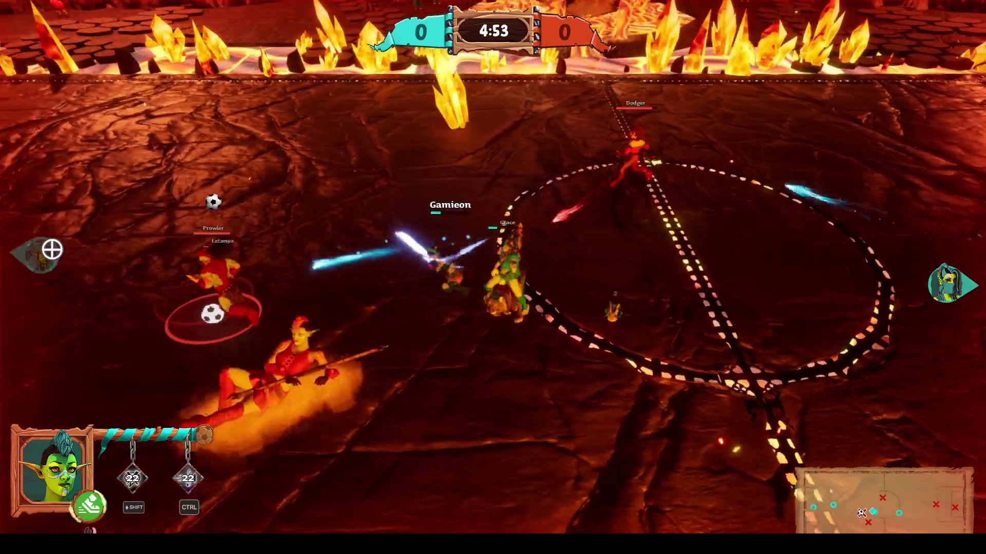
pyautogui.press('a')
pyautogui.press('space')
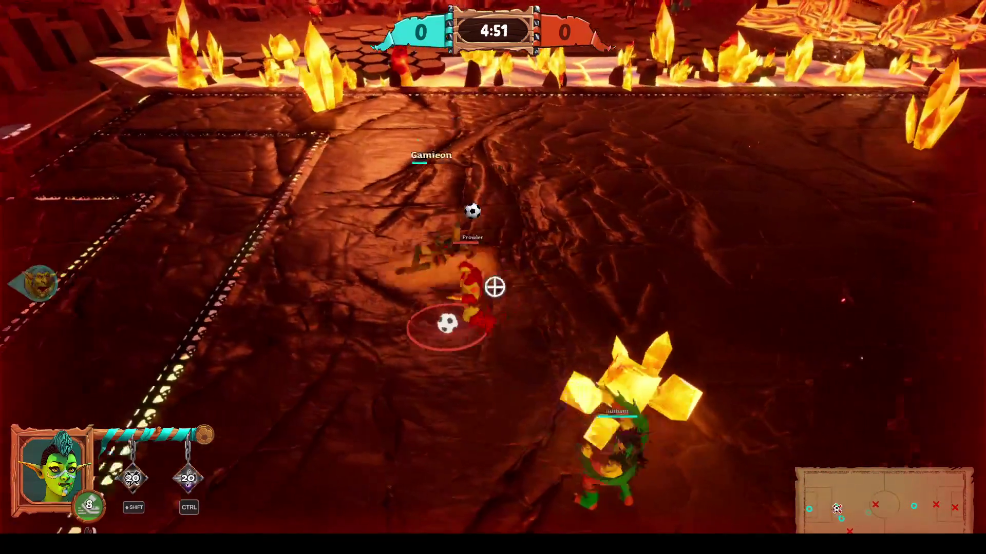
pyautogui.press('a')
pyautogui.click(5, 330)
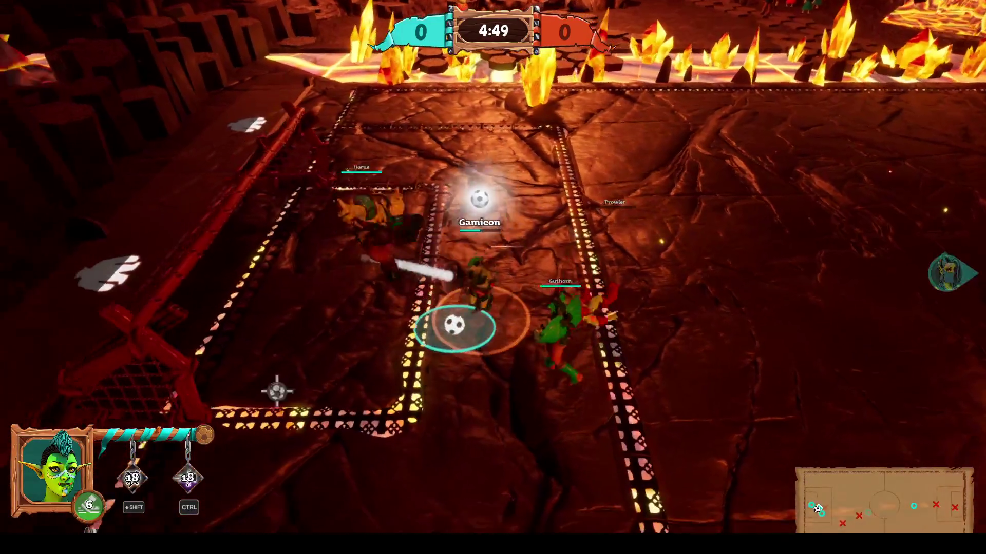
pyautogui.click(961, 283)
pyautogui.press('d')
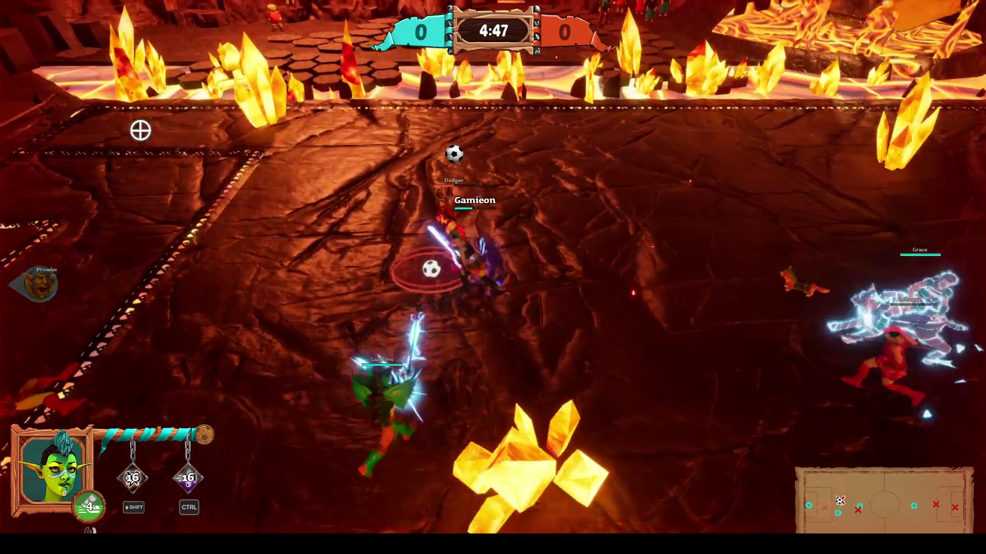
pyautogui.press('w')
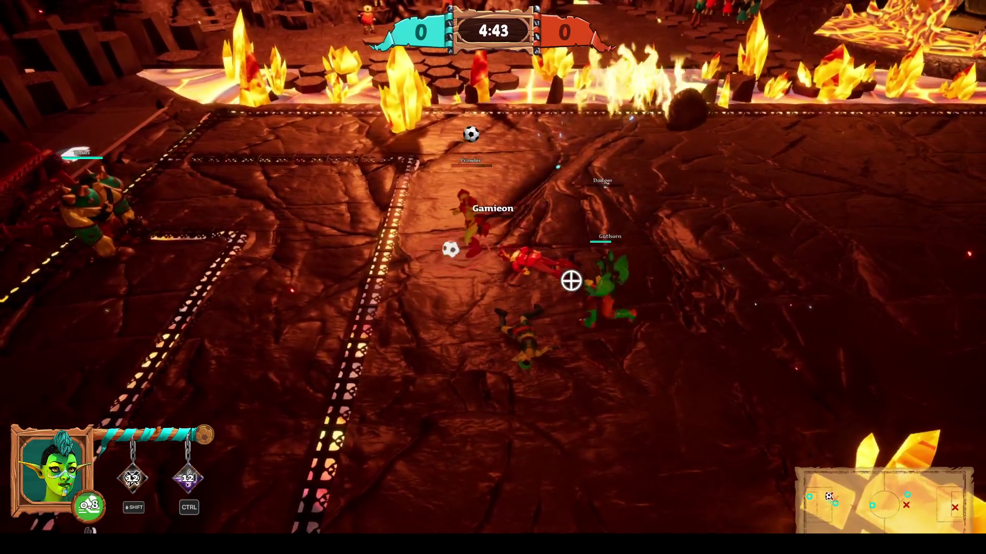
pyautogui.click(519, 286)
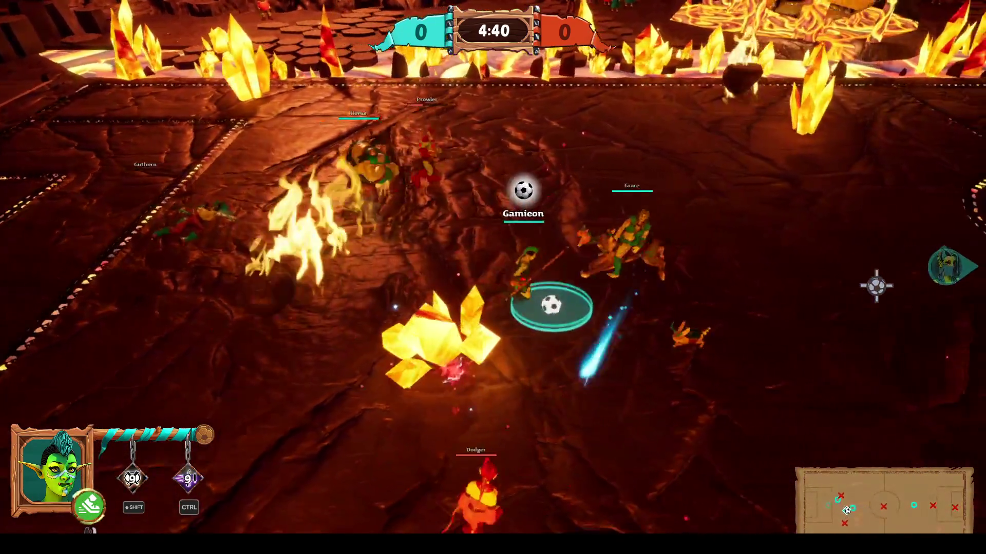
# Dribble into the goal area, fire the teal ring blast, and attack nearby opponents
pyautogui.press('d')
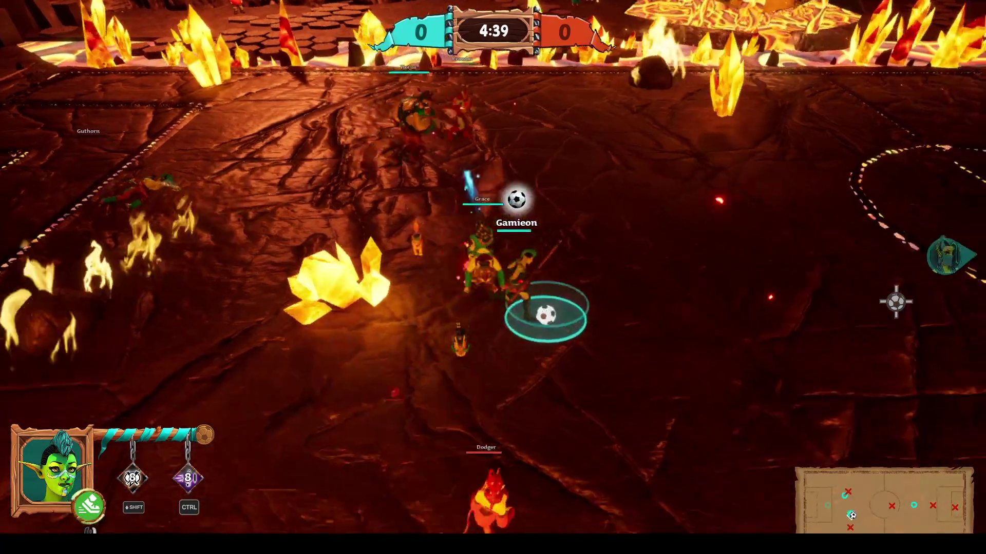
pyautogui.press('d')
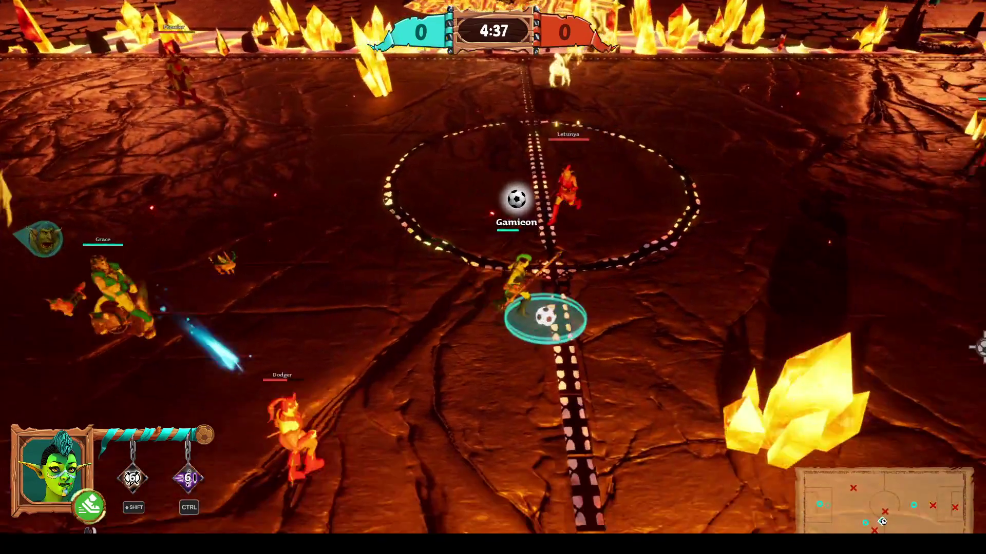
pyautogui.press('d')
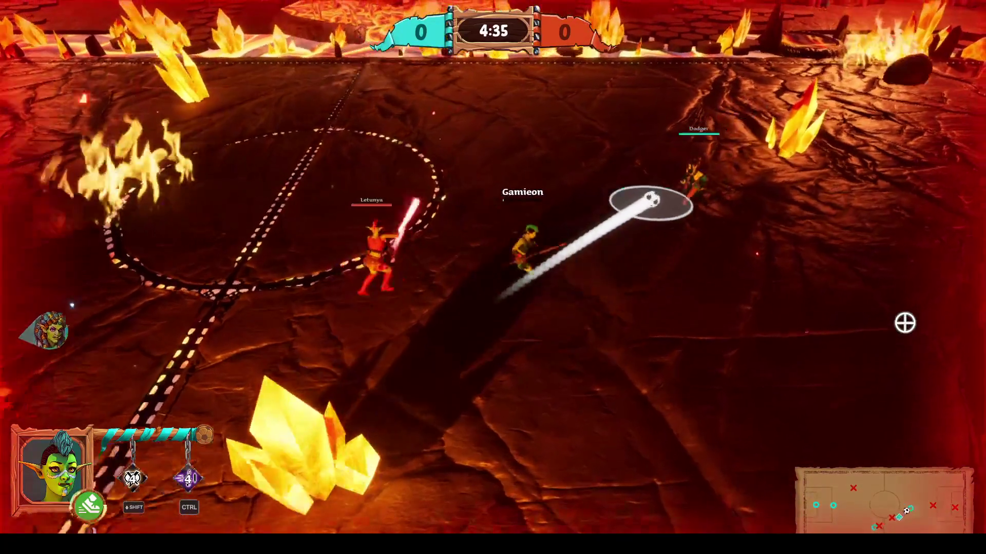
pyautogui.press('d')
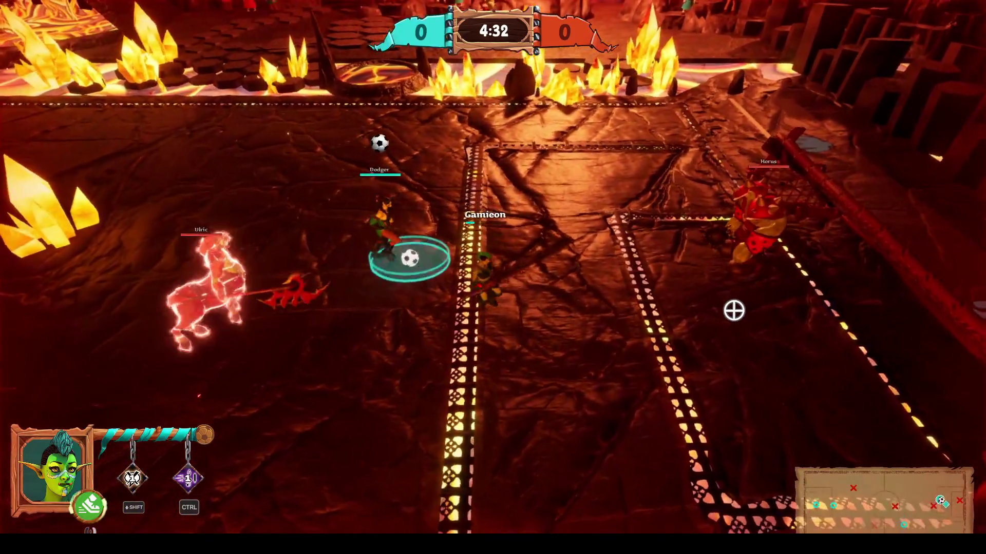
pyautogui.press('d')
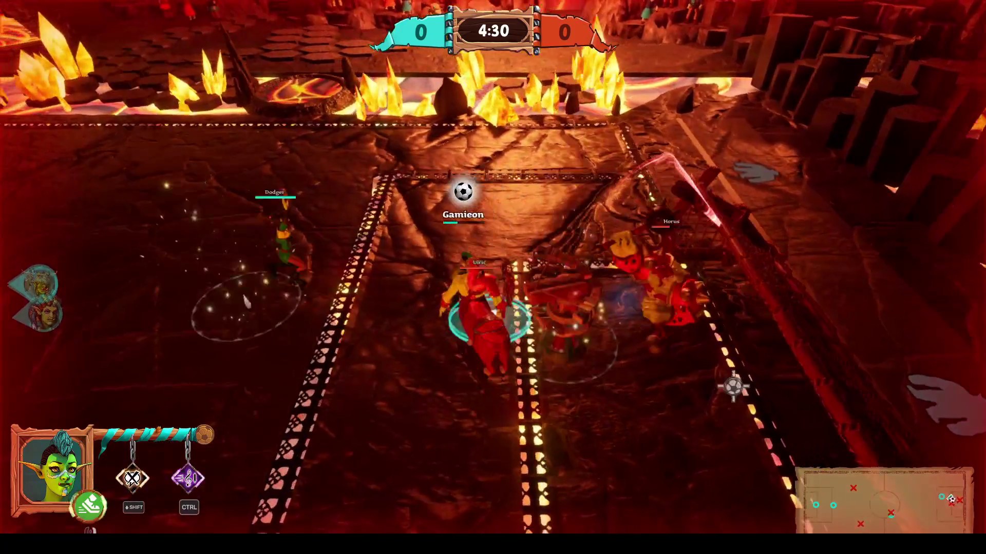
pyautogui.press('d')
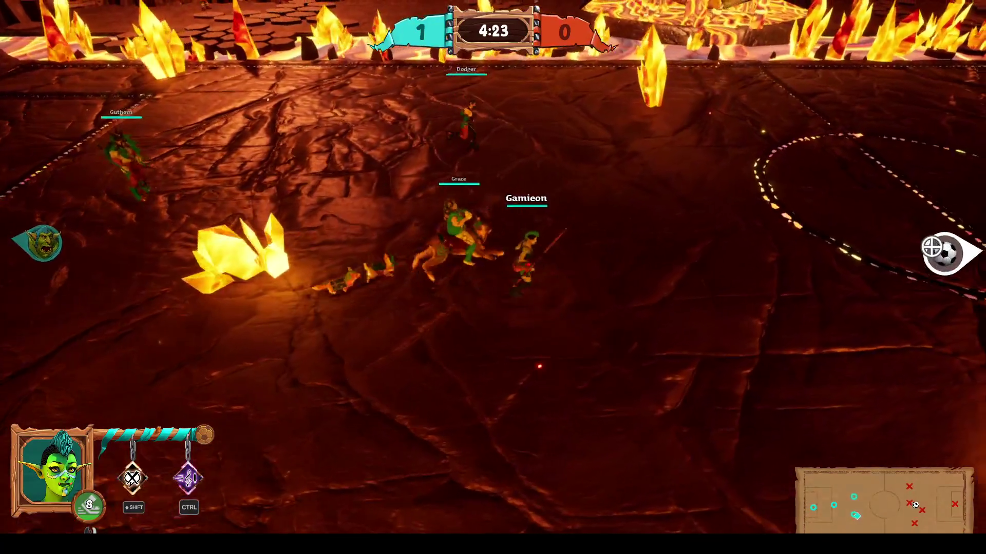
pyautogui.press('ctrl')
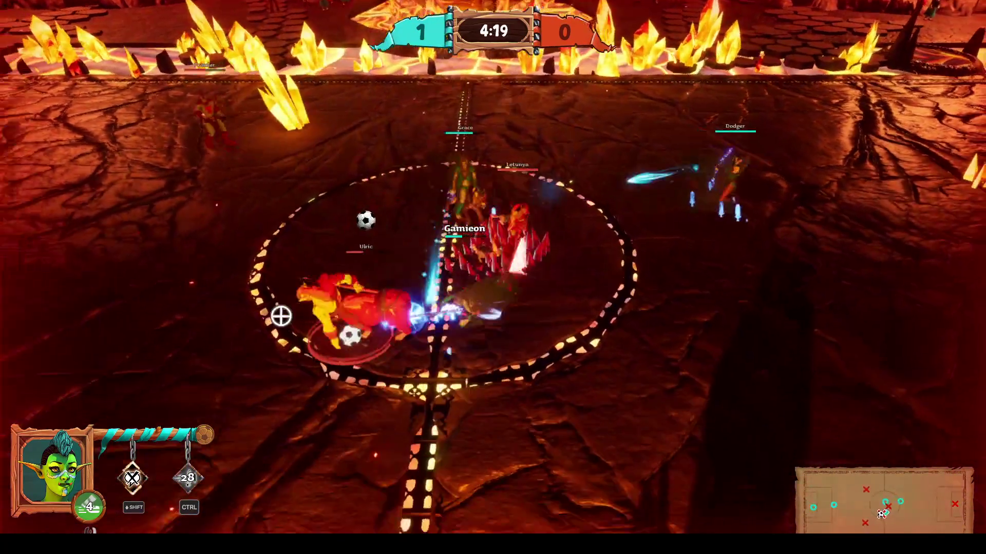
pyautogui.click(212, 269)
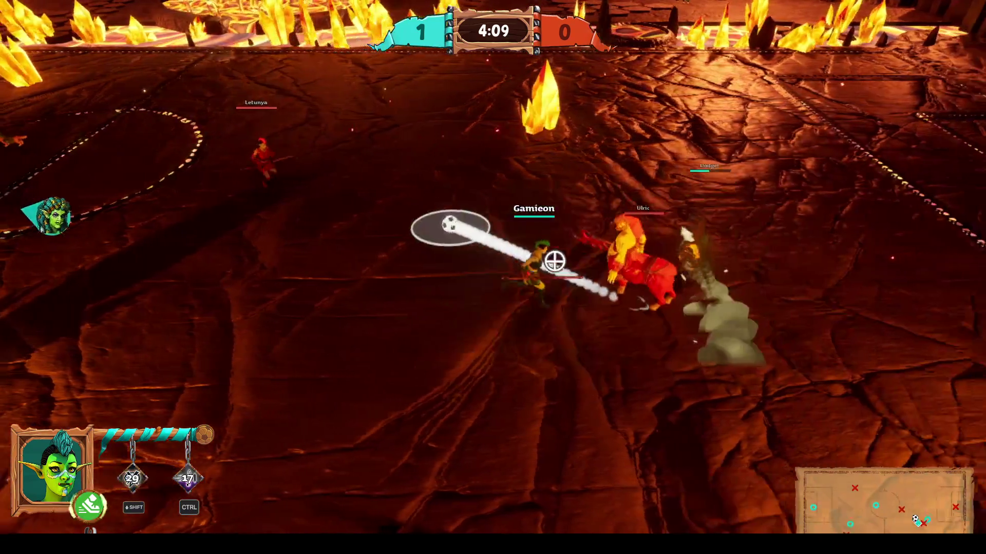
pyautogui.press('shift')
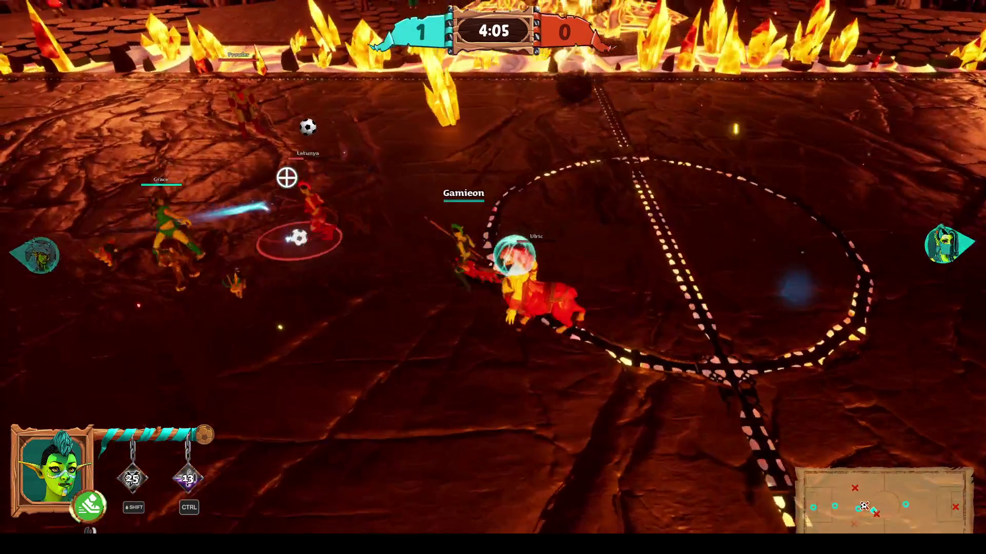
pyautogui.click(211, 252)
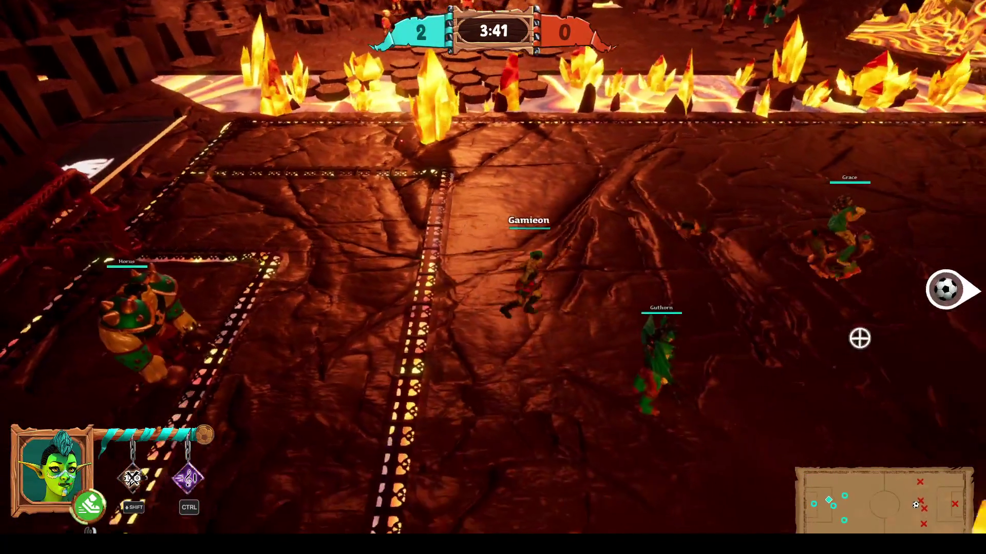
# Hit opponents with the secondary ability, melee slash and ice burst, then carry the ball toward their goal
pyautogui.press('ctrl')
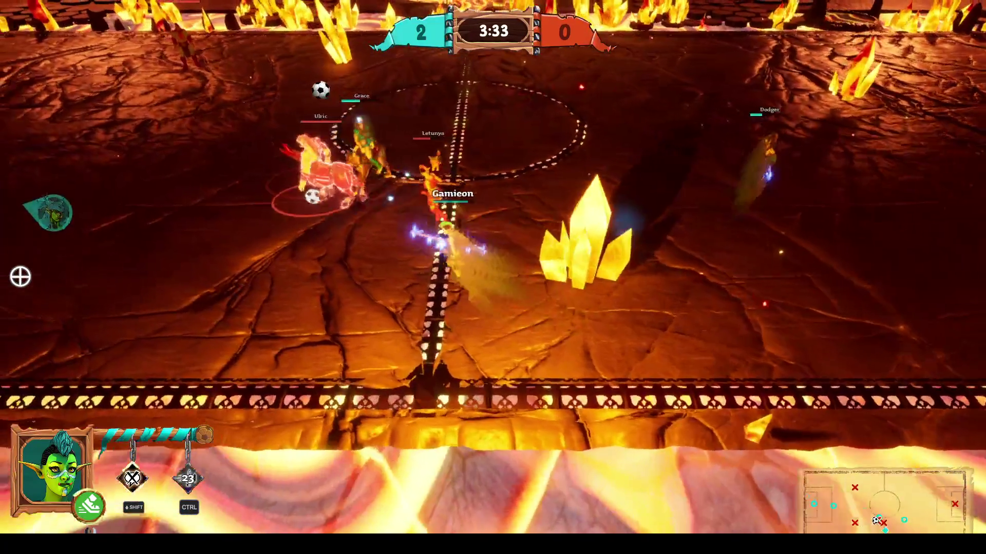
pyautogui.click(21, 276)
pyautogui.press('a')
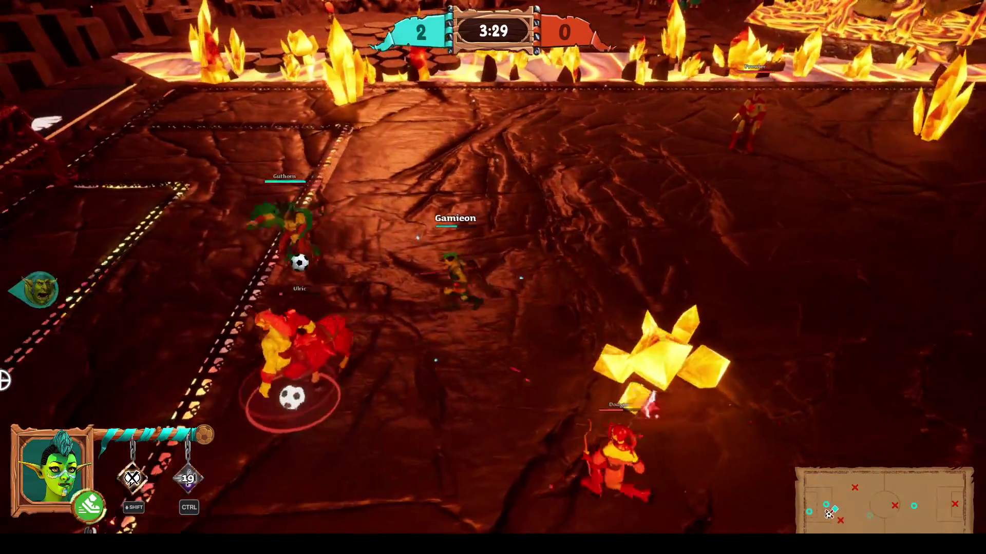
pyautogui.press('a')
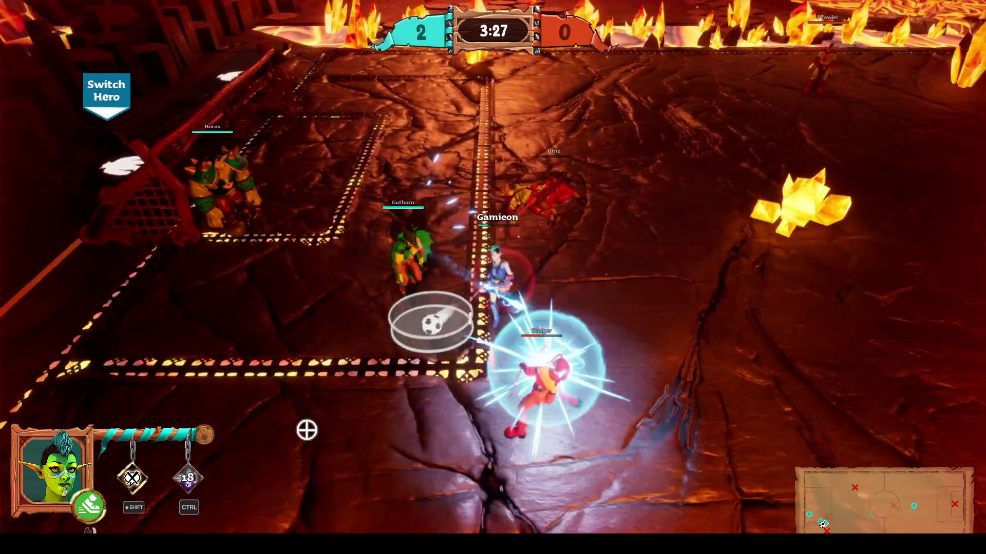
pyautogui.press('d')
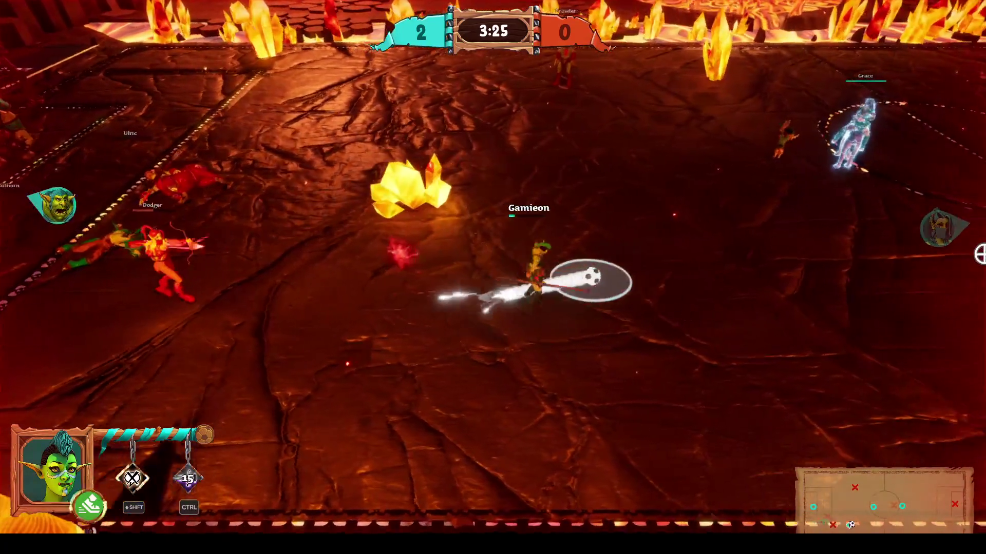
pyautogui.press('d')
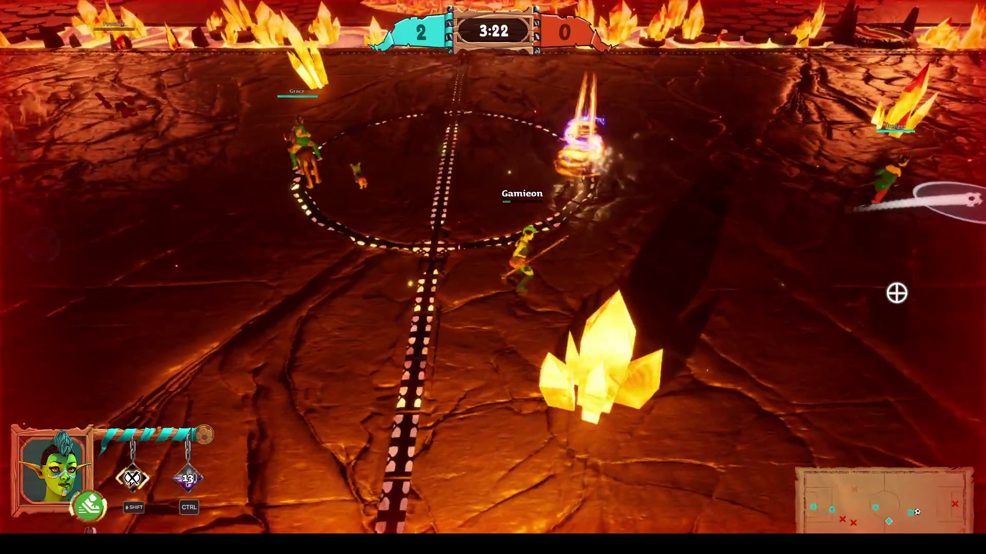
pyautogui.press('d')
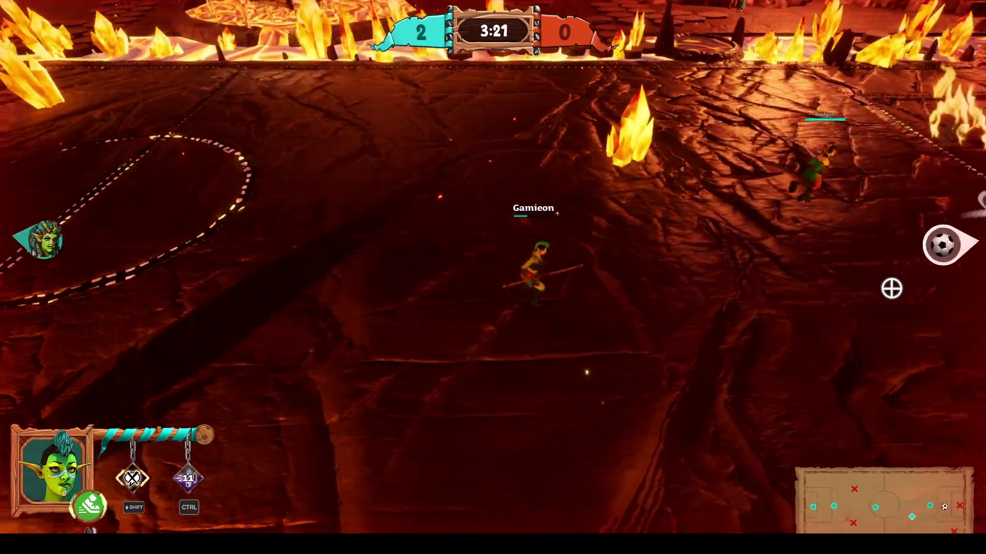
pyautogui.press('d')
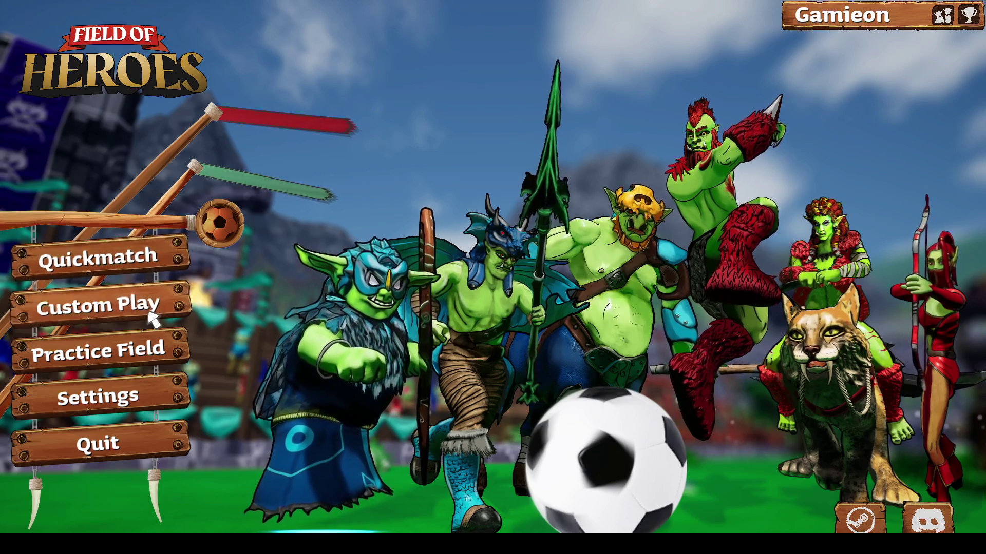
# Start an offline custom game on the Cutthroat Colosseum field and confirm the hero to enter
pyautogui.click(147, 315)
pyautogui.click(149, 358)
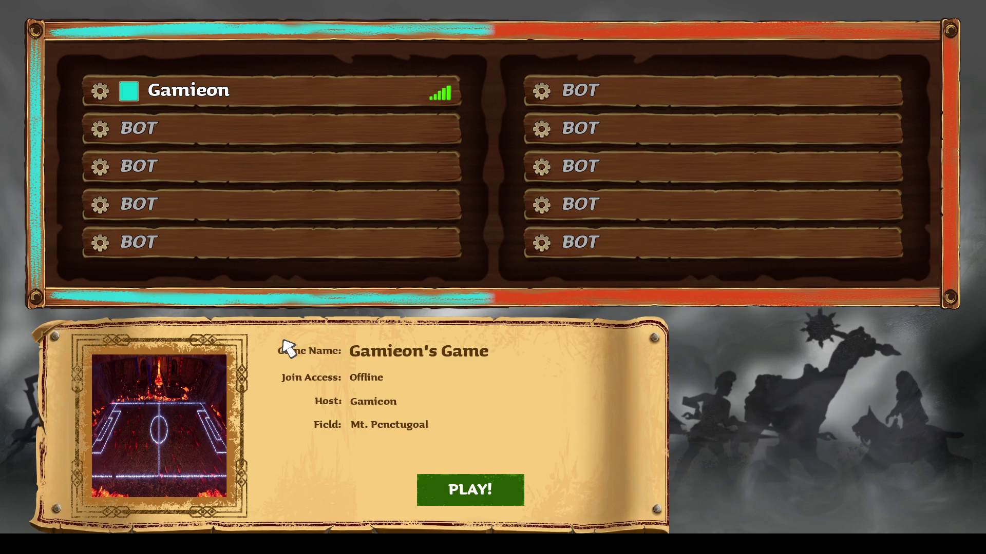
pyautogui.click(216, 365)
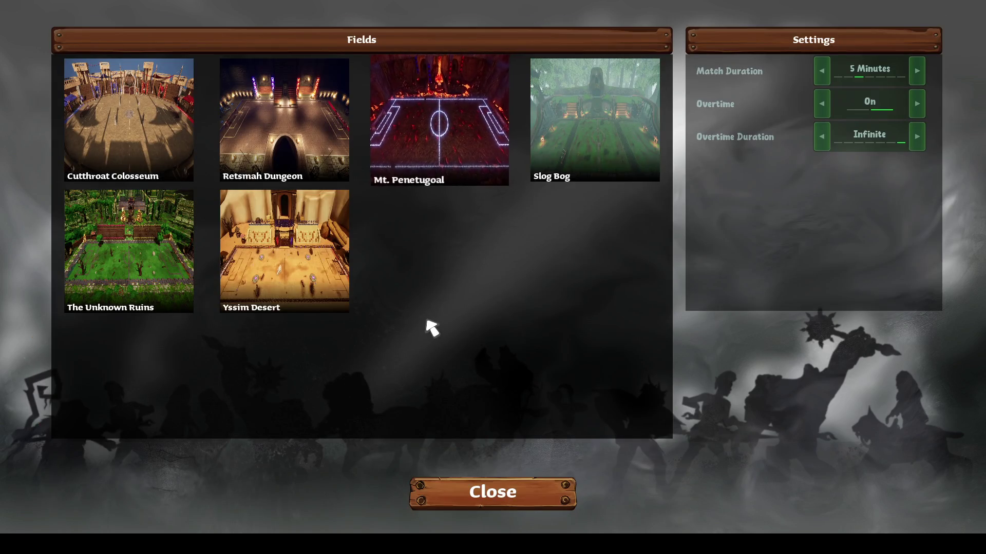
pyautogui.click(514, 482)
pyautogui.click(510, 486)
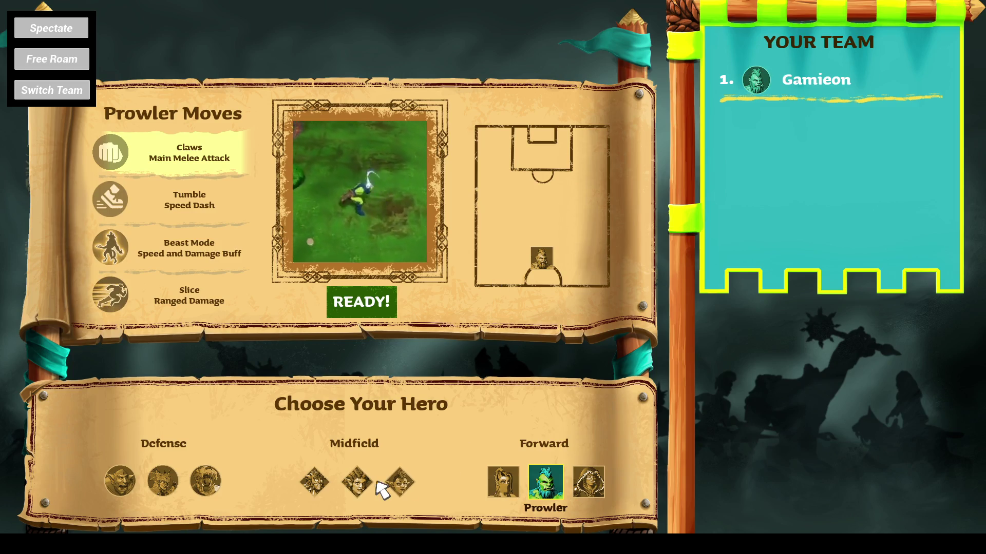
pyautogui.click(372, 303)
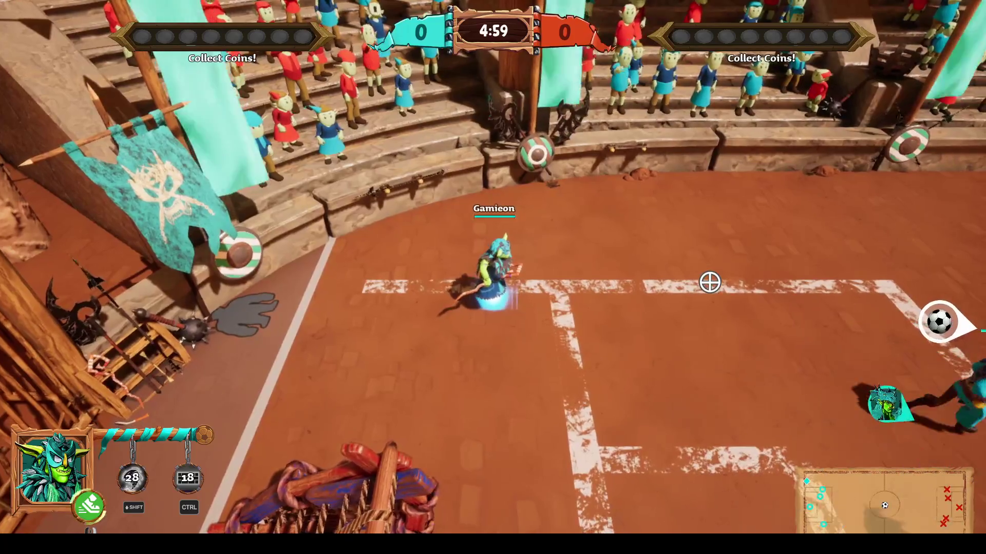
# Show Elis's ability information and move around the field to pick up a coin
pyautogui.press('Tab')
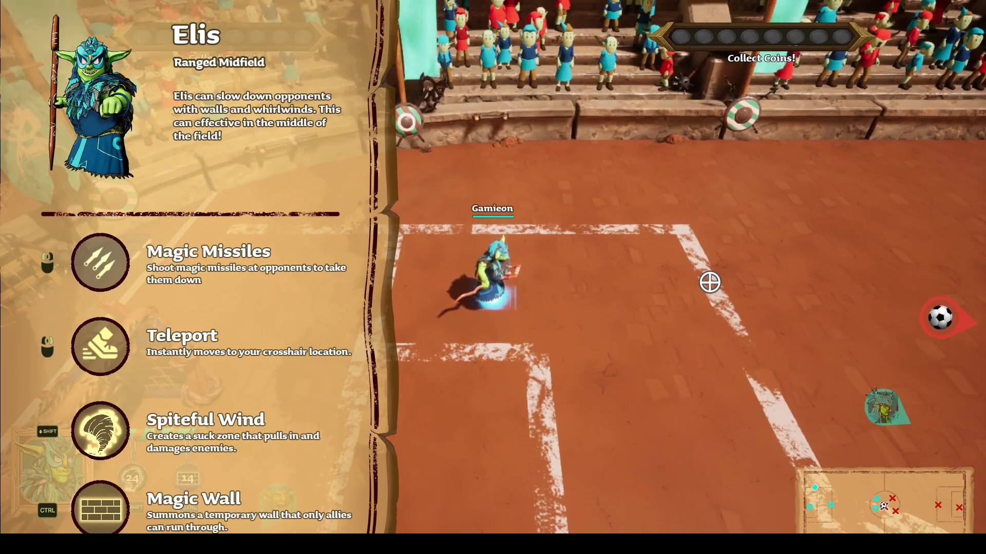
pyautogui.press('d')
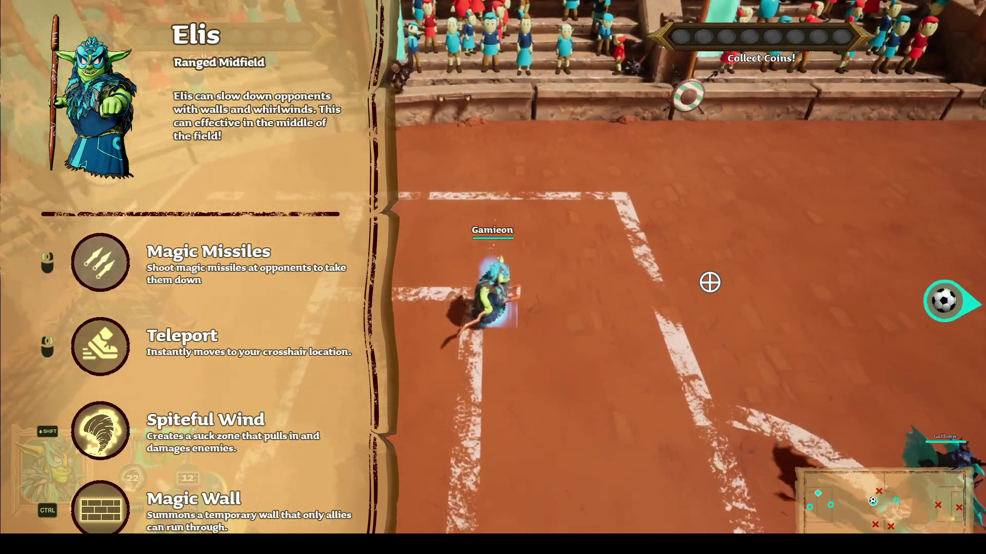
pyautogui.press('w')
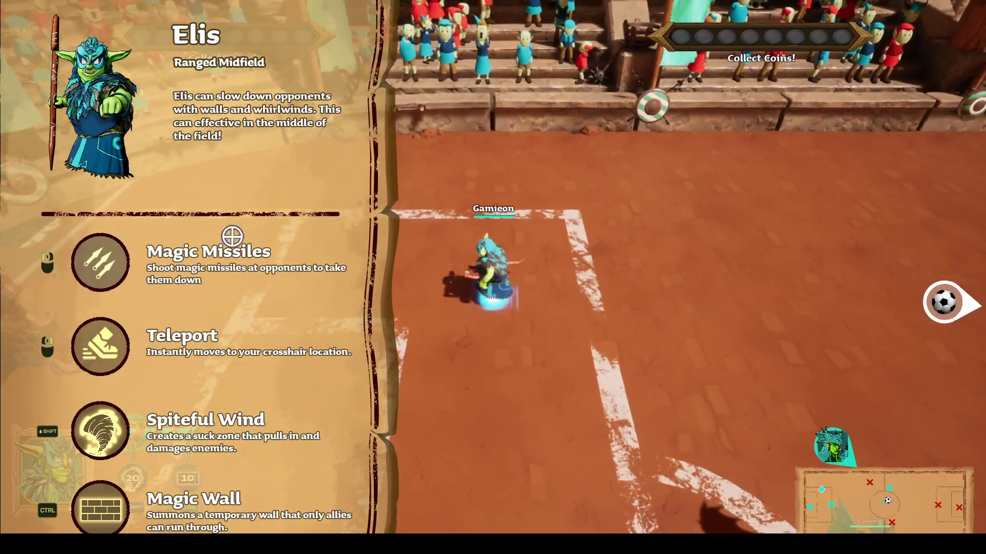
pyautogui.press('s')
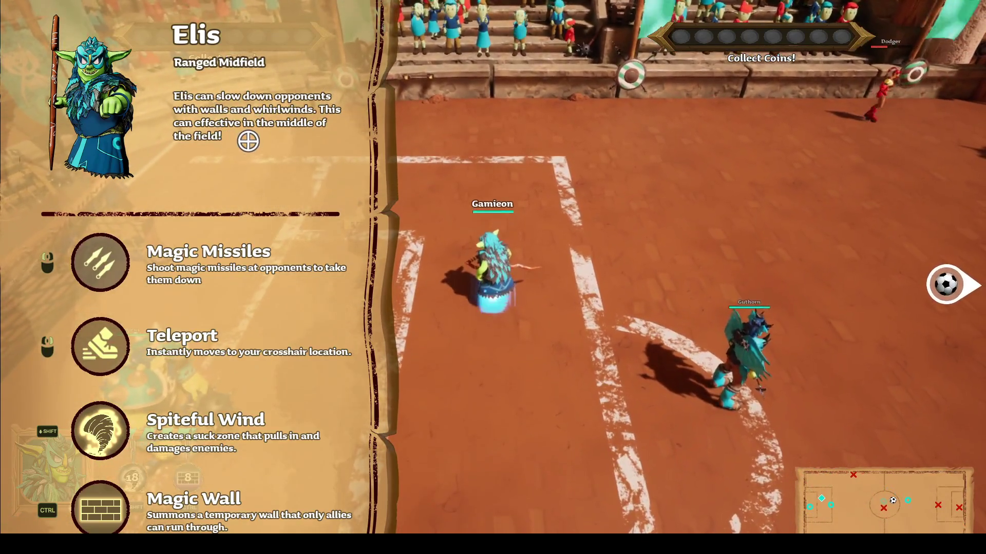
pyautogui.press('w')
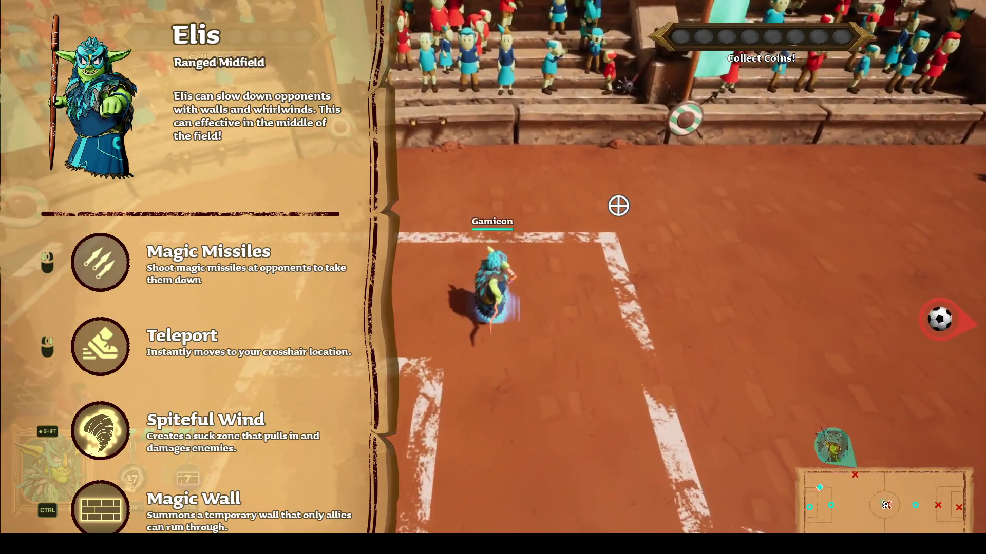
pyautogui.press('s')
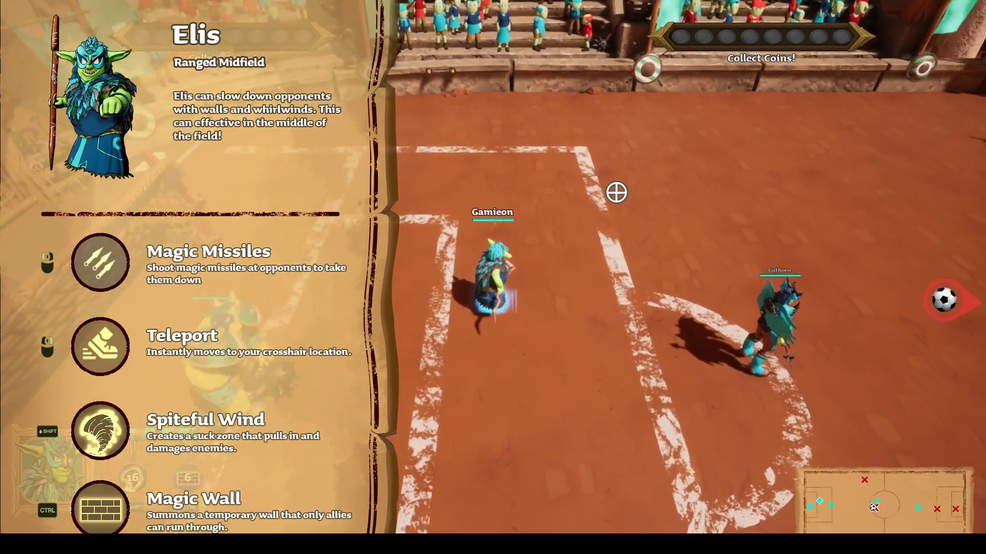
pyautogui.press('w')
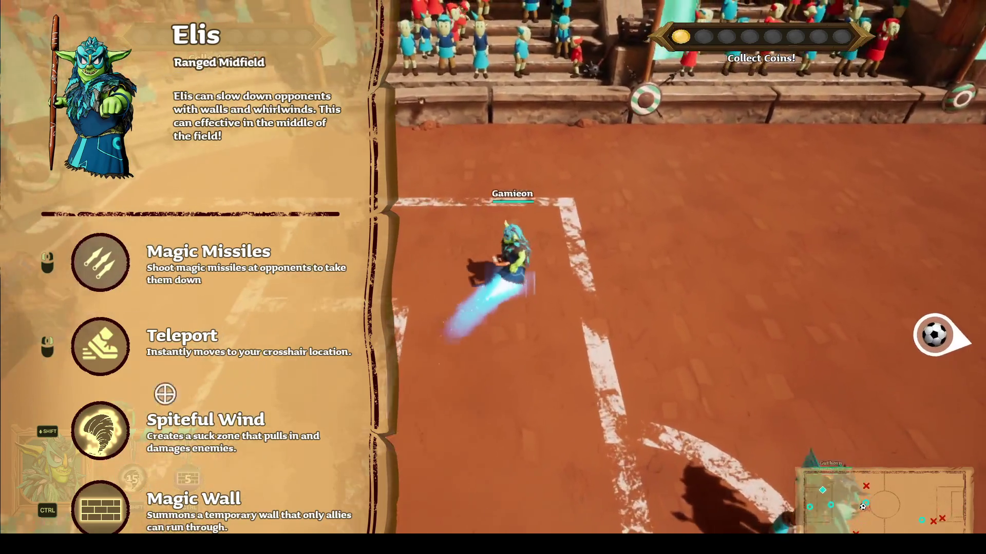
pyautogui.press('w')
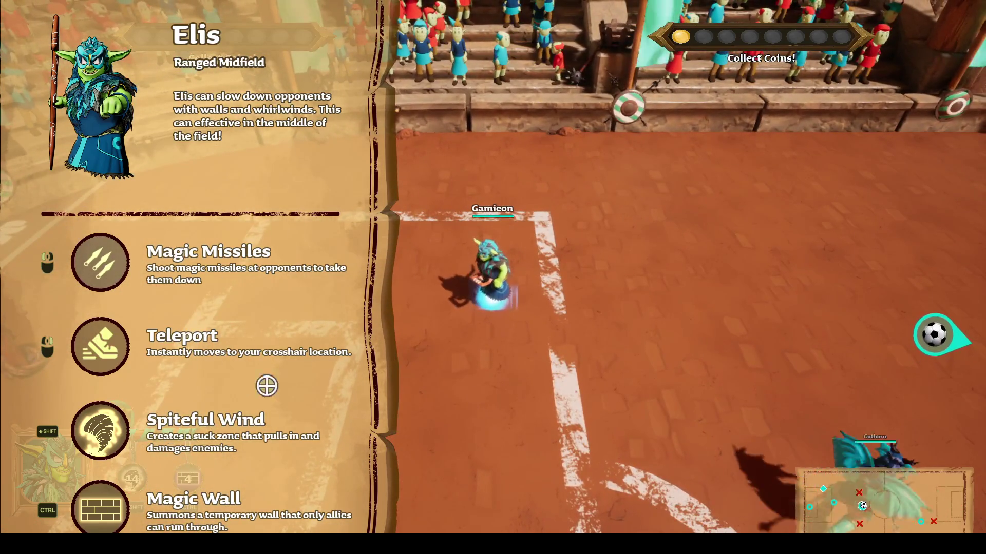
# Toggle the ability information off and on, collect another coin, and dash right as play resumes
pyautogui.press('Tab')
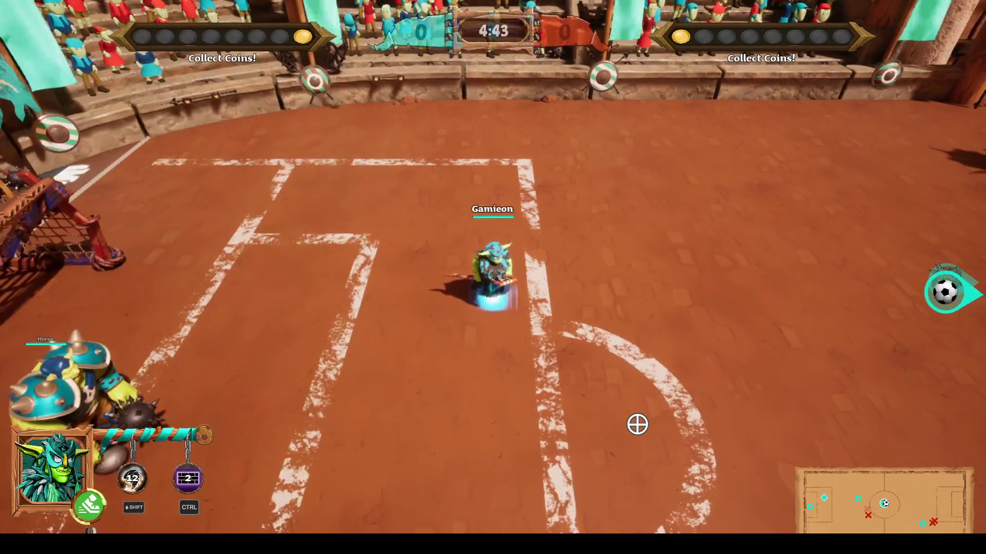
pyautogui.press('Tab')
pyautogui.press('Tab')
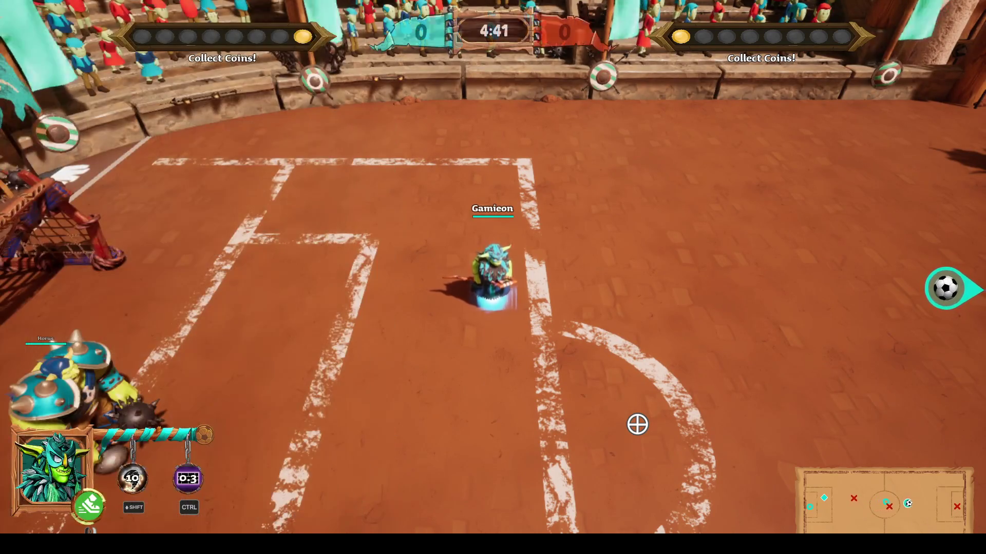
pyautogui.press('d')
pyautogui.press('Tab')
pyautogui.press('Tab')
pyautogui.press('Tab')
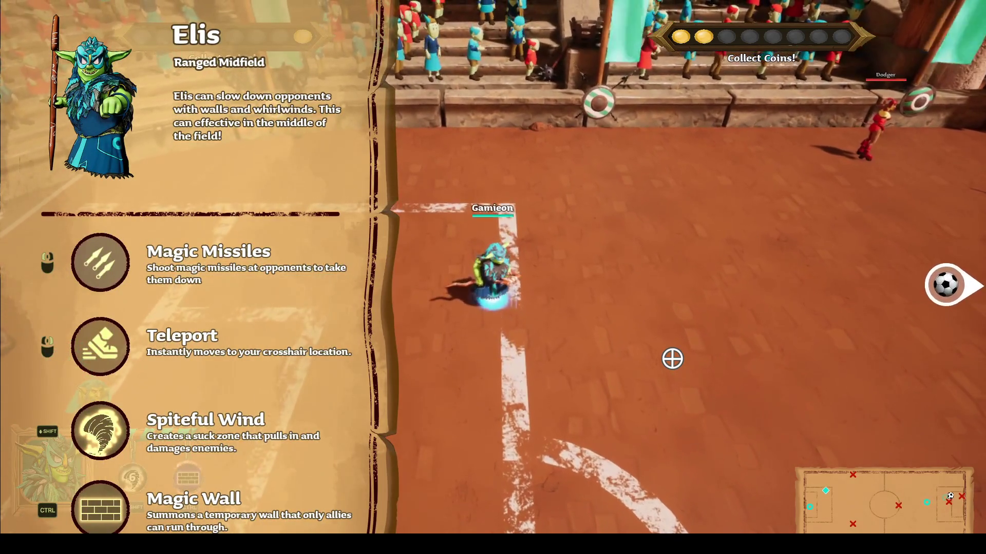
pyautogui.press('Tab')
pyautogui.press('d')
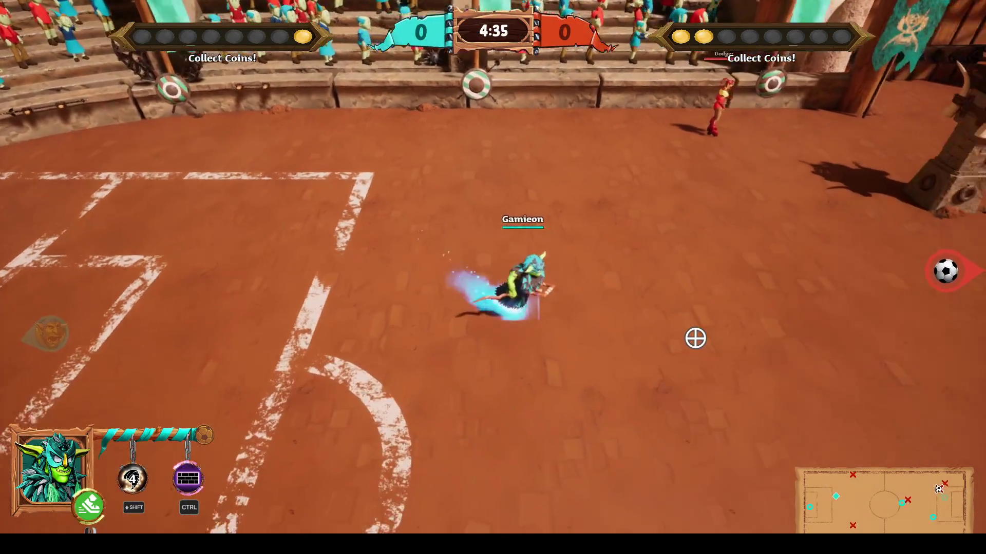
pyautogui.press('d')
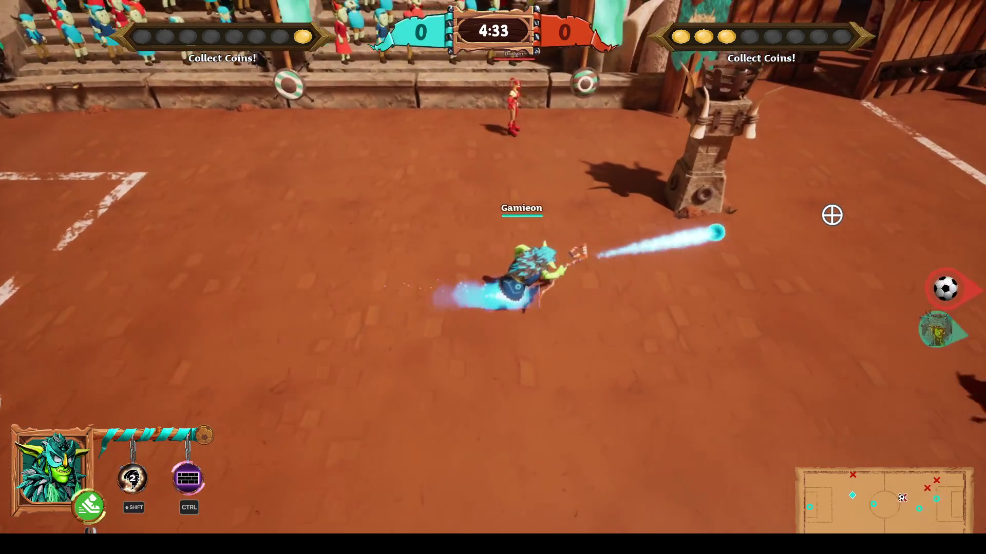
pyautogui.press('a')
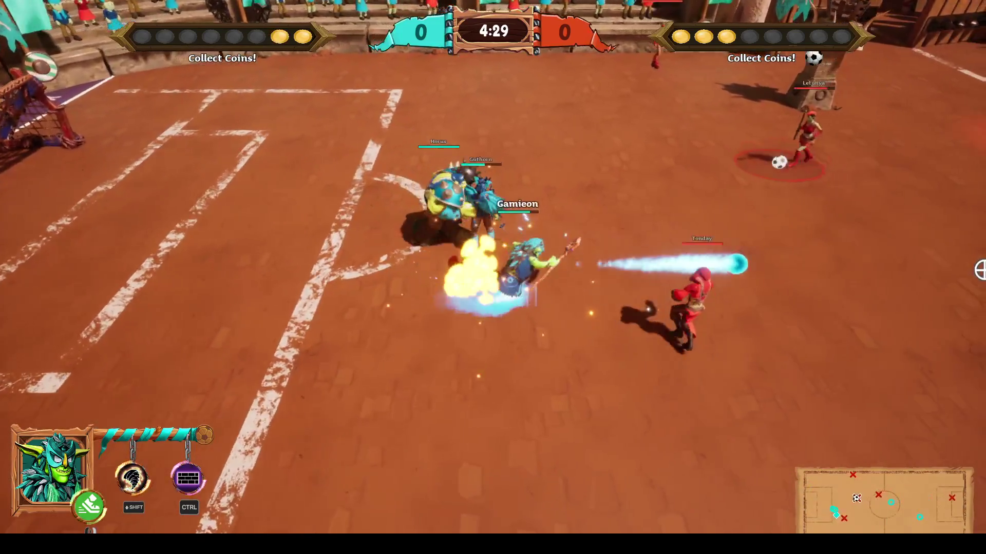
pyautogui.press('a')
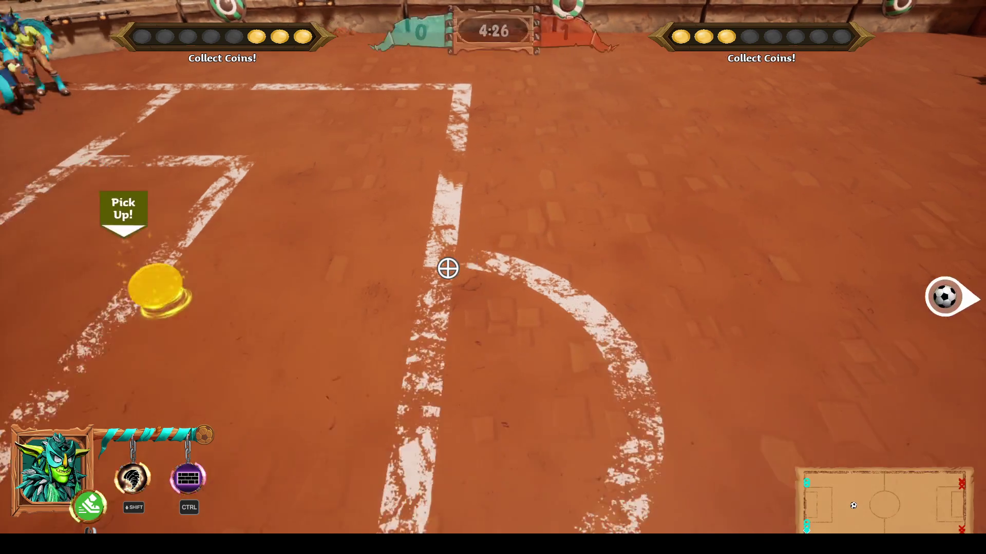
pyautogui.press('d')
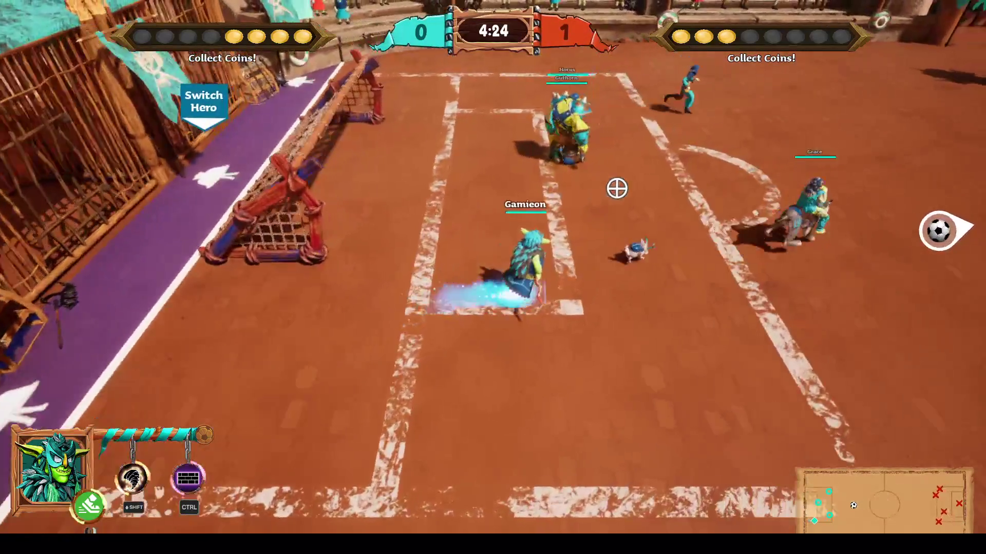
# Chase the opponent to the right, firing magic missiles and dashing with an ice trail
pyautogui.click(898, 255)
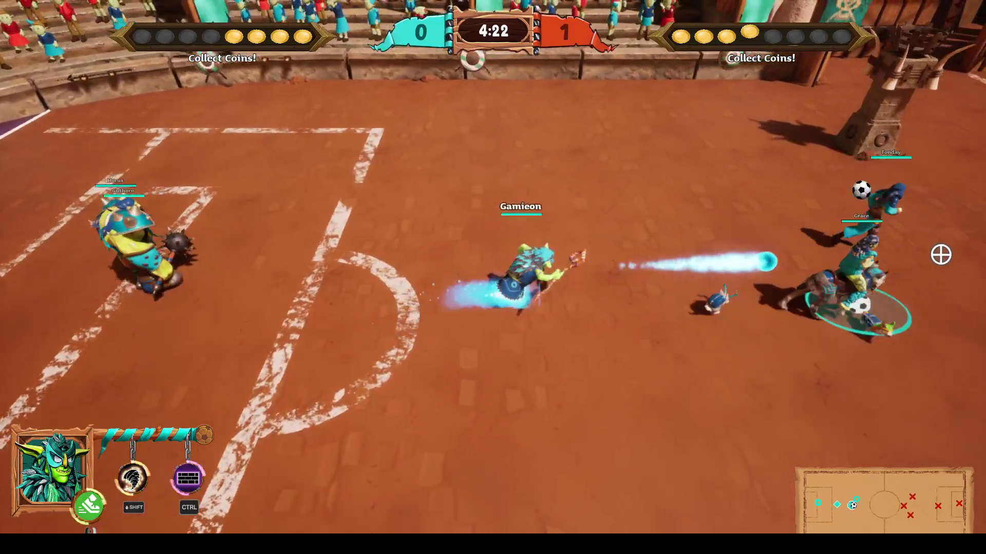
pyautogui.press('d')
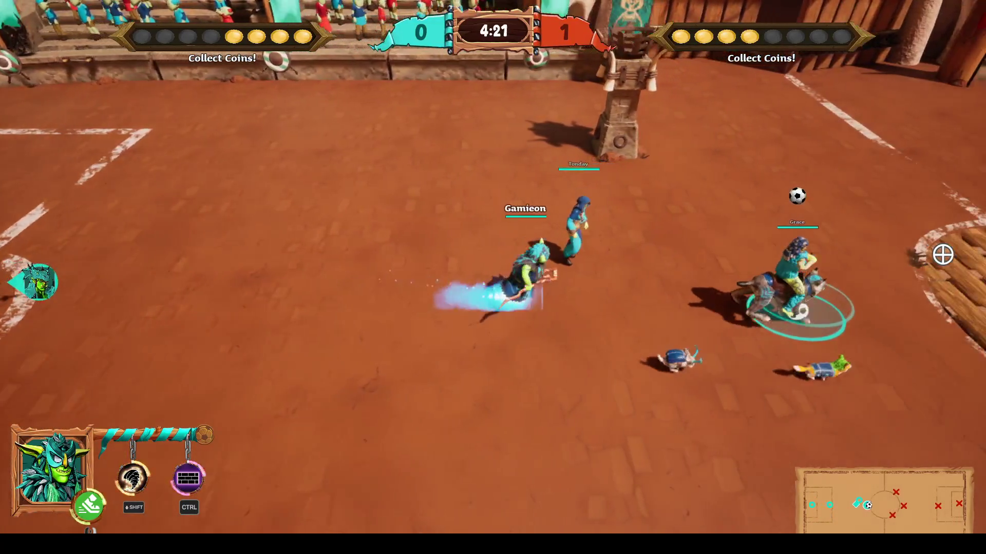
pyautogui.click(942, 255)
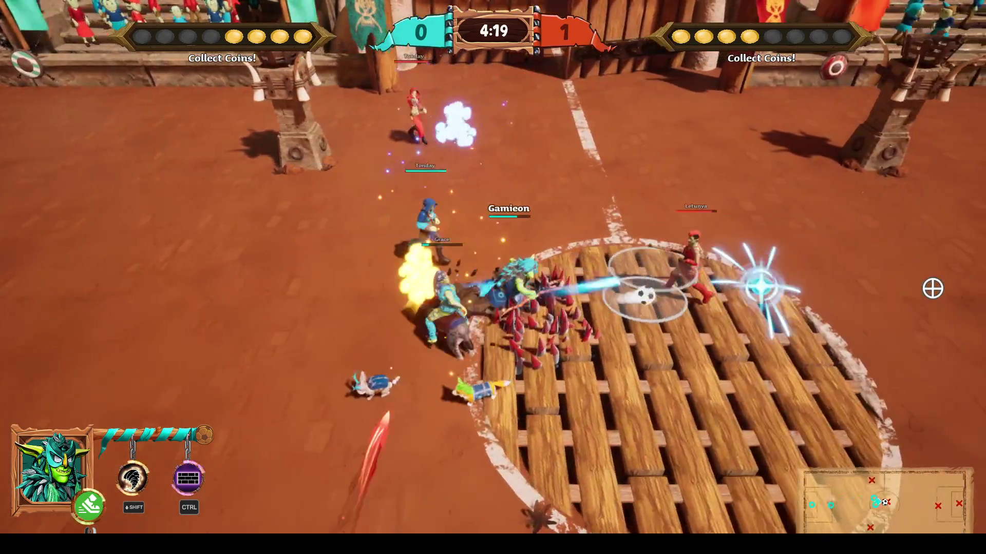
pyautogui.press('space')
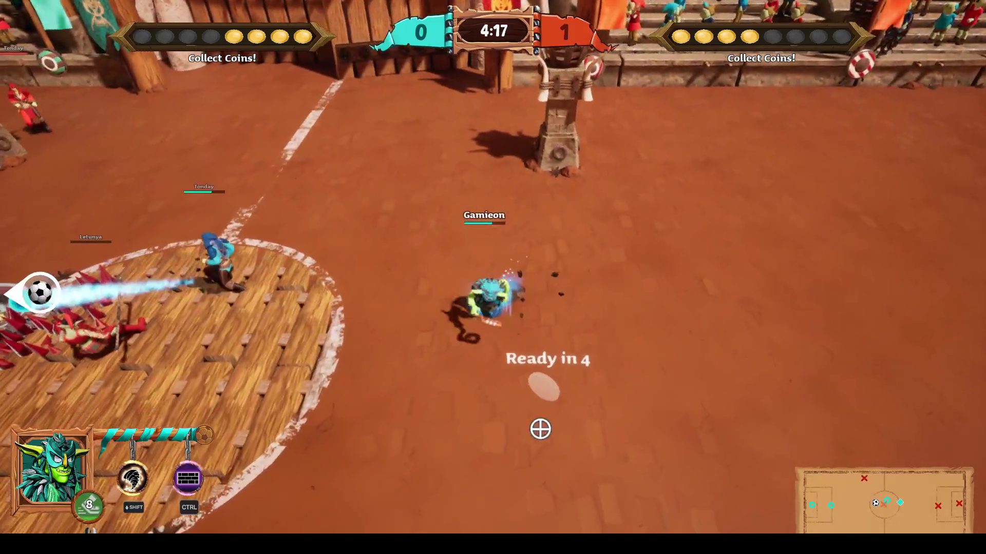
pyautogui.press('a')
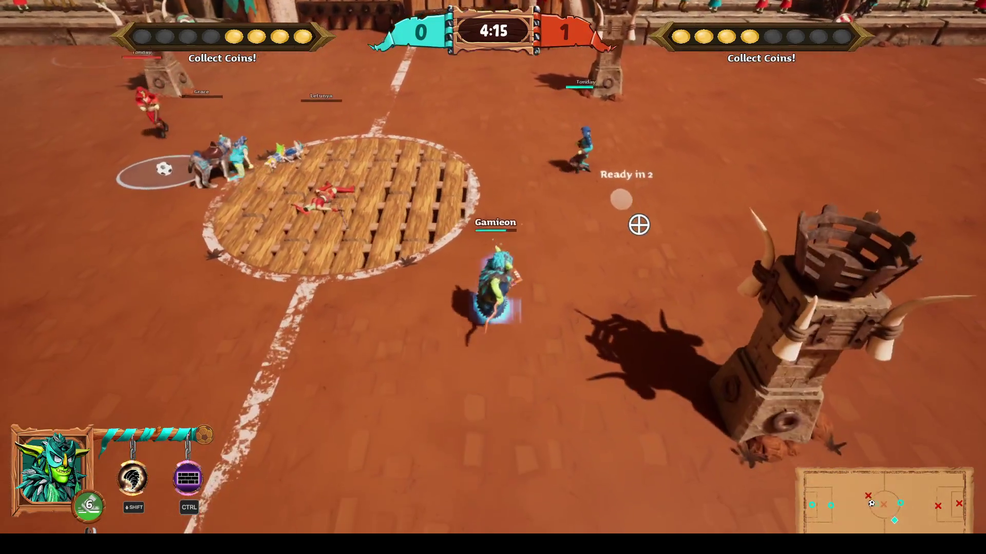
pyautogui.press('d')
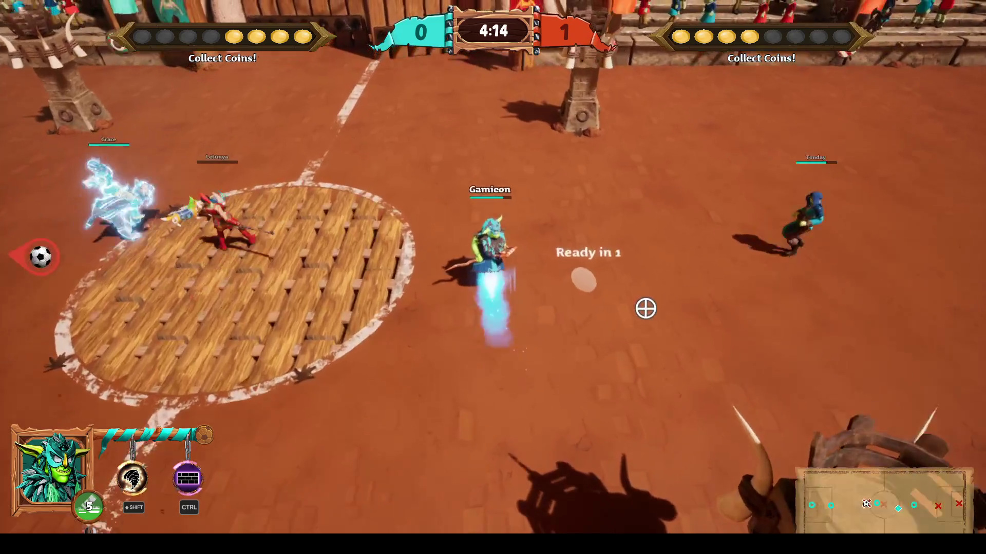
# Collect a coin on the centre circle, take the ball and shoot it toward the aim point
pyautogui.press('a')
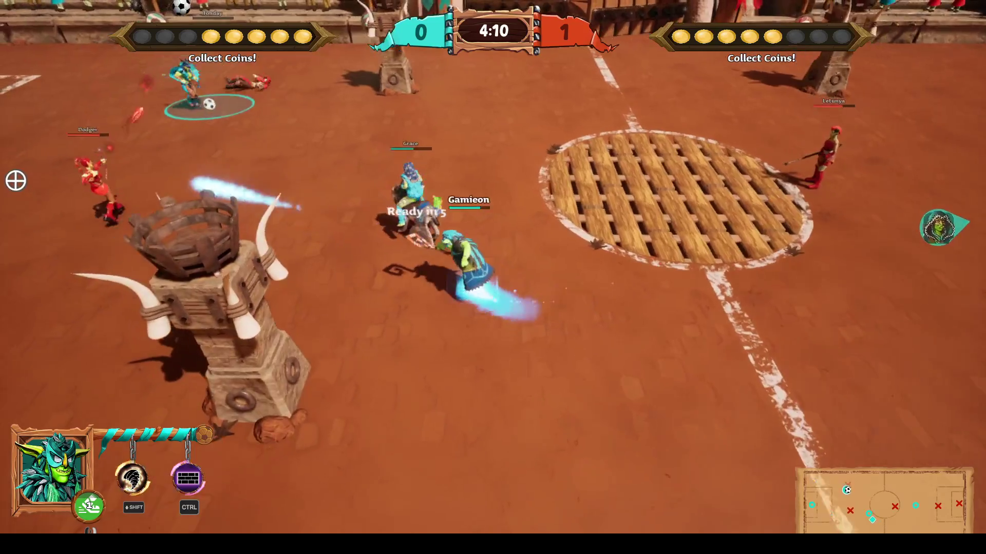
pyautogui.press('w')
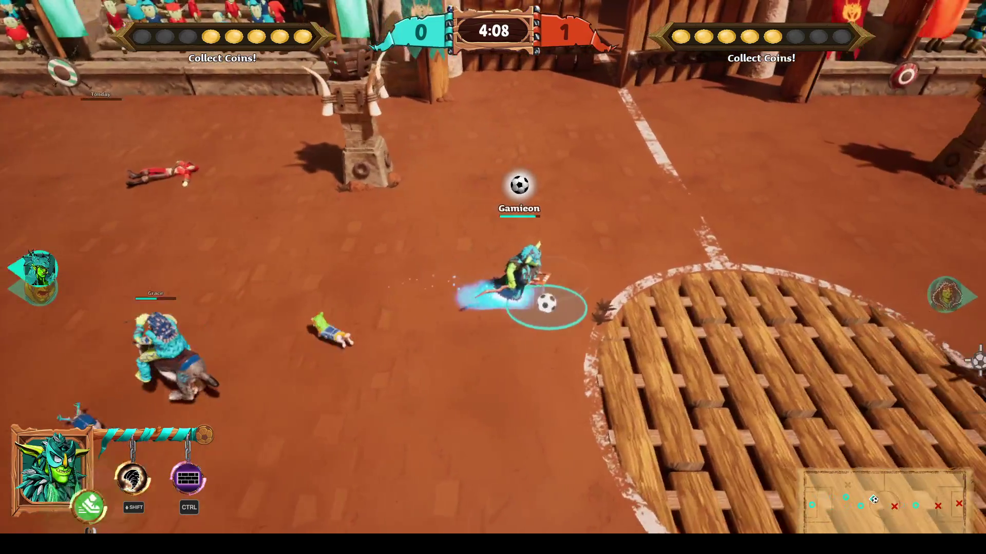
pyautogui.press('d')
pyautogui.click(950, 365)
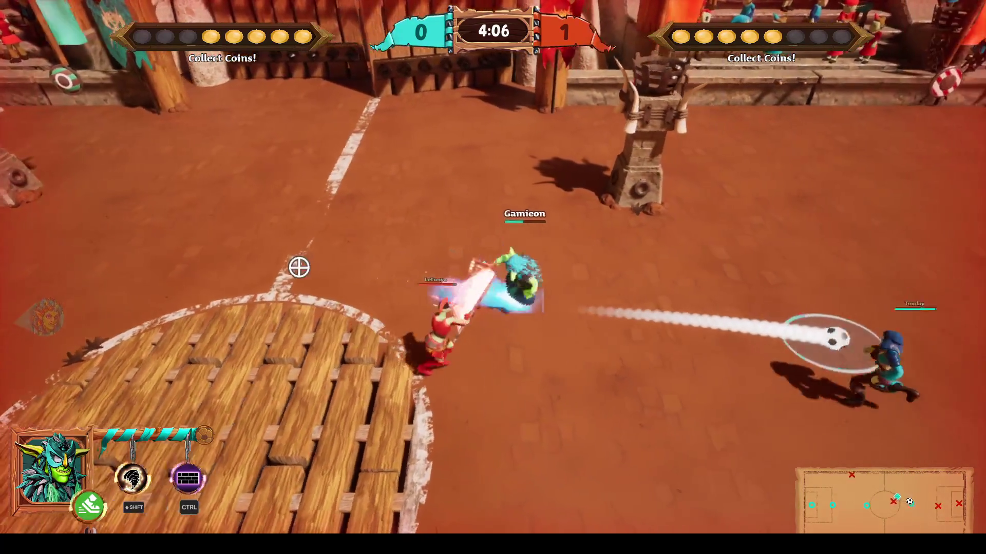
# Chase the ball carrier, unleash a tornado on them and the ball, then run toward the opponents' goal
pyautogui.press('d')
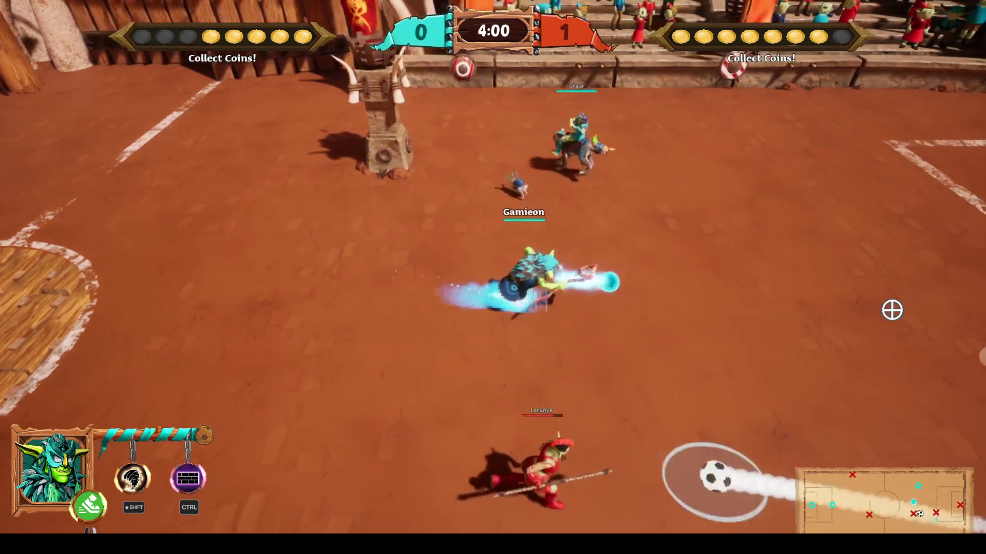
pyautogui.press('d')
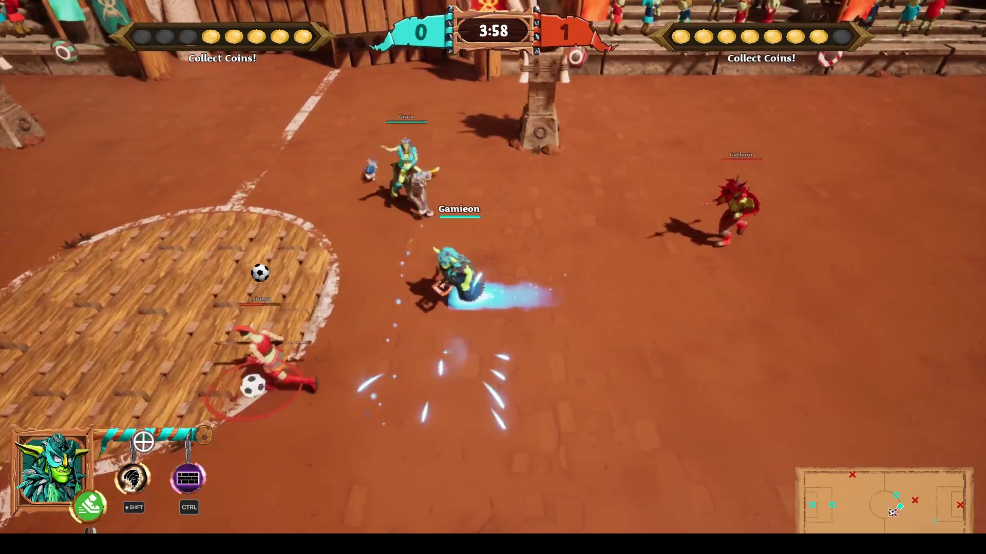
pyautogui.press('shift')
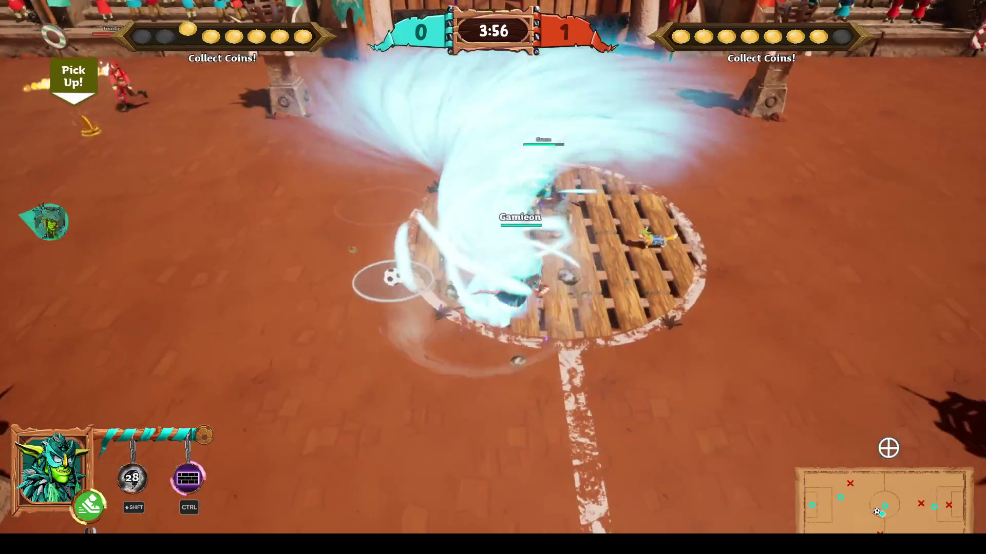
pyautogui.press('a')
pyautogui.press('w')
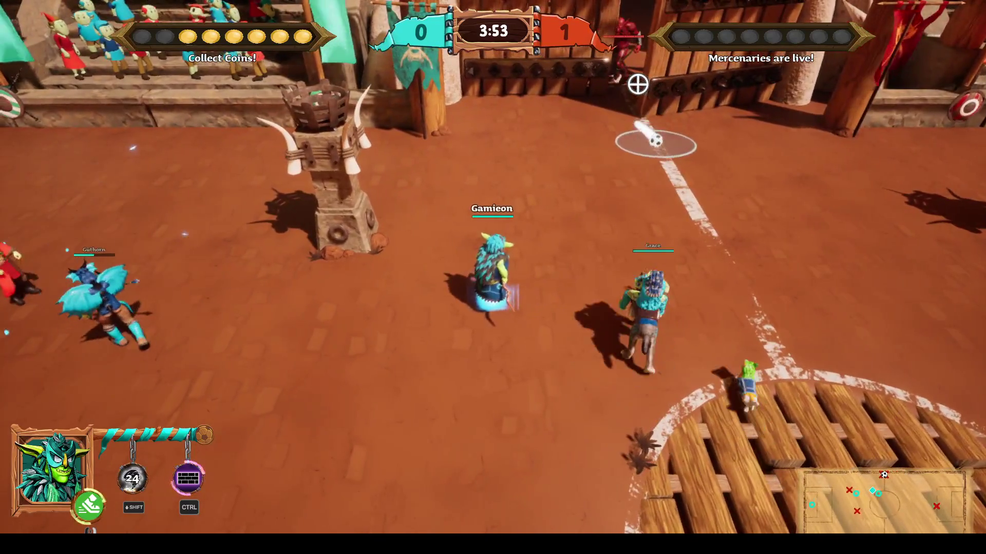
pyautogui.press('d')
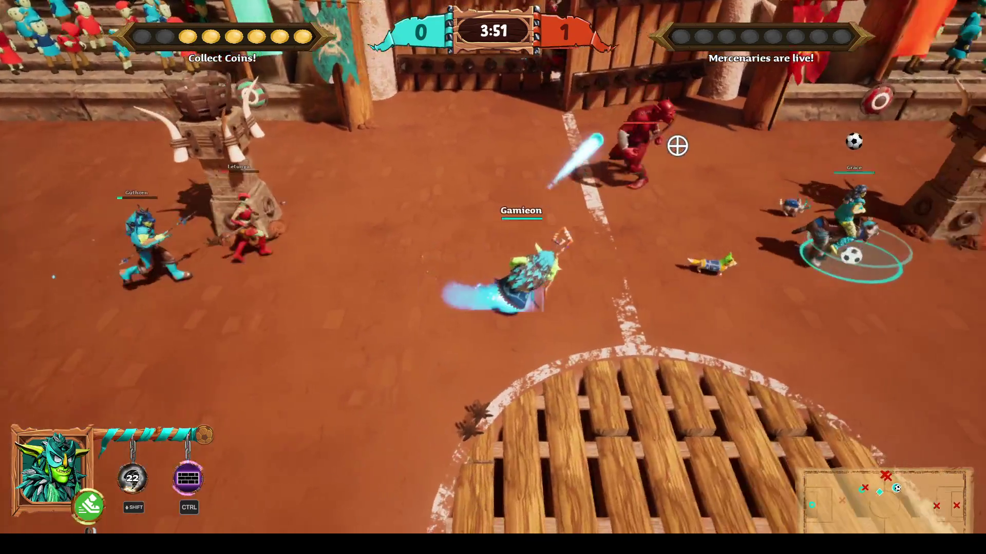
pyautogui.press('d')
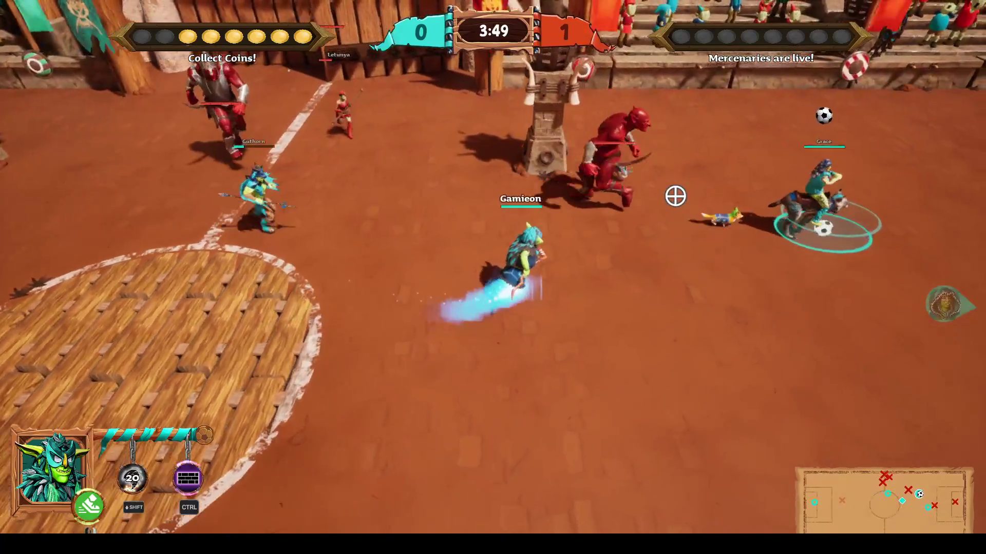
pyautogui.press('d')
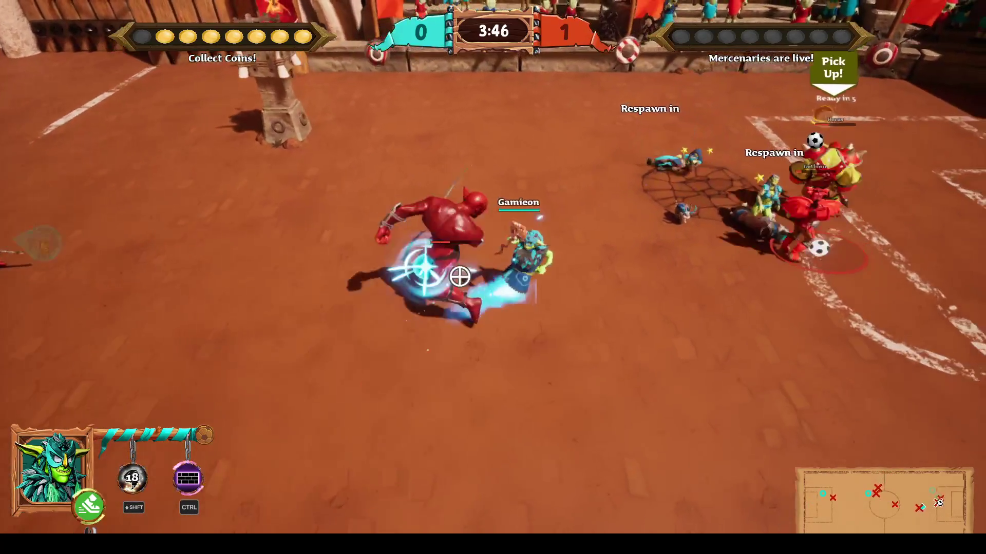
# Run left past the tower, grab the ball and carry it to the centre line
pyautogui.press('a')
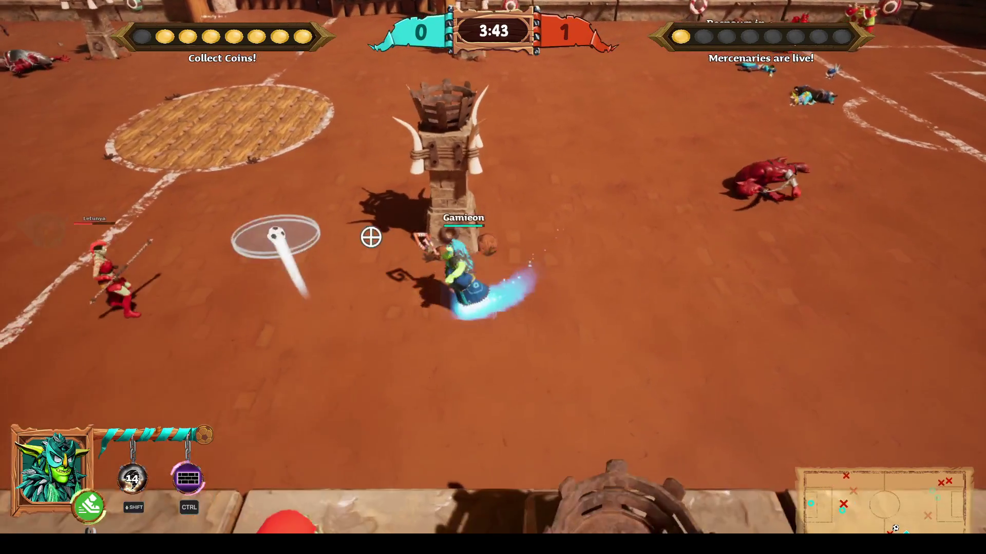
pyautogui.press('a')
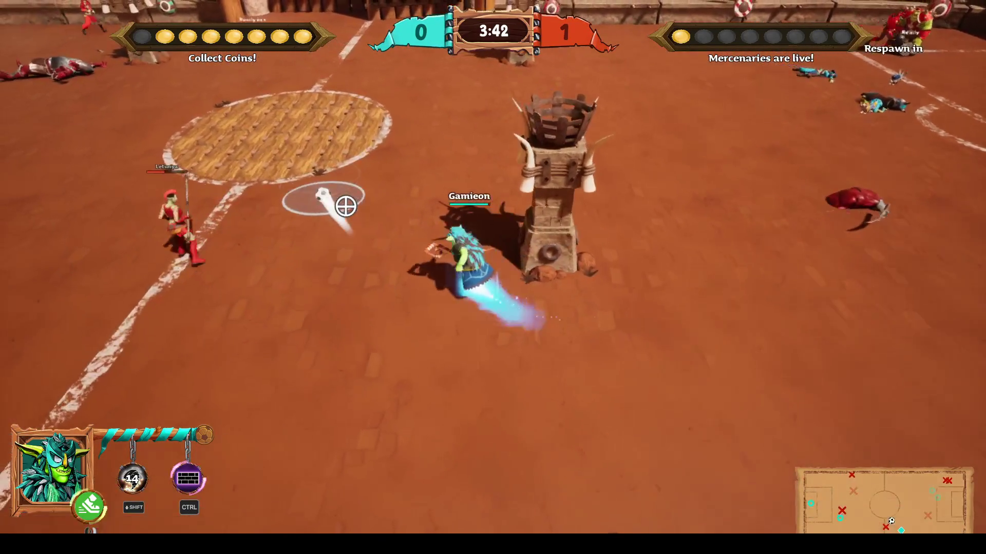
pyautogui.press('a')
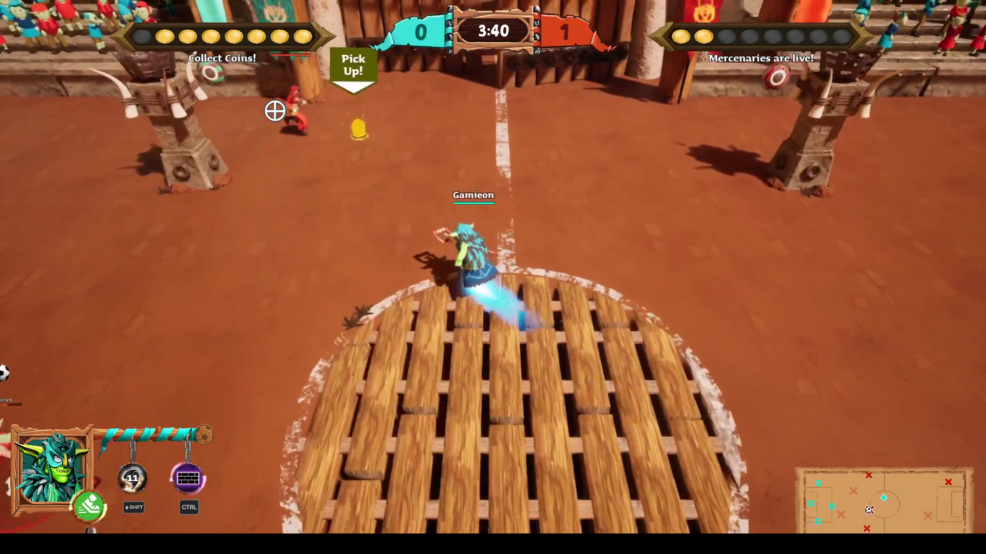
pyautogui.press('w')
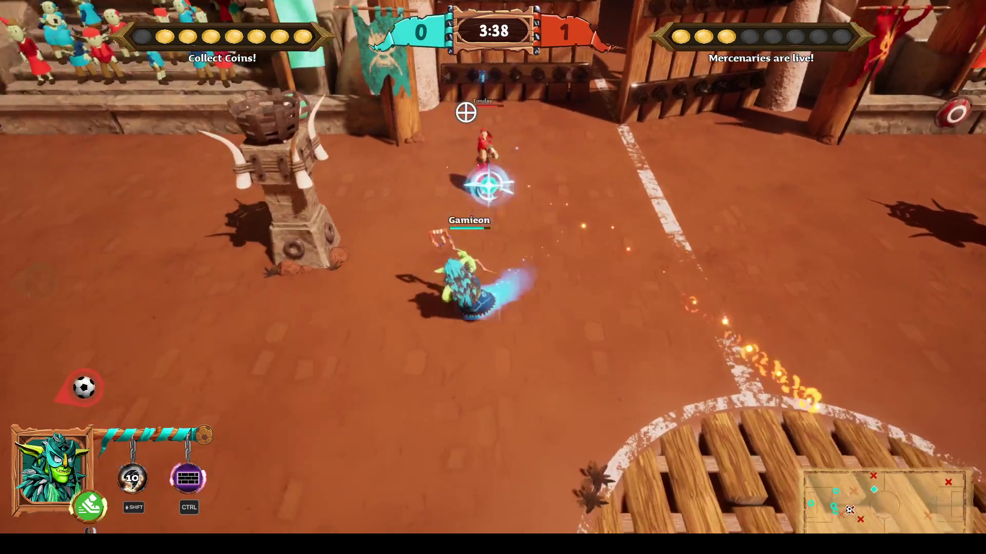
pyautogui.press('s')
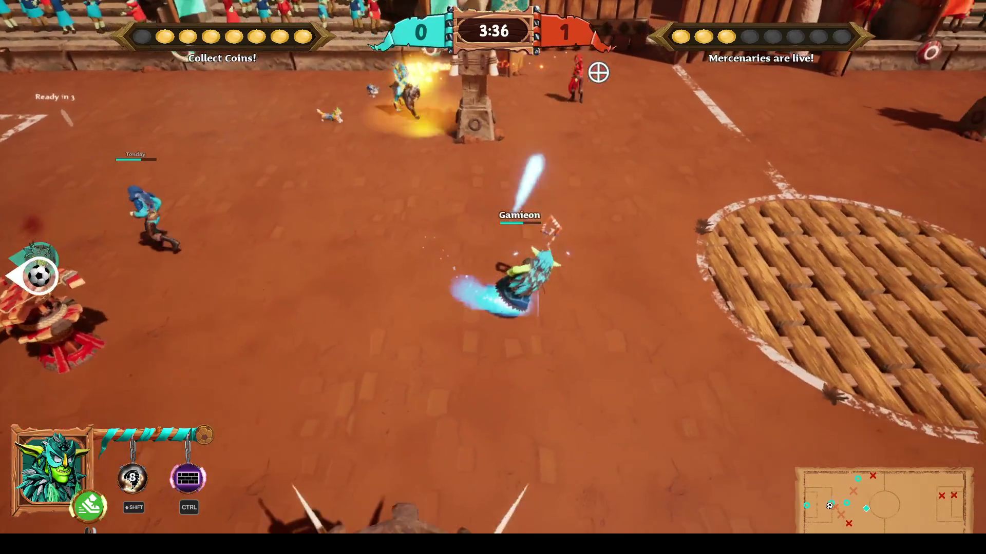
pyautogui.press('w')
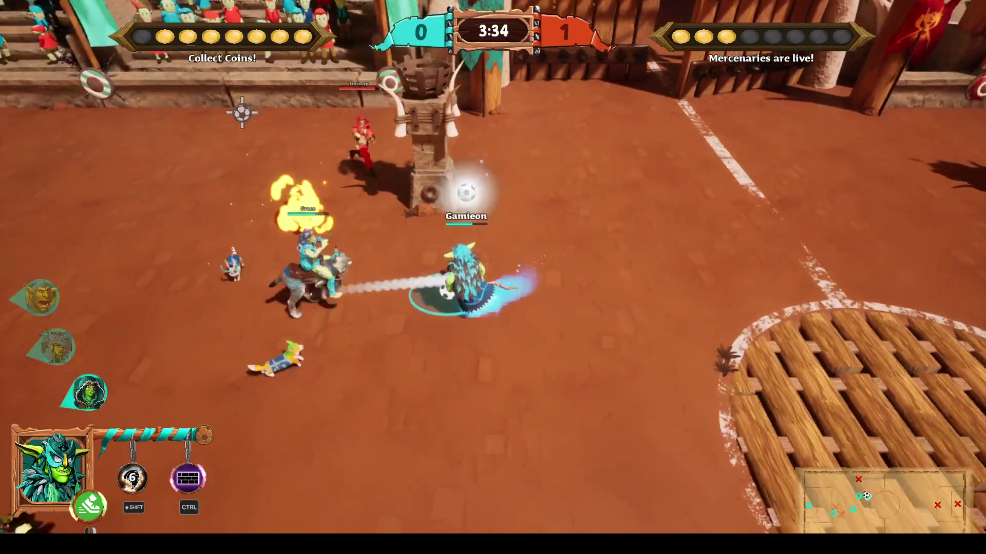
pyautogui.press('d')
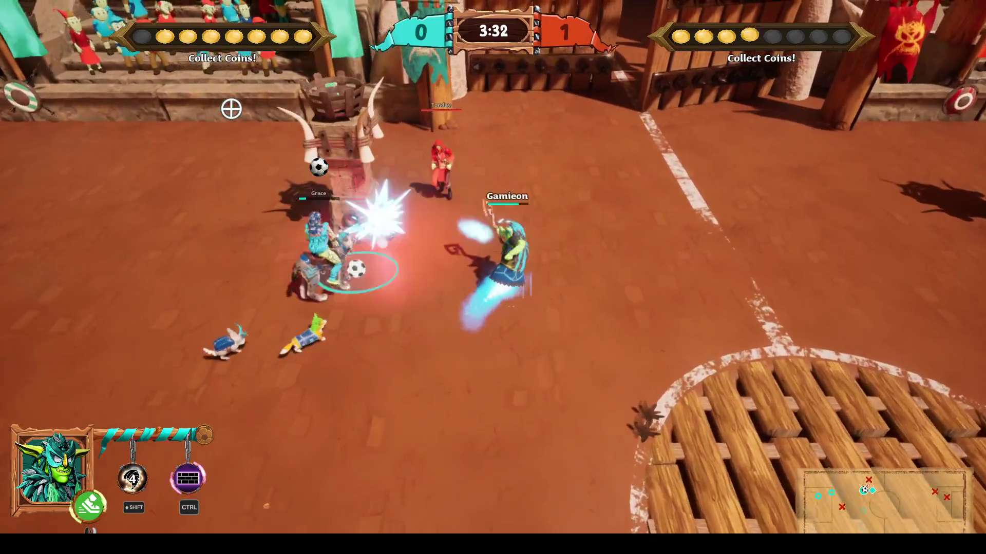
pyautogui.press('d')
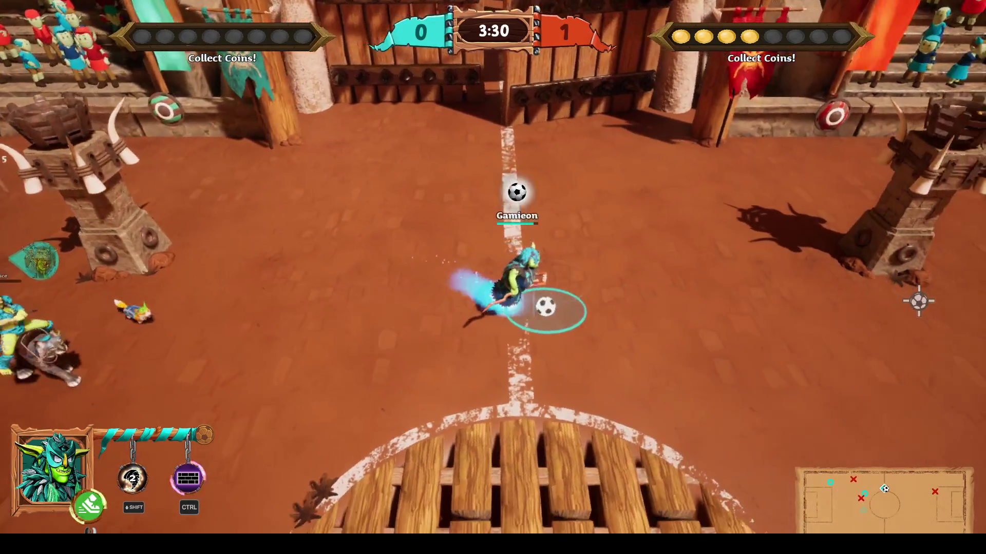
pyautogui.press('s')
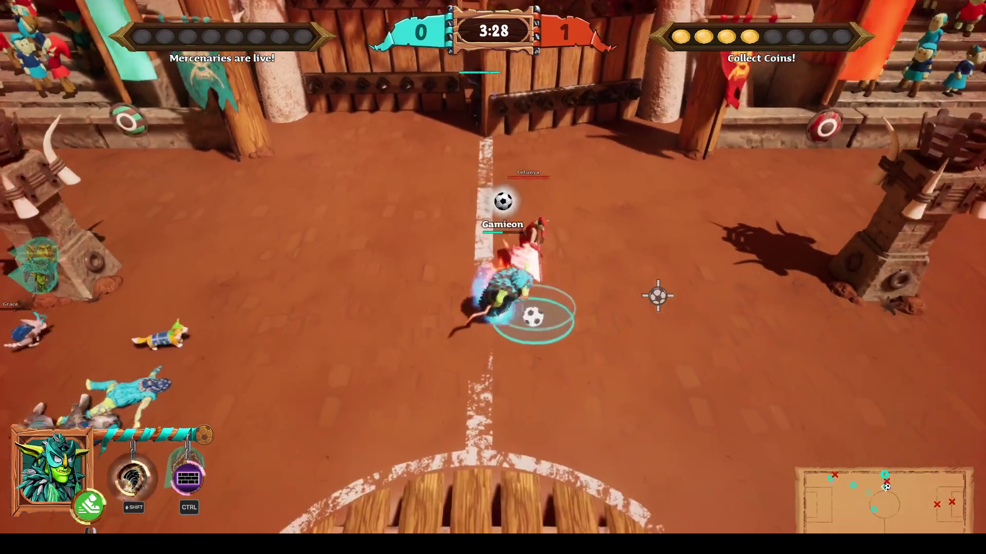
pyautogui.press('d')
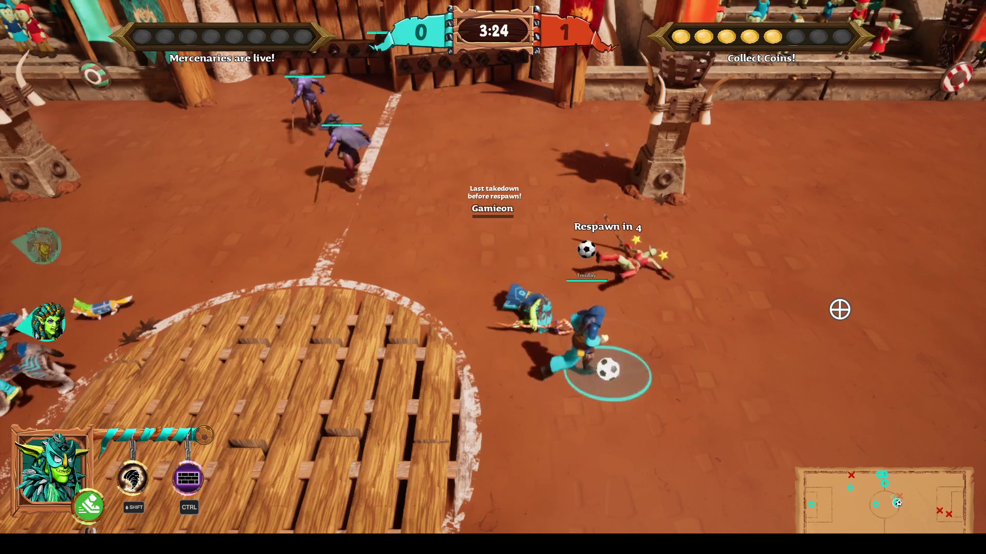
# Dash into the enemy players and slash them, then respawn and fire a blue projectile at them
pyautogui.press('a')
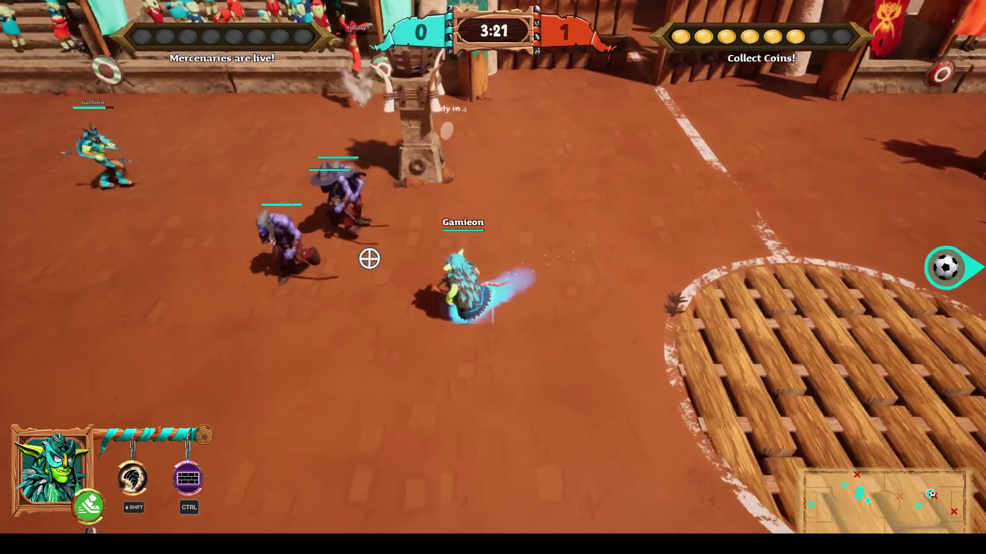
pyautogui.press('s')
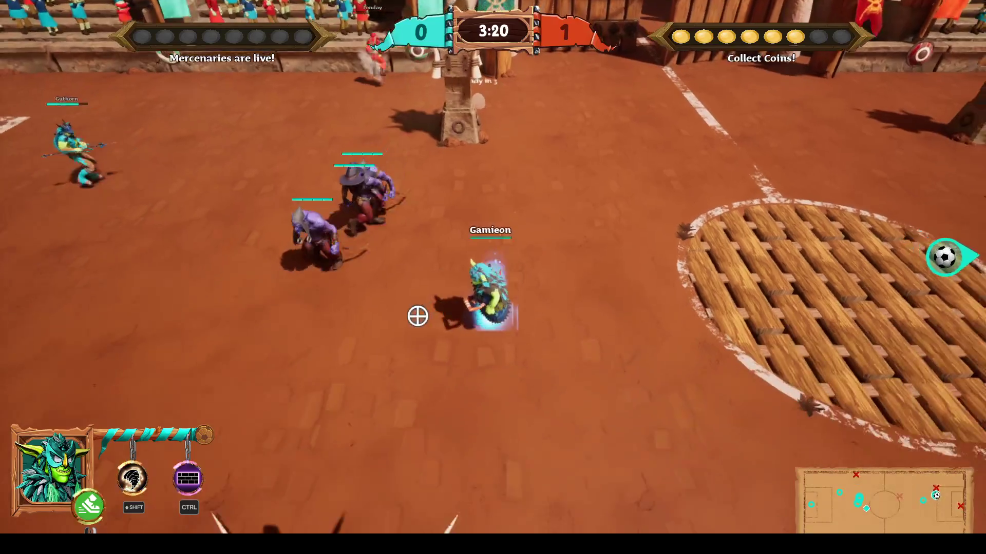
pyautogui.press('a')
pyautogui.click(368, 323)
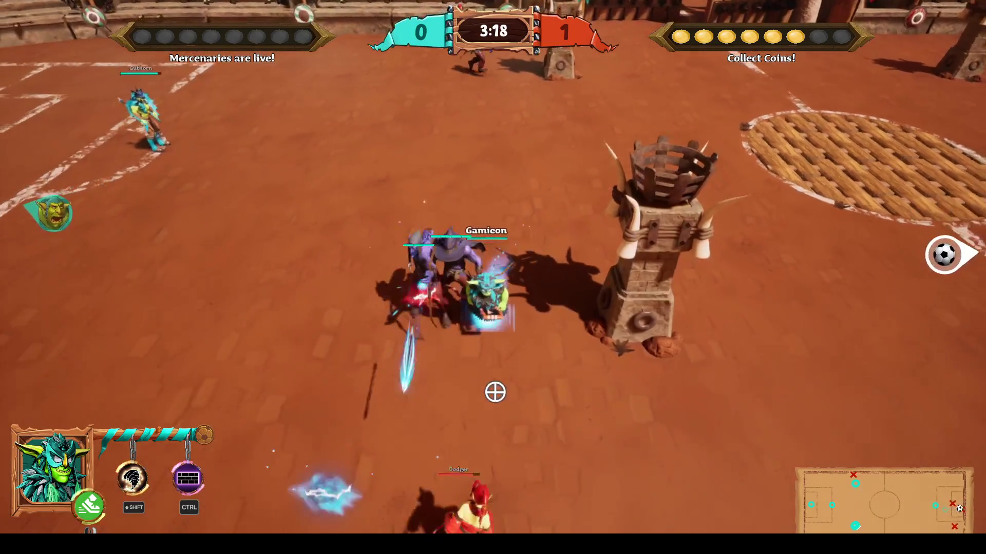
pyautogui.press('d')
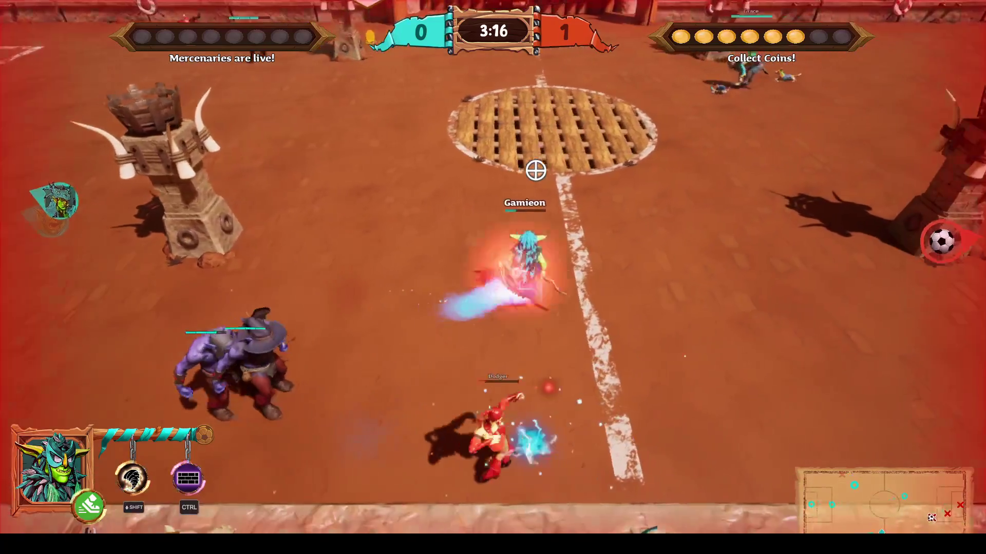
pyautogui.press('a')
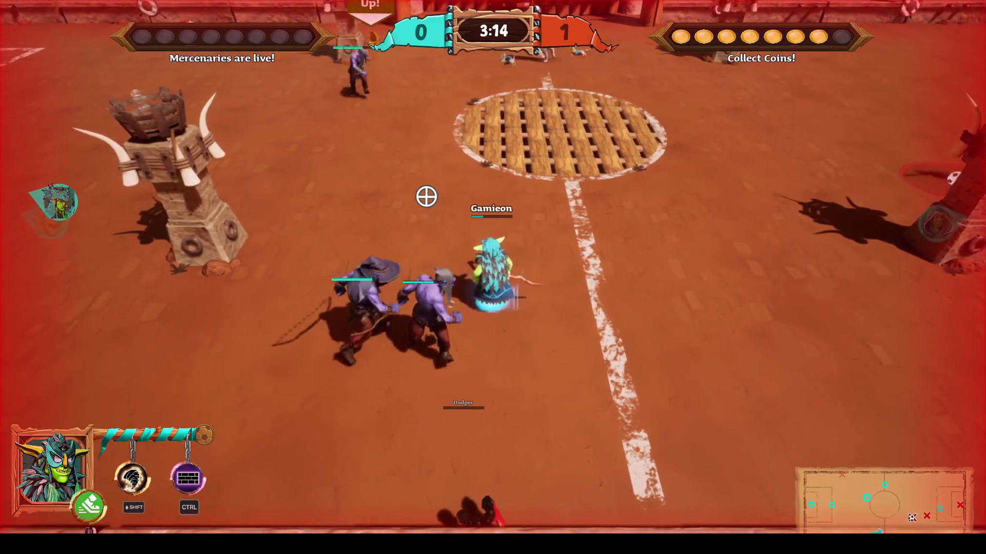
pyautogui.click(671, 215)
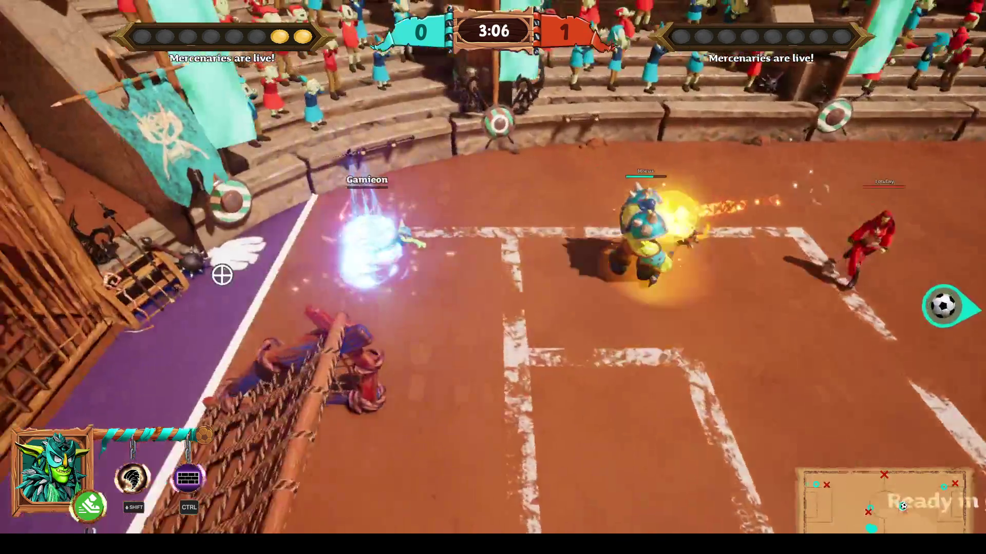
pyautogui.press('d')
pyautogui.rightClick(861, 372)
pyautogui.press('w')
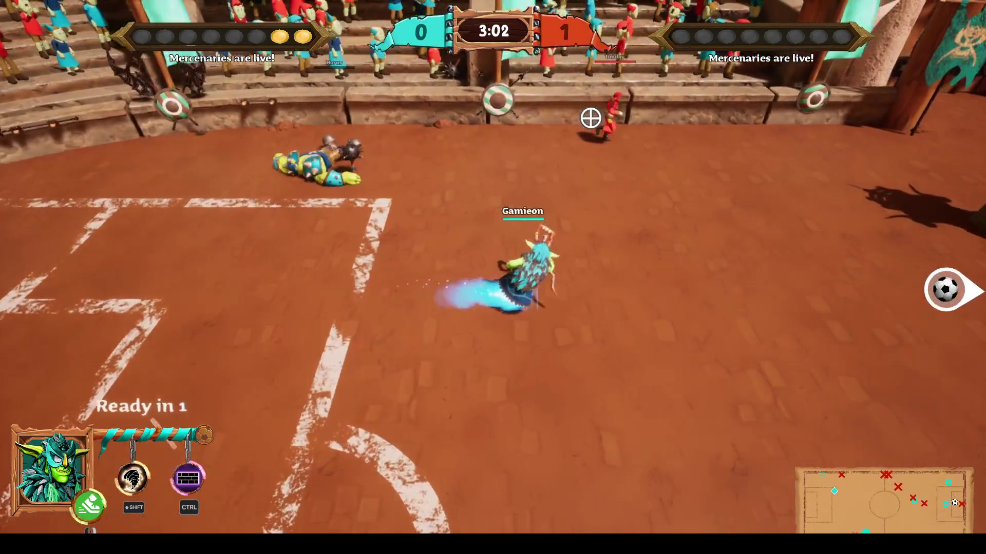
# Fire a blue projectile, run toward the play, then briefly pause and resume the match
pyautogui.rightClick(611, 123)
pyautogui.press('d')
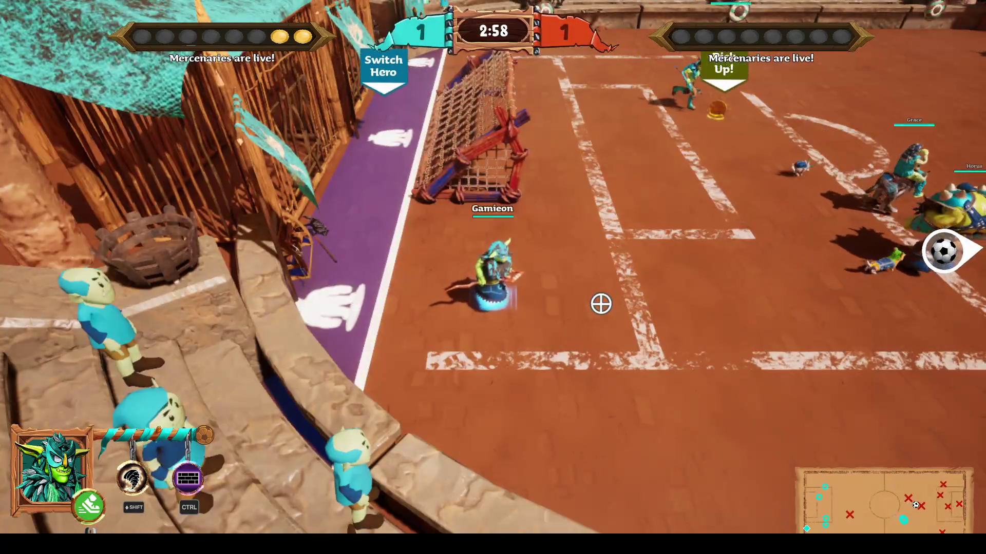
pyautogui.press('Escape')
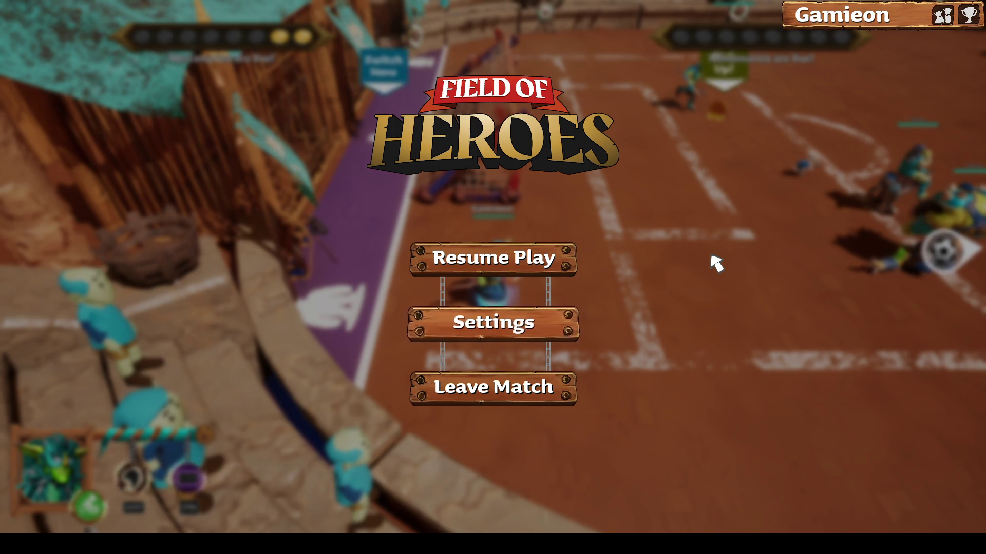
pyautogui.press('Escape')
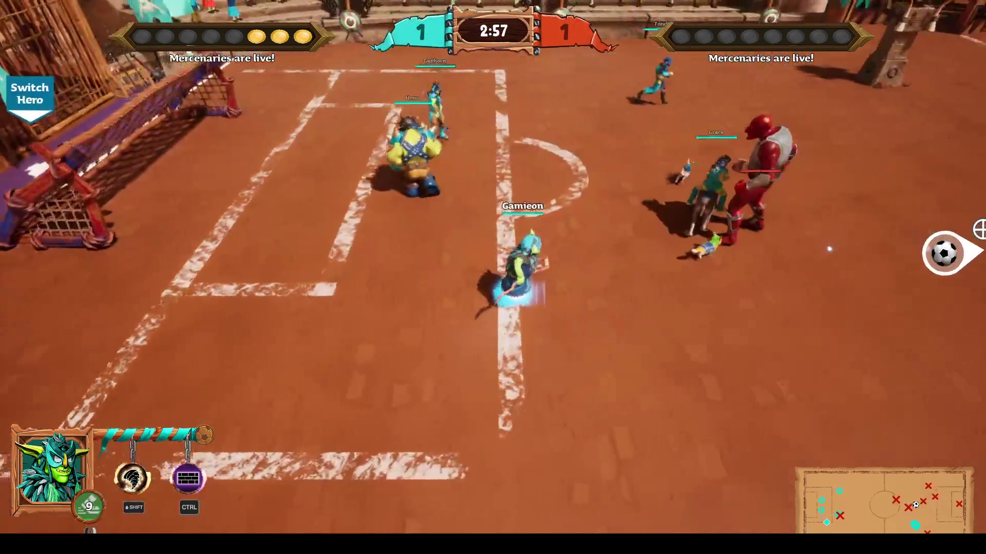
# Run across the arena after the ball, then pause the match and quit the game with Alt+F4
pyautogui.press('d')
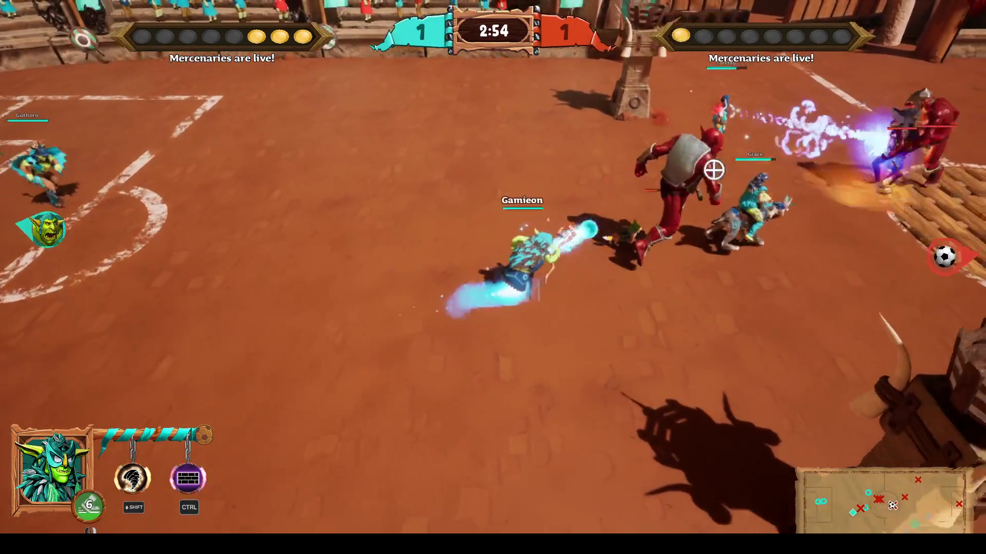
pyautogui.press('d')
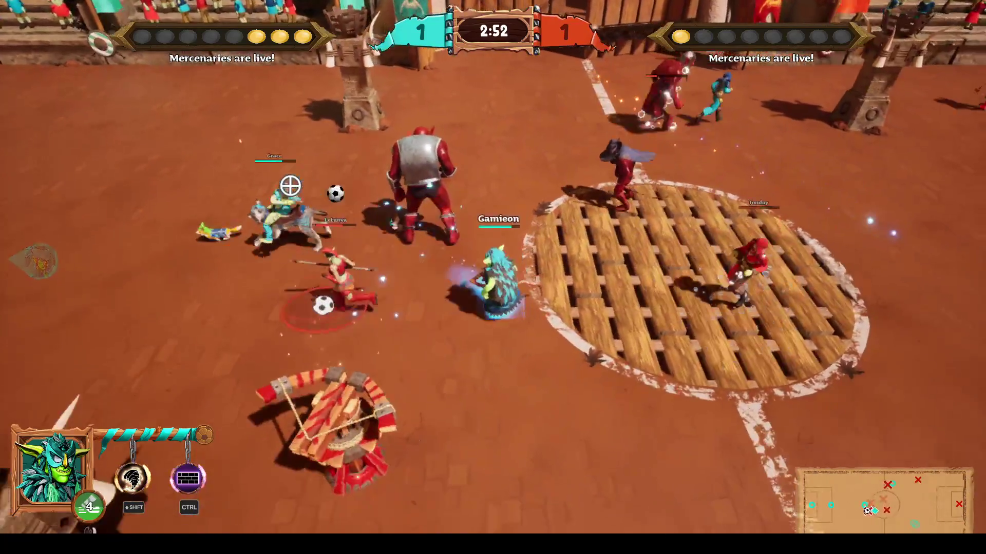
pyautogui.press('a')
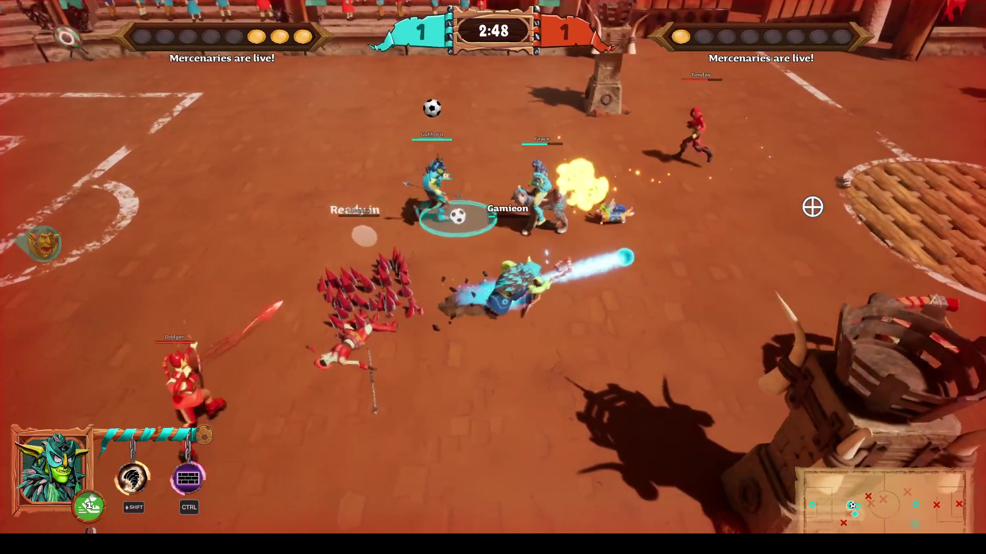
pyautogui.press('Escape')
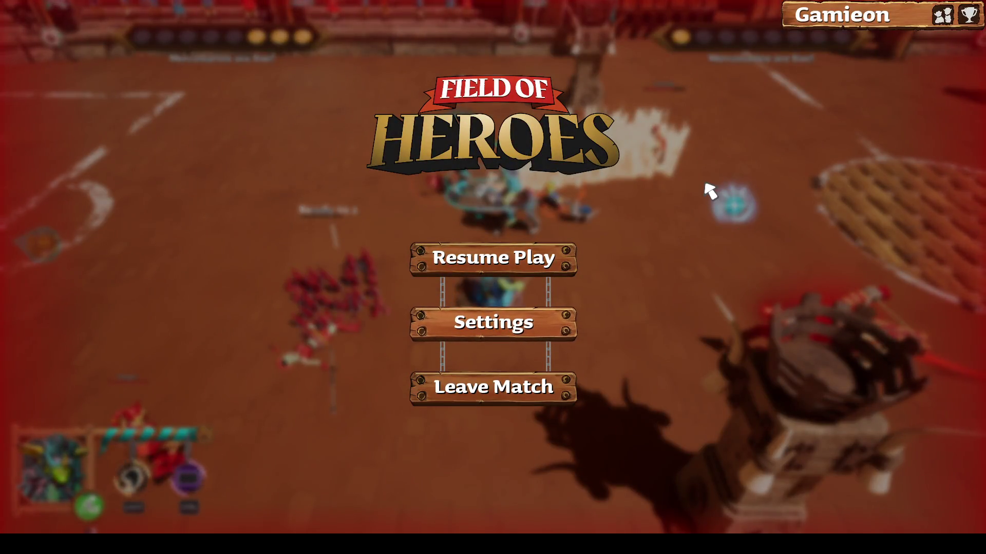
pyautogui.hotkey('alt', 'F4')
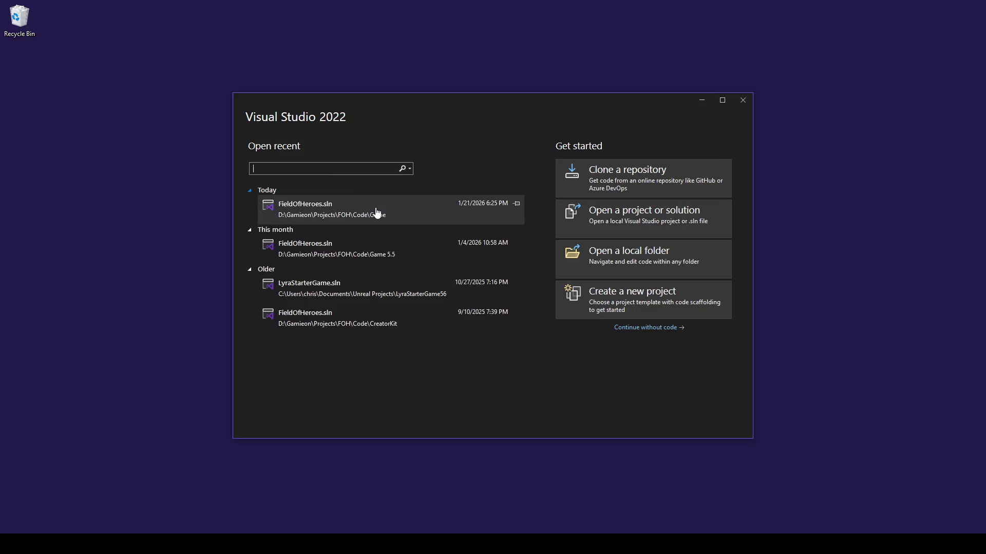
# Open the recent FieldOfHeroes.sln, start a build with Ctrl+Shift+B, and switch to the Notepad++ notes
pyautogui.click(377, 213)
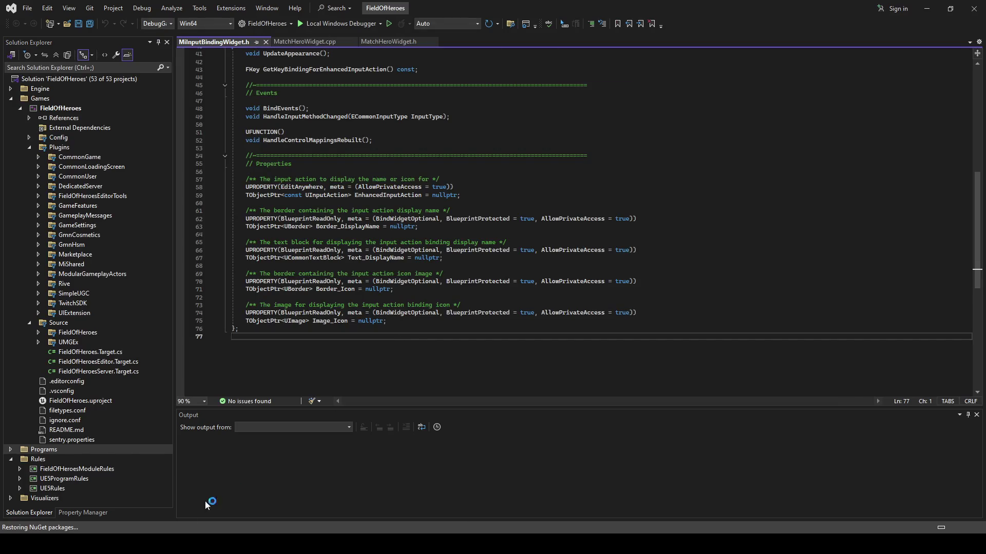
pyautogui.hotkey('ctrl', 'shift', 'b')
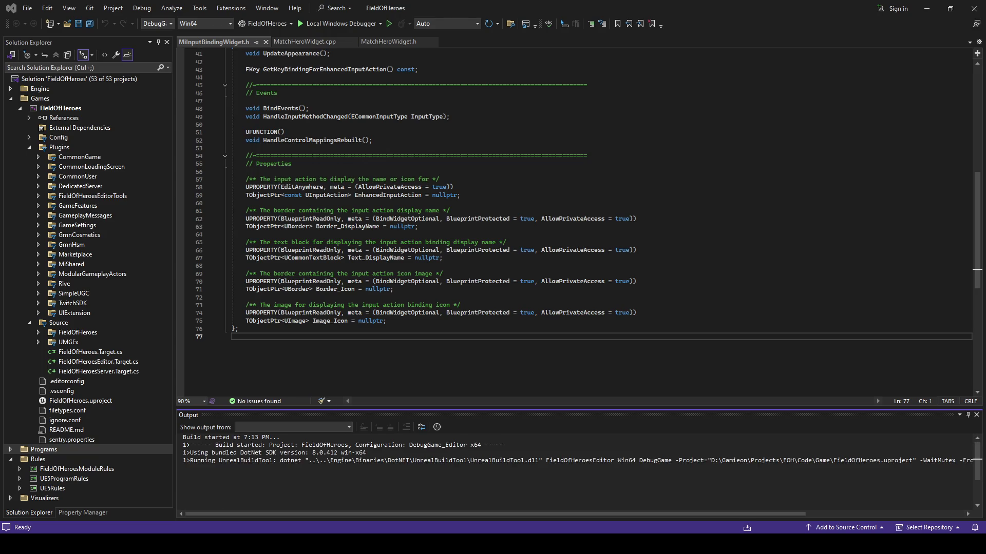
pyautogui.hotkey('alt', 'Tab')
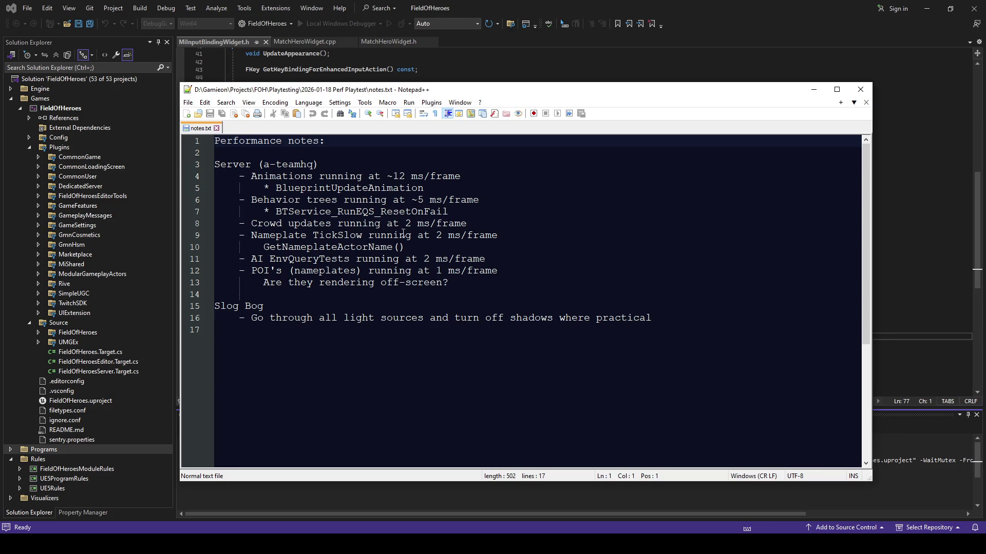
# Highlight the server timing entries in notes.txt: animations, behavior tree and Nameplate TickSlow on lines 4–13
pyautogui.moveTo(235, 174); pyautogui.dragTo(452, 285)
pyautogui.click(359, 370)
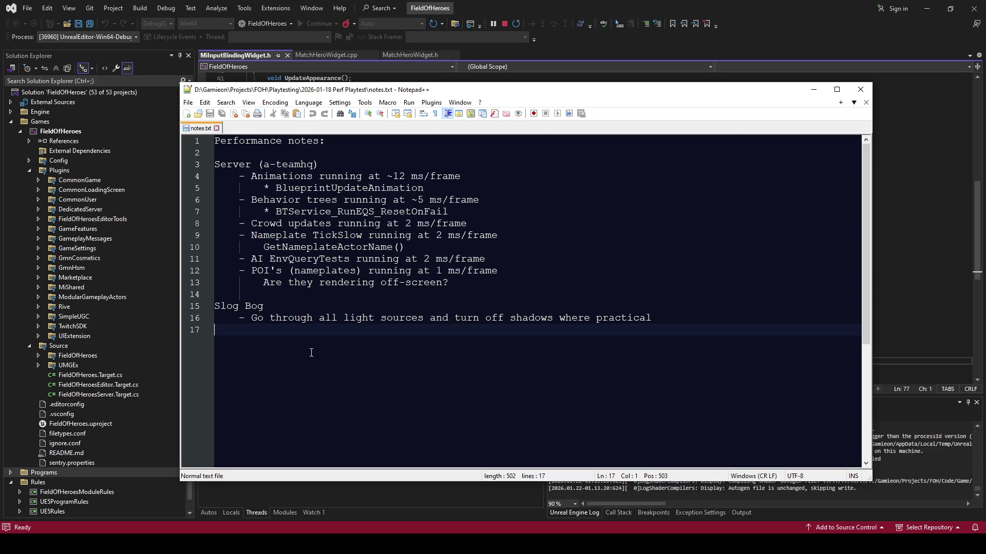
pyautogui.moveTo(255, 176); pyautogui.dragTo(386, 176)
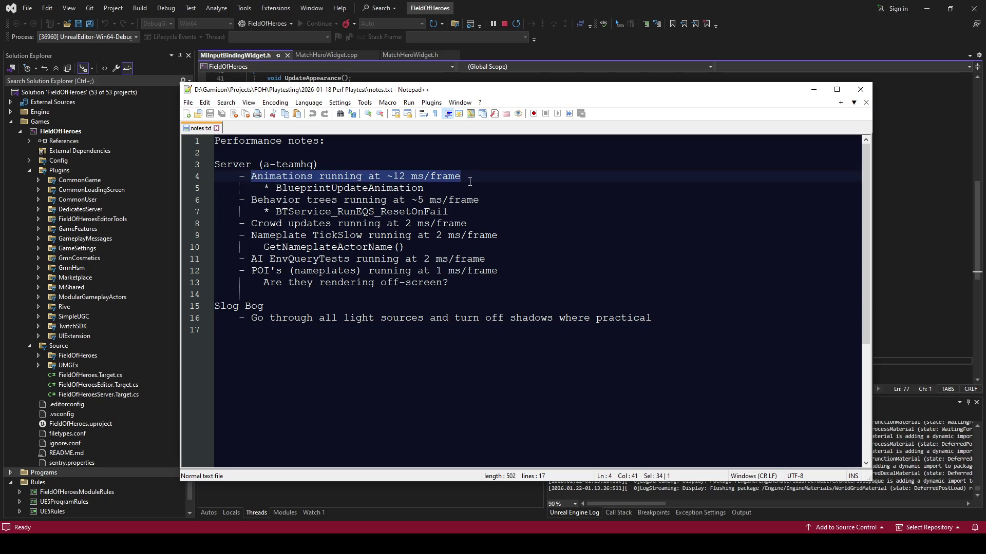
pyautogui.click(415, 198)
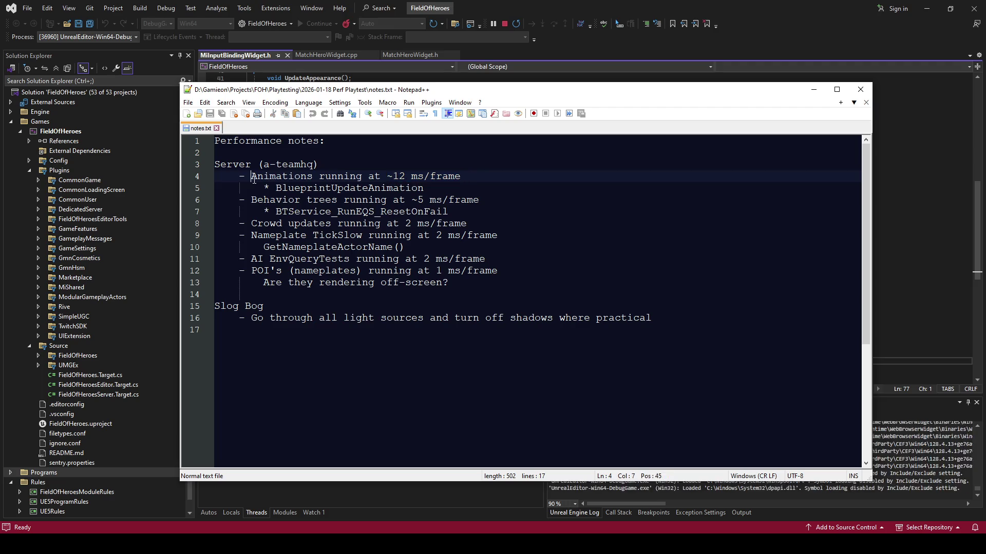
pyautogui.moveTo(286, 200)
pyautogui.mouseDown()
pyautogui.moveTo(331, 188)
pyautogui.moveTo(363, 200)
pyautogui.mouseUp()
pyautogui.click(340, 223)
pyautogui.moveTo(251, 224); pyautogui.dragTo(466, 223)
pyautogui.click(466, 223)
pyautogui.moveTo(393, 176)
pyautogui.mouseDown()
pyautogui.moveTo(480, 270)
pyautogui.moveTo(462, 283)
pyautogui.mouseUp()
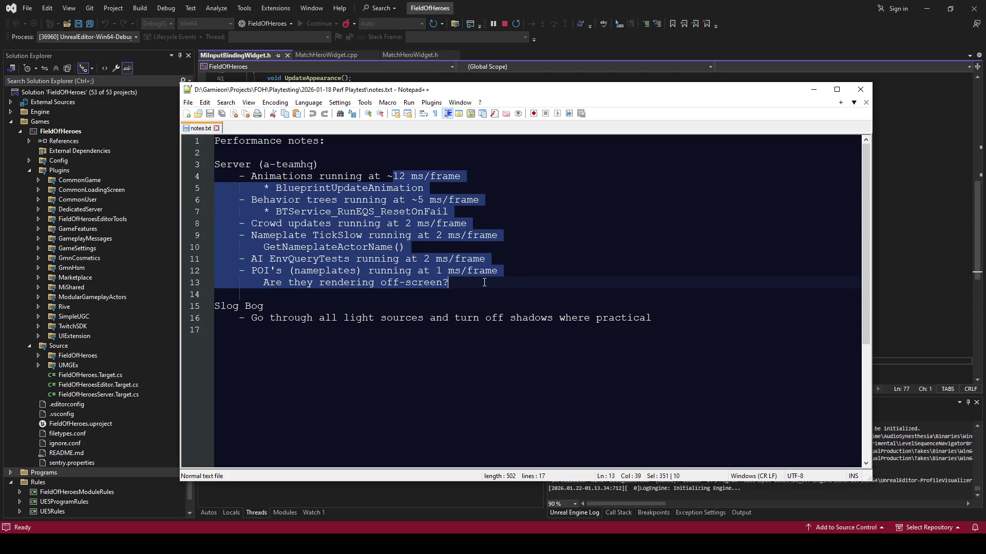
pyautogui.click(459, 262)
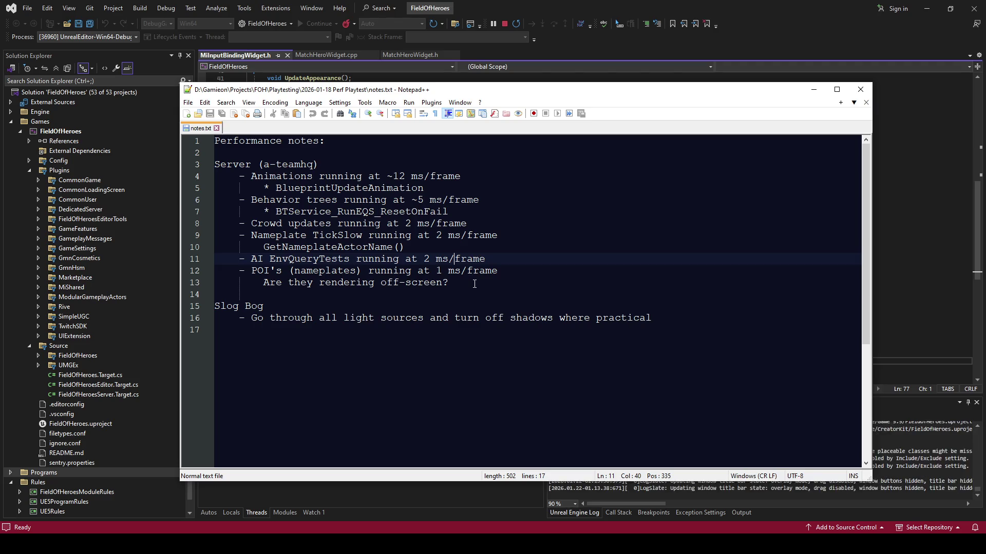
# Reselect the server entries on lines 4–13, then put Notepad++ away to reveal the T_NameplateFrame texture
pyautogui.moveTo(475, 284); pyautogui.dragTo(215, 165)
pyautogui.click(502, 304)
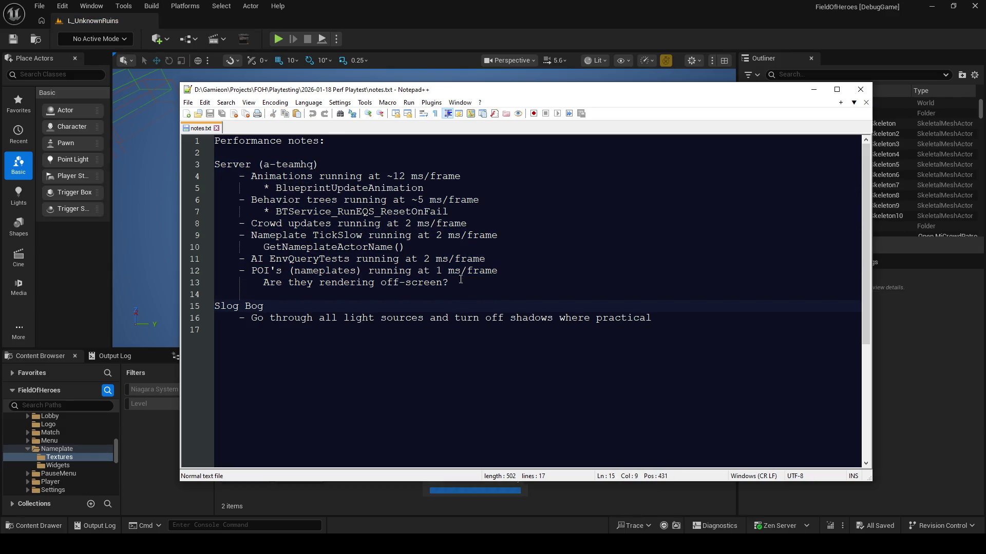
pyautogui.moveTo(460, 284)
pyautogui.mouseDown()
pyautogui.moveTo(483, 200)
pyautogui.moveTo(462, 177)
pyautogui.mouseUp()
pyautogui.click(595, 216)
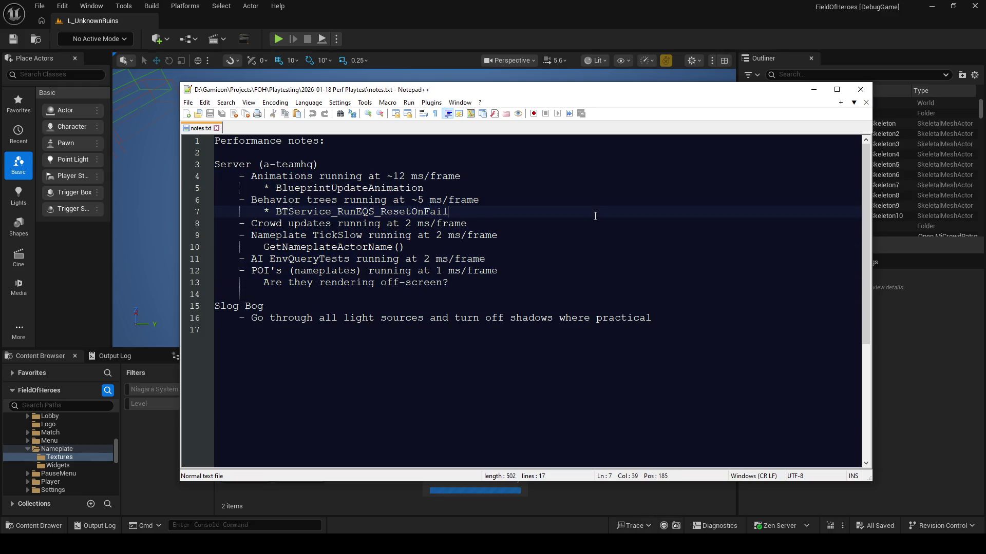
pyautogui.press('Down')
pyautogui.press('Down')
pyautogui.press('Down')
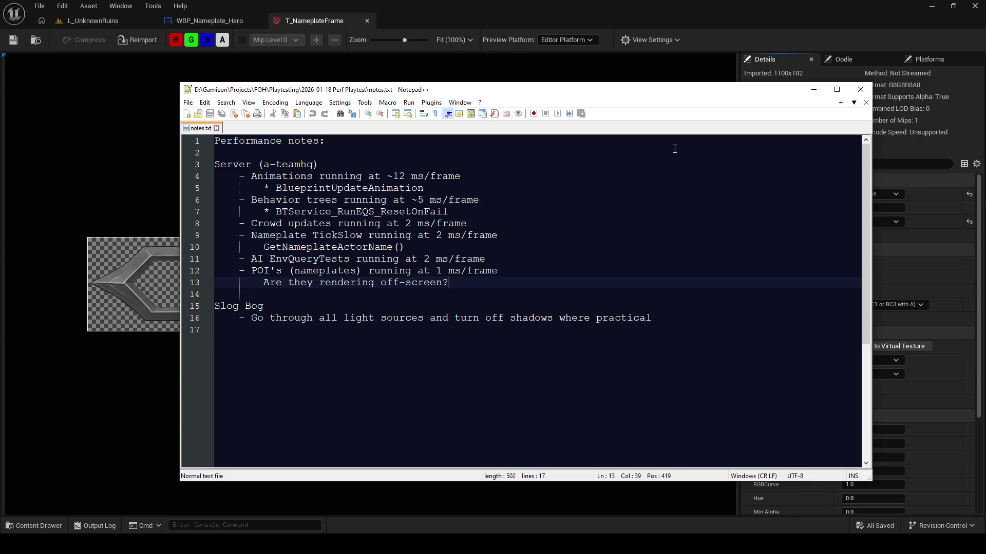
pyautogui.moveTo(484, 285)
pyautogui.mouseDown()
pyautogui.moveTo(175, 179)
pyautogui.moveTo(450, 282)
pyautogui.mouseUp()
pyautogui.click(516, 318)
pyautogui.click(450, 282)
pyautogui.moveTo(483, 283); pyautogui.dragTo(189, 176)
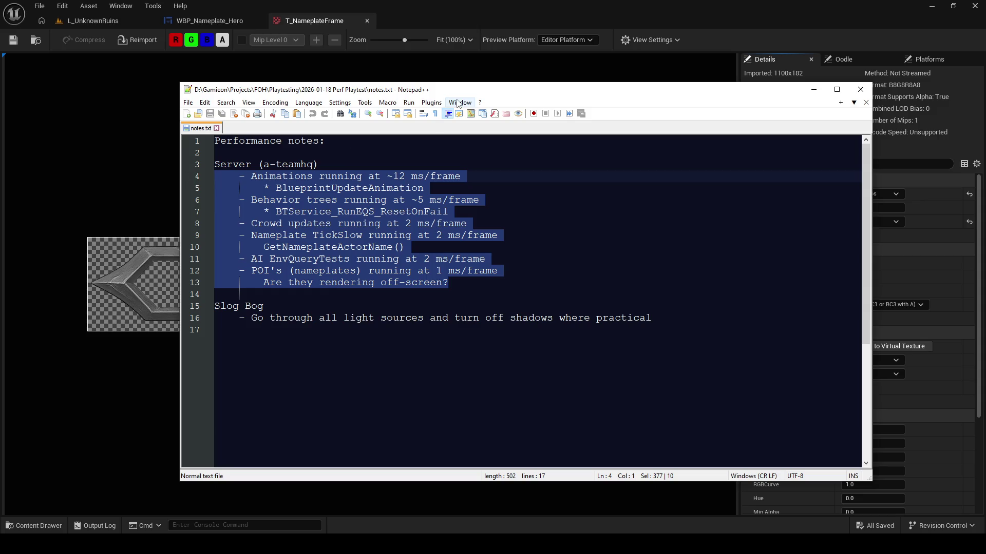
pyautogui.hotkey('alt', 'Tab')
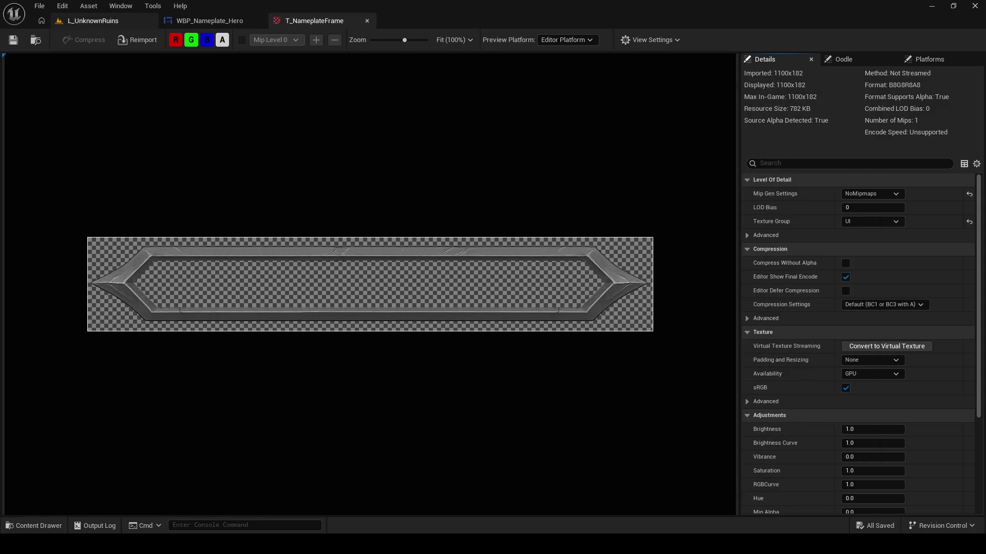
# From the L_UnknownRuins level, load L_DangerRoom_Empty via File > Recent Levels
pyautogui.click(98, 23)
pyautogui.click(39, 6)
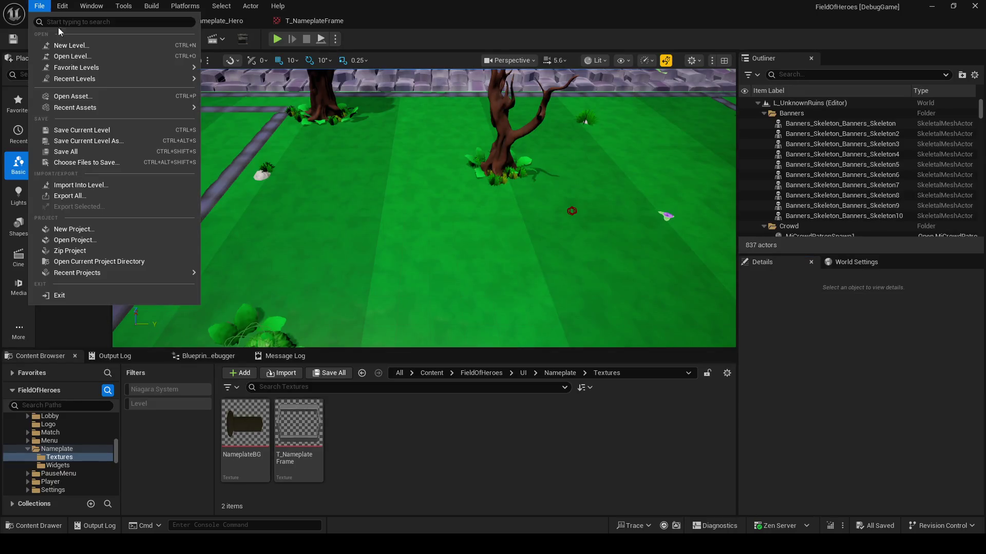
pyautogui.moveTo(104, 80)
pyautogui.click(248, 109)
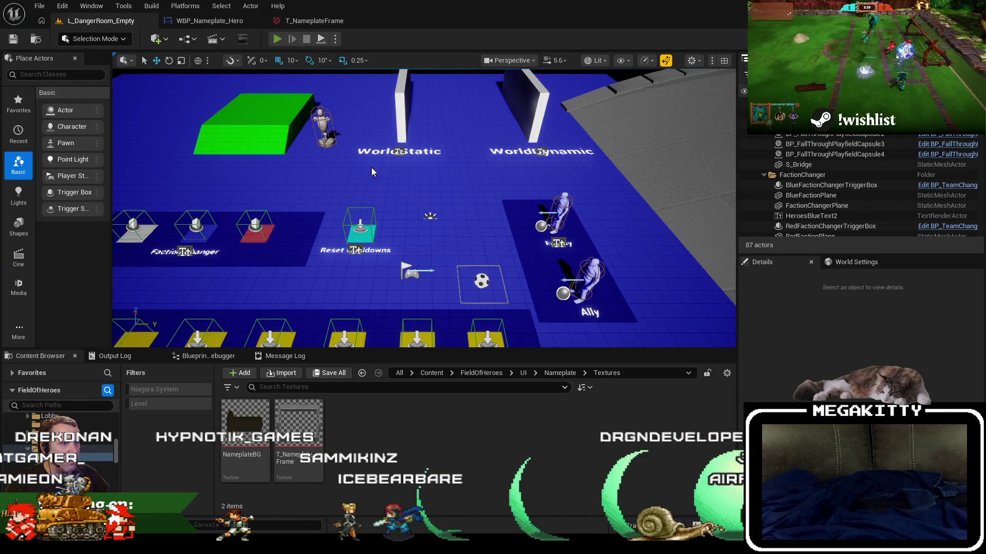
# Play-test the danger room full screen, walking onto the red Faction Changer tile, then show T_NameplateFrame
pyautogui.hotkey('alt', 'p')
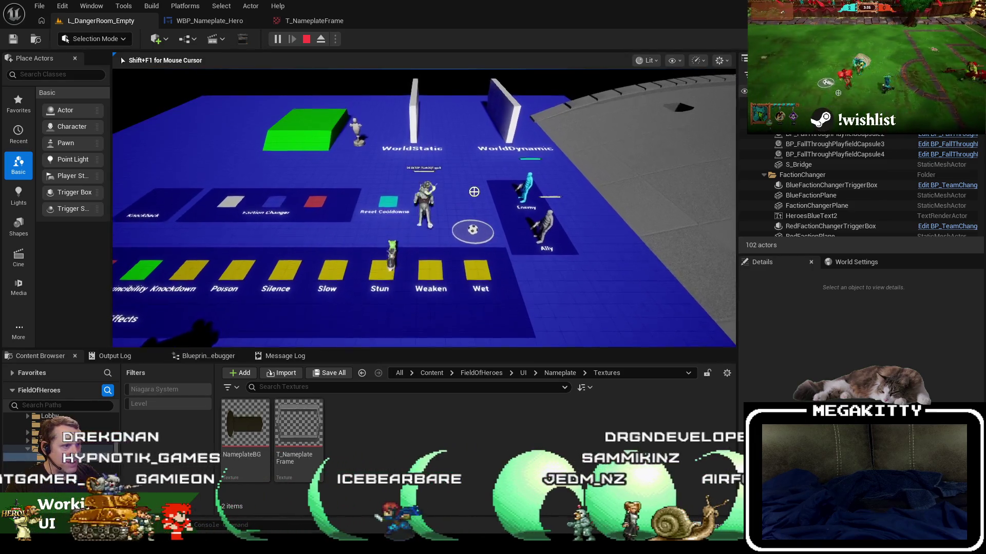
pyautogui.press('F11')
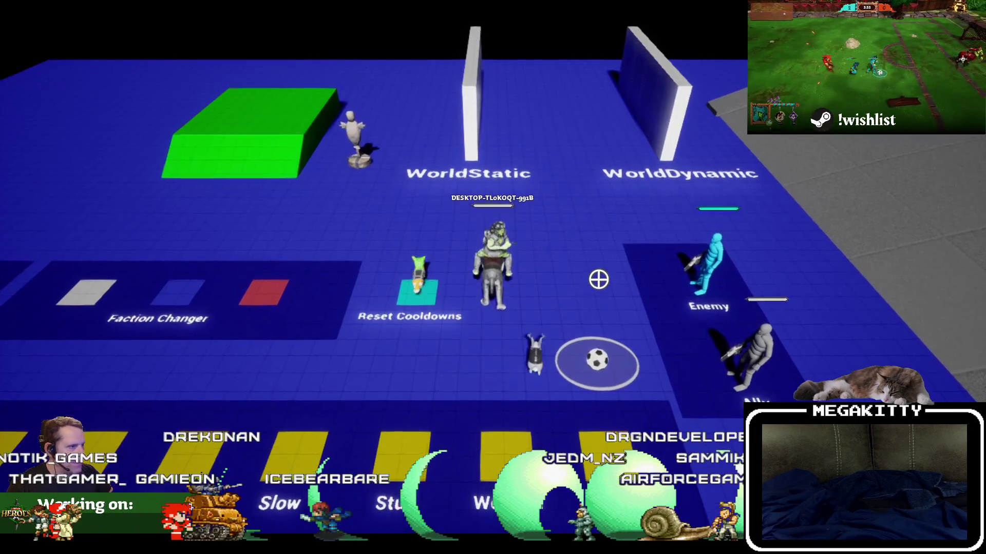
pyautogui.press('a')
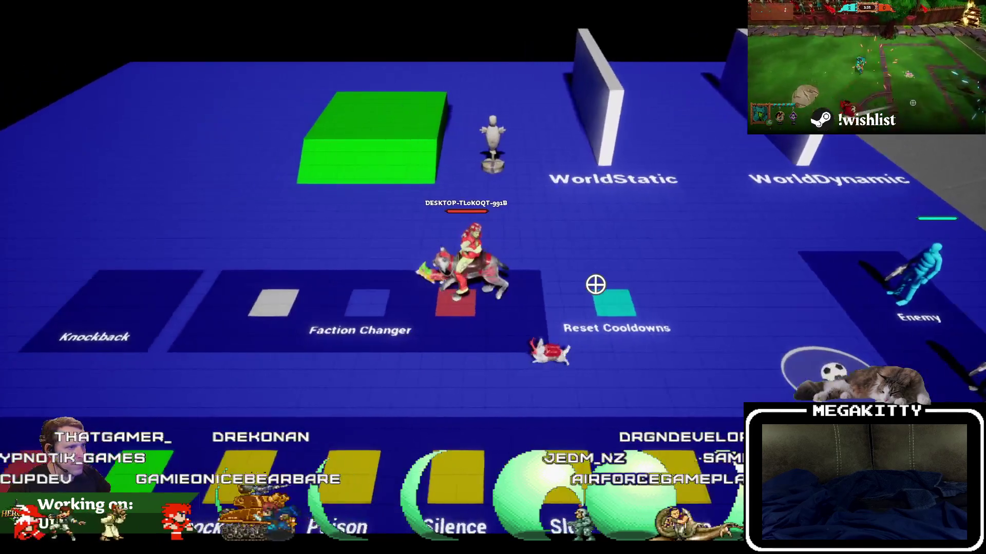
pyautogui.press('d')
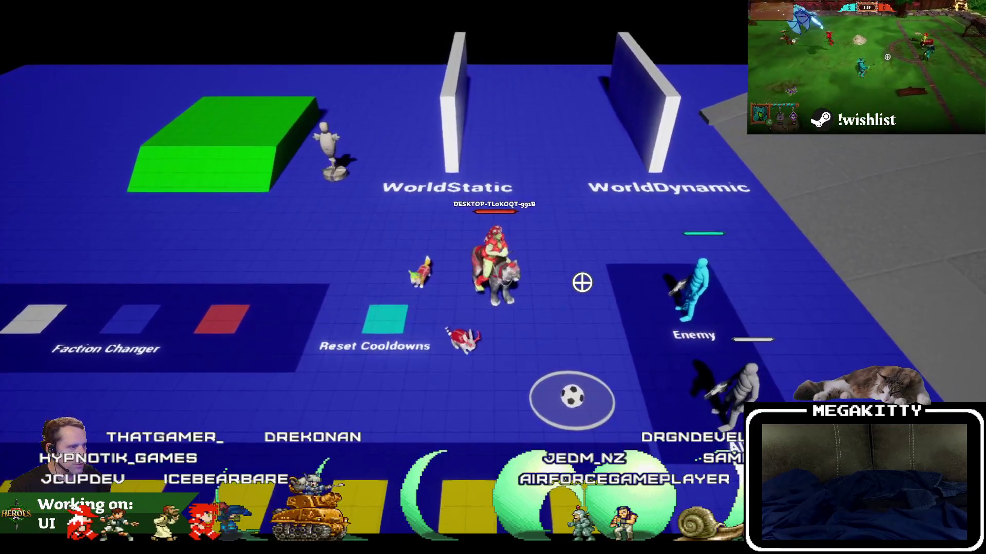
pyautogui.press('Escape')
pyautogui.click(279, 22)
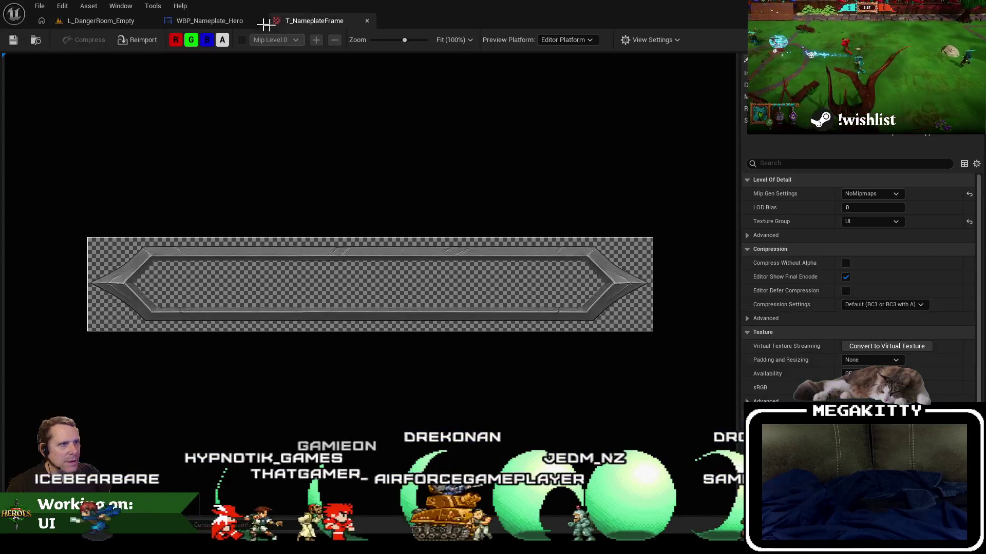
# In WBP_Nameplate_Hero's graph, open GetHealthBarBrushColor and inspect Health Bar Team Color Key, then return to the level
pyautogui.click(205, 22)
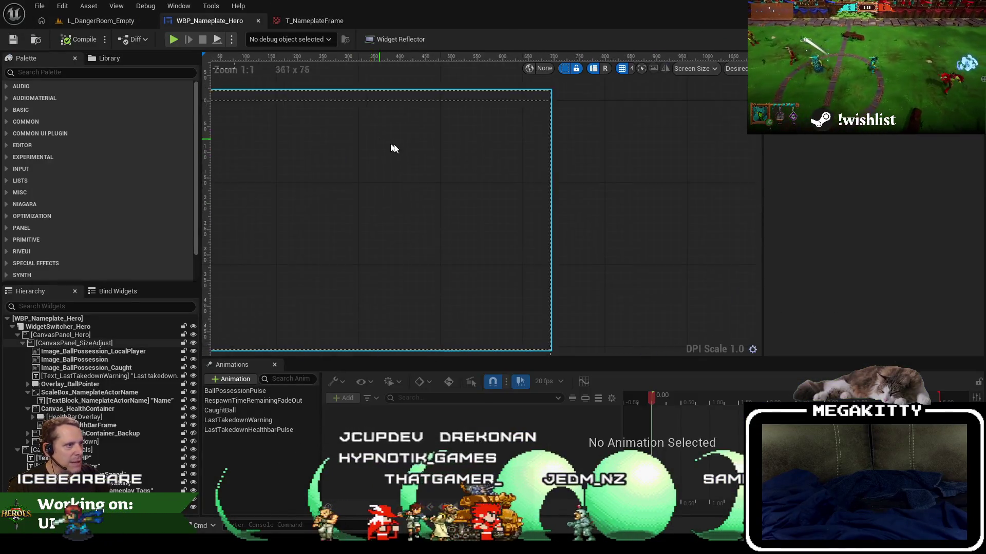
pyautogui.scroll(2, 494, 232)
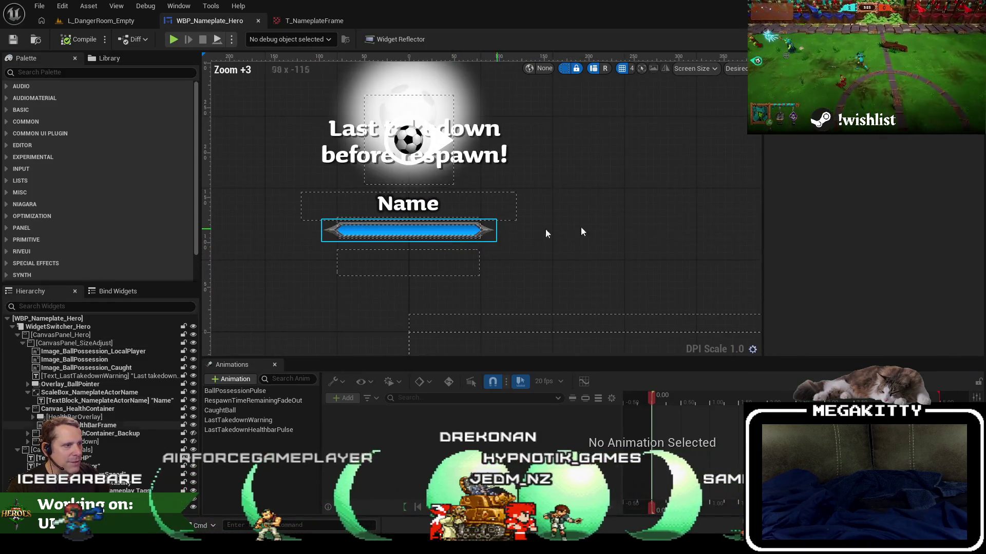
pyautogui.click(966, 39)
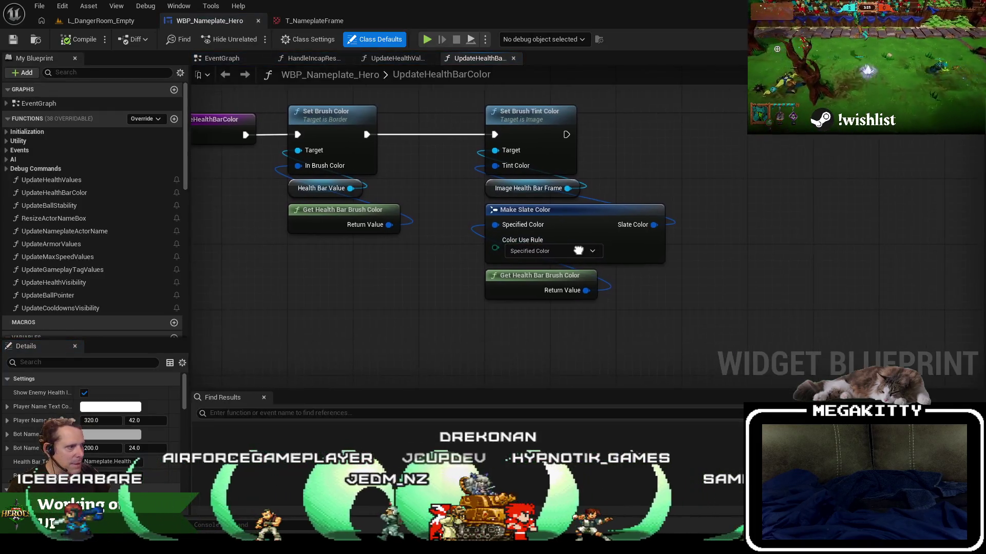
pyautogui.doubleClick(516, 294)
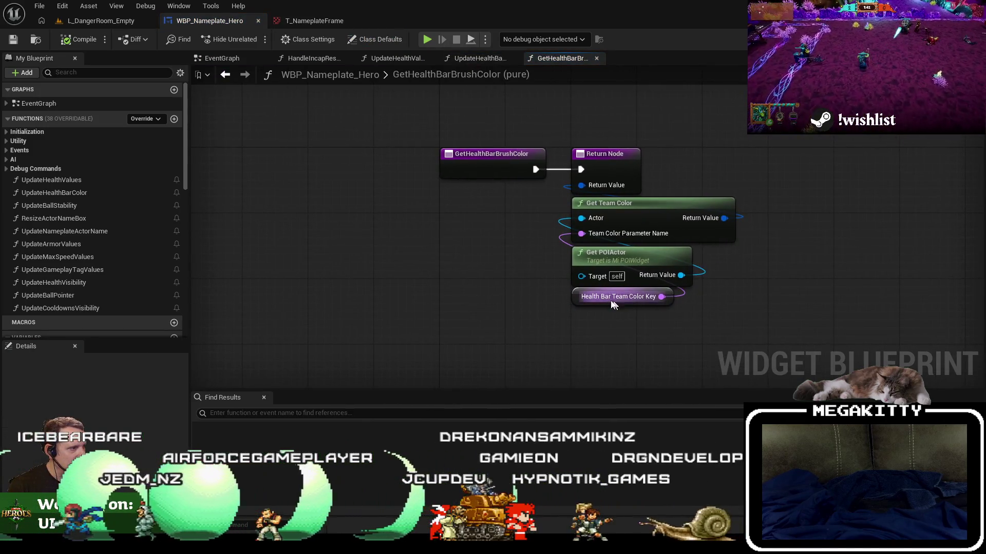
pyautogui.click(603, 299)
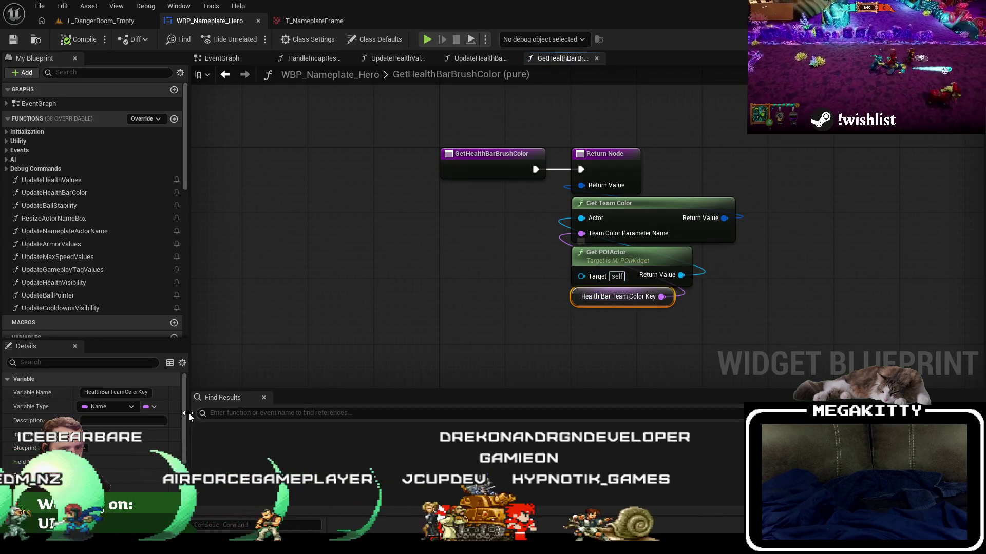
pyautogui.scroll(-5, 92, 411)
pyautogui.click(100, 20)
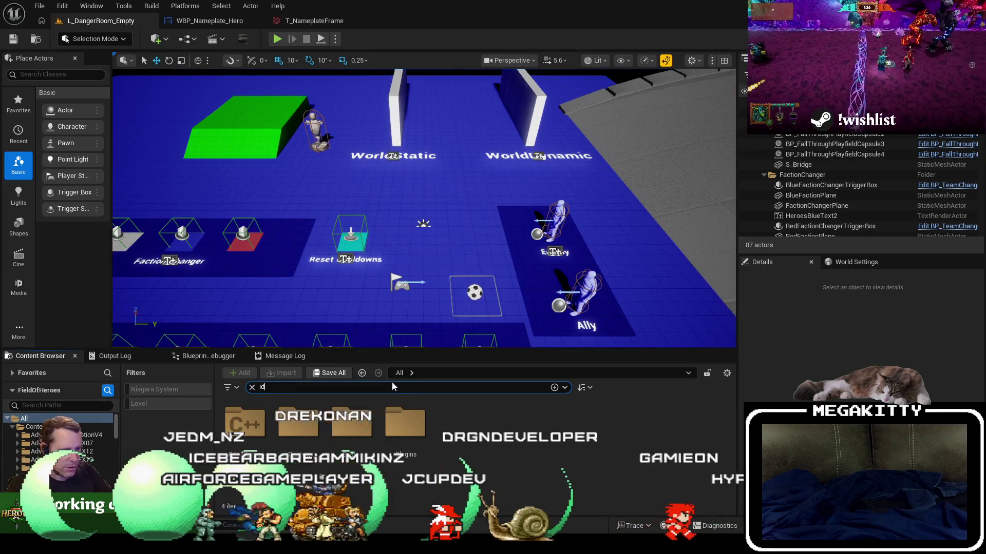
# Search the Content Browser for da_team_blue and open the DA_Team_Blue data asset
pyautogui.write('id_tea')
pyautogui.press('BackSpace')
pyautogui.press('BackSpace')
pyautogui.press('BackSpace')
pyautogui.write('red')
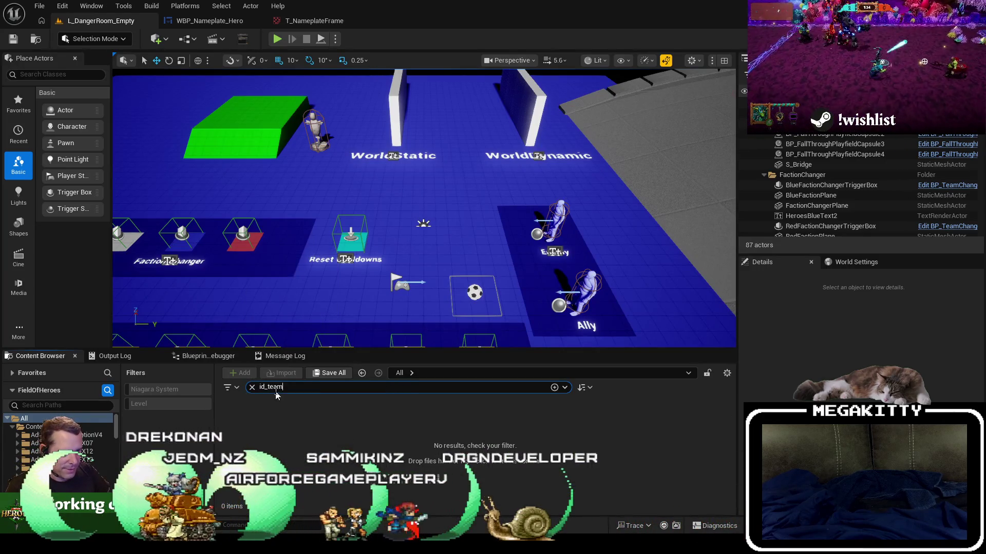
pyautogui.press('Home')
pyautogui.press('Delete')
pyautogui.press('Delete')
pyautogui.write('da')
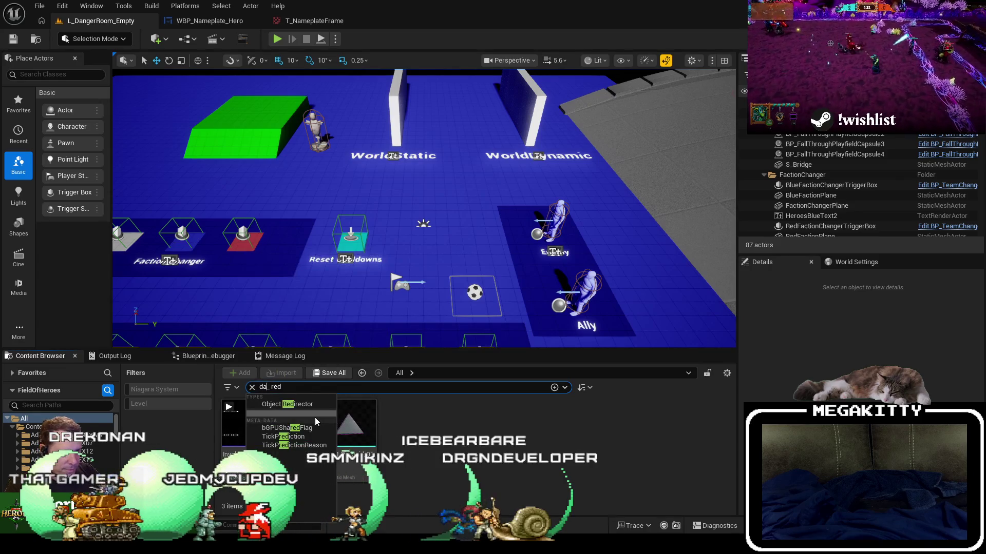
pyautogui.press('BackSpace')
pyautogui.press('BackSpace')
pyautogui.press('BackSpace')
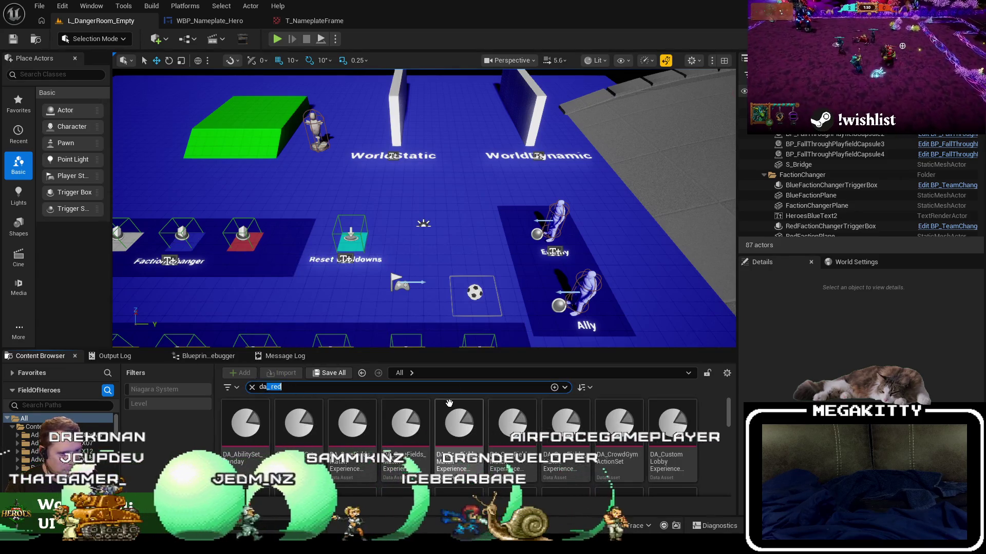
pyautogui.write('team_blue')
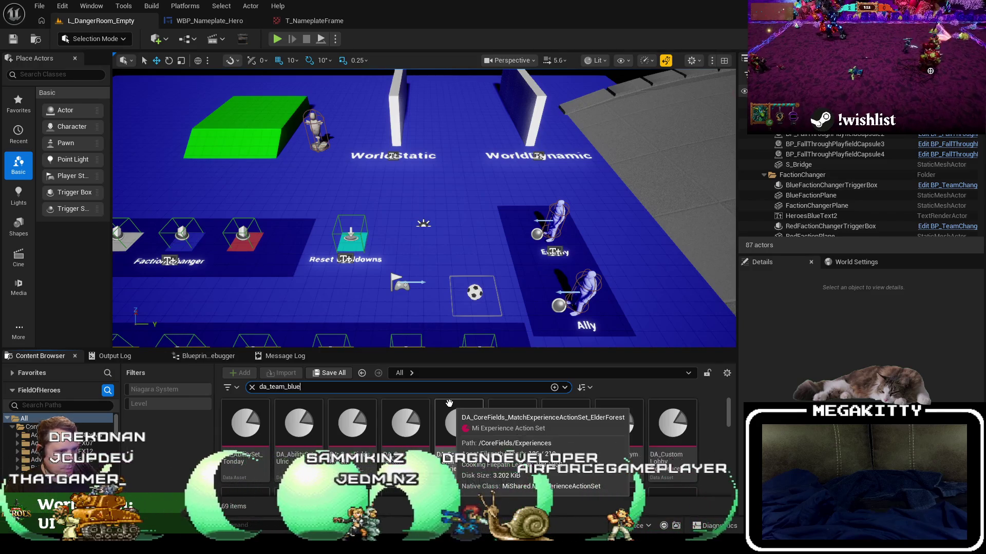
pyautogui.click(255, 430)
pyautogui.doubleClick(255, 430)
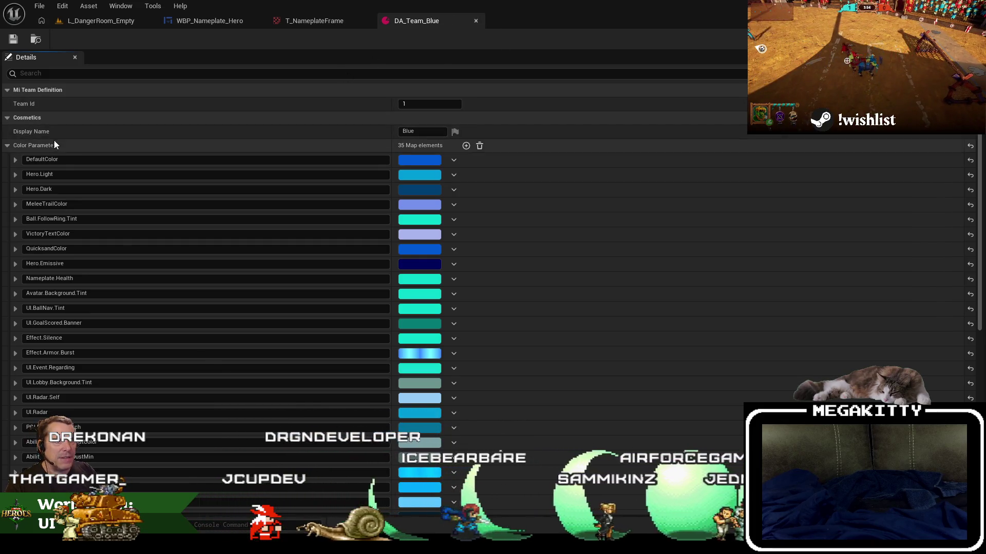
# Scroll through DA_Team_Blue's 35 colour parameters, then go back to WBP_Nameplate_Hero
pyautogui.scroll(-5, 365, 155)
pyautogui.scroll(-6, 258, 311)
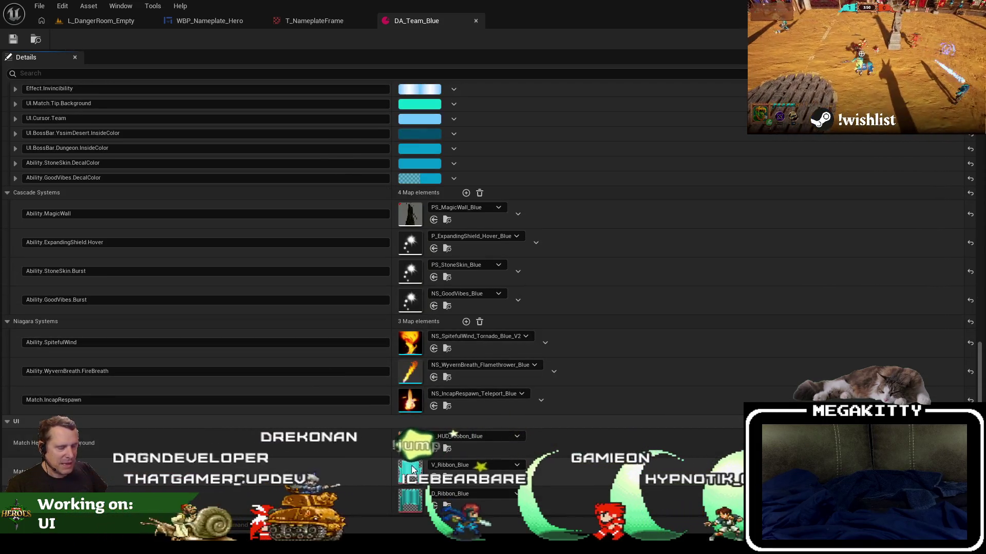
pyautogui.scroll(11, 245, 220)
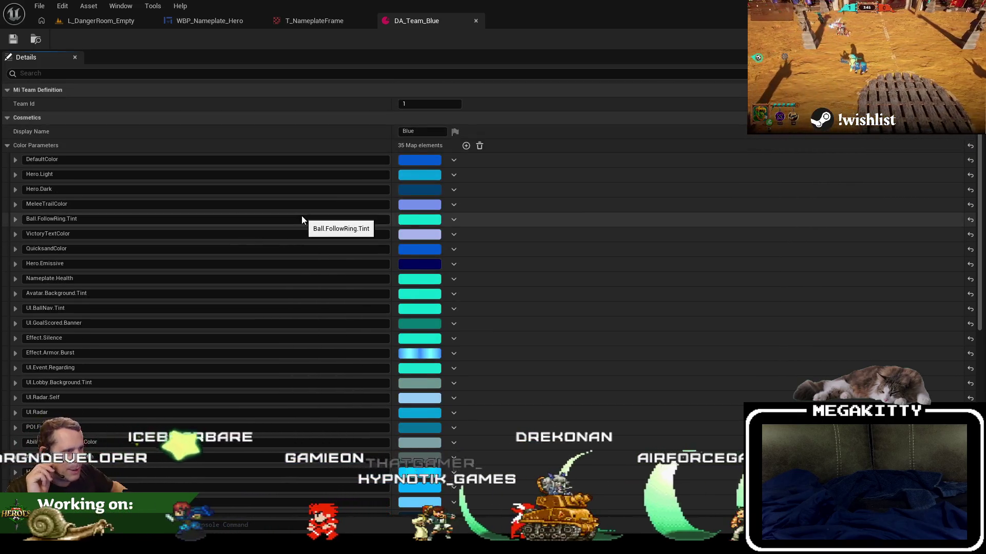
pyautogui.click(224, 21)
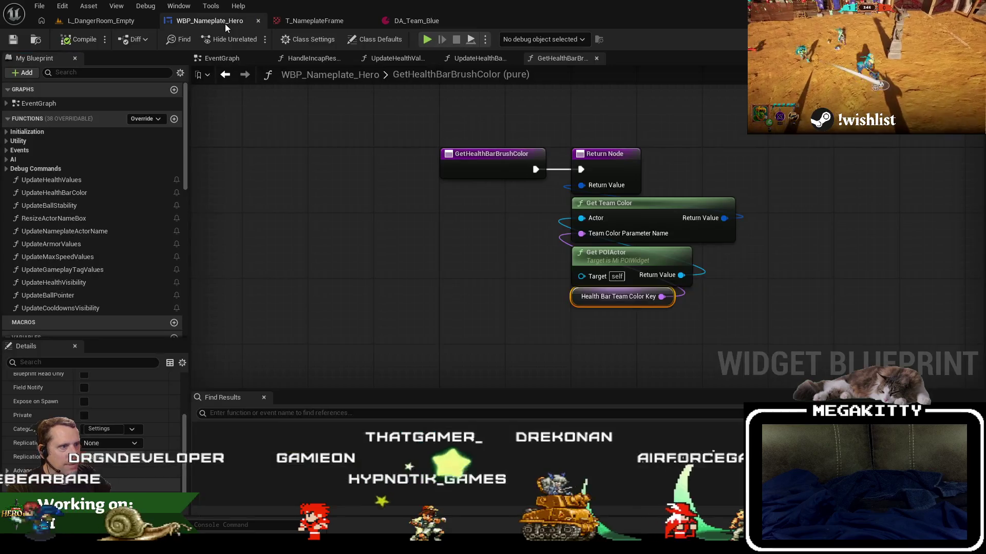
# Duplicate the GetHealthBarBrushColor function and rename the copy GetHealthBarFrameColor
pyautogui.moveTo(367, 211); pyautogui.dragTo(362, 233)
pyautogui.click(477, 226)
pyautogui.click(18, 141)
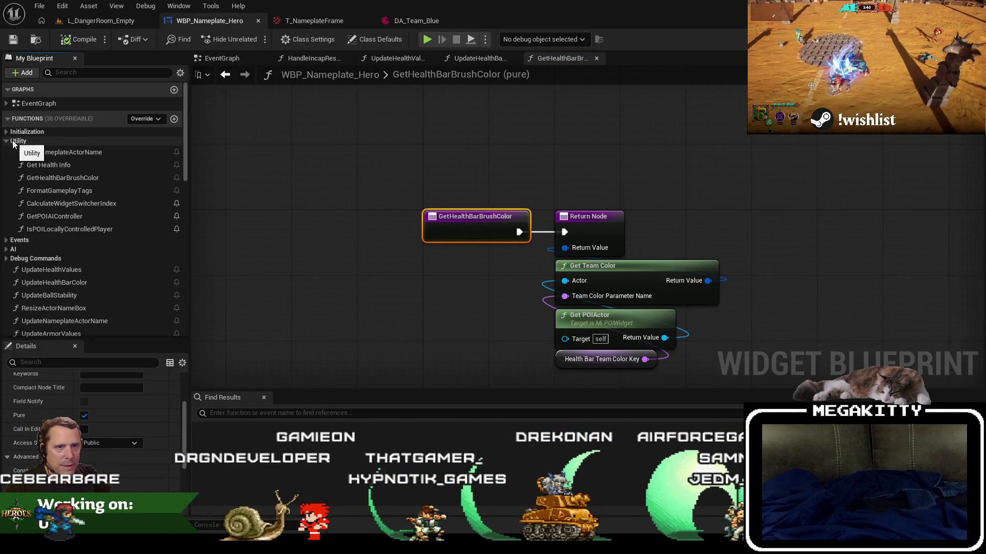
pyautogui.click(72, 179)
pyautogui.hotkey('ctrl', 'd')
pyautogui.moveTo(72, 242)
pyautogui.mouseDown()
pyautogui.moveTo(83, 188)
pyautogui.moveTo(65, 192)
pyautogui.mouseUp()
pyautogui.press('F2')
pyautogui.write('GetHealthBarFrameColor')
pyautogui.press('Return')
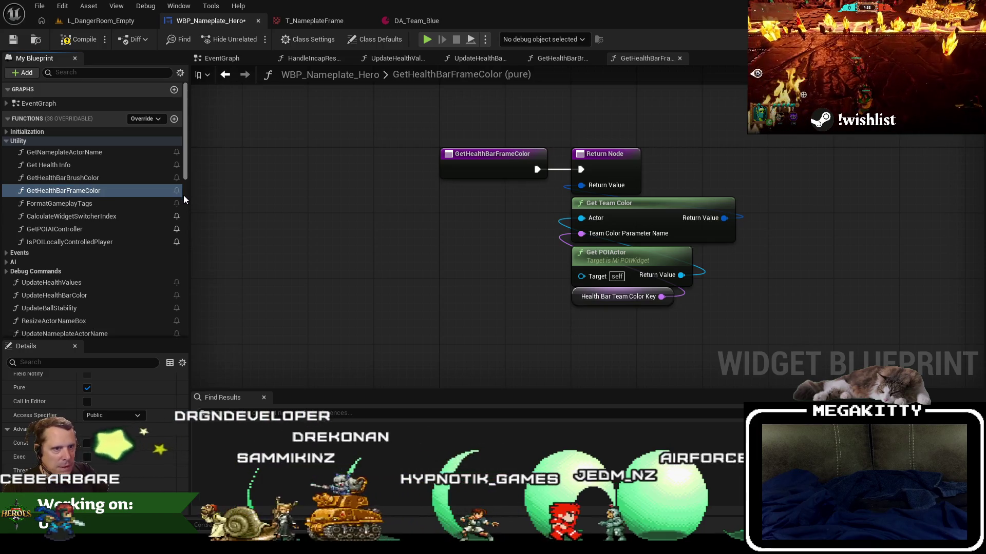
# Duplicate the HealthBarTeamColorKey variable as a new HealthBarFrameTeamColorKey variable
pyautogui.click(612, 305)
pyautogui.scroll(-10, 31, 169)
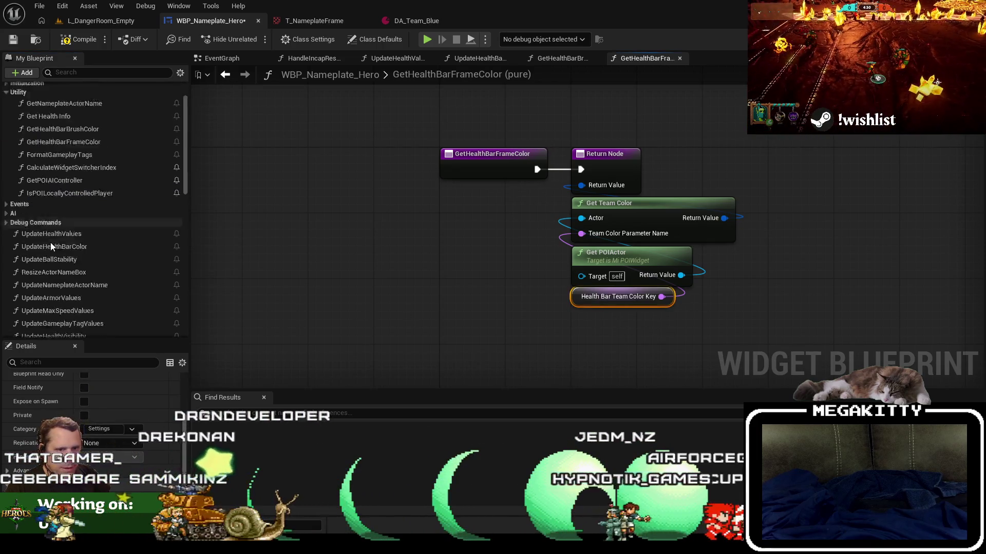
pyautogui.click(21, 124)
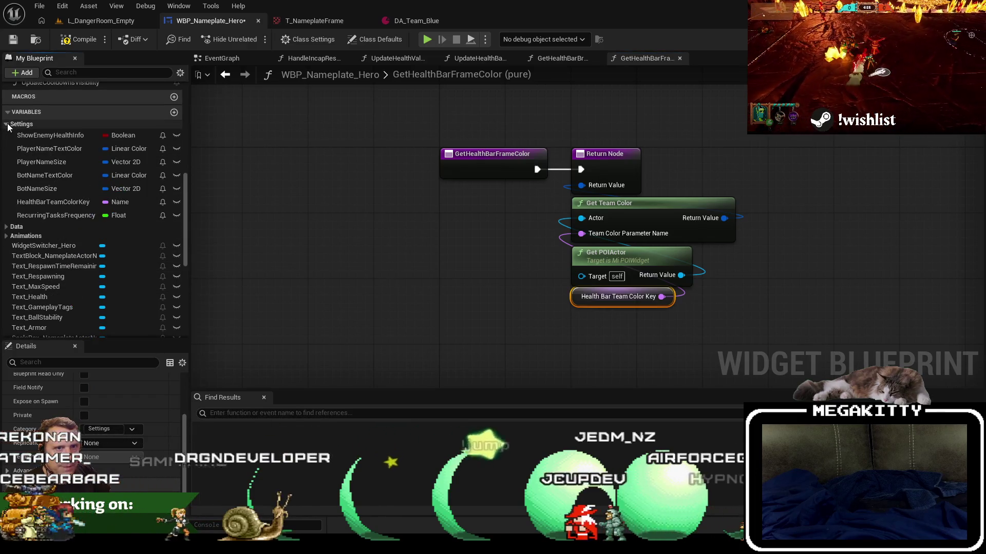
pyautogui.click(52, 202)
pyautogui.hotkey('ctrl', 'w')
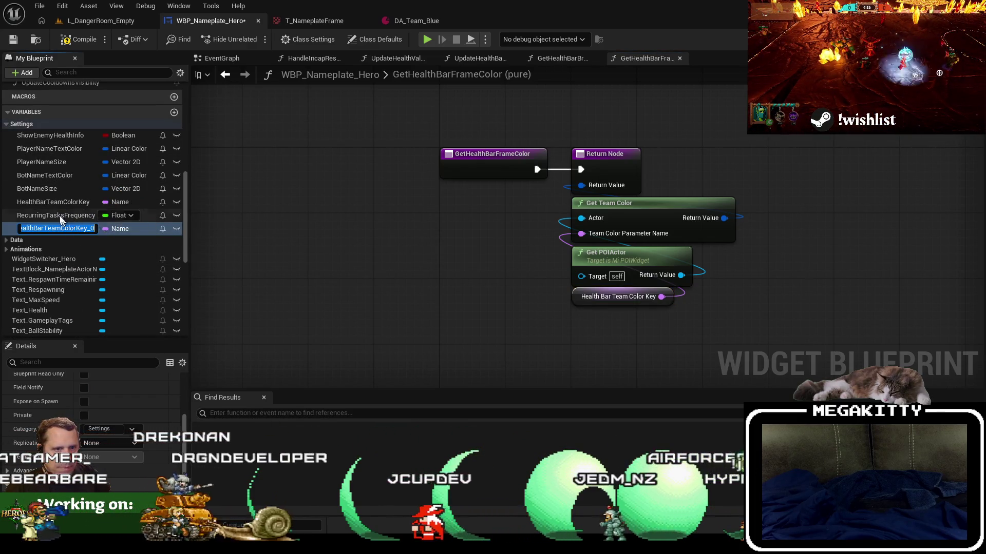
pyautogui.moveTo(51, 227); pyautogui.dragTo(51, 215)
pyautogui.click(46, 215)
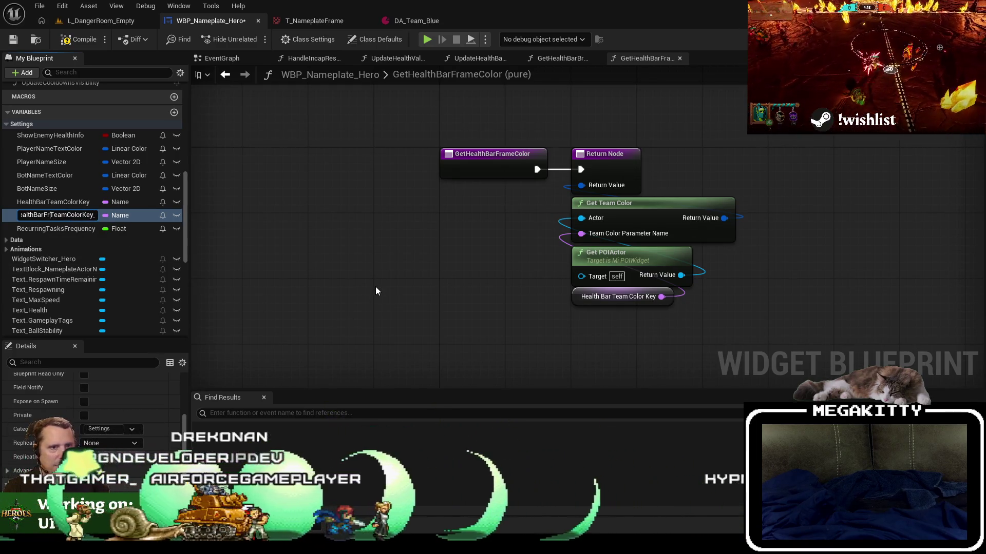
pyautogui.press('Return')
# Replace the old team colour key getter with a HealthBarFrameTeamColorKey getter wired into Get Team Color
pyautogui.moveTo(102, 216); pyautogui.dragTo(513, 332)
pyautogui.click(592, 345)
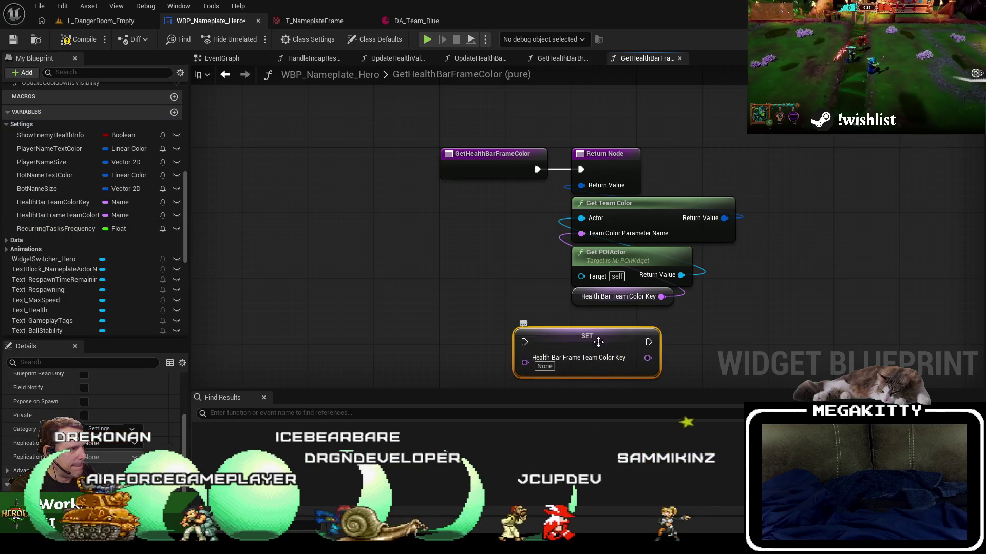
pyautogui.press('Delete')
pyautogui.moveTo(103, 215)
pyautogui.mouseDown()
pyautogui.moveTo(622, 325)
pyautogui.moveTo(642, 257)
pyautogui.moveTo(581, 234)
pyautogui.mouseUp()
pyautogui.press('Escape')
pyautogui.click(587, 301)
pyautogui.press('Delete')
pyautogui.moveTo(601, 319); pyautogui.dragTo(598, 295)
pyautogui.moveTo(490, 247); pyautogui.dragTo(467, 253)
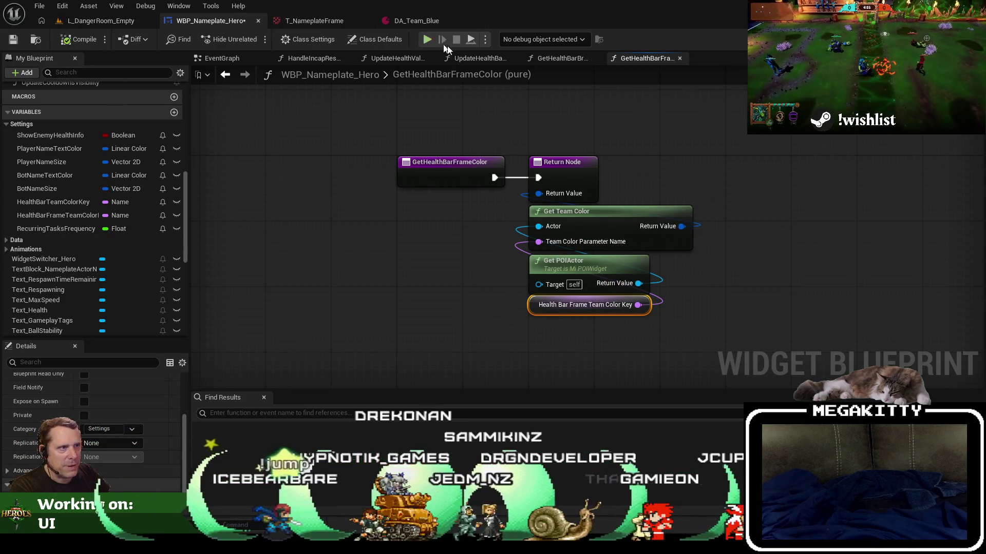
# Close the GetHealthBarBrushColor graph and go to UpdateHealthBarColor's brush-colour node
pyautogui.click(562, 58)
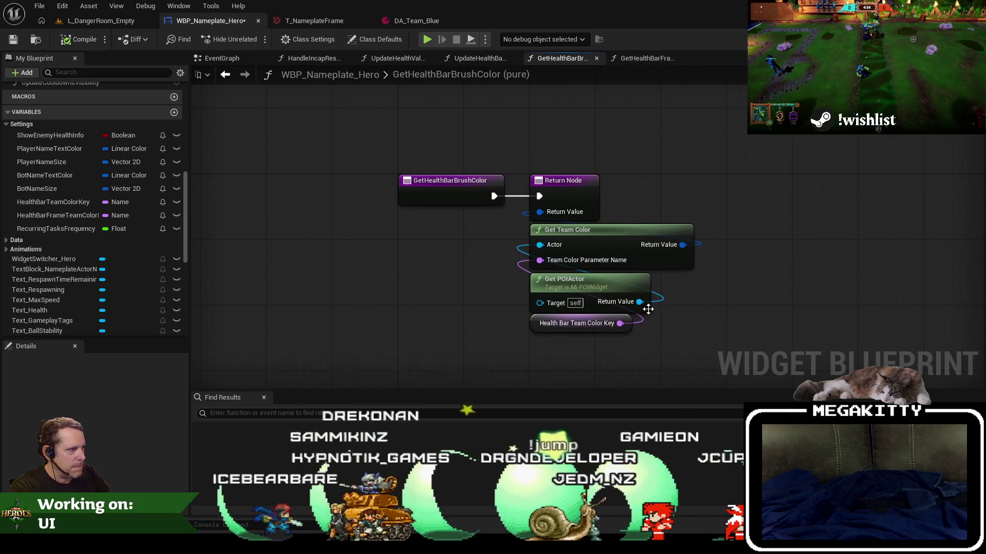
pyautogui.click(596, 58)
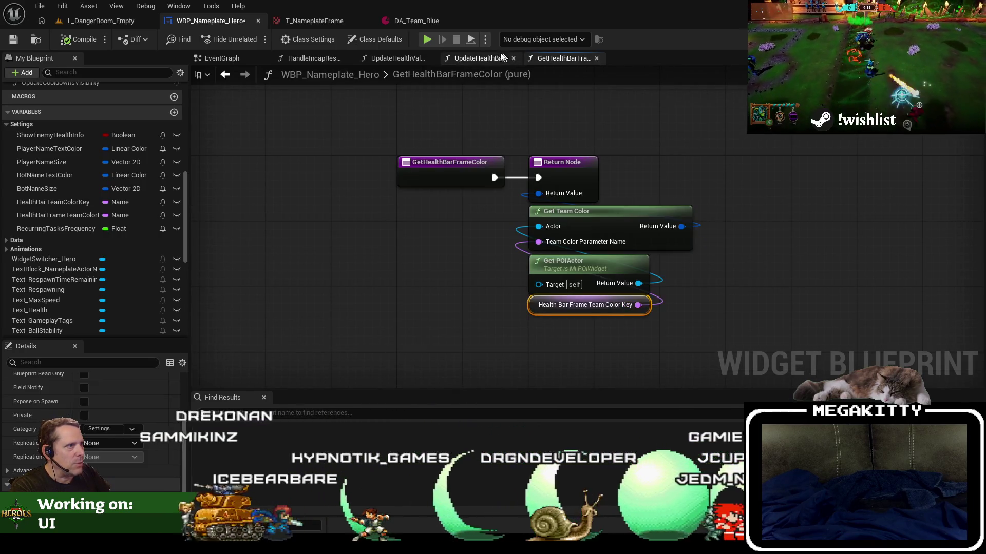
pyautogui.click(488, 56)
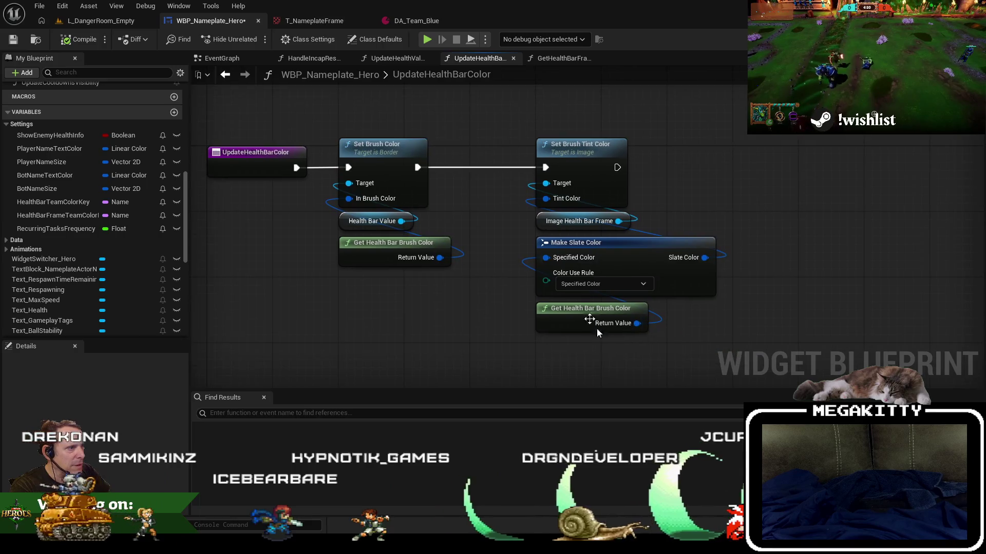
pyautogui.click(591, 311)
pyautogui.scroll(5, 84, 206)
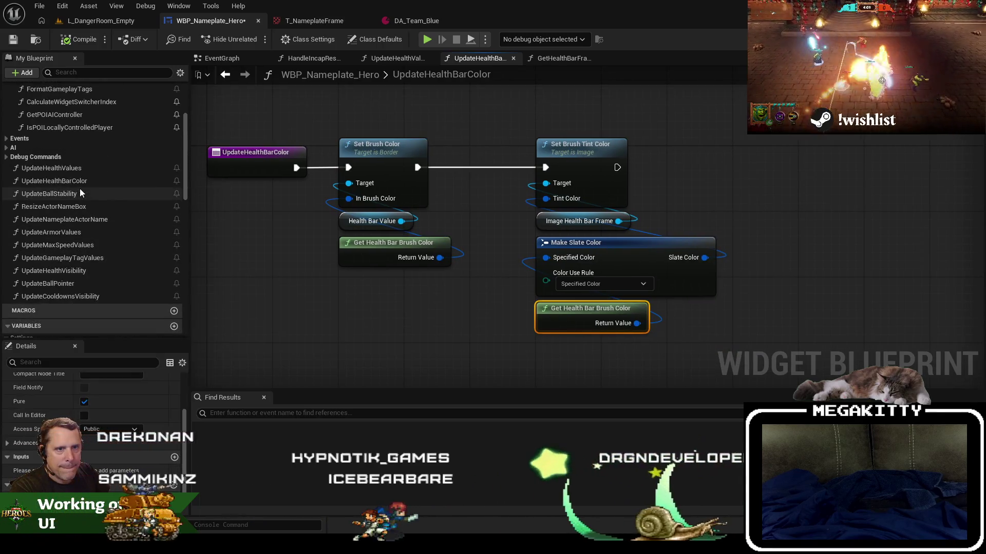
pyautogui.scroll(5, 87, 195)
# Wire GetHealthBarFrameColor into Make Slate Color's Specified Color, replacing the old brush-colour node
pyautogui.moveTo(89, 192); pyautogui.dragTo(426, 351)
pyautogui.moveTo(522, 372); pyautogui.dragTo(565, 258)
pyautogui.click(590, 308)
pyautogui.press('Delete')
pyautogui.moveTo(477, 367); pyautogui.dragTo(560, 317)
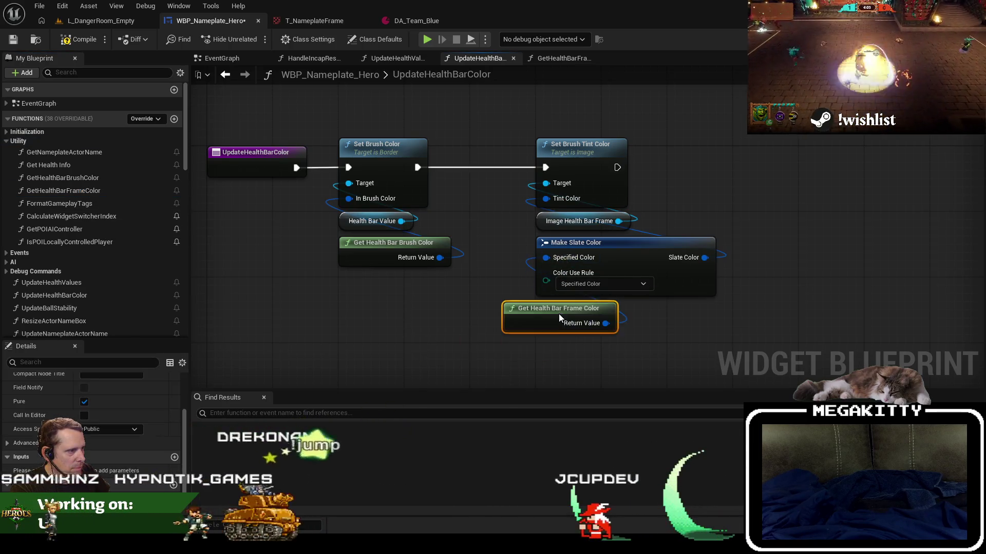
# Open the GetHealthBarFrameColor function graph, then move to the DA_Team_Blue asset
pyautogui.doubleClick(594, 315)
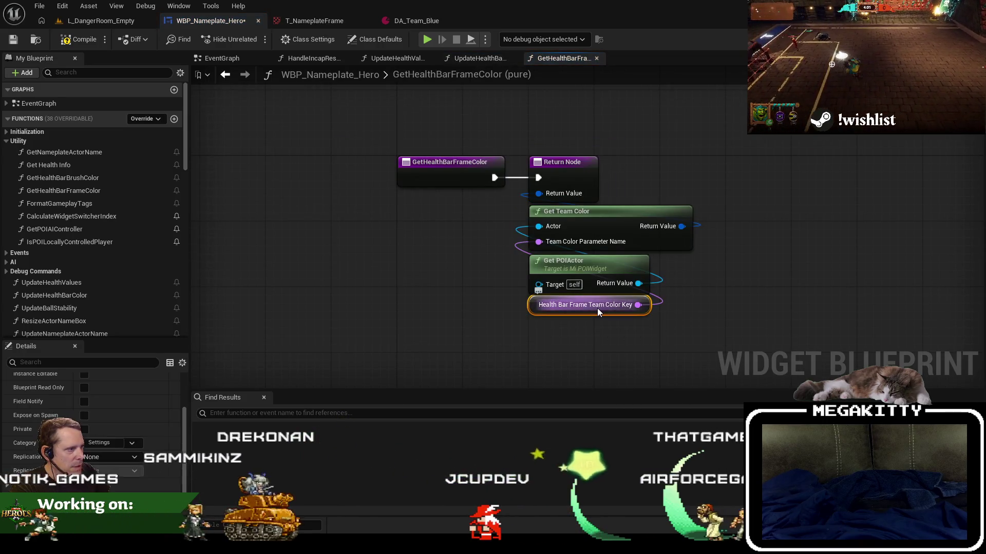
pyautogui.scroll(-1, 93, 410)
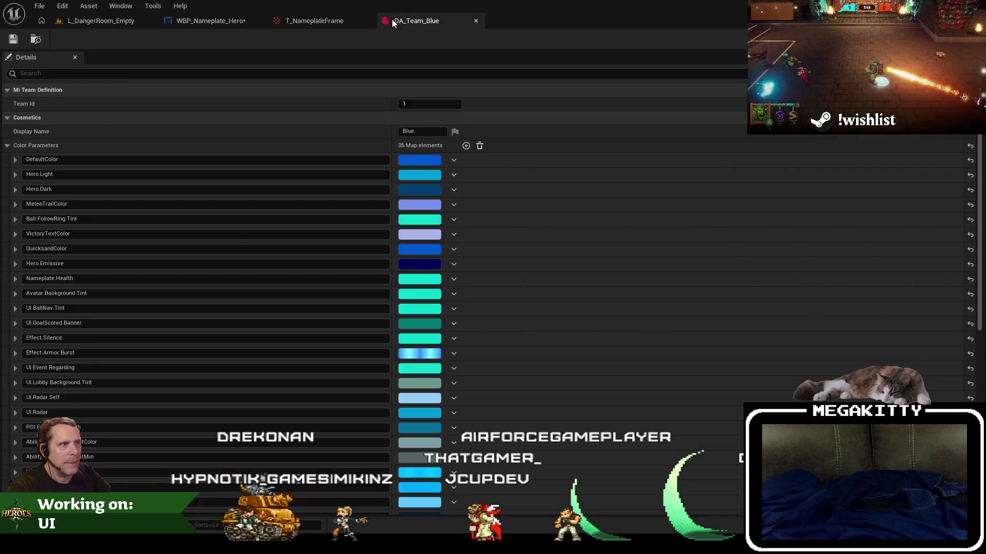
pyautogui.click(406, 21)
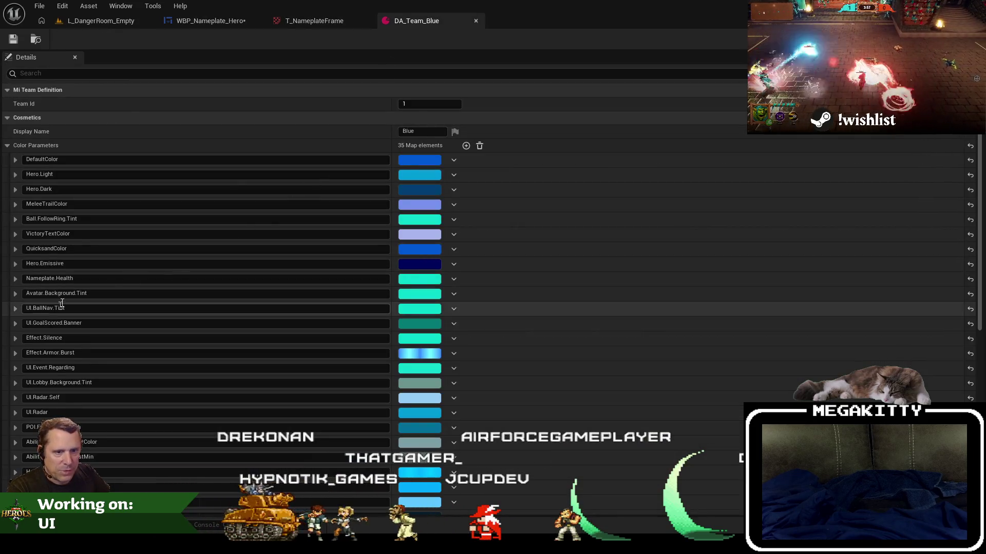
# Select the Nameplate.Health key text in DA_Team_Blue and switch over to GIMP
pyautogui.doubleClick(80, 280)
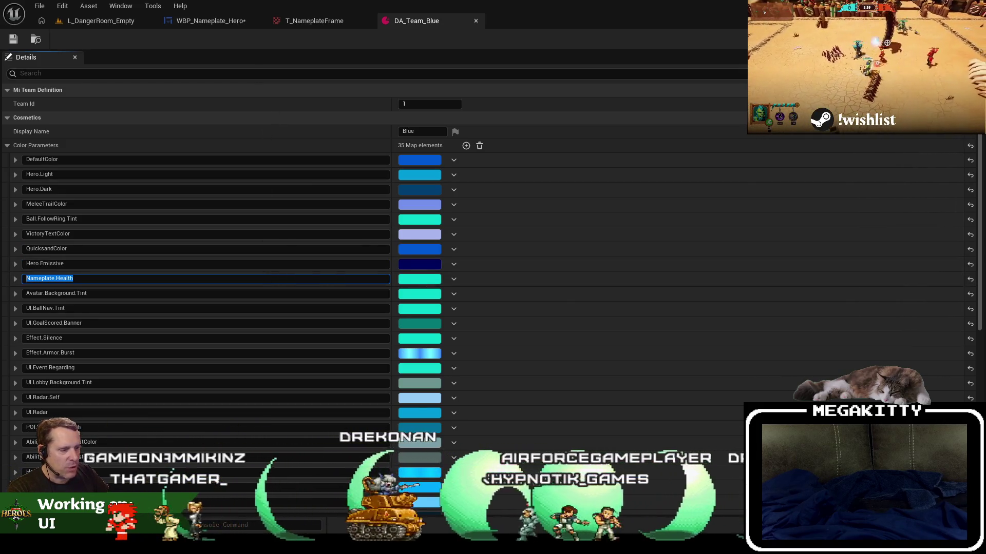
pyautogui.hotkey('alt', 'Tab')
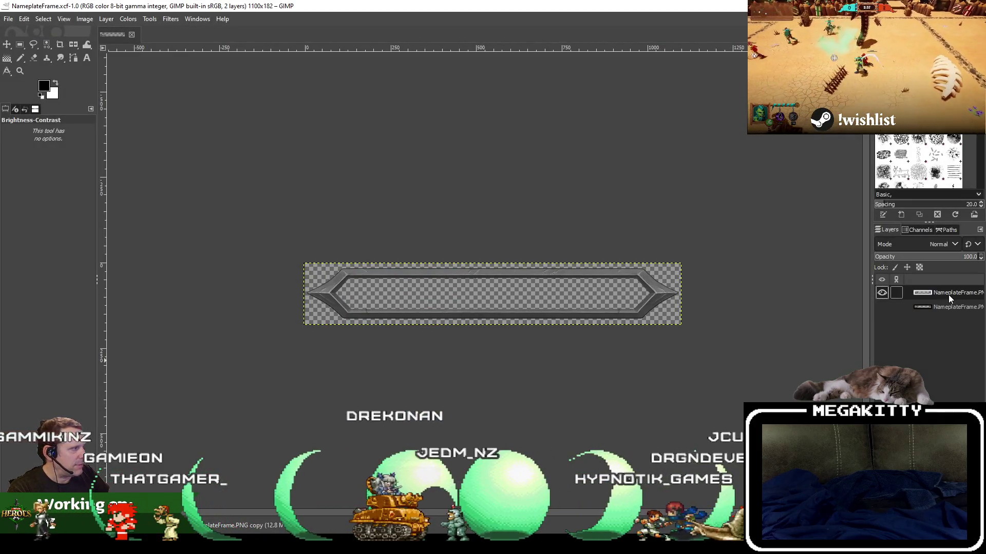
# Toggle the bottom nameplate frame layer's visibility on and off to compare
pyautogui.click(881, 307)
pyautogui.click(881, 295)
pyautogui.click(881, 294)
pyautogui.click(882, 307)
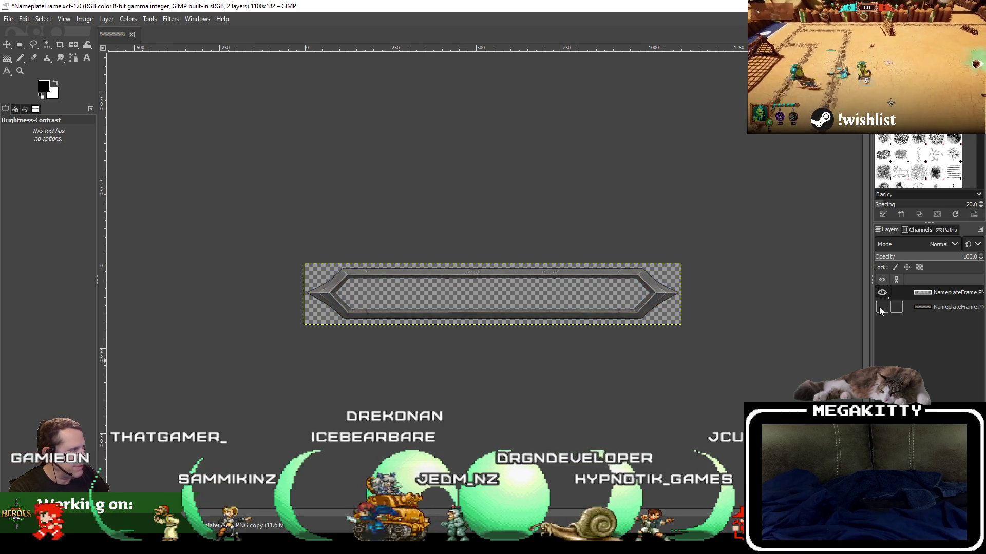
# Brighten the nameplate frame to 49 with Brightness-Contrast
pyautogui.rightClick(304, 165)
pyautogui.click(133, 23)
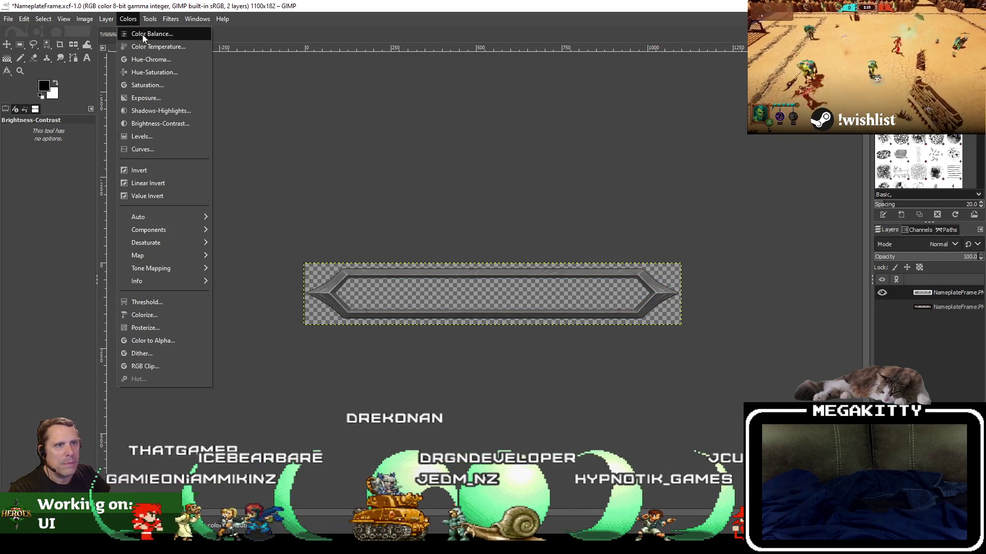
pyautogui.click(152, 121)
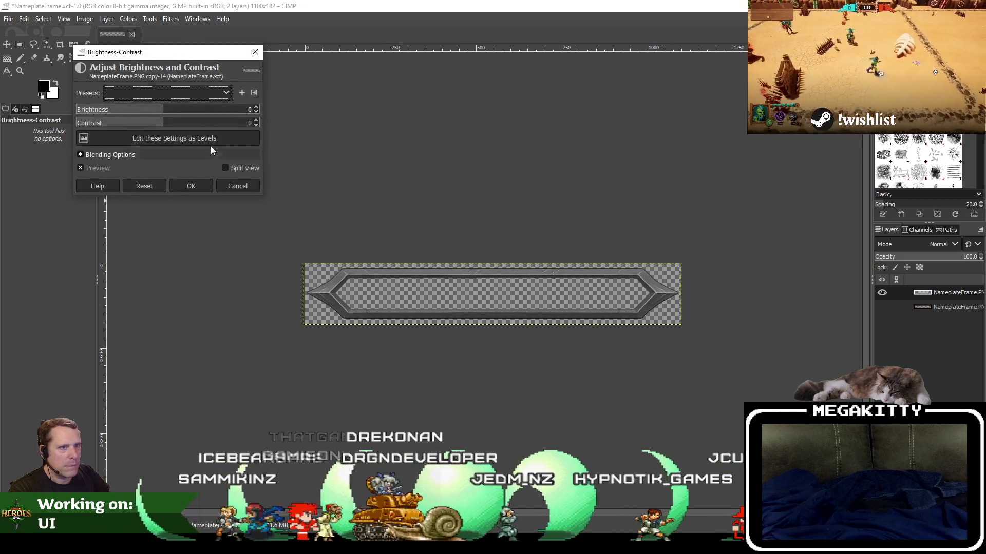
pyautogui.click(166, 116)
pyautogui.moveTo(167, 116)
pyautogui.mouseDown()
pyautogui.moveTo(199, 117)
pyautogui.moveTo(172, 127)
pyautogui.moveTo(192, 128)
pyautogui.moveTo(209, 110)
pyautogui.moveTo(199, 129)
pyautogui.mouseUp()
pyautogui.click(191, 186)
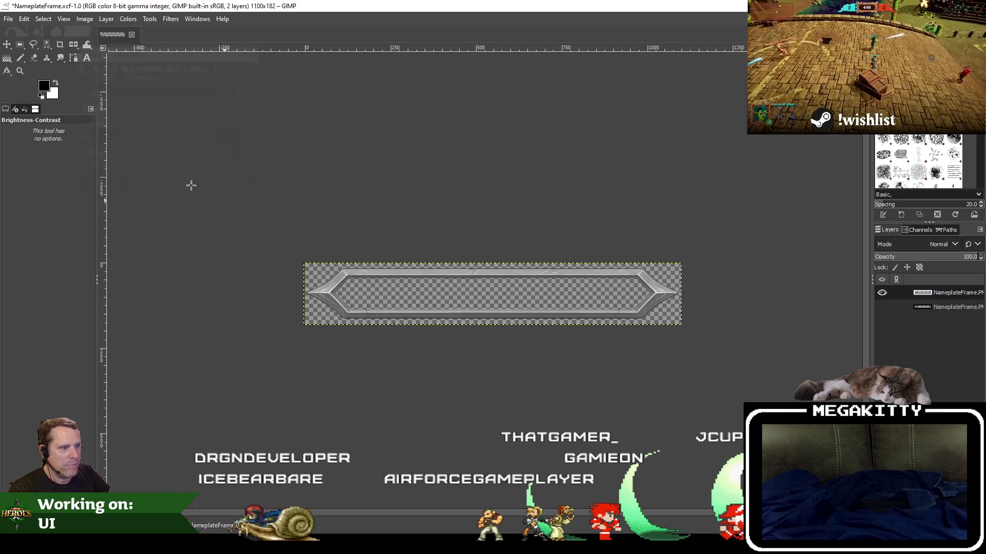
# Save the XCF and export it over NameplateFrame.png
pyautogui.click(8, 18)
pyautogui.click(32, 116)
pyautogui.click(8, 18)
pyautogui.click(91, 180)
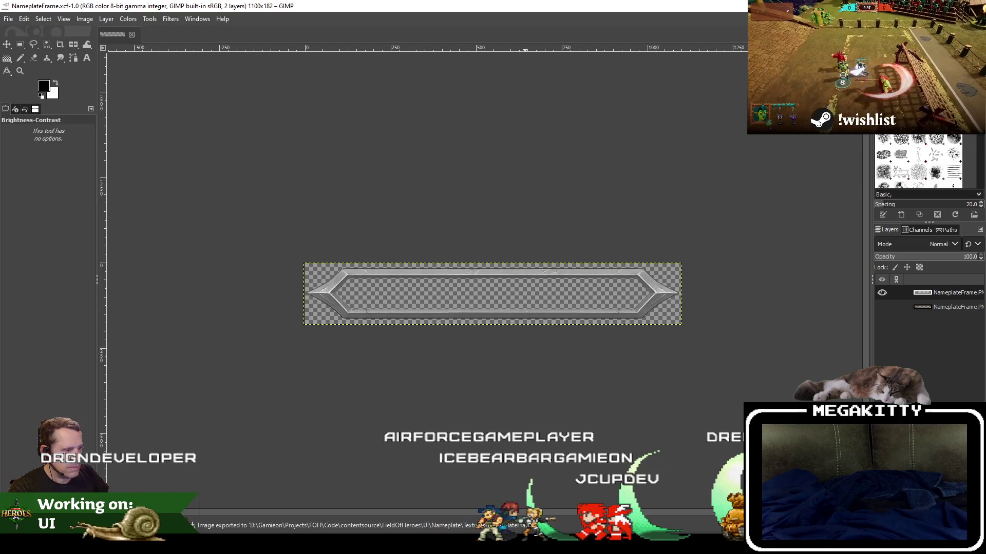
pyautogui.hotkey('alt', 'Tab')
pyautogui.click(321, 21)
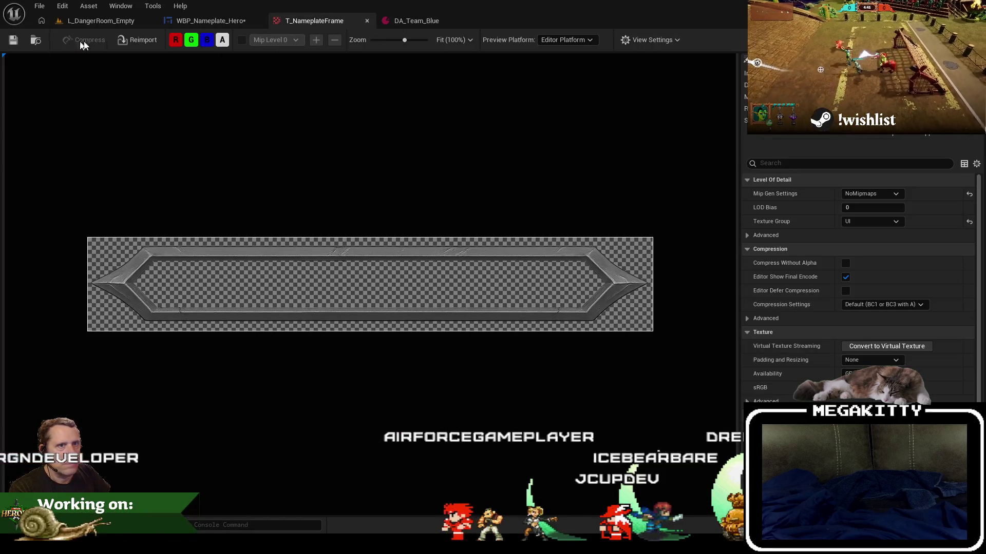
# Reimport and save T_NameplateFrame, close DA_Team_Blue, and save WBP_Nameplate_Hero
pyautogui.click(130, 39)
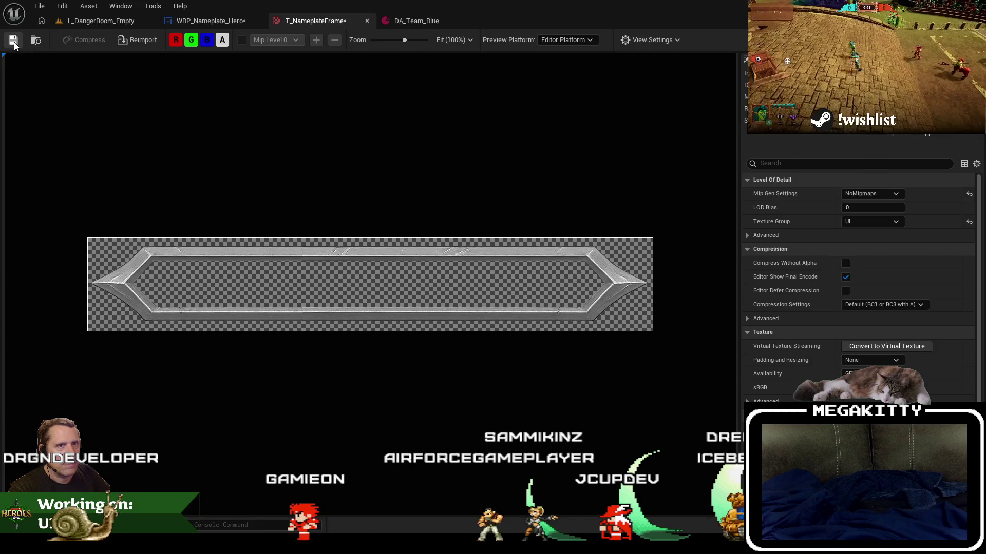
pyautogui.click(14, 41)
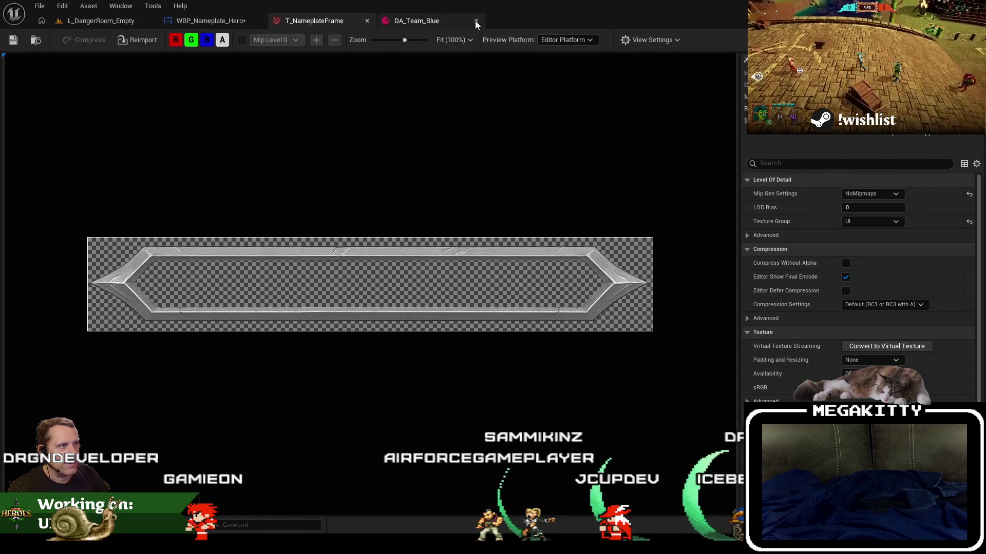
pyautogui.click(476, 21)
pyautogui.click(209, 20)
pyautogui.click(14, 41)
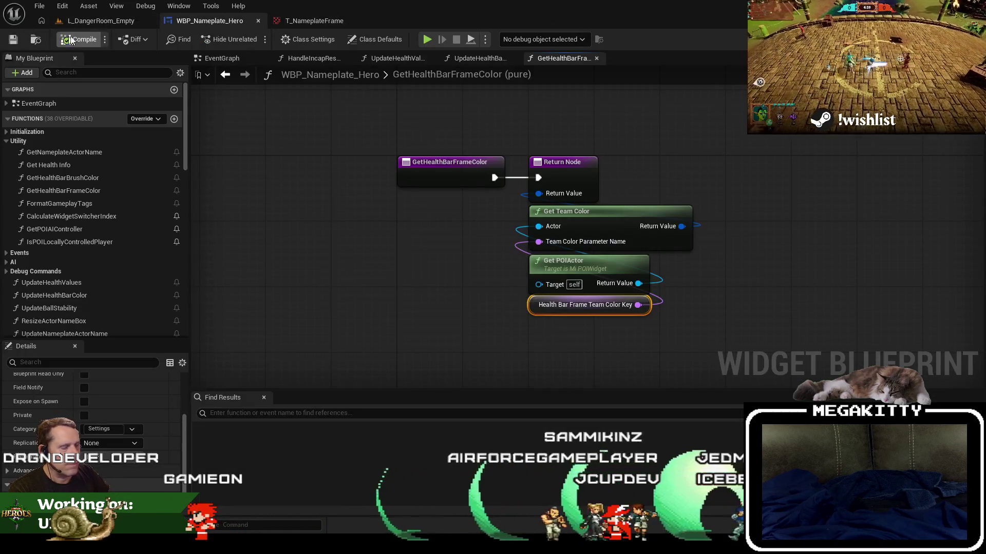
# Play-test L_DangerRoom_Empty in fullscreen, then stop and restore the editor layout
pyautogui.click(110, 24)
pyautogui.click(277, 40)
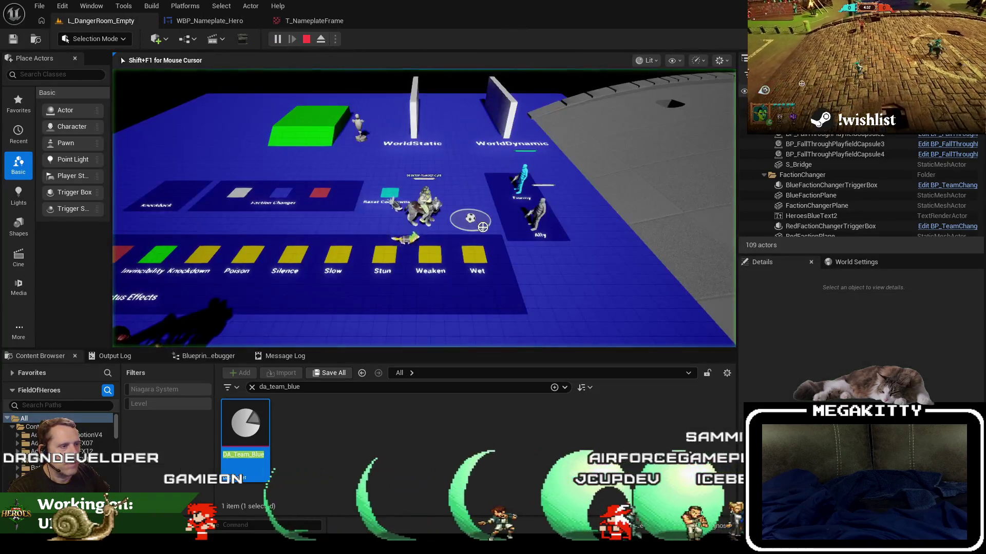
pyautogui.press('F11')
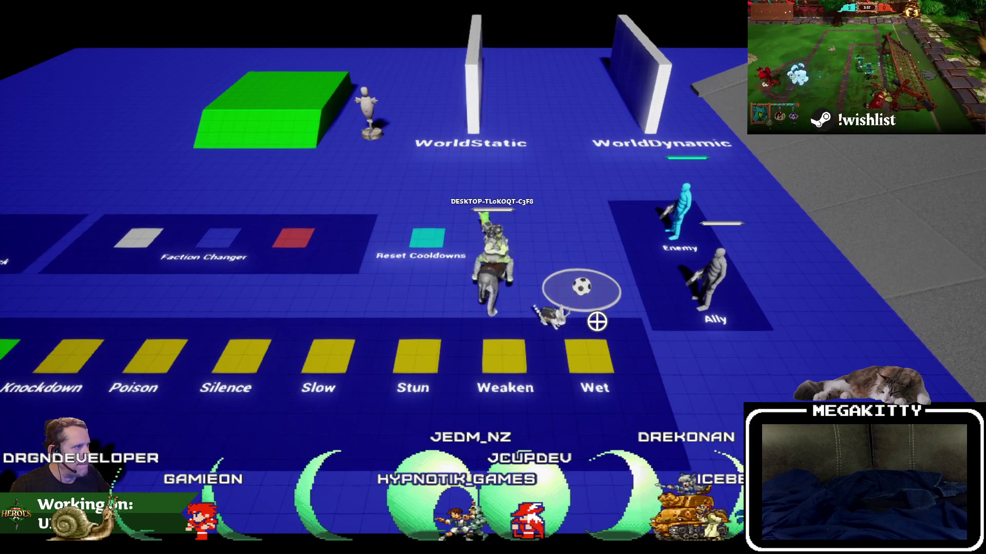
pyautogui.scroll(2, 597, 321)
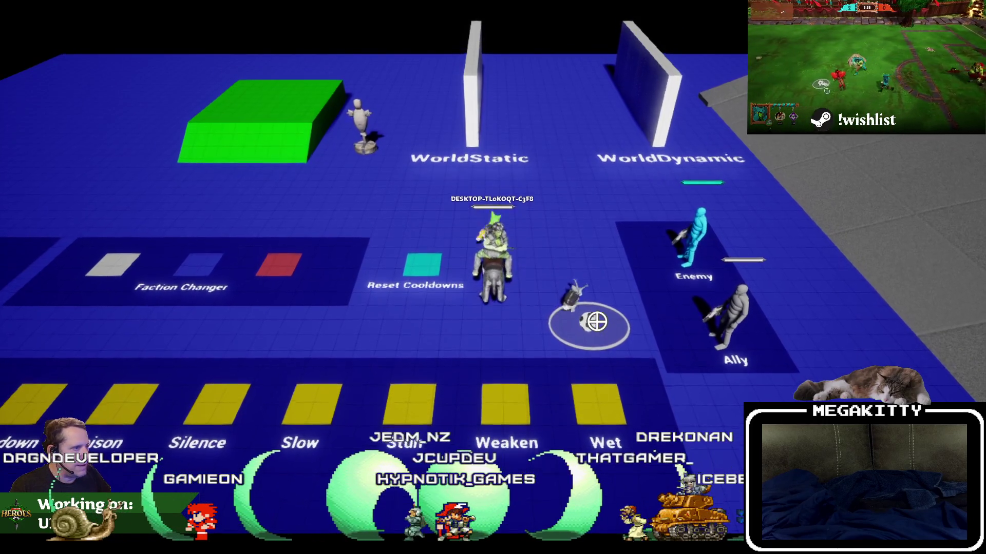
pyautogui.scroll(2, 597, 321)
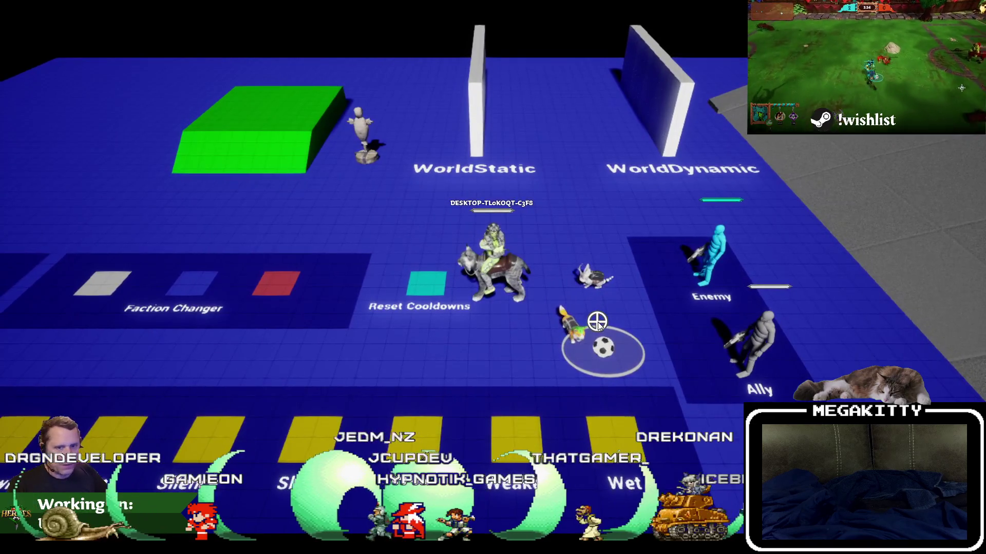
pyautogui.press('Escape')
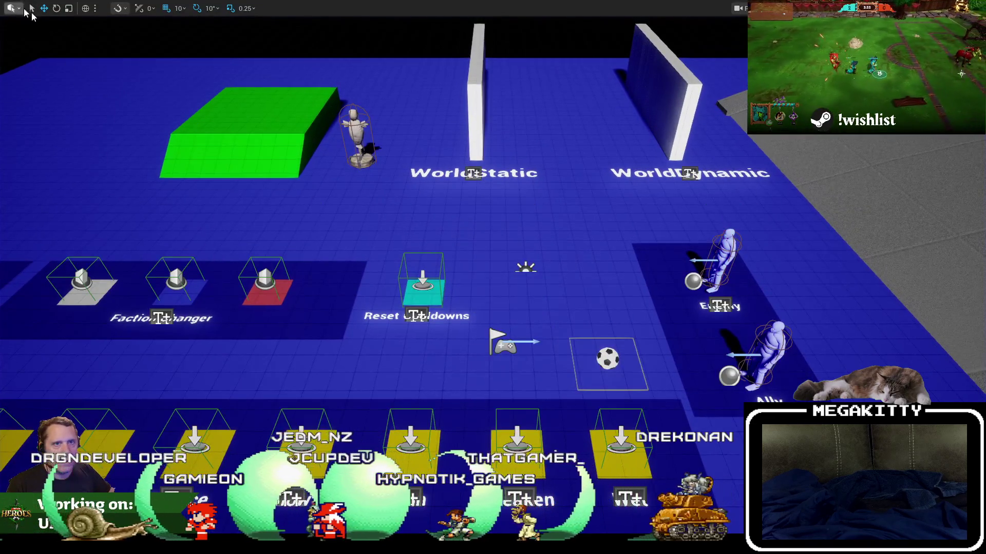
pyautogui.press('F11')
pyautogui.click(40, 5)
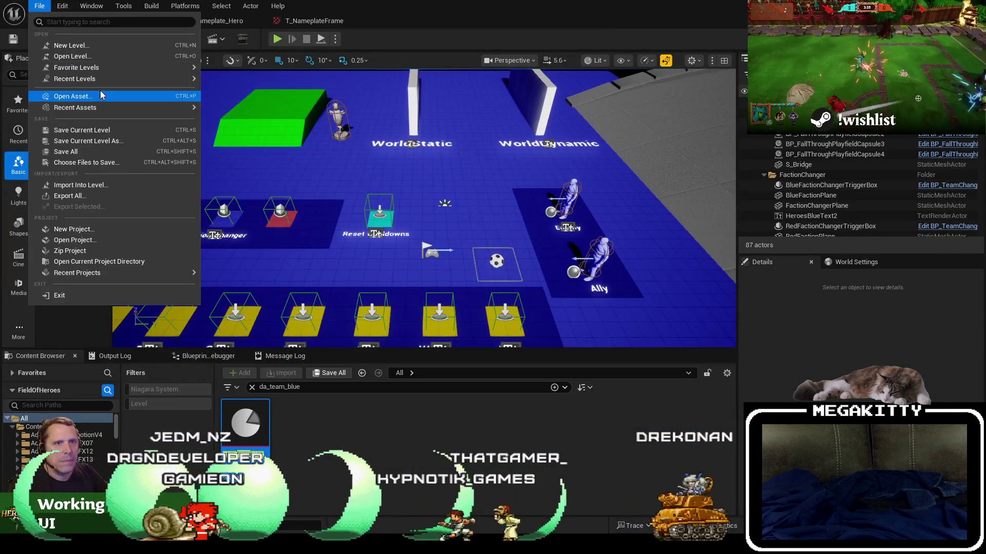
# Load L_UnknownRuins from Recent Levels and ready up to start the match
pyautogui.moveTo(124, 78)
pyautogui.click(238, 110)
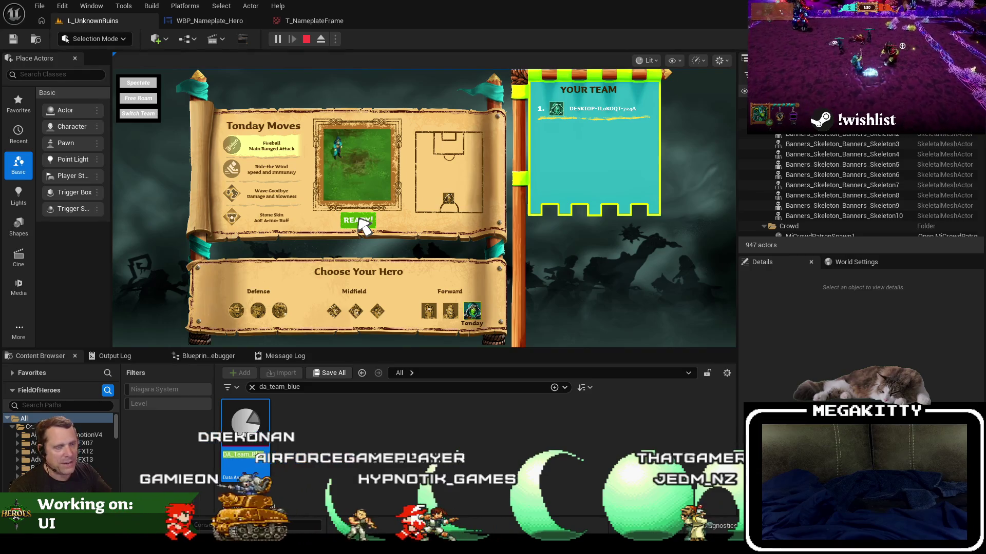
pyautogui.click(359, 218)
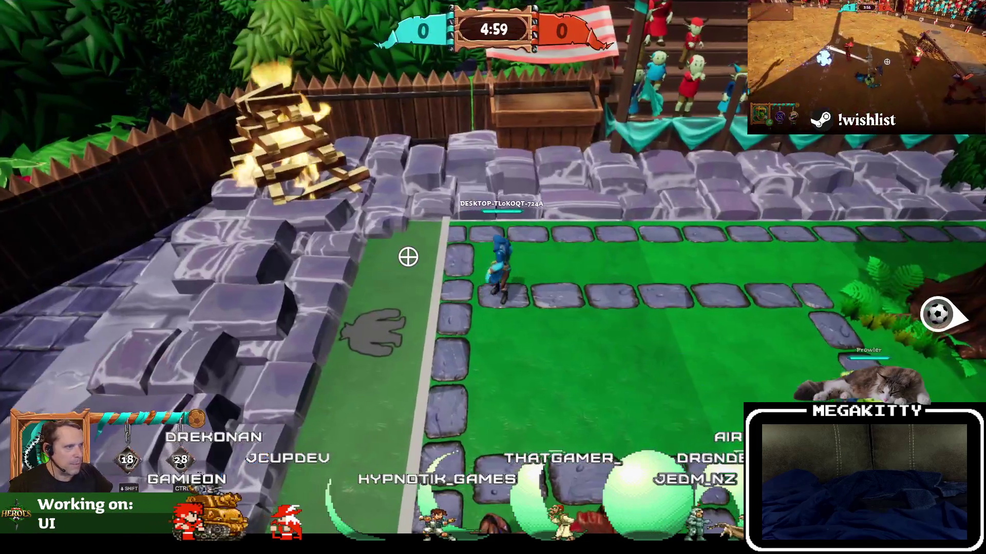
# Run the hero left and right across Unknown Ruins, stop, and return to T_NameplateFrame
pyautogui.press('d')
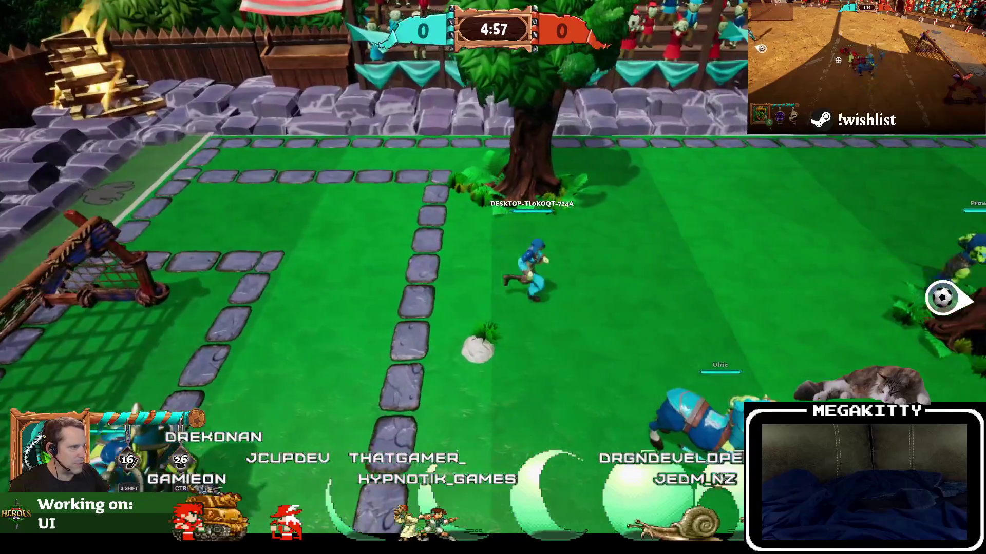
pyautogui.press('d')
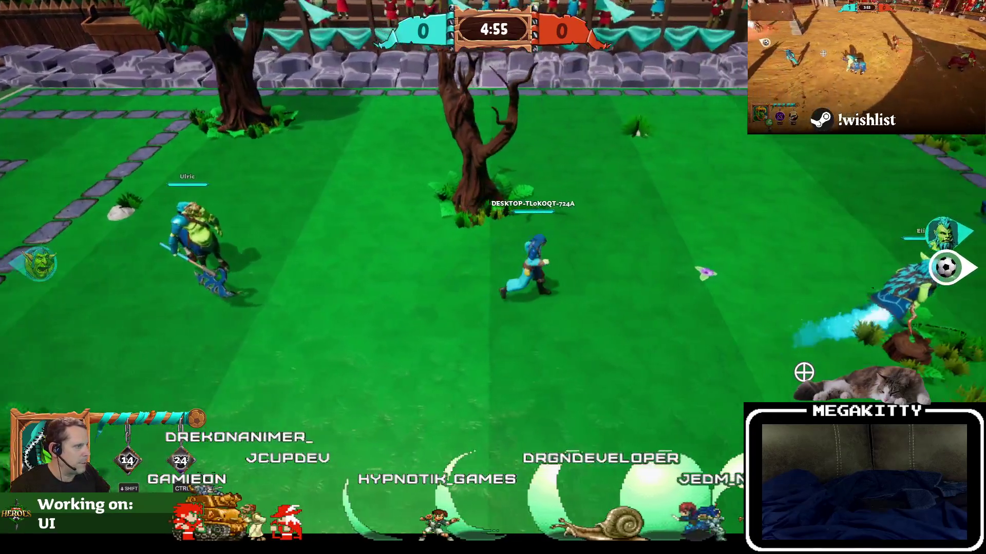
pyautogui.press('a')
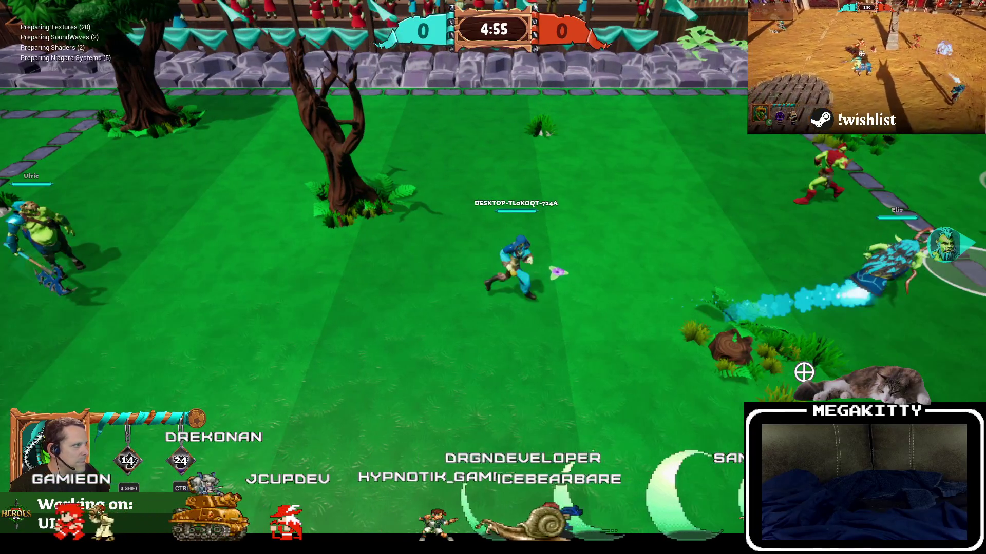
pyautogui.press('a')
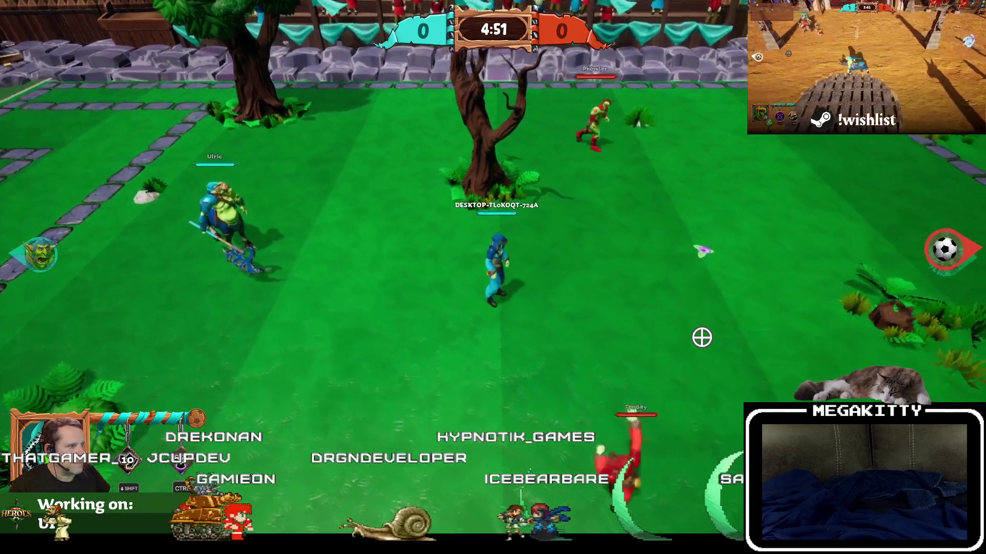
pyautogui.press('d')
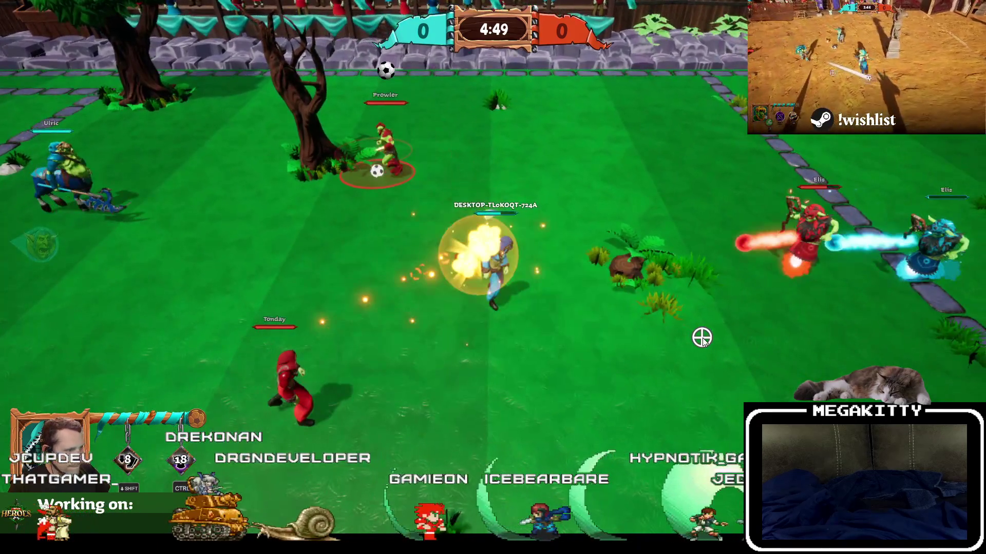
pyautogui.press('Escape')
pyautogui.click(307, 13)
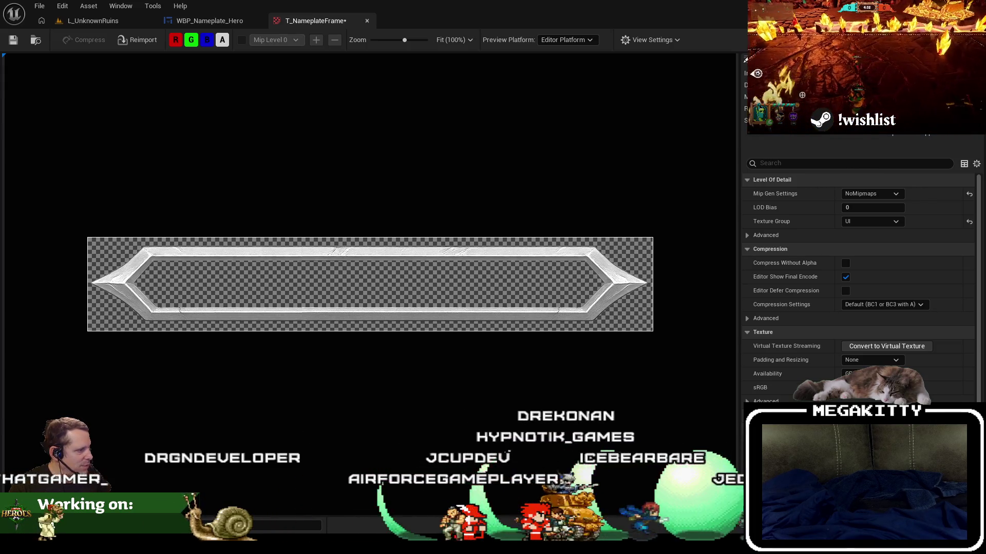
# Save T_NameplateFrame with Ctrl+S and start a new Unknown Ruins match
pyautogui.hotkey('ctrl', 's')
pyautogui.click(78, 24)
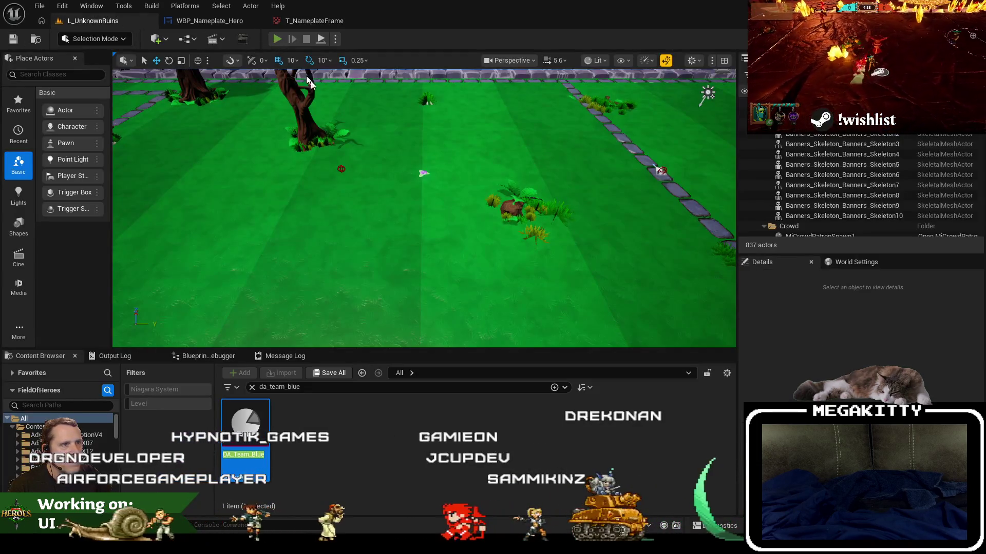
pyautogui.click(277, 39)
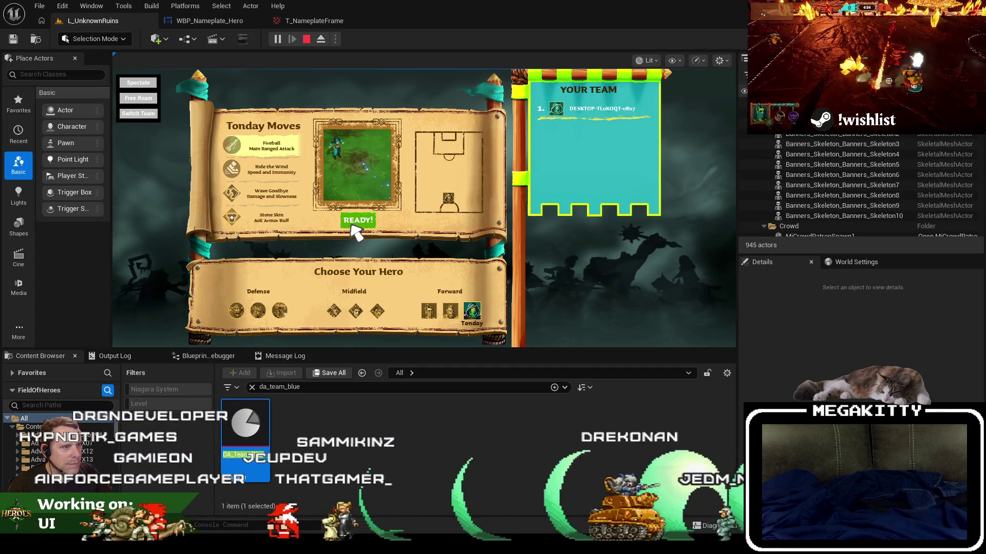
pyautogui.click(352, 226)
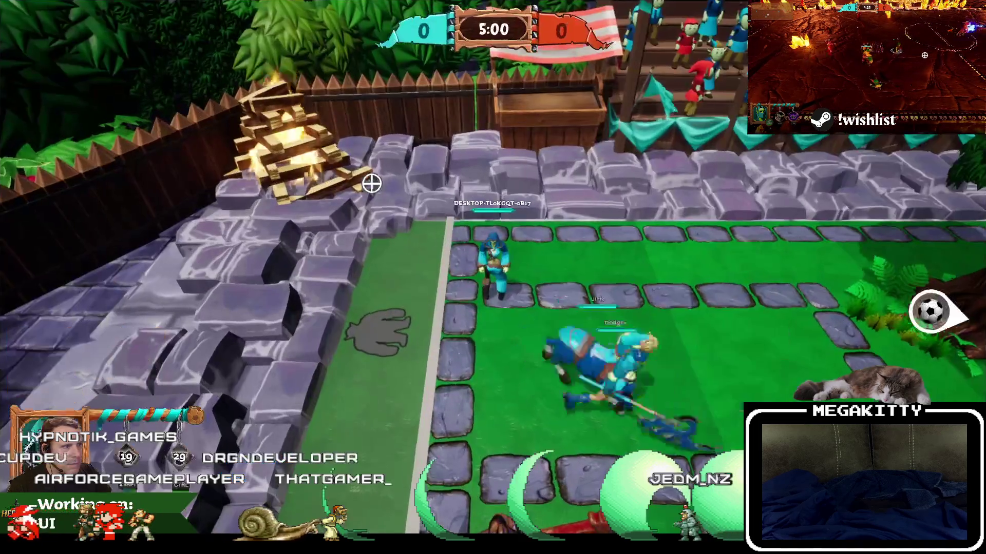
# Run the hero around the field, end the session, and reopen T_NameplateFrame
pyautogui.press('s')
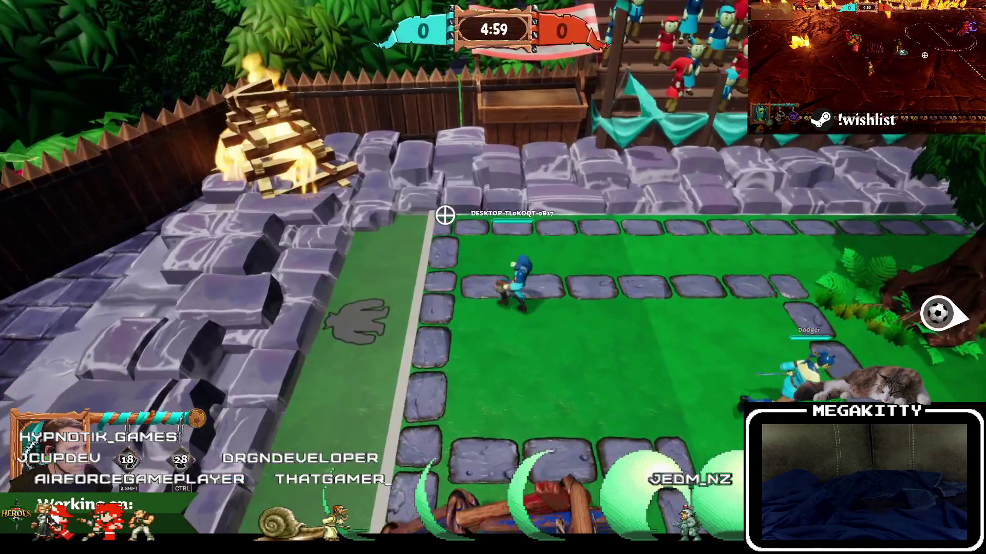
pyautogui.press('d')
pyautogui.press('w')
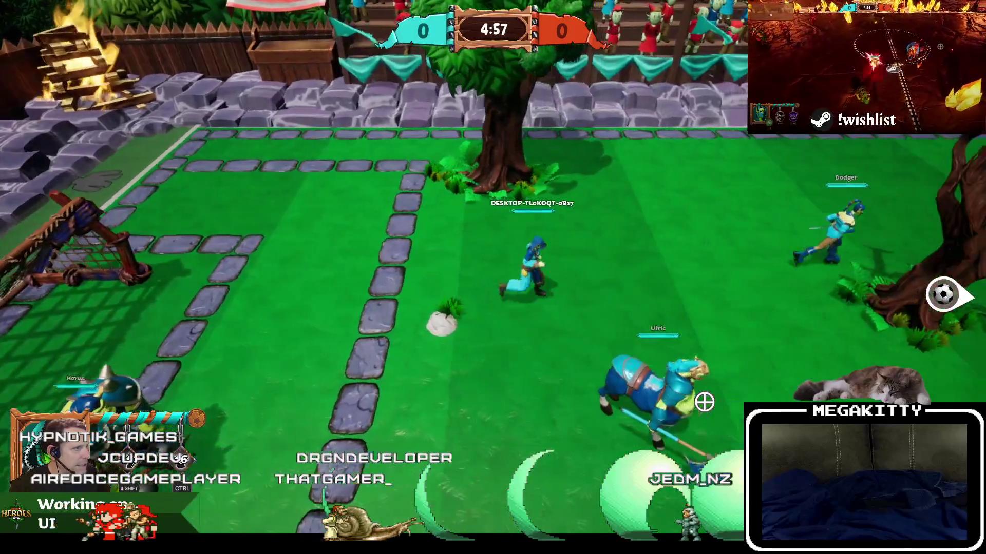
pyautogui.press('d')
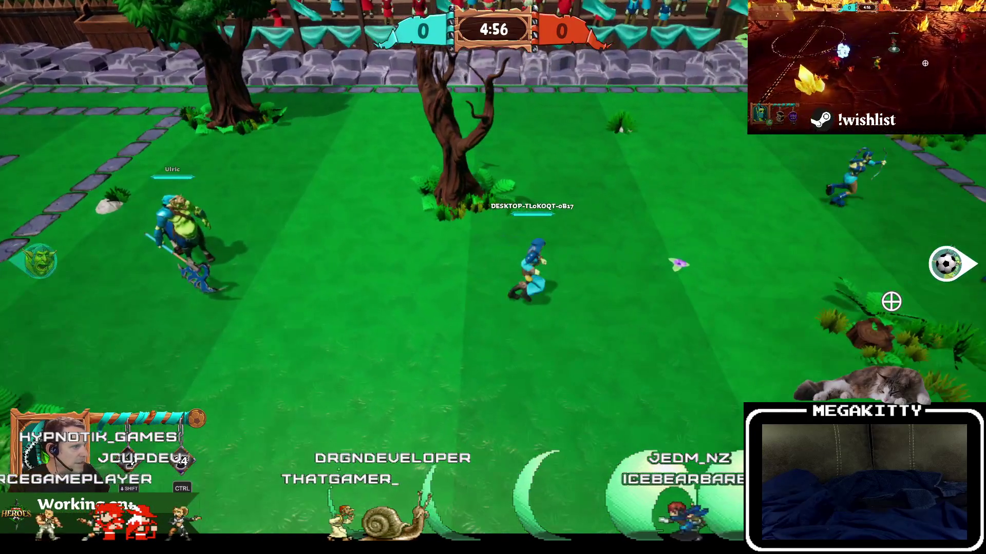
pyautogui.press('d')
pyautogui.press('s')
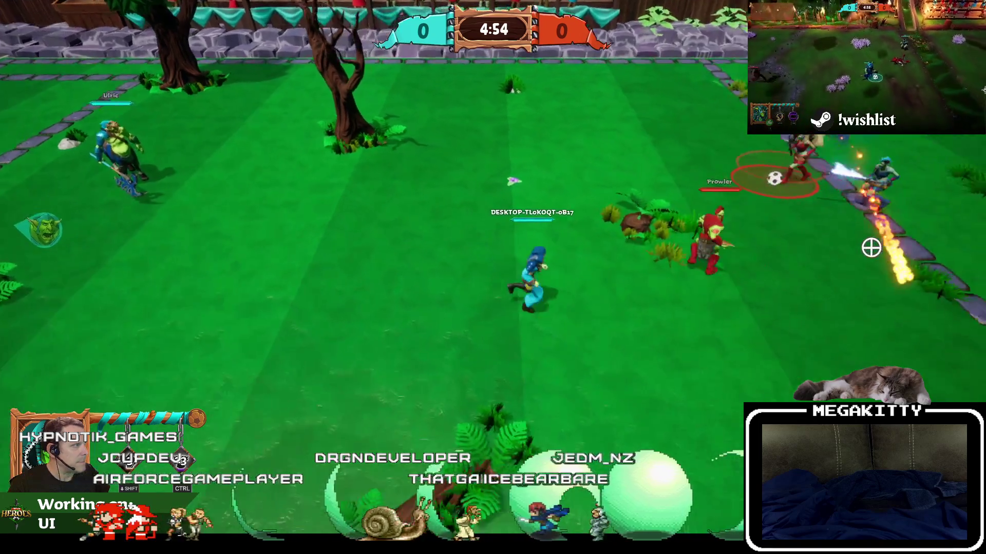
pyautogui.press('a')
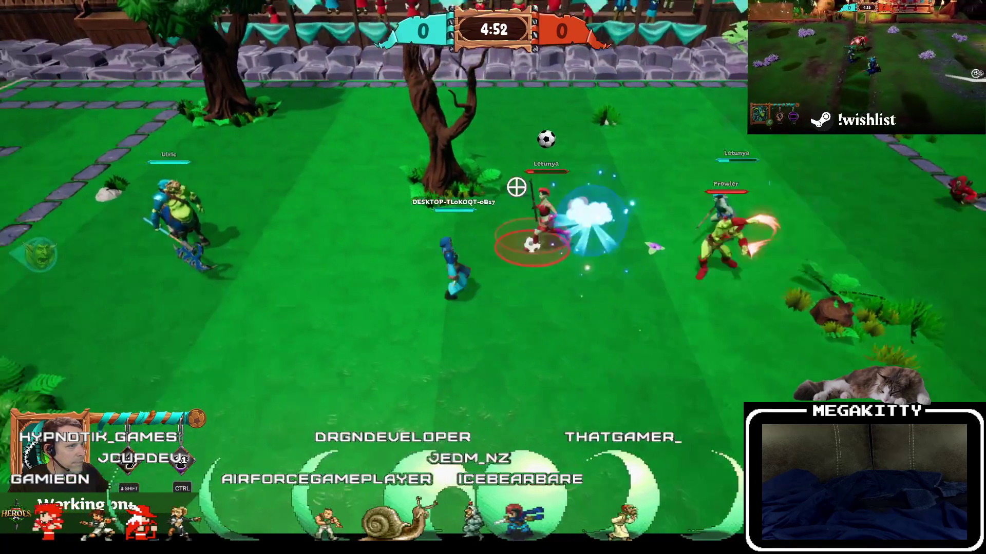
pyautogui.press('a')
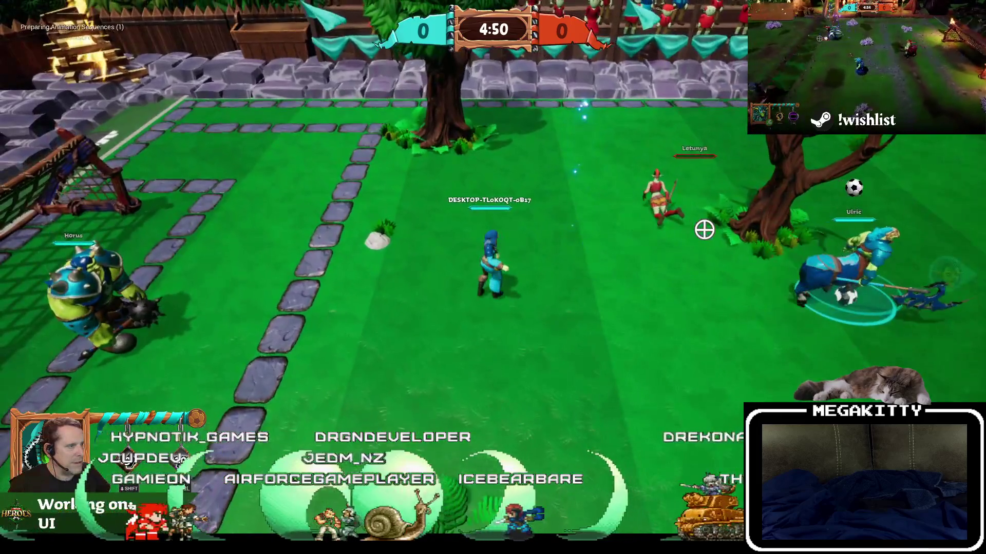
pyautogui.press('d')
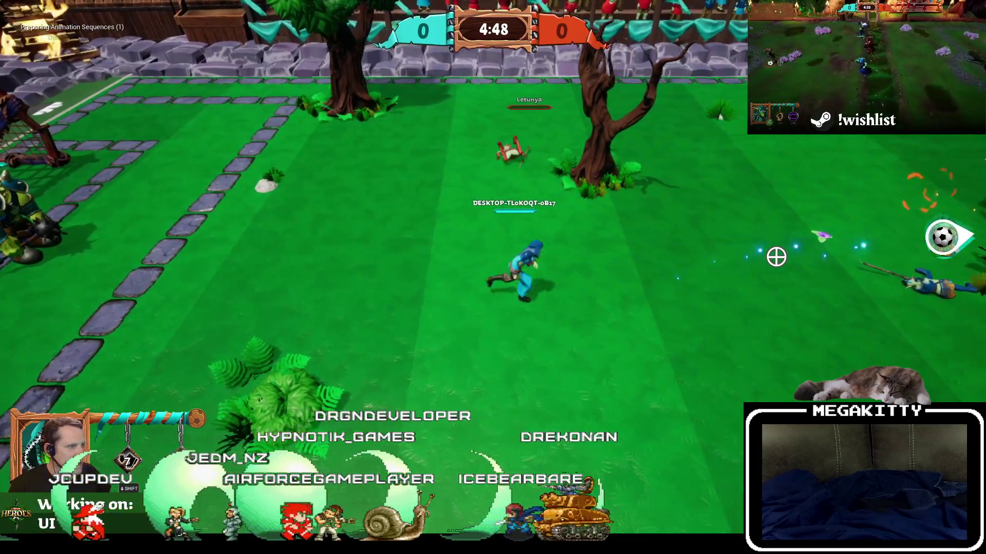
pyautogui.press('Escape')
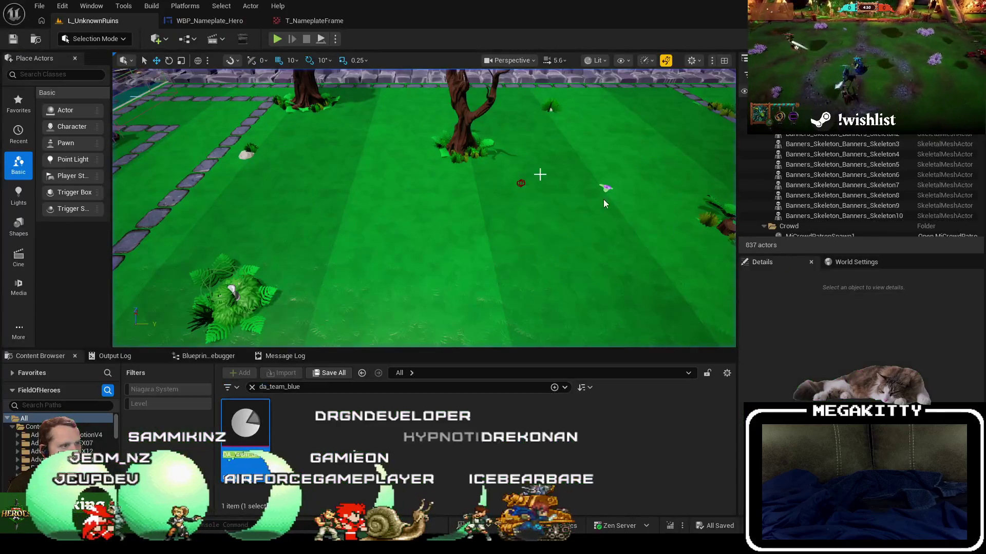
pyautogui.click(318, 21)
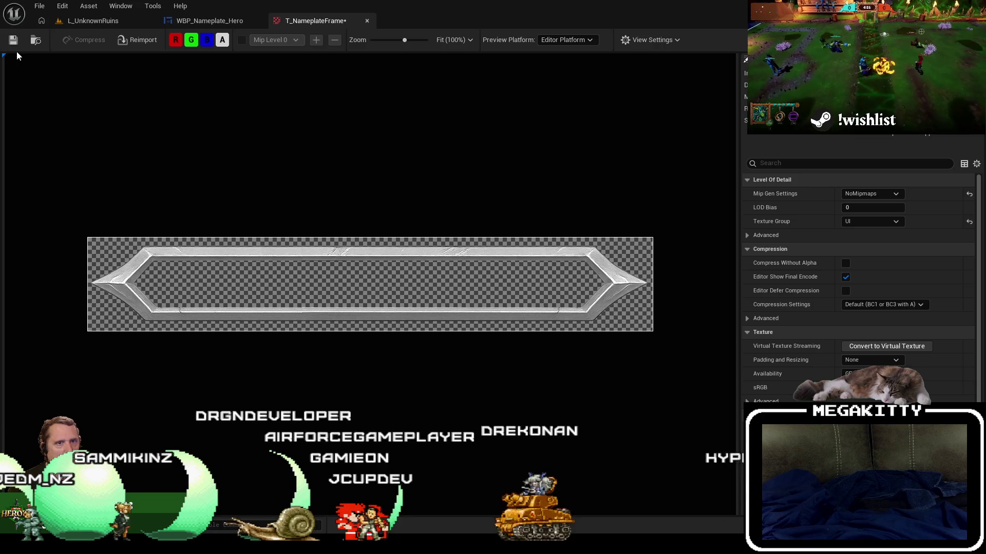
# Play an Unknown Ruins match as the Prowler, running and dashing around, then stop
pyautogui.click(90, 21)
pyautogui.hotkey('alt', 'p')
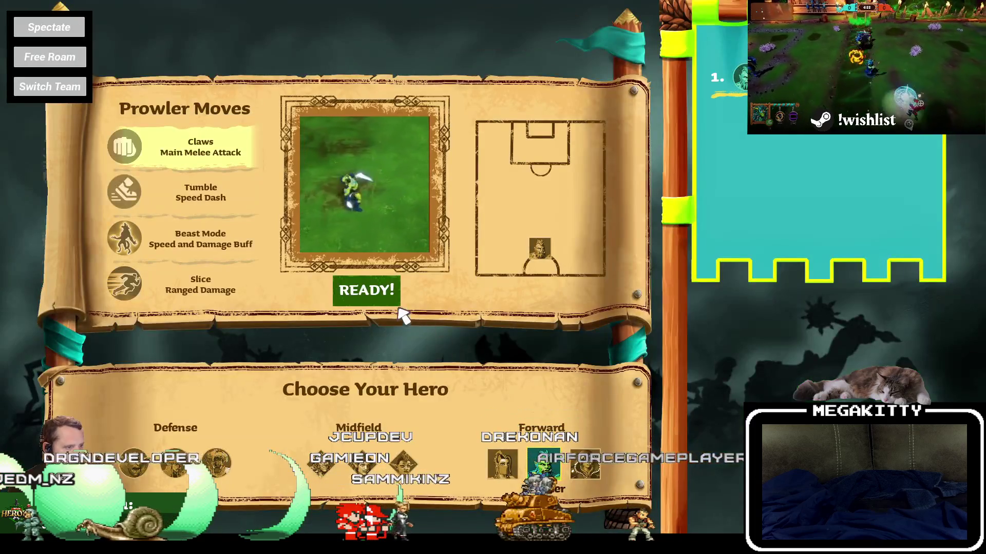
pyautogui.click(377, 302)
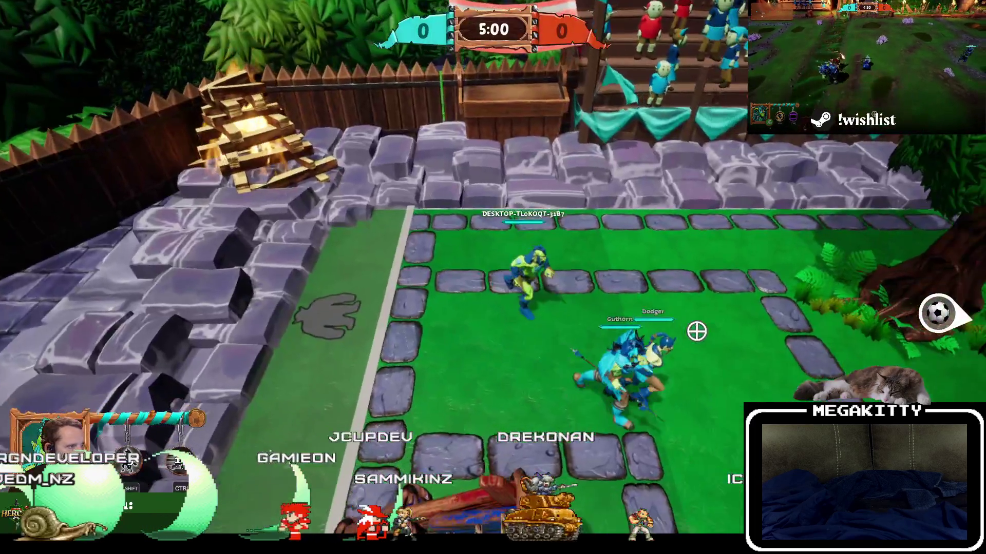
pyautogui.press('s')
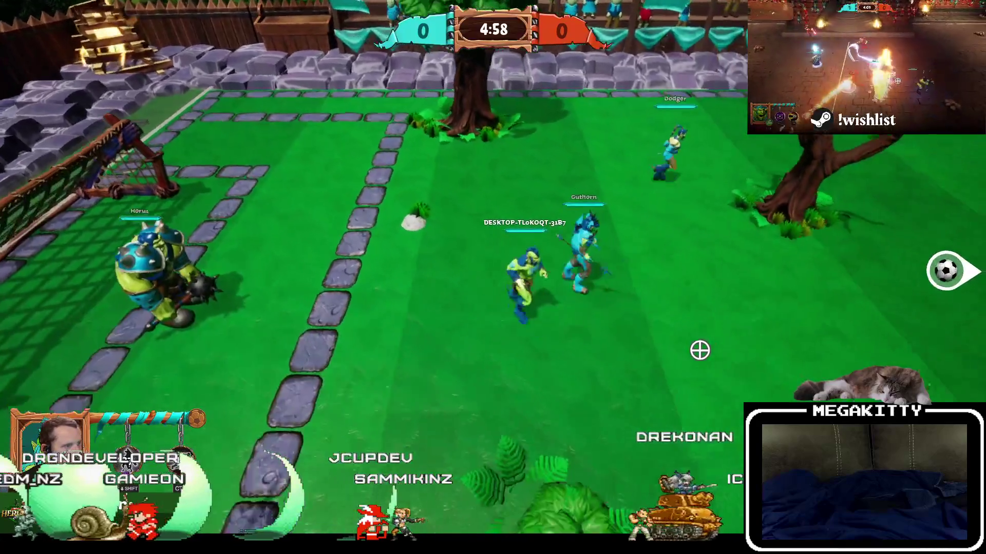
pyautogui.press('d')
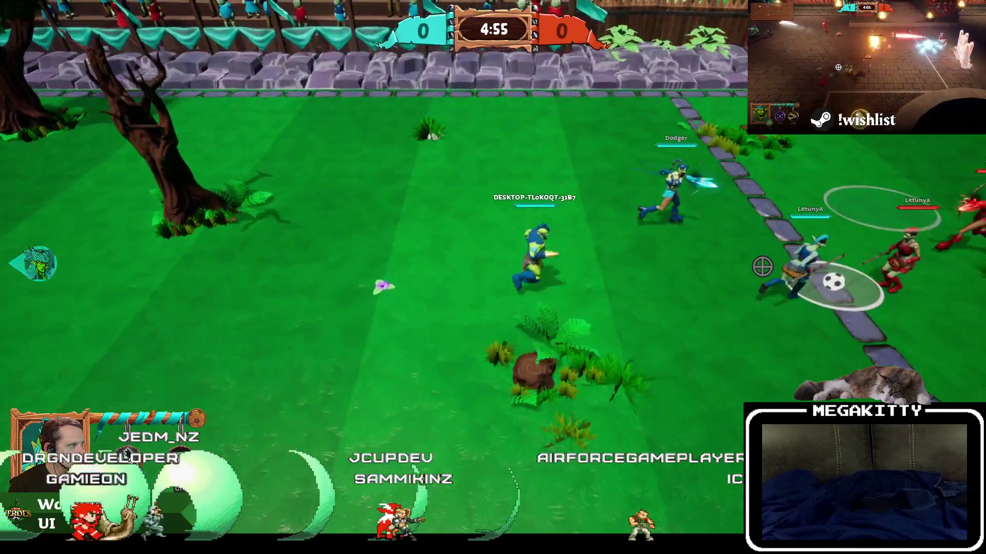
pyautogui.press('d')
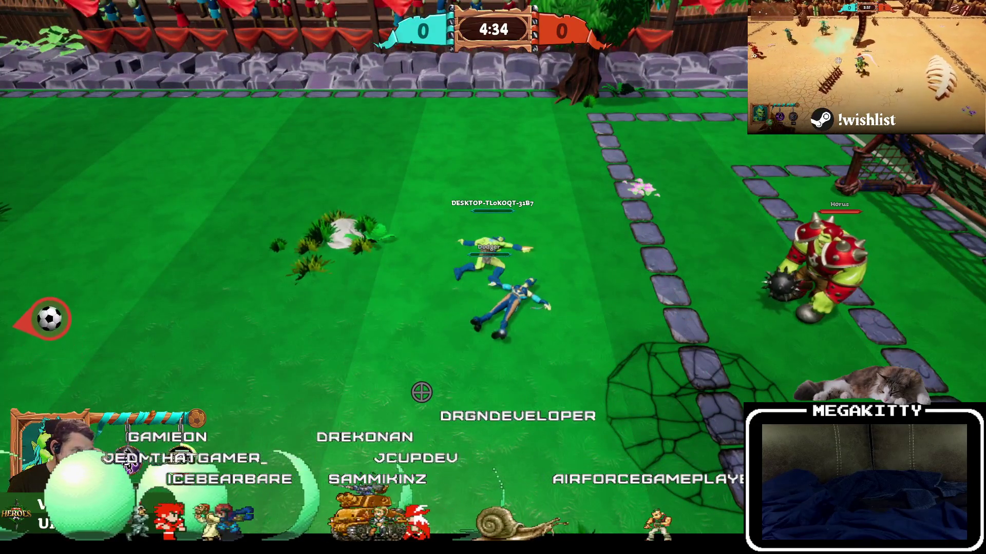
pyautogui.press('a')
pyautogui.press('shift')
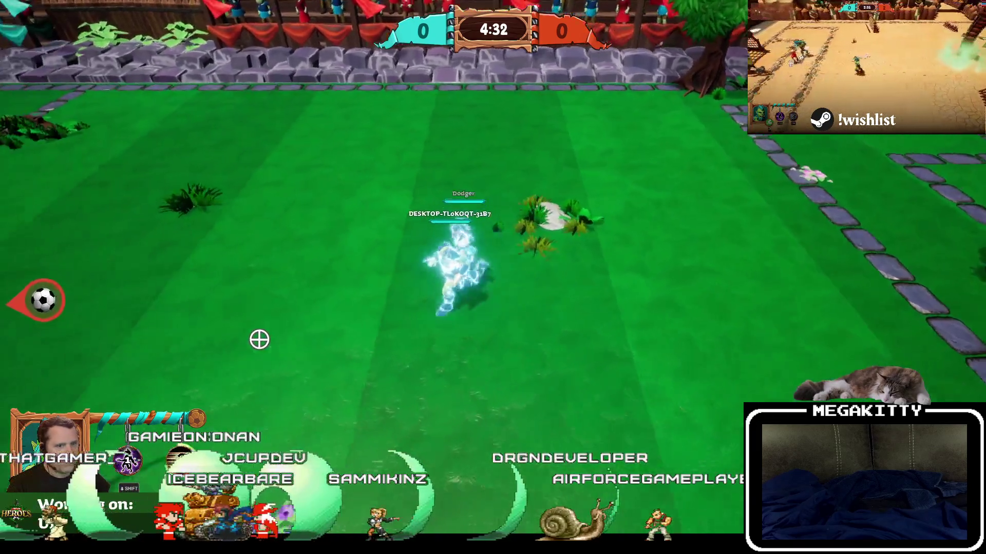
pyautogui.press('a')
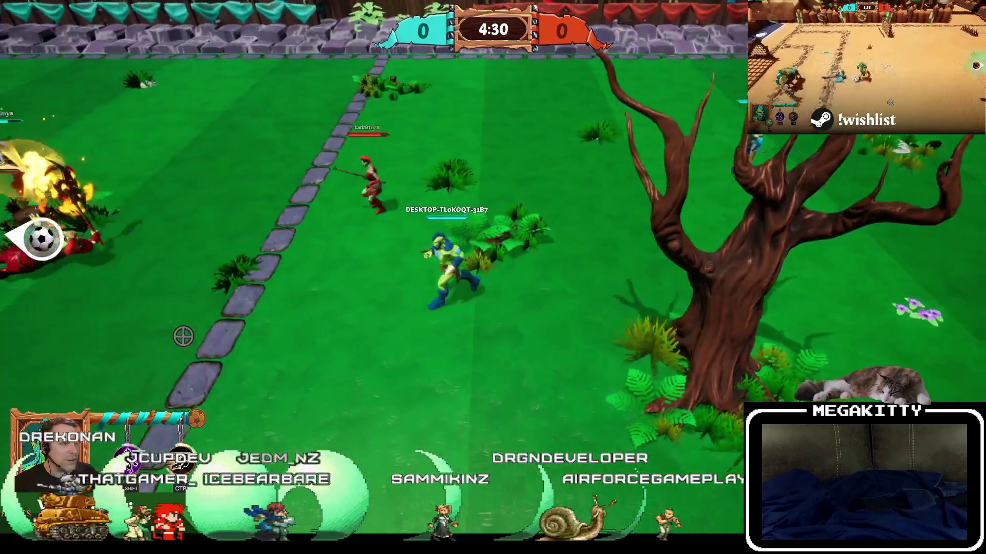
pyautogui.press('a')
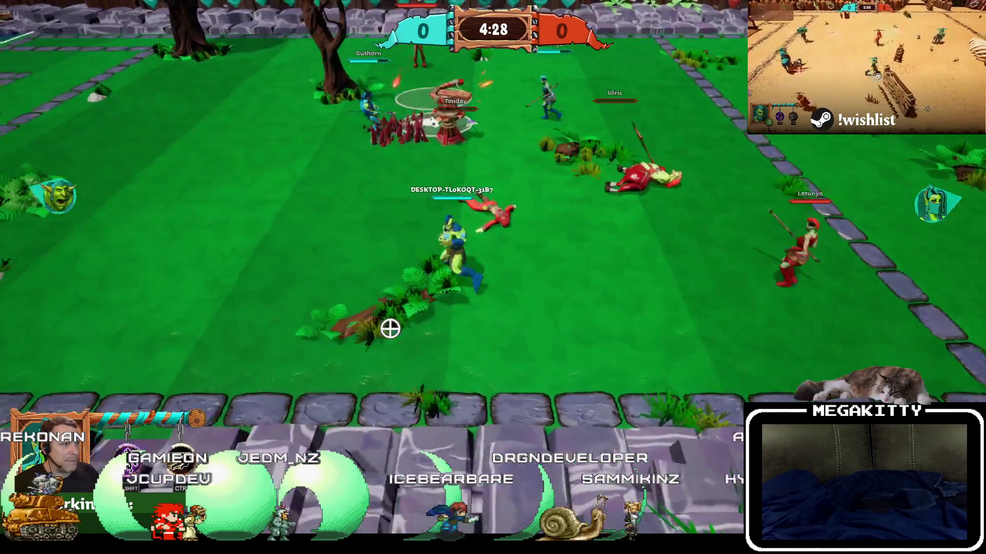
pyautogui.press('a')
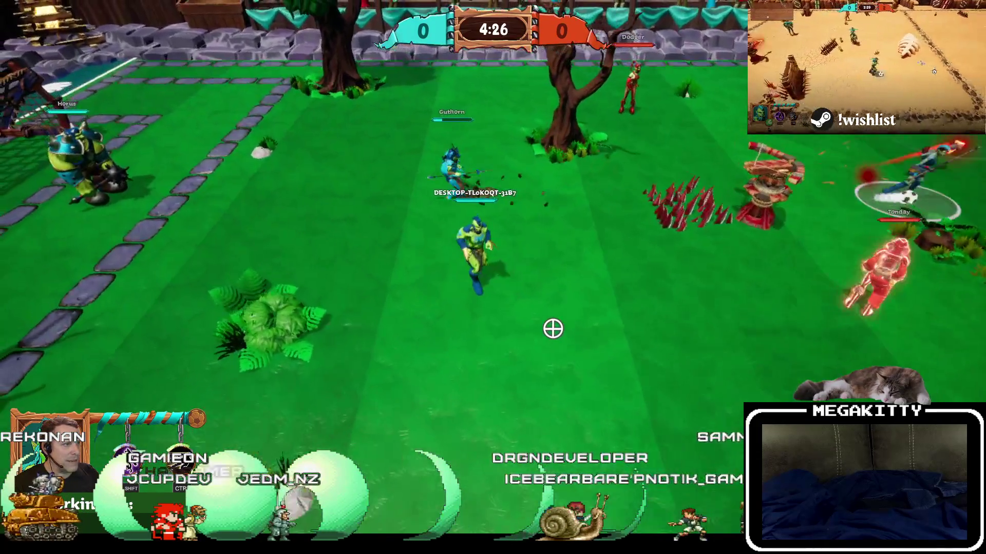
pyautogui.press('Escape')
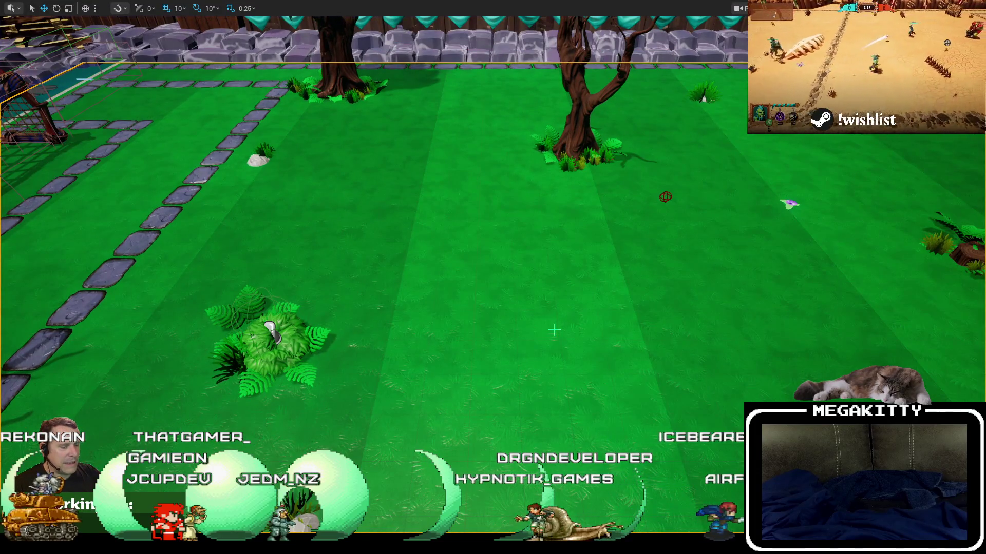
# Start a second match as the Dodger, end it at once, and restore the editor layout
pyautogui.hotkey('alt', 'p')
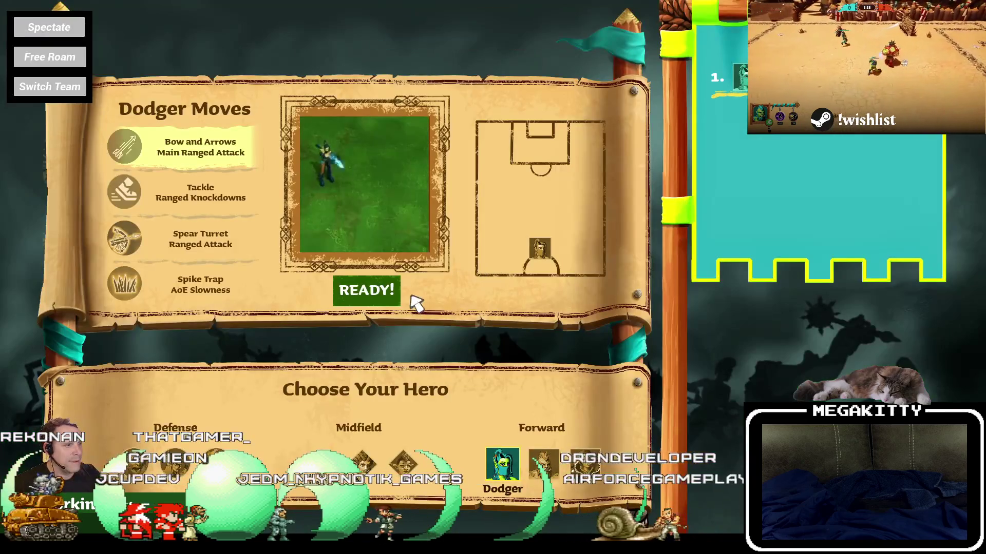
pyautogui.click(368, 296)
pyautogui.press('Escape')
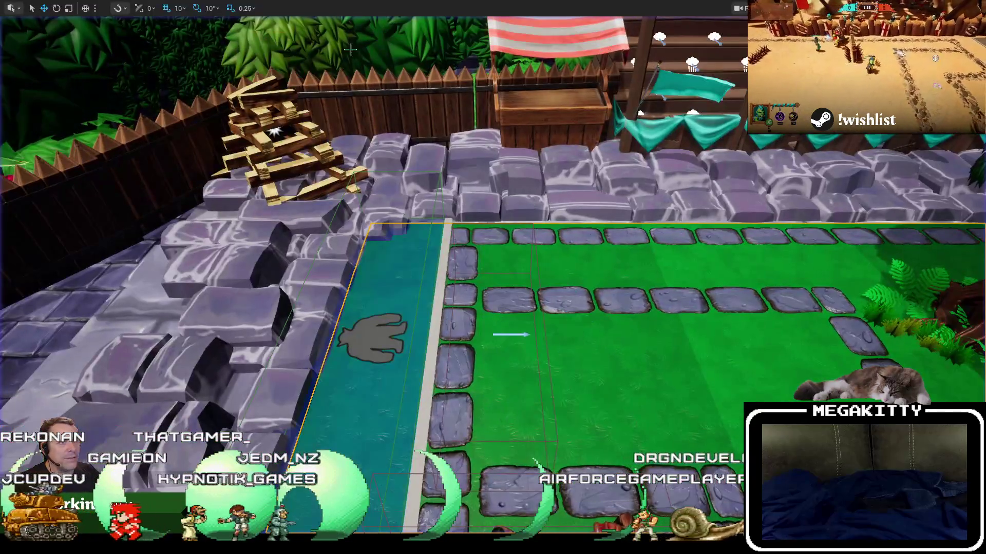
pyautogui.press('F11')
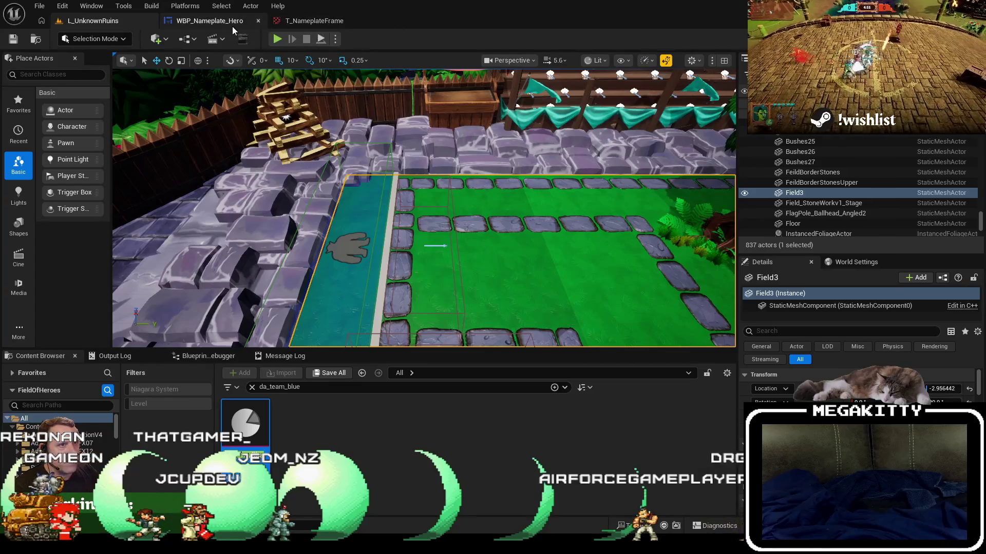
# Inspect Canvas_HealthContainer, its Backup and the HealthBarFrame image in WBP_Nameplate_Hero's Designer
pyautogui.click(232, 23)
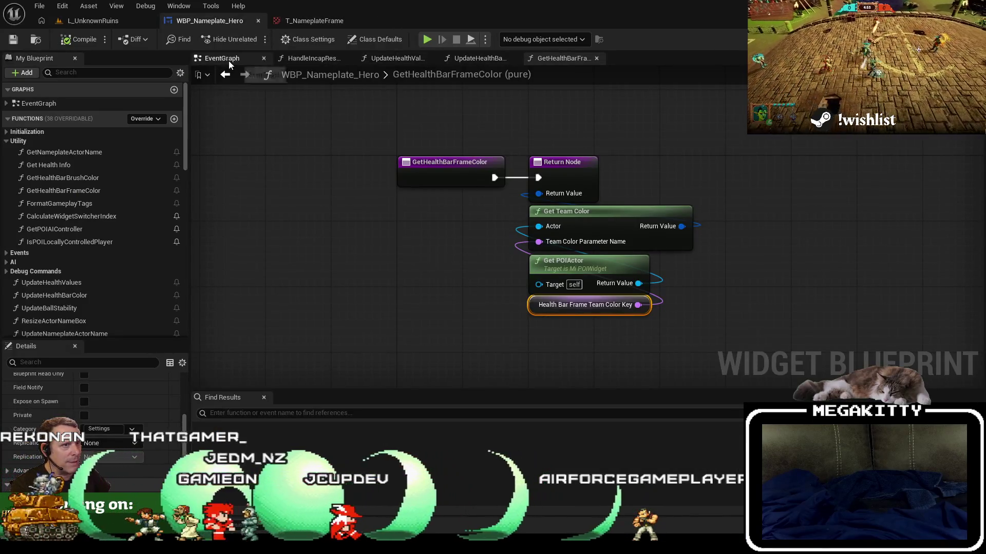
pyautogui.click(925, 39)
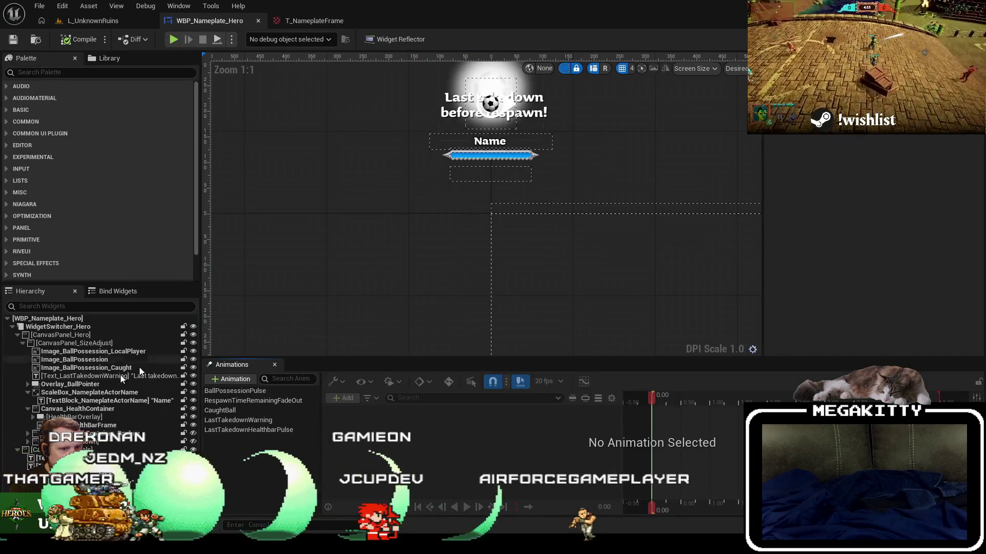
pyautogui.click(62, 409)
pyautogui.click(29, 409)
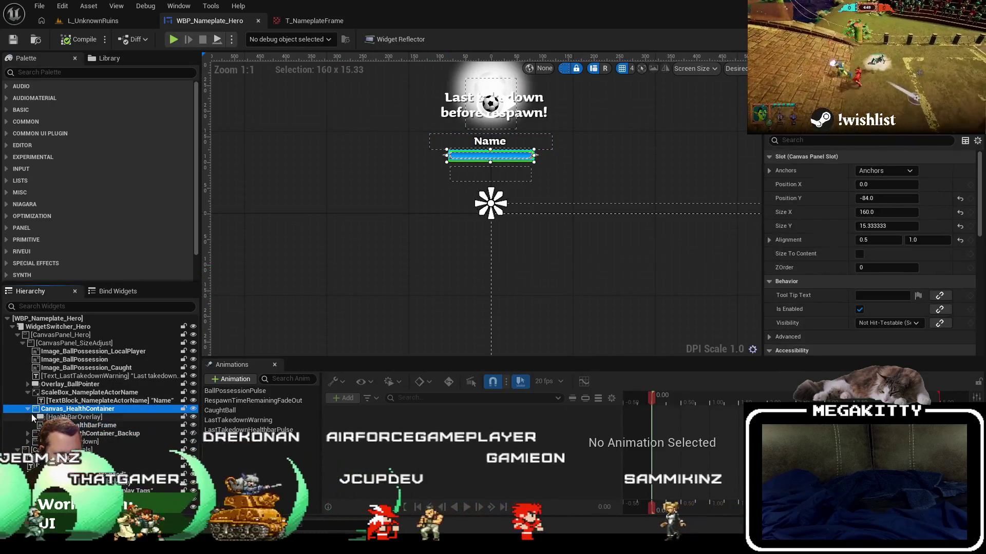
pyautogui.click(87, 417)
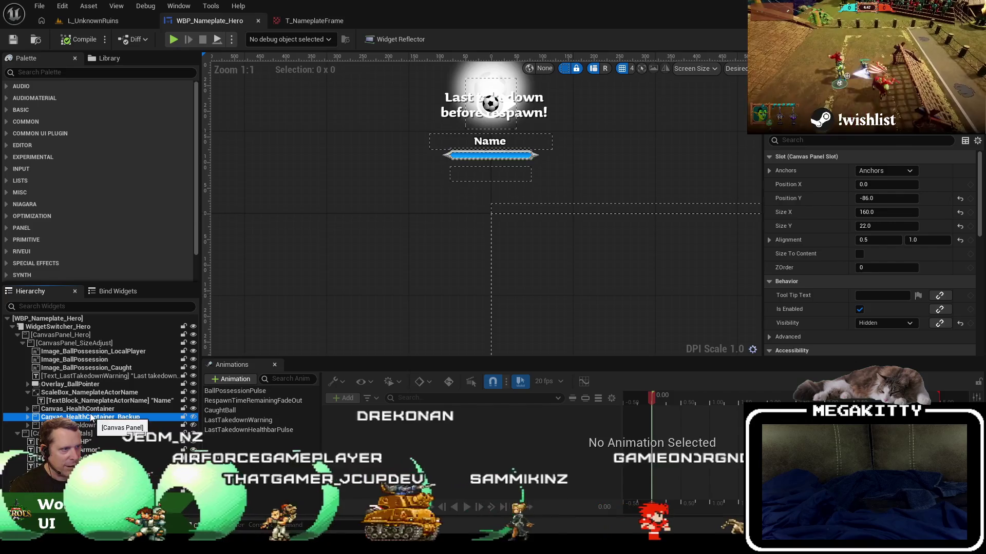
pyautogui.scroll(4, 457, 147)
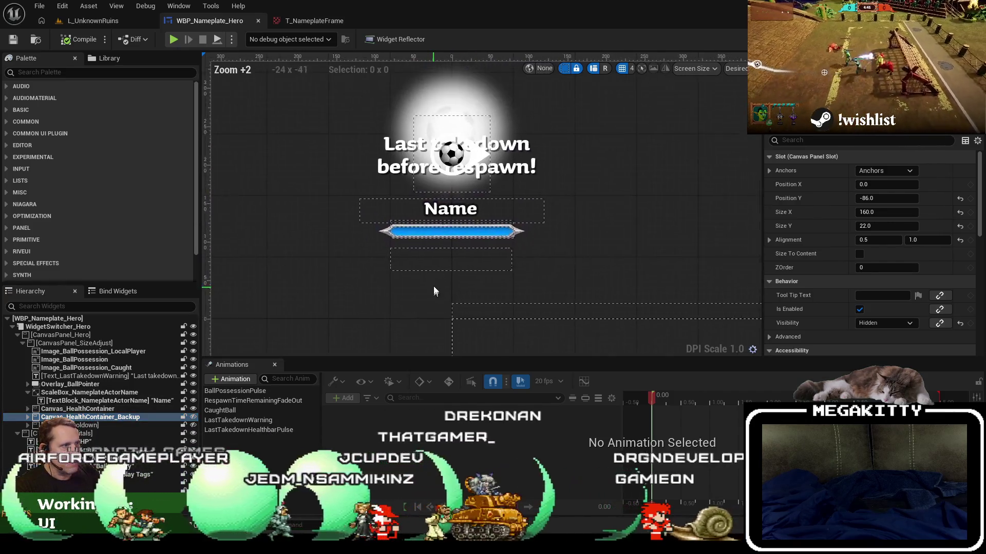
pyautogui.click(402, 222)
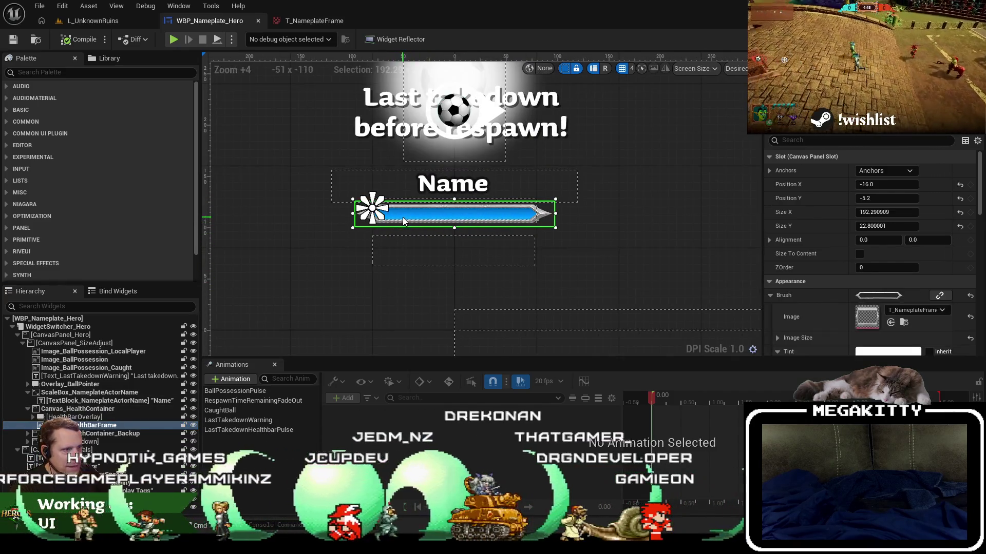
pyautogui.click(390, 245)
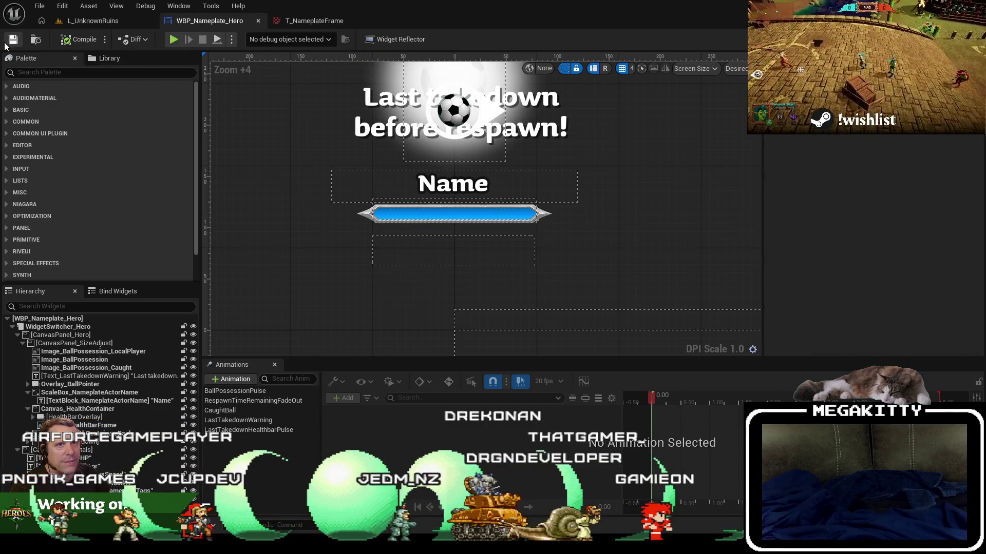
pyautogui.click(316, 21)
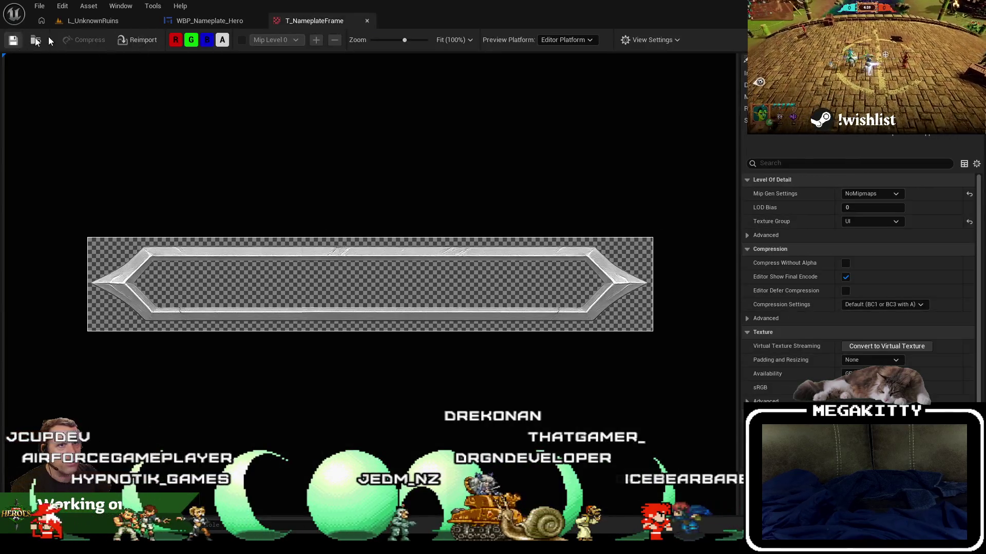
# Leave the frame texture and return to the L_UnknownRuins level
pyautogui.click(88, 23)
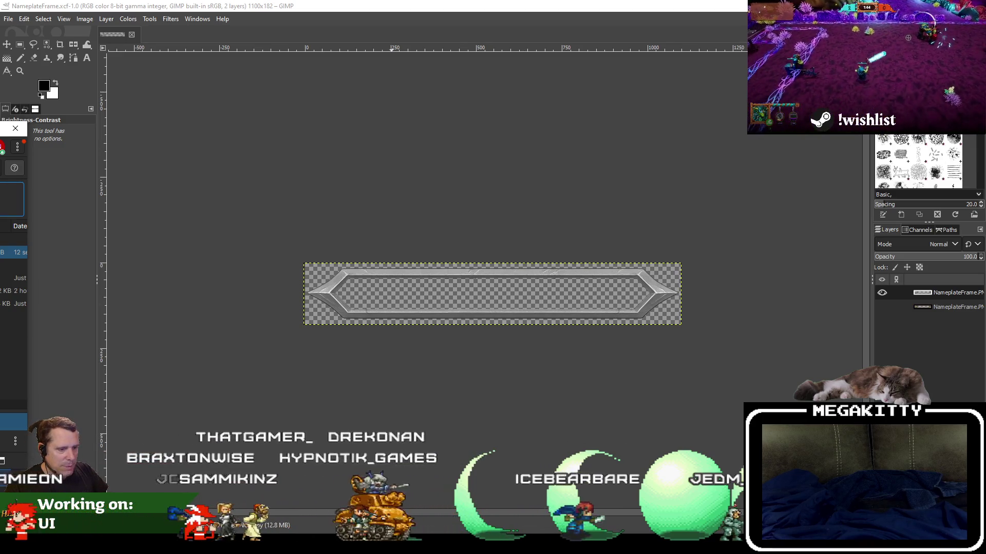
# Switch to Visual Studio 2022 and start a FieldOfHeroes DebugGame_Editor x64 build to launch UnrealEditor under the debugger
pyautogui.hotkey('alt', 'Tab')
pyautogui.click(425, 271)
pyautogui.hotkey('ctrl', 'shift', 'b')
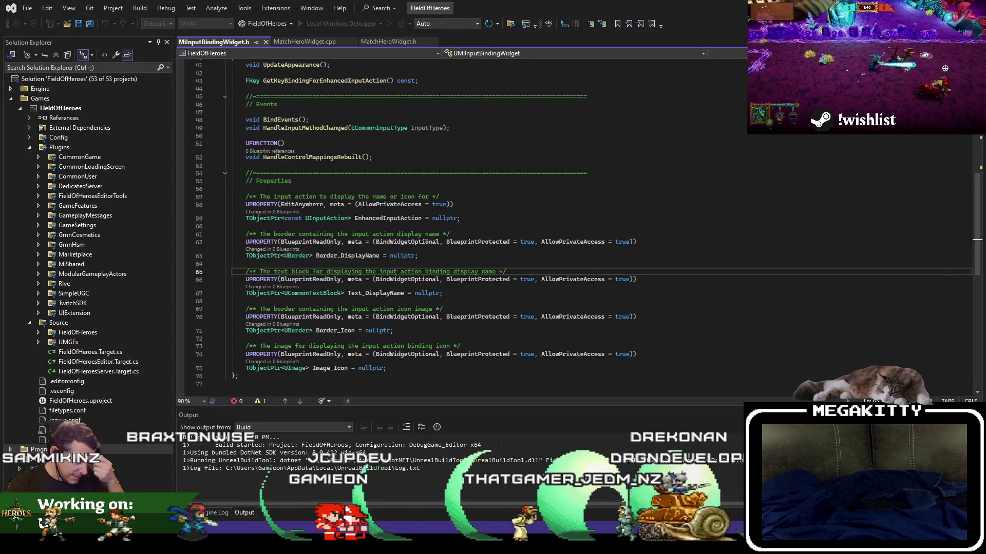
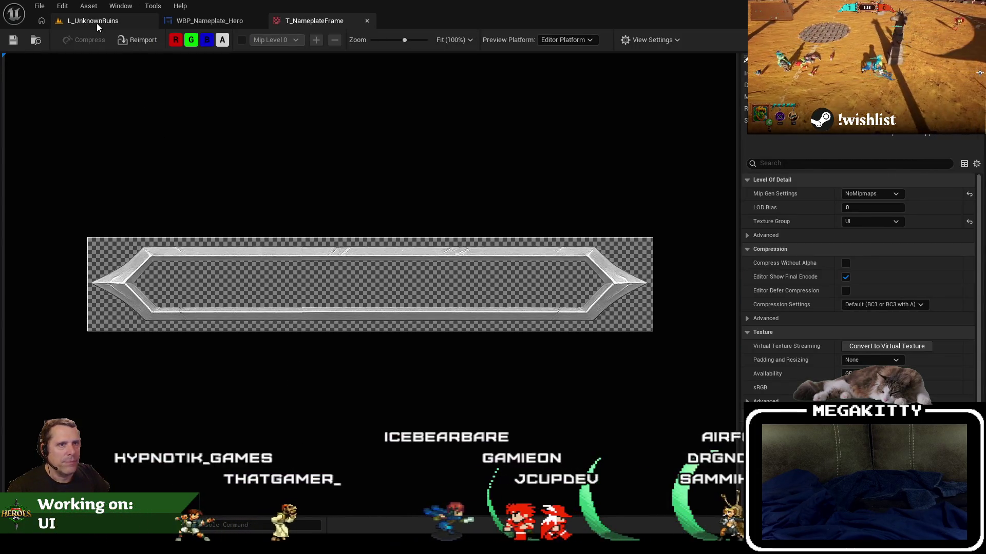
# From the level editor, search the Content Browser for 'wbp_nameplate'
pyautogui.click(93, 21)
pyautogui.click(277, 387)
pyautogui.write('nameplate')
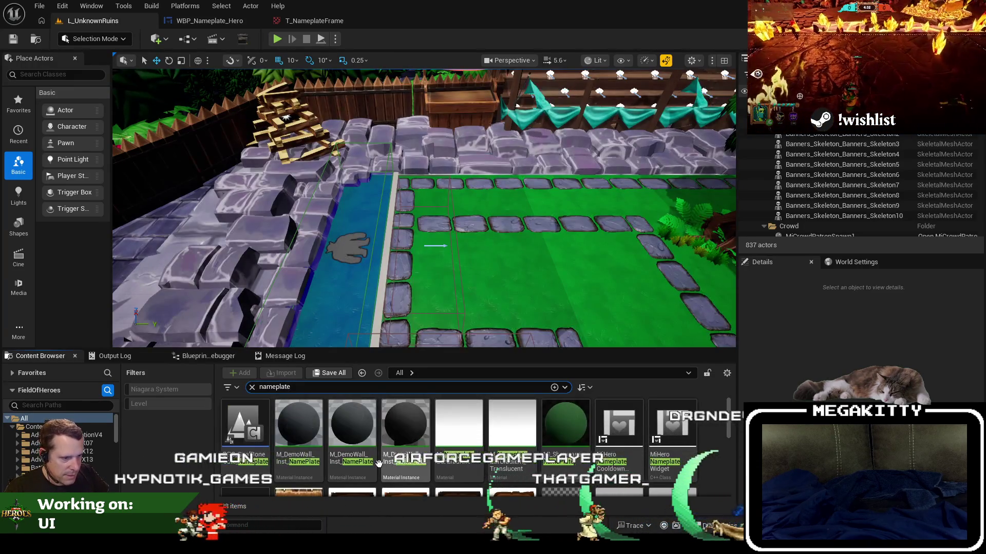
pyautogui.press('Home')
pyautogui.write('wbp')
pyautogui.press('BackSpace')
pyautogui.write('_')
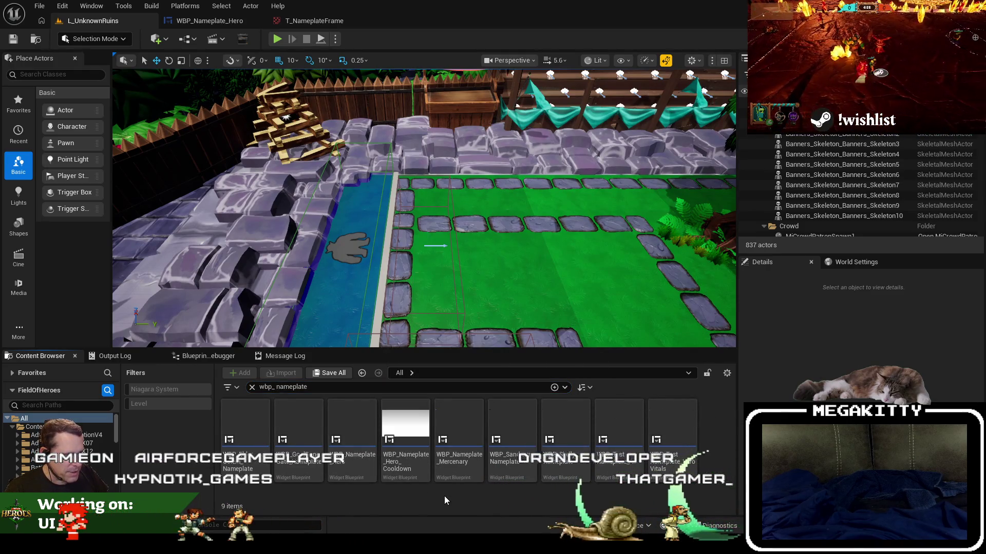
# Open WBP_Nameplate_Mercenary and dock its widget editor into the main window
pyautogui.click(444, 414)
pyautogui.doubleClick(444, 414)
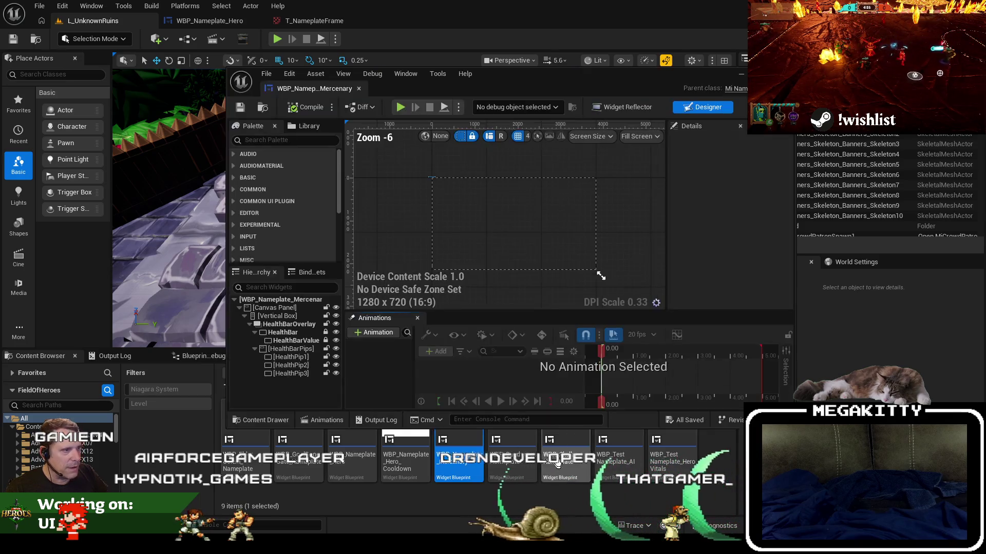
pyautogui.scroll(10, 424, 163)
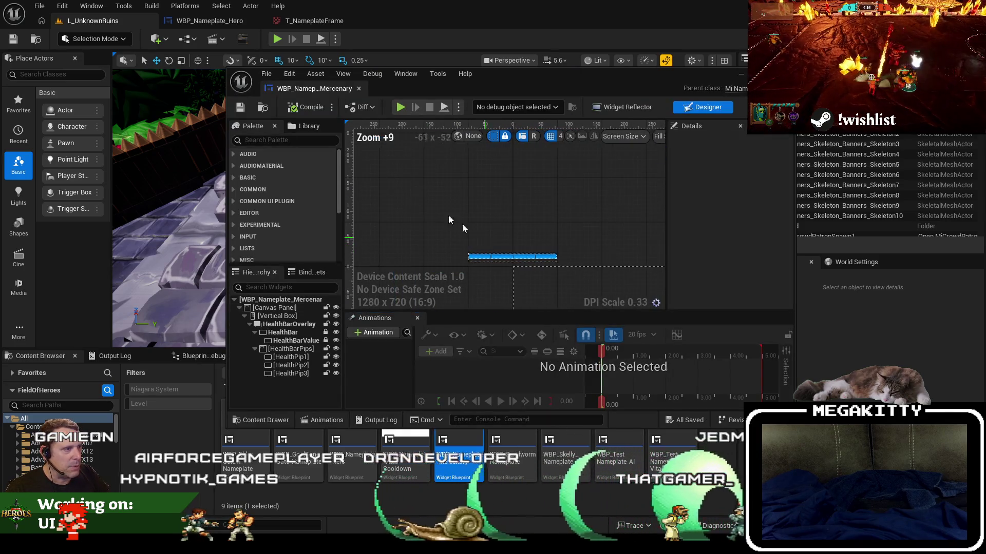
pyautogui.moveTo(272, 88); pyautogui.dragTo(388, 20)
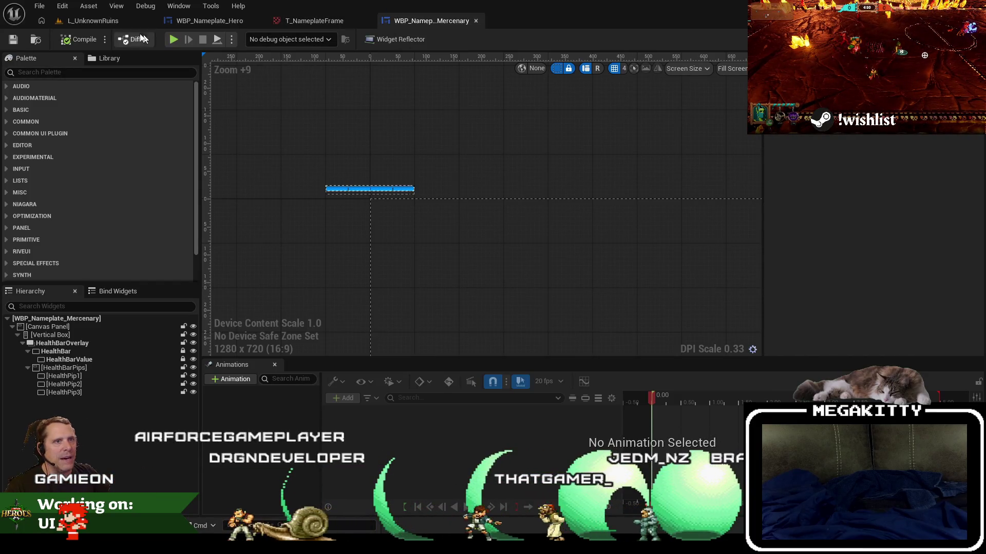
# Back on the L_UnknownRuins level, open the WBP_Skelly_Nameplate widget blueprint
pyautogui.click(106, 21)
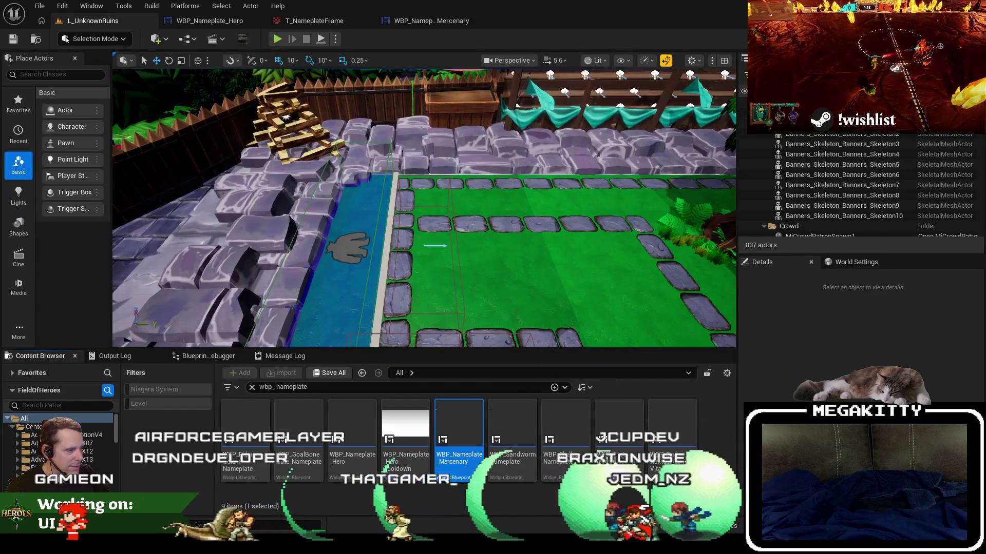
pyautogui.click(570, 451)
pyautogui.doubleClick(571, 451)
pyautogui.scroll(4, 385, 236)
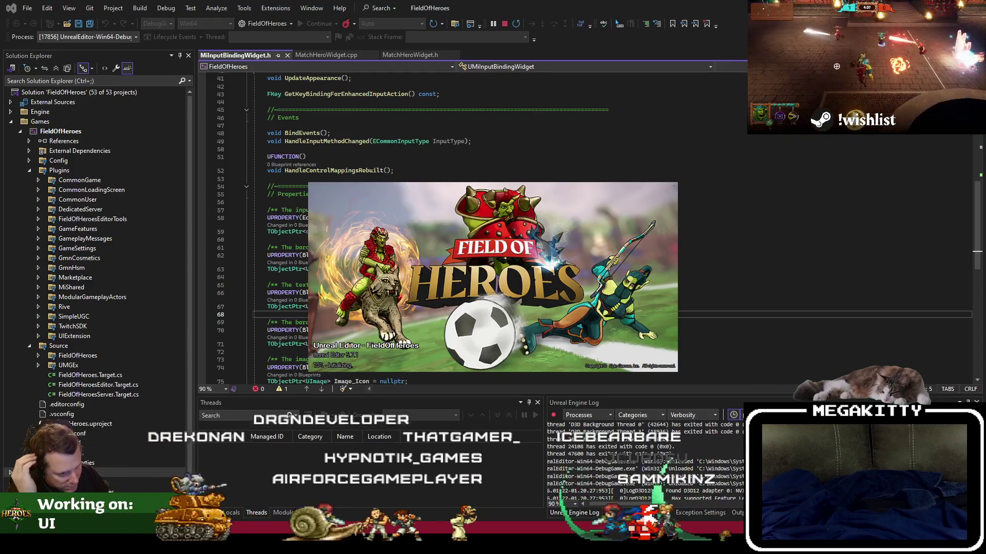
# Highlight the BlueprintUpdateAnimation entry on line 5 of notes.txt, then return to the editor
pyautogui.hotkey('alt', 'Tab')
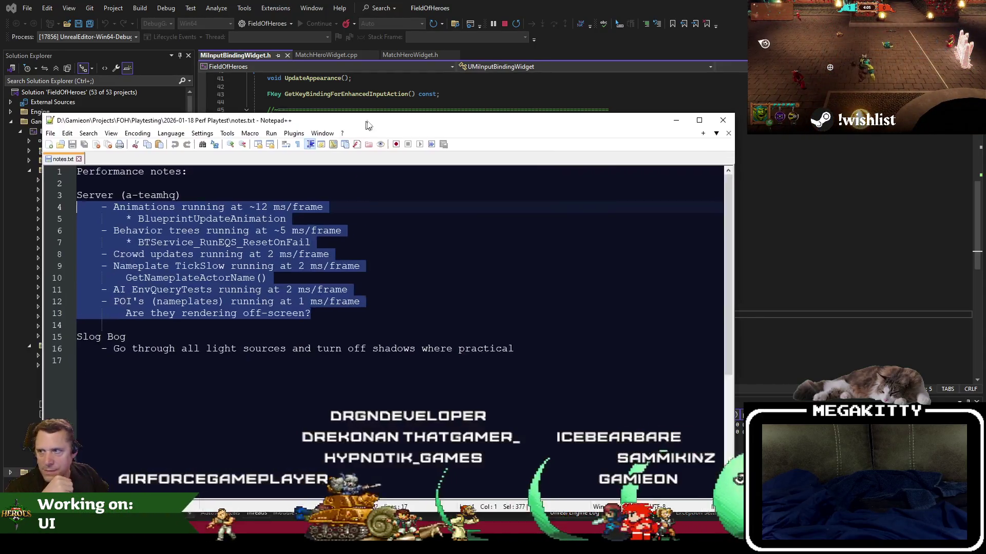
pyautogui.click(301, 291)
pyautogui.doubleClick(223, 209)
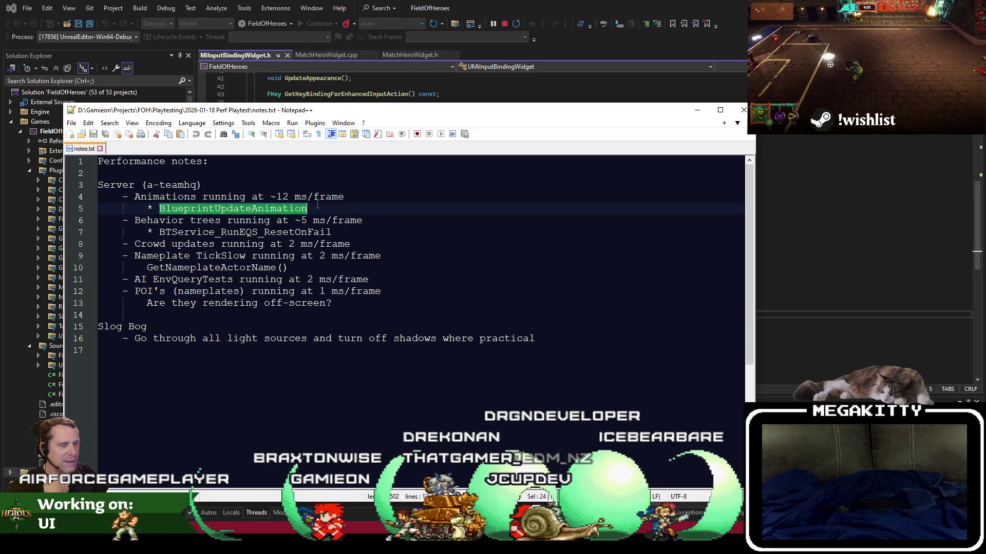
pyautogui.hotkey('alt', 'Tab')
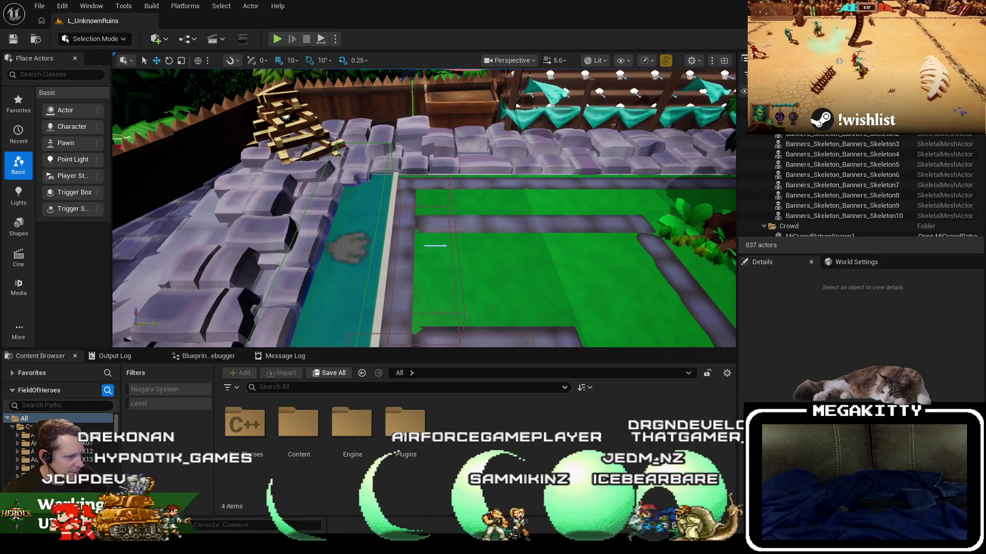
# Launch the Unreal Insights Session Browser from the tracing options
pyautogui.click(663, 526)
pyautogui.press('Escape')
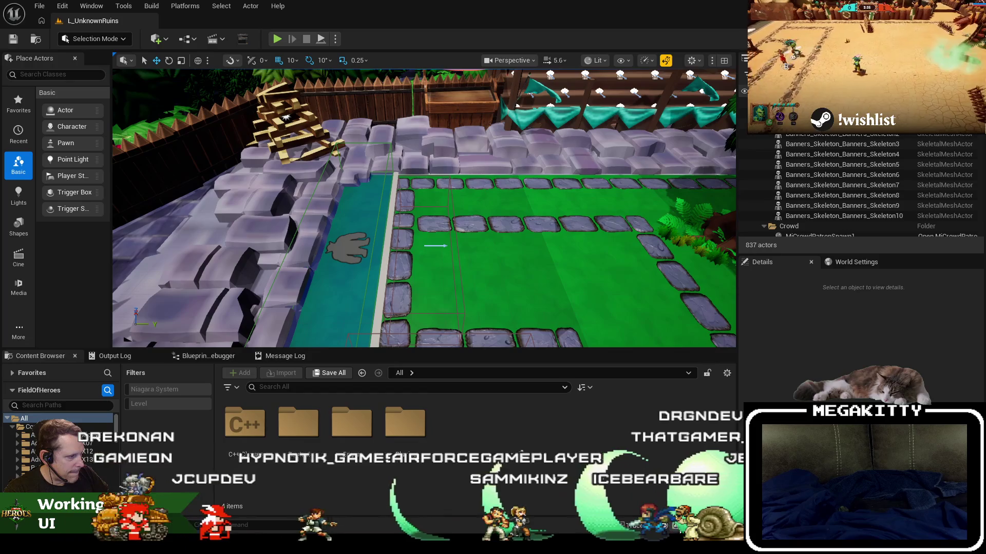
pyautogui.click(629, 525)
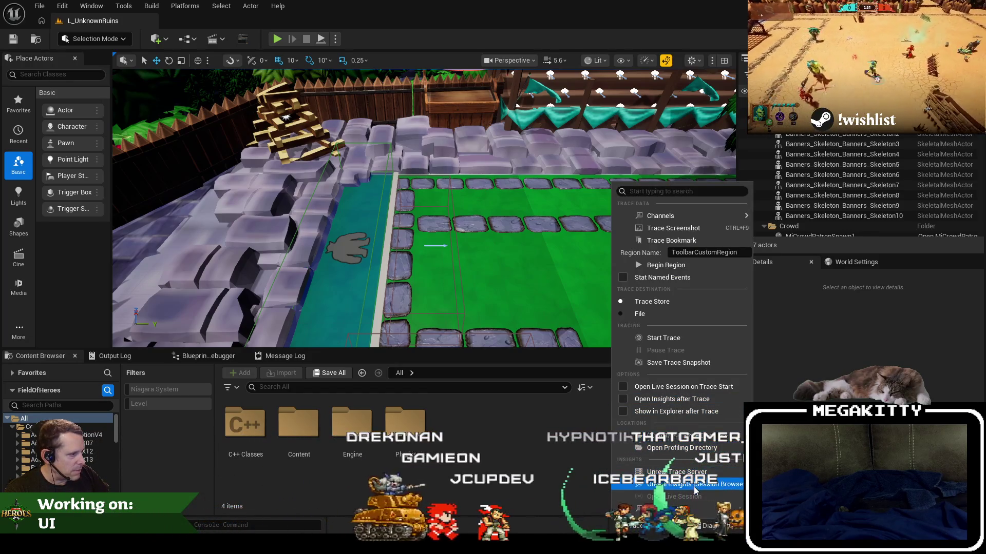
pyautogui.click(697, 443)
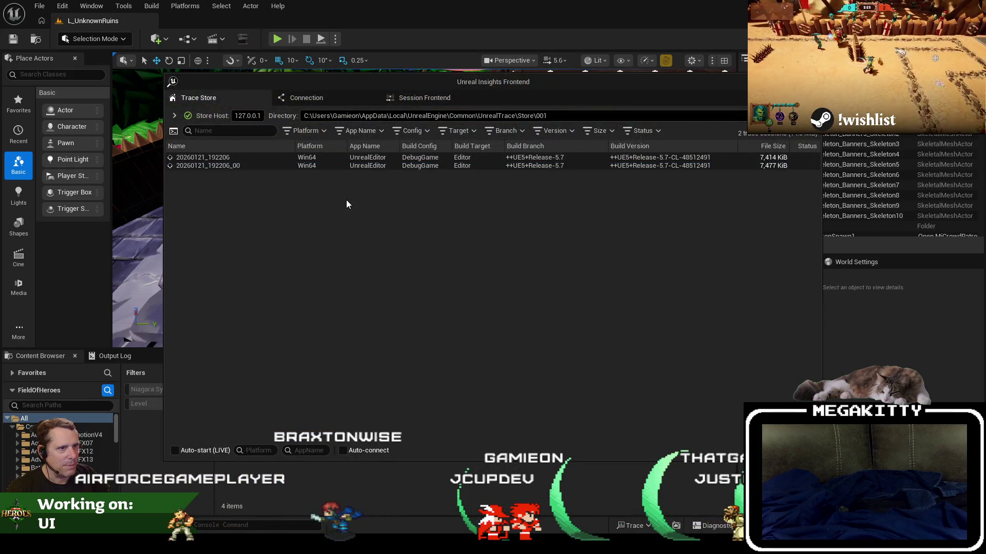
# Delete both old editor traces from the trace list
pyautogui.click(374, 166)
pyautogui.hotkey('ctrl', 'a')
pyautogui.press('Delete')
pyautogui.click(591, 312)
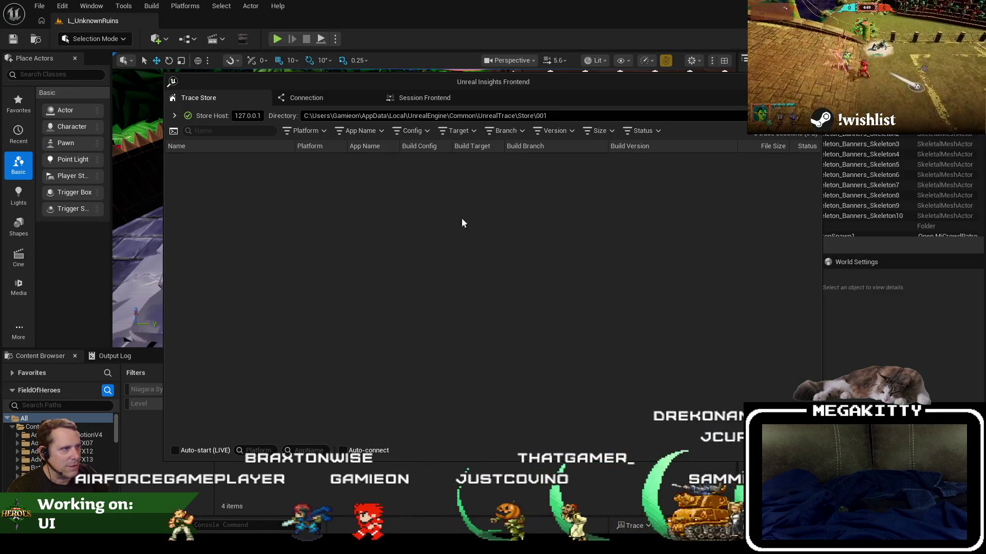
# Open the Playtest 2026-01-18 A-TeamHQ Server trace
pyautogui.click(425, 115)
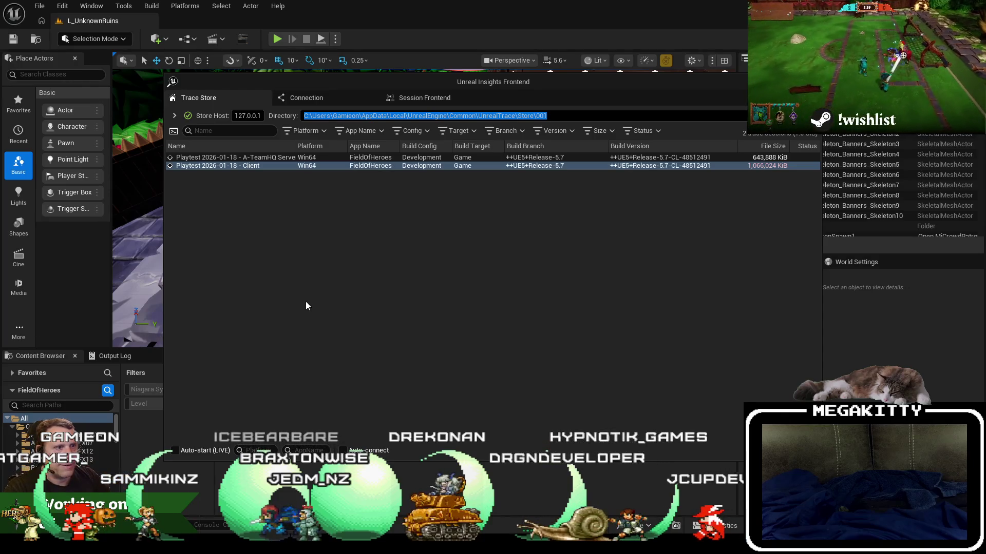
pyautogui.click(321, 236)
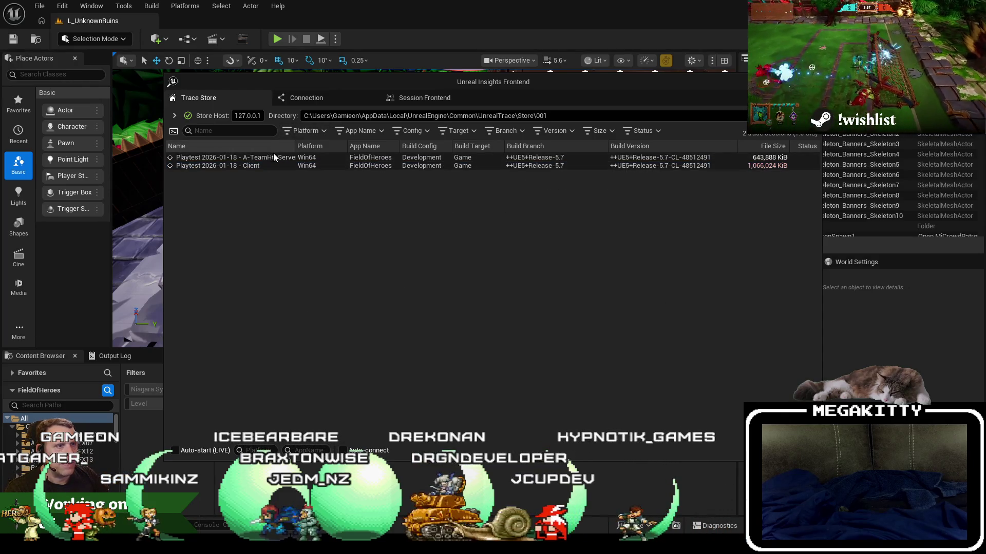
pyautogui.moveTo(271, 159)
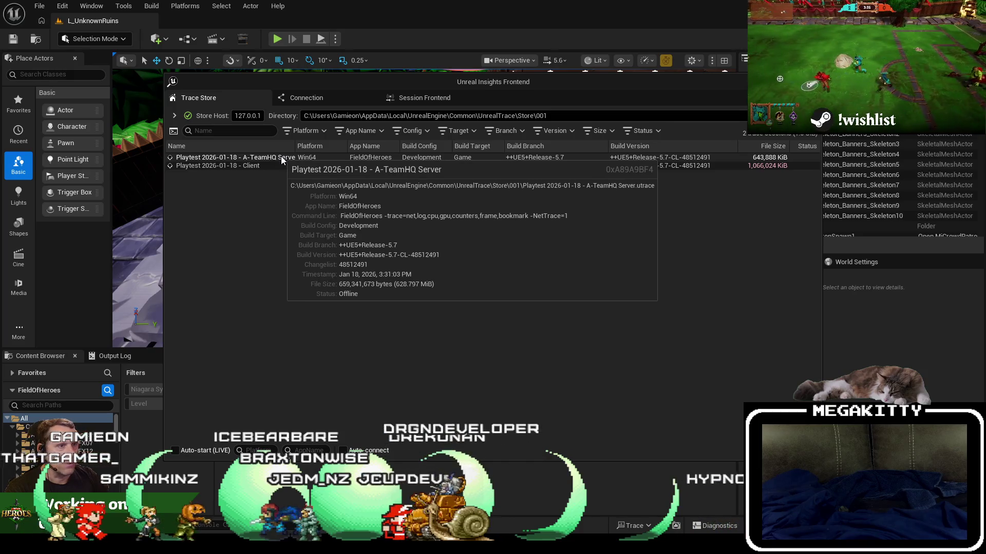
pyautogui.doubleClick(281, 156)
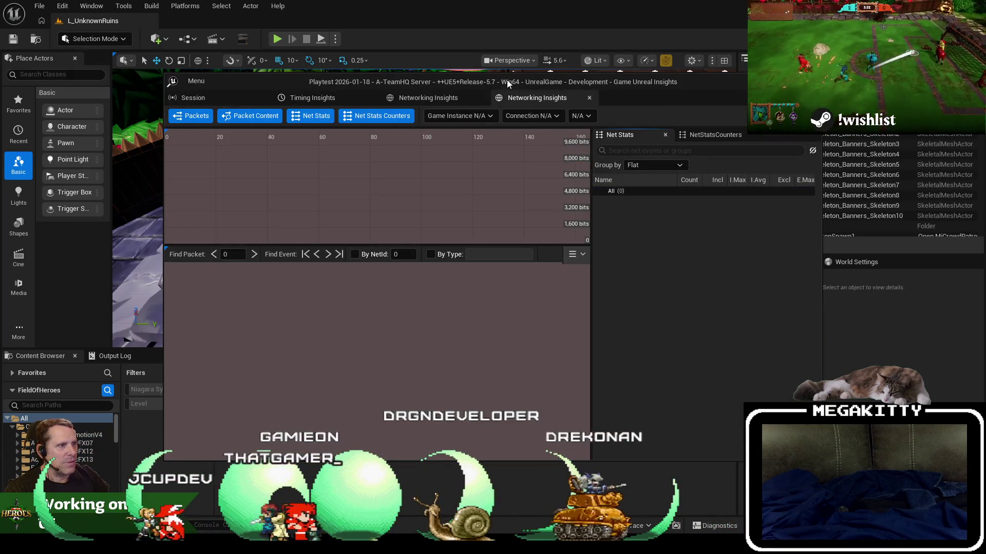
# Maximize Insights, switch to the Timing view, and jump to slow frames near 4m15s and 4m10s
pyautogui.doubleClick(506, 80)
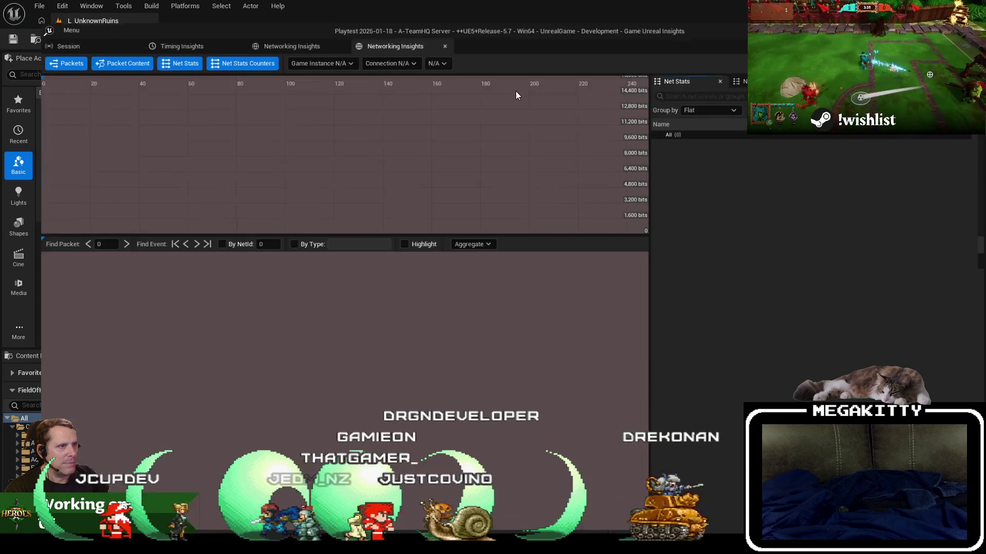
pyautogui.click(160, 23)
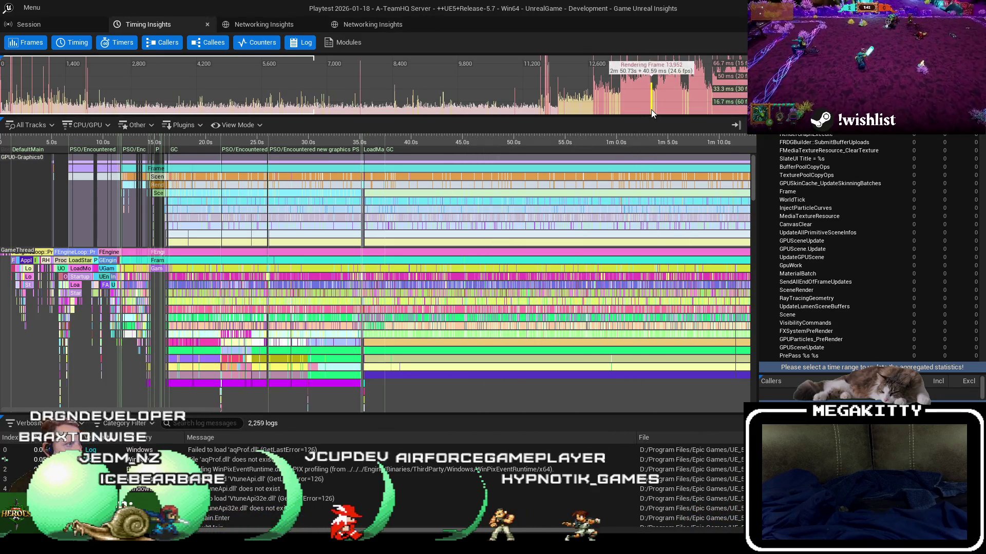
pyautogui.click(680, 94)
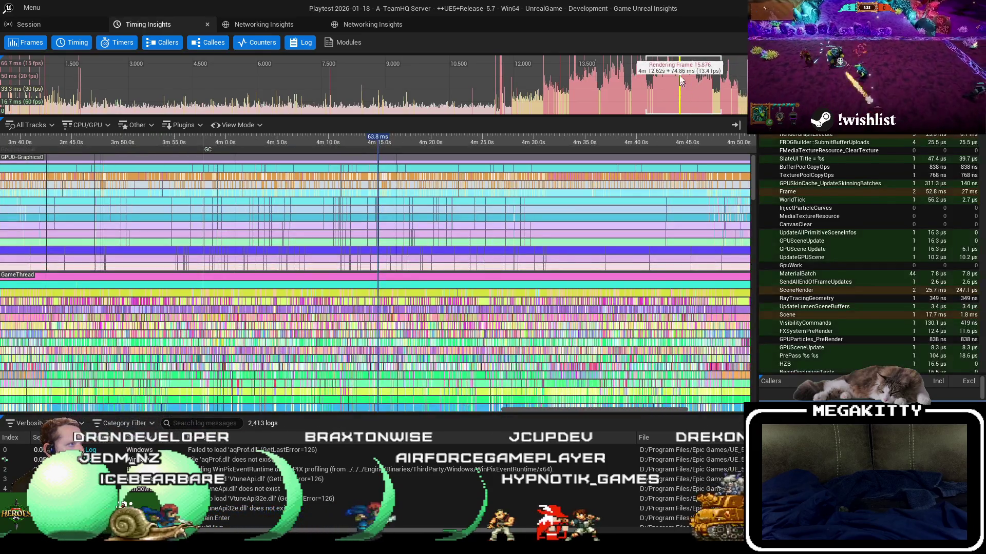
pyautogui.click(625, 88)
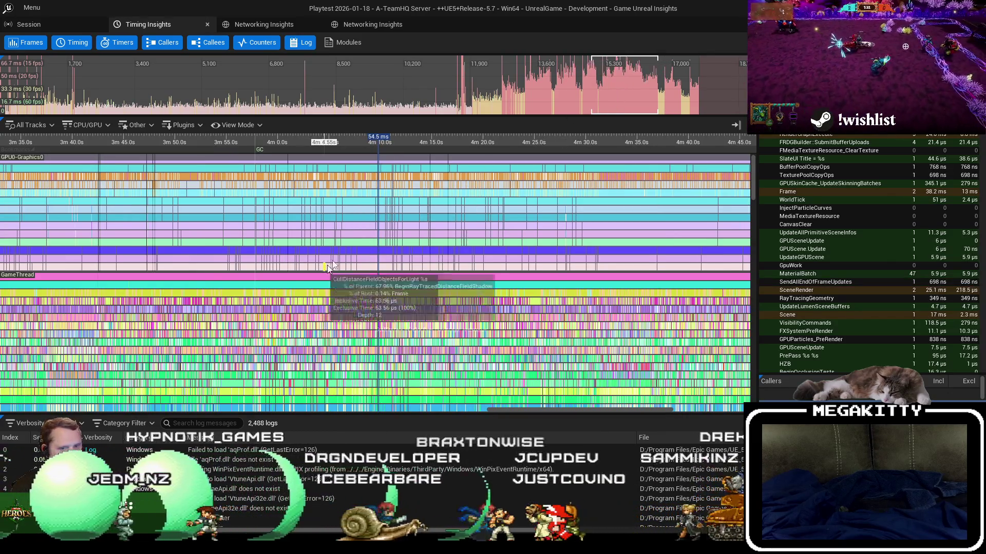
# Select the FTextLocalizationManager::GetDisplayStr timer, widen the selection to 106.1 ms, and jump to frame 15366
pyautogui.scroll(5, 384, 231)
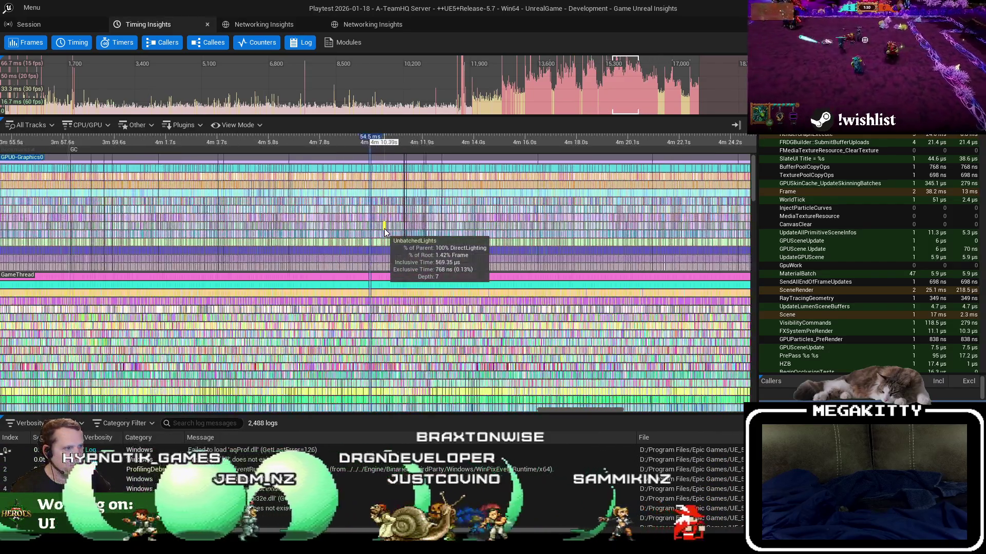
pyautogui.scroll(5, 374, 204)
pyautogui.scroll(10, 369, 197)
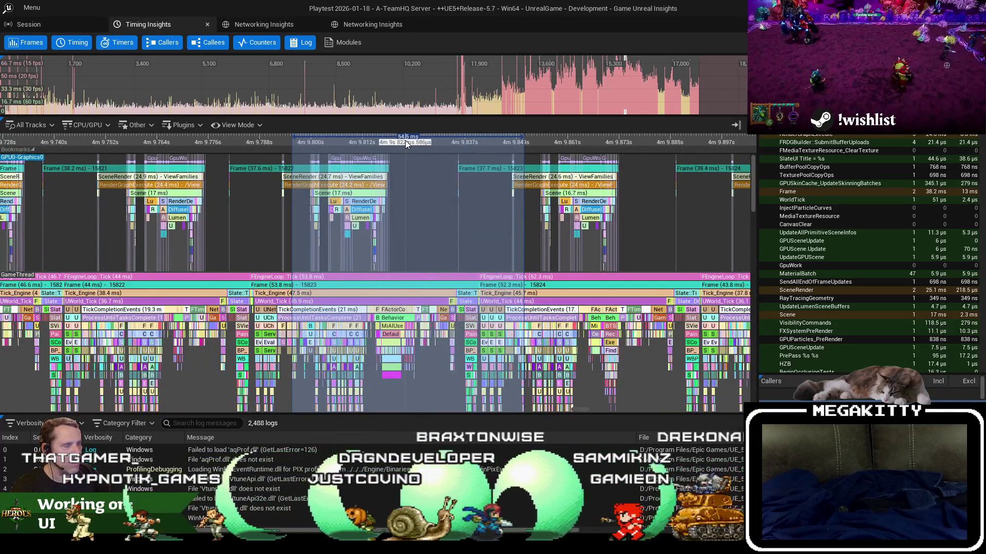
pyautogui.scroll(10, 868, 216)
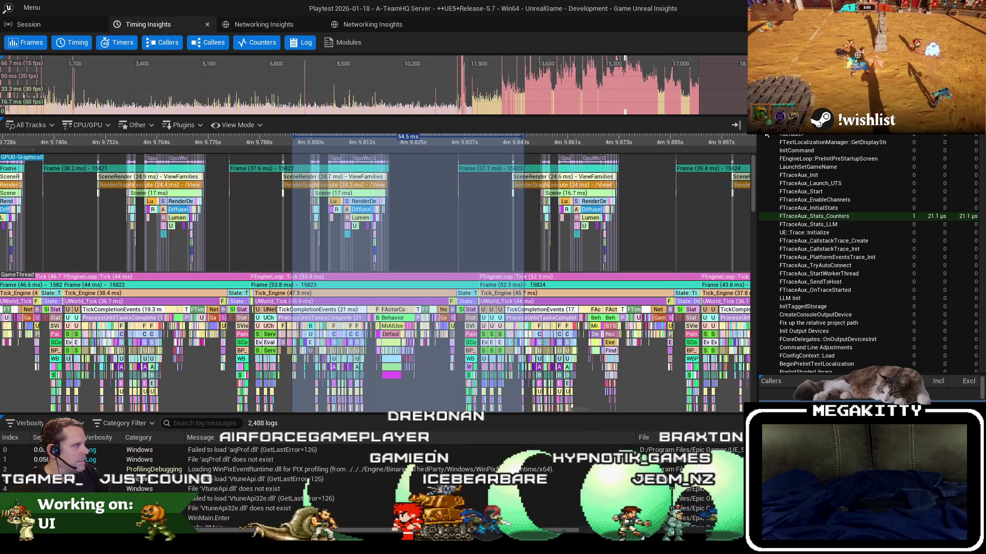
pyautogui.click(777, 135)
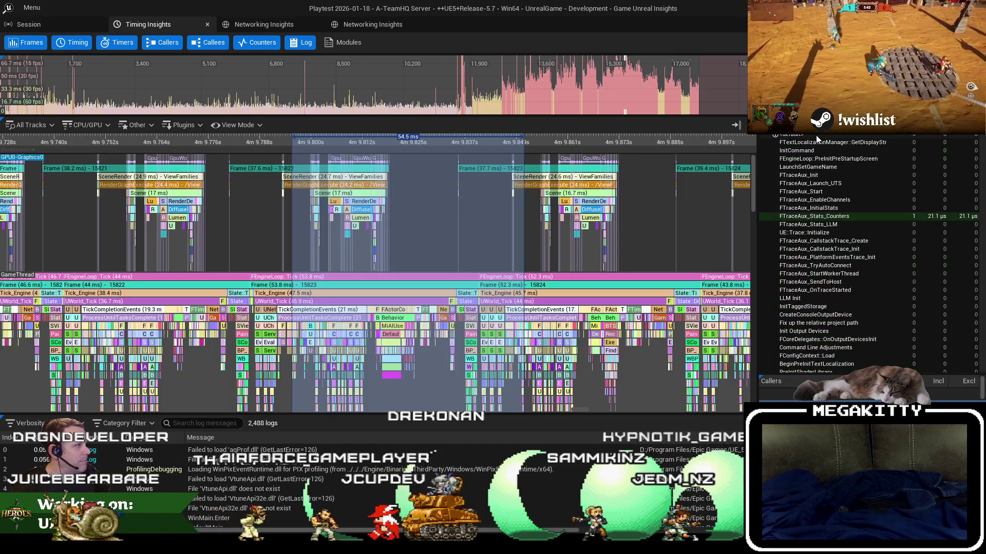
pyautogui.click(819, 142)
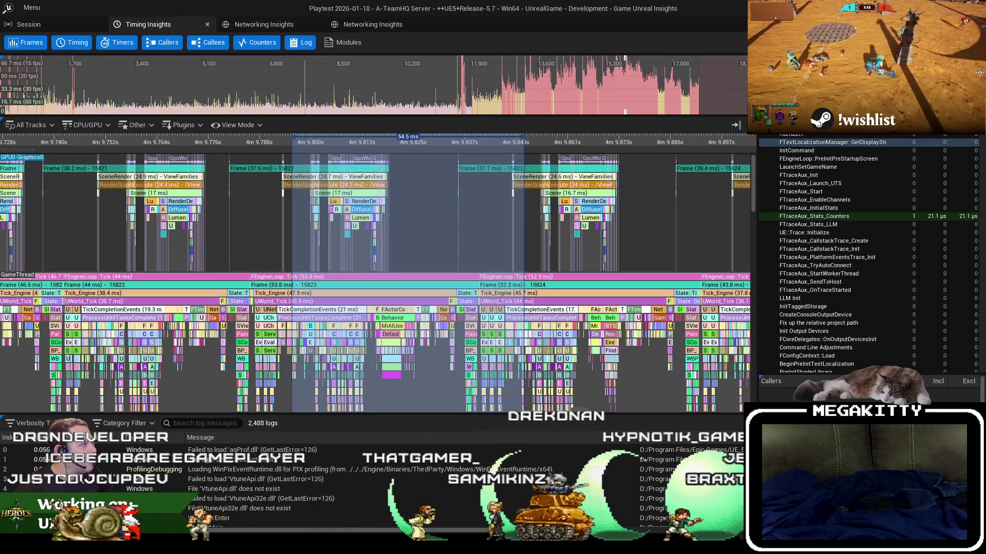
pyautogui.moveTo(251, 142); pyautogui.dragTo(701, 143)
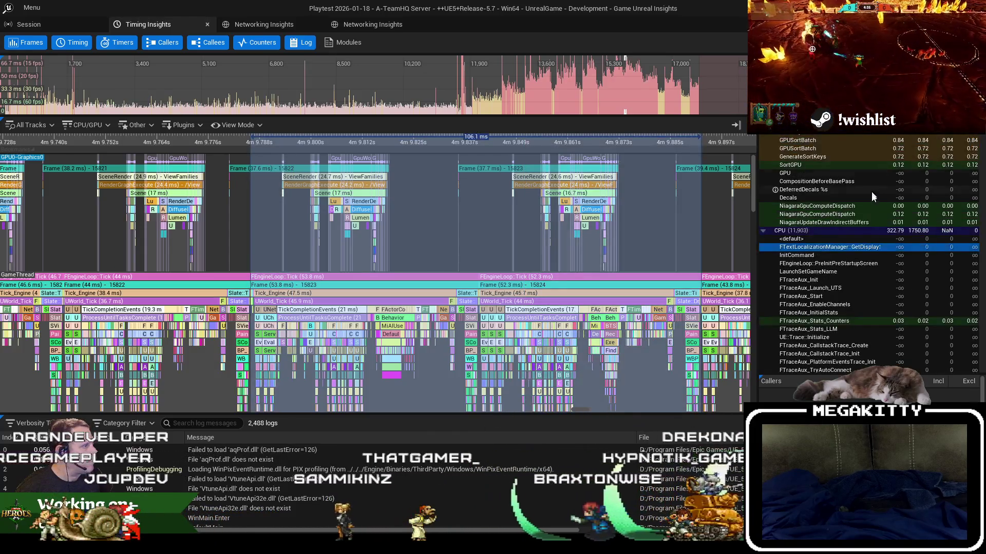
pyautogui.scroll(5, 871, 195)
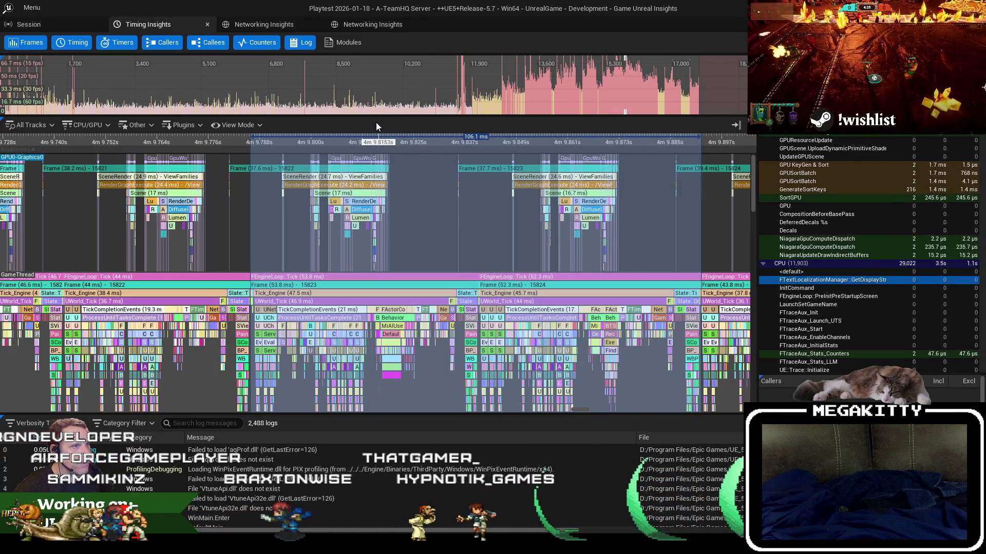
pyautogui.click(606, 88)
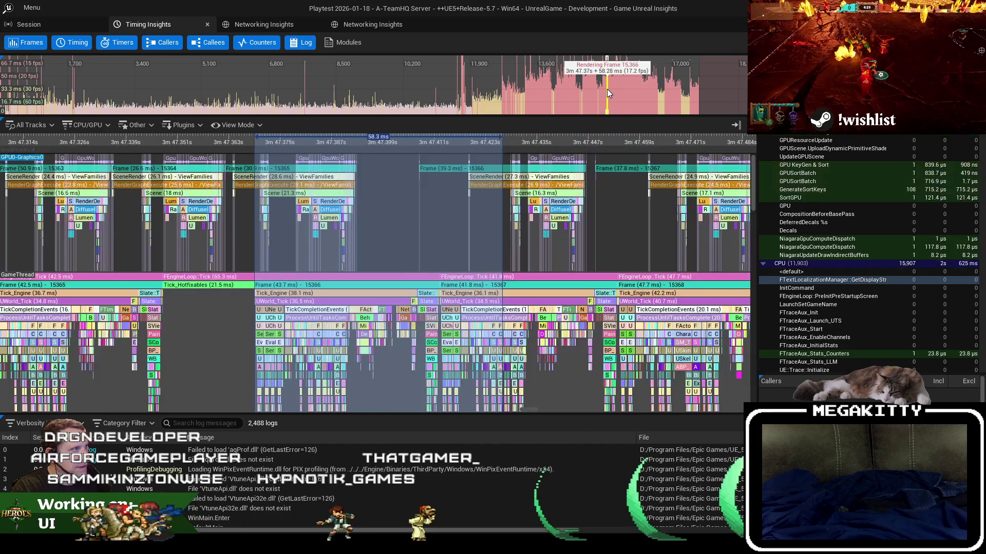
# Zoom and pan the game-thread timeline to the ABP_Elis_C BlueprintUpdateAnimation events
pyautogui.scroll(3, 360, 228)
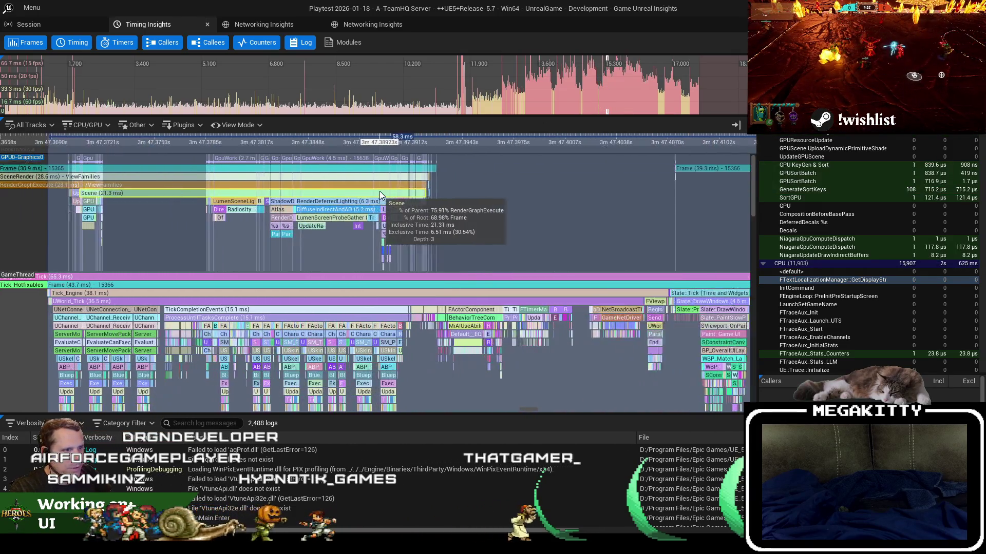
pyautogui.scroll(-5, 144, 306)
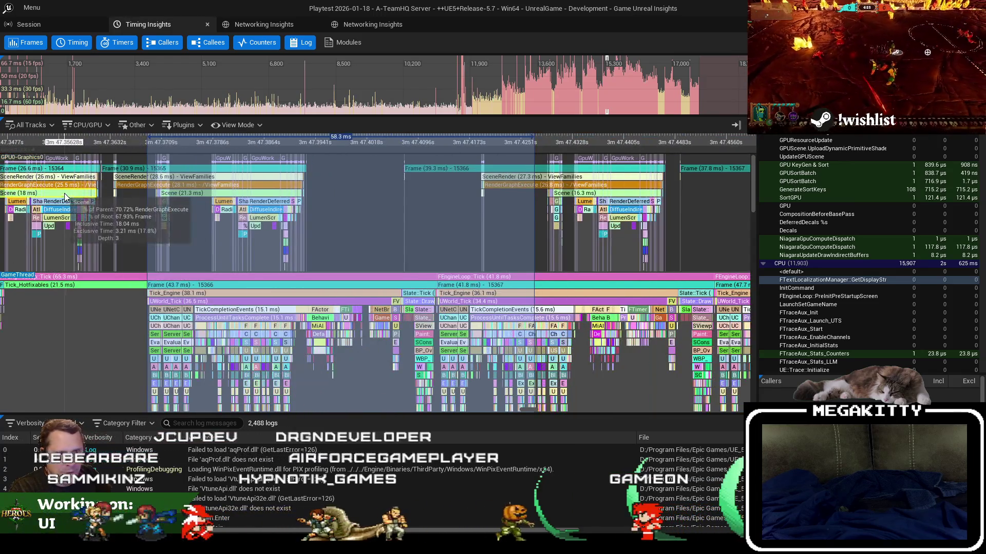
pyautogui.scroll(2, 411, 341)
pyautogui.scroll(-5, 411, 341)
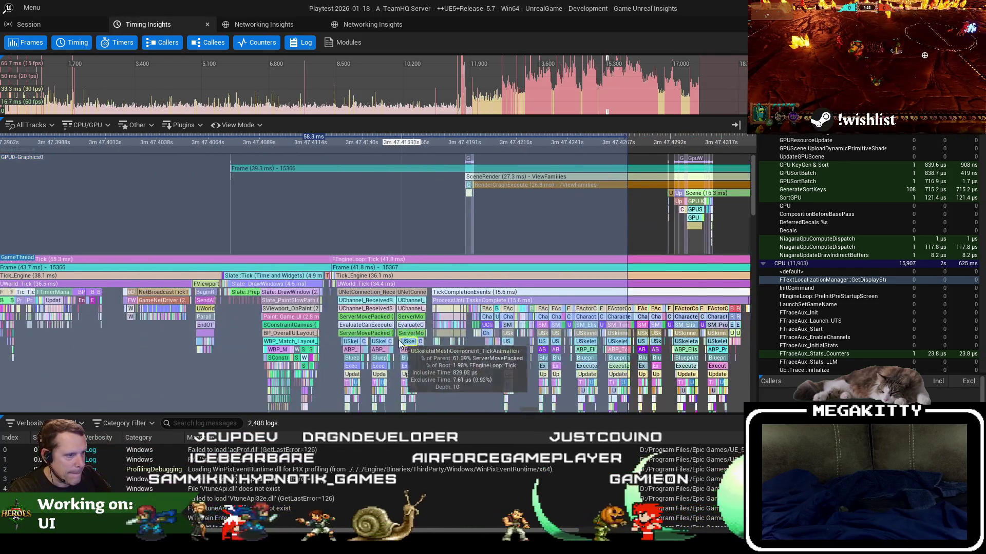
pyautogui.moveTo(343, 212); pyautogui.dragTo(429, 197)
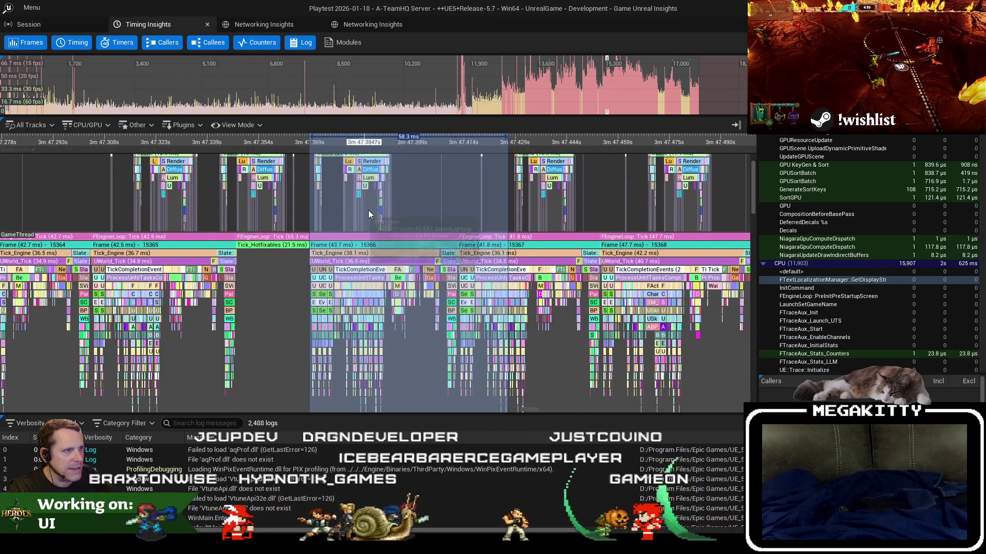
pyautogui.scroll(4, 406, 350)
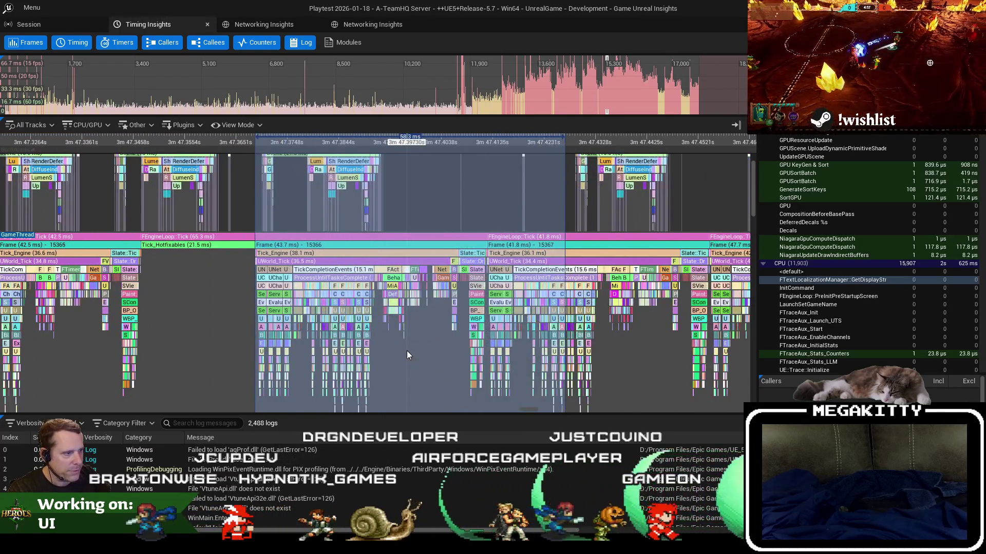
pyautogui.scroll(9, 385, 334)
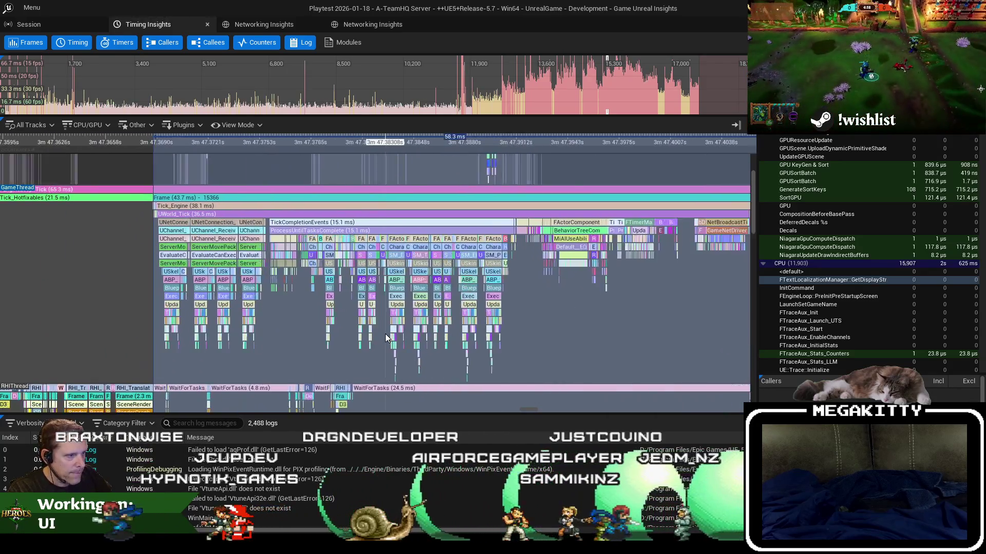
pyautogui.moveTo(385, 300); pyautogui.dragTo(472, 298)
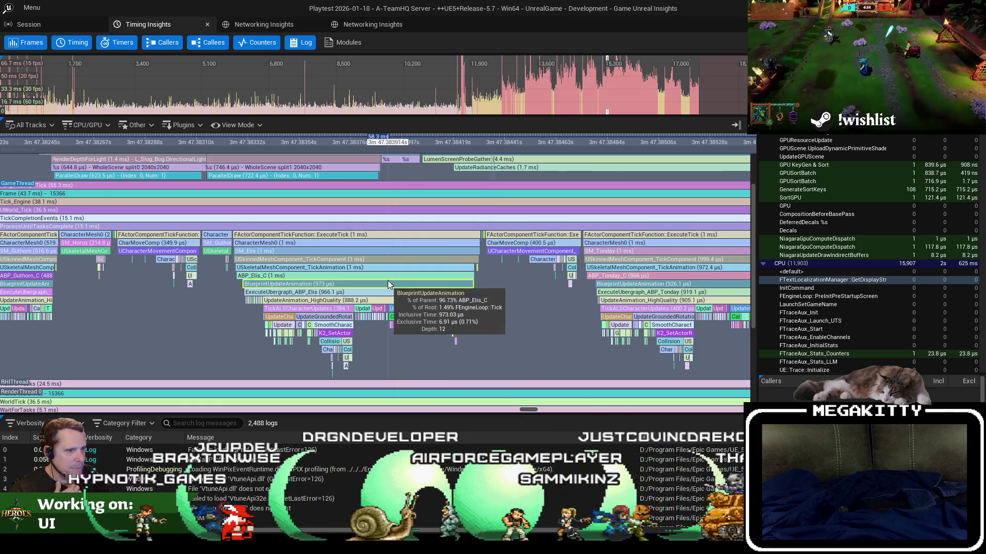
pyautogui.moveTo(222, 286); pyautogui.dragTo(361, 277)
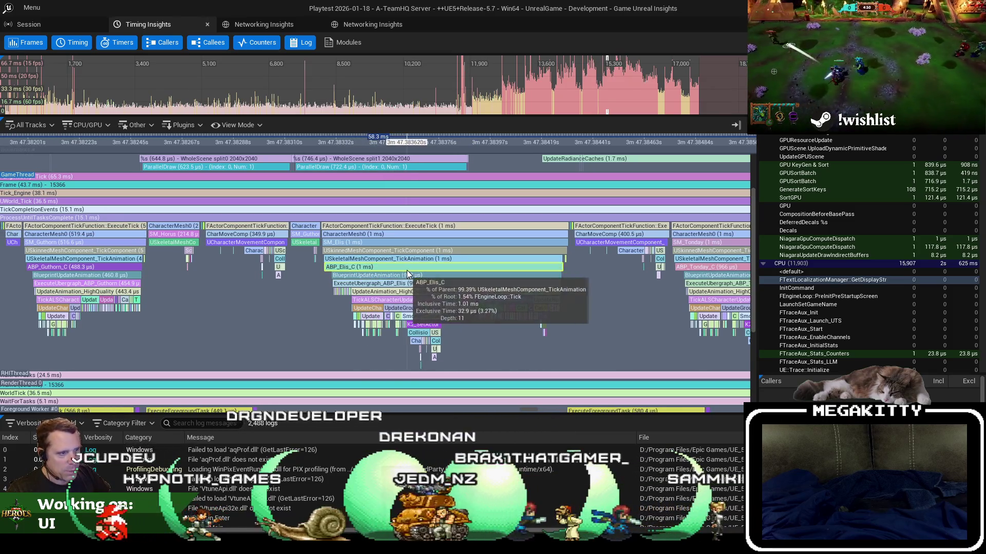
pyautogui.scroll(2, 426, 275)
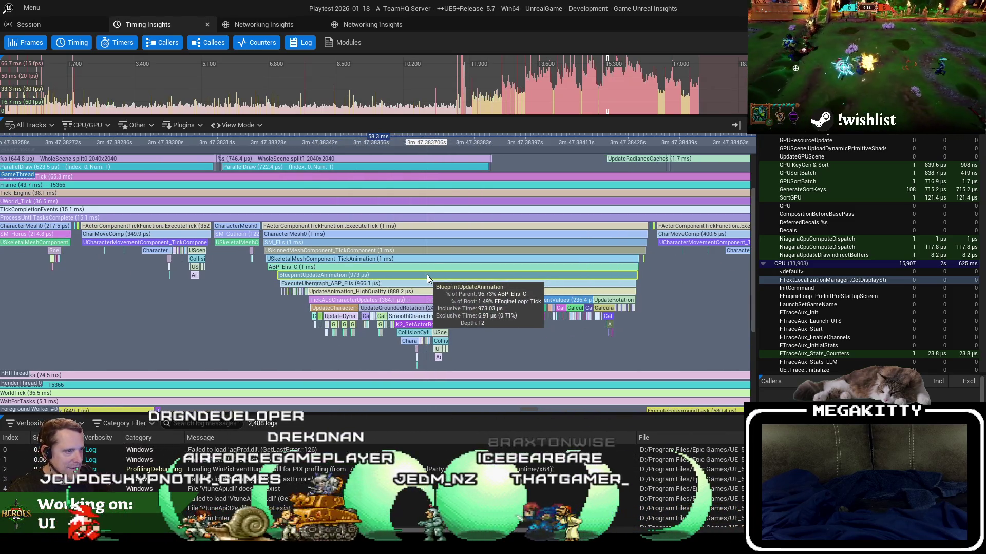
pyautogui.moveTo(426, 275); pyautogui.dragTo(353, 286)
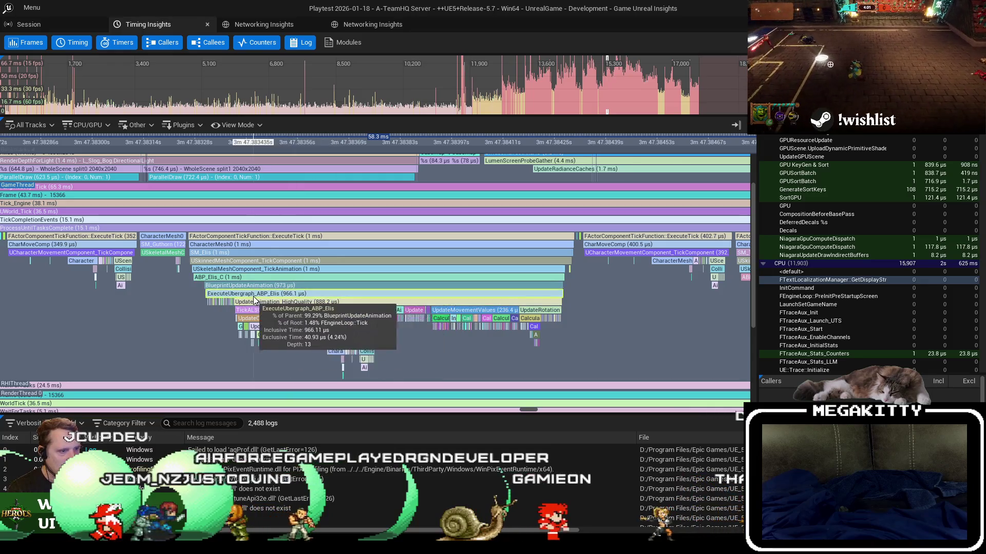
pyautogui.scroll(5, 279, 349)
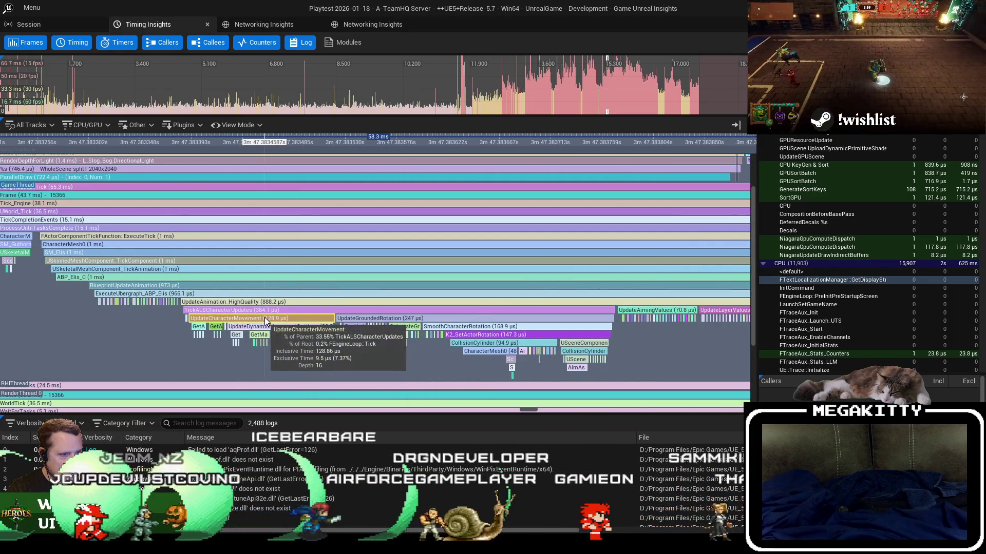
# Inspect the UpdateCharacterMovement and UpdateGroundedRotation (247 µs) timing stats
pyautogui.click(253, 319)
pyautogui.scroll(1, 253, 319)
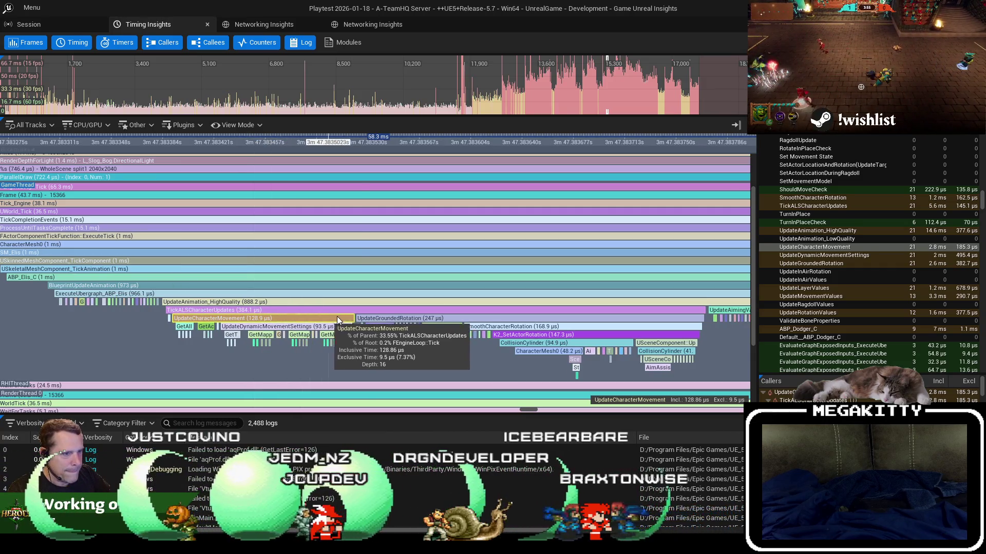
pyautogui.click(372, 315)
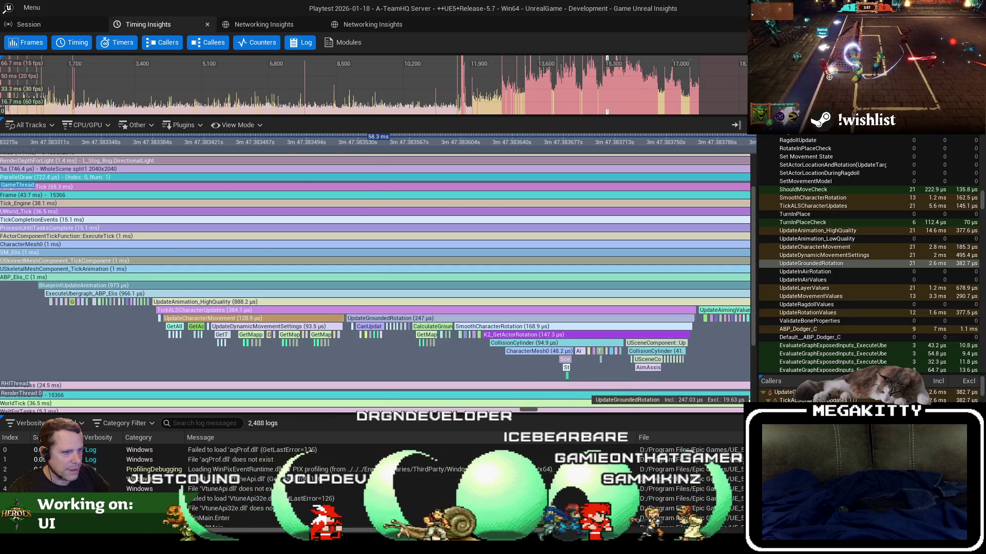
pyautogui.hotkey('alt', 'Tab')
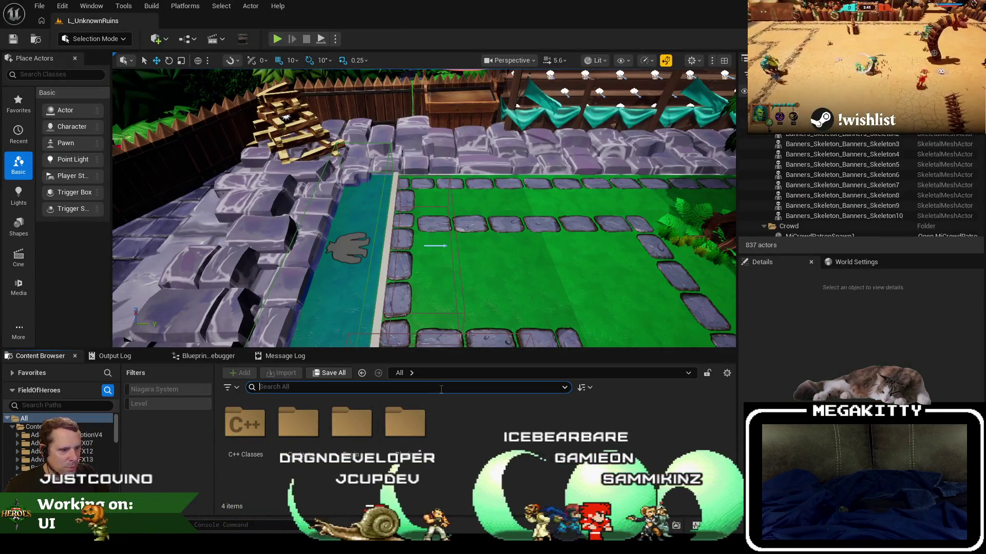
# Search the Content Browser for 'abp_elis' and open the ABP_Elis animation blueprint
pyautogui.write('abp_elis')
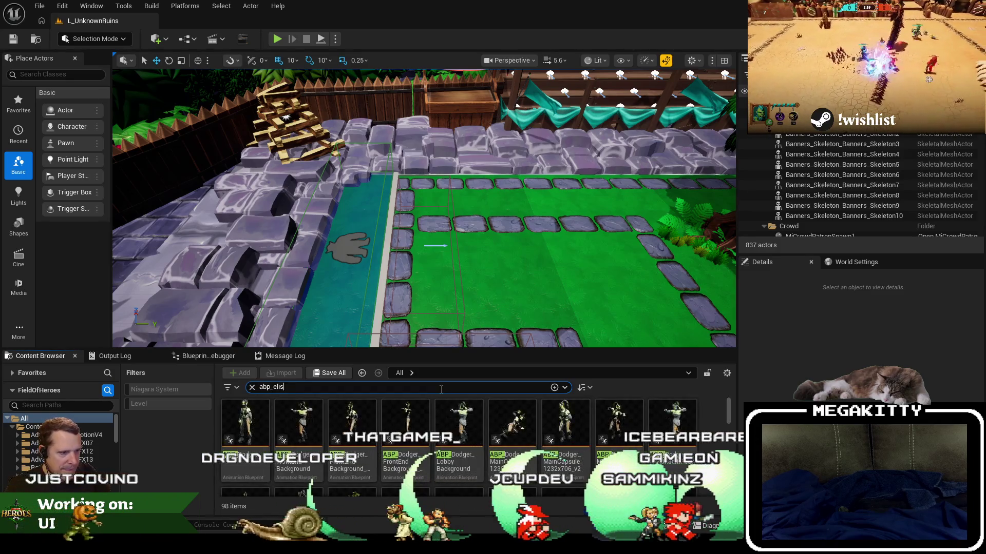
pyautogui.doubleClick(252, 434)
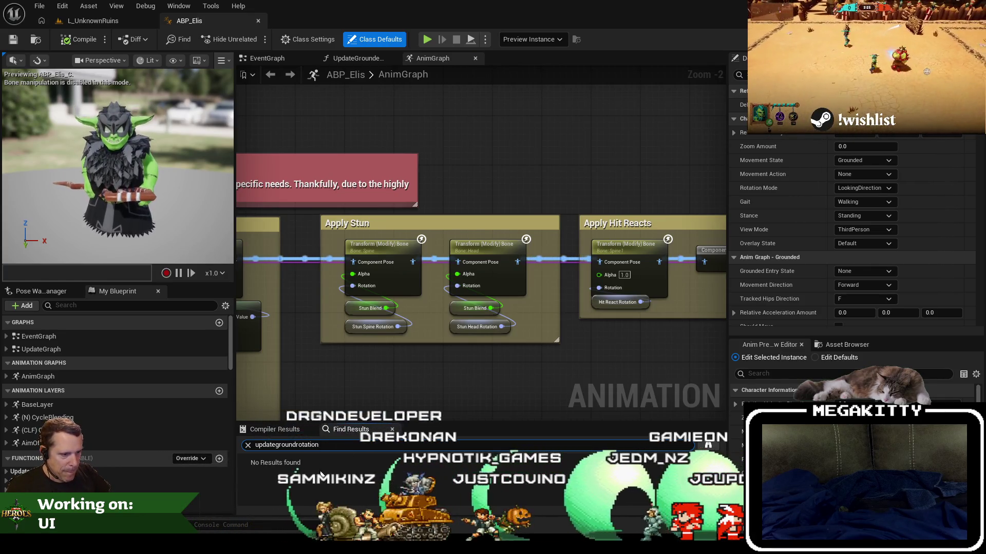
# Search My Blueprint for 'updategroun' and open the UpdateGroundedRotation function graph
pyautogui.write('updaegroun')
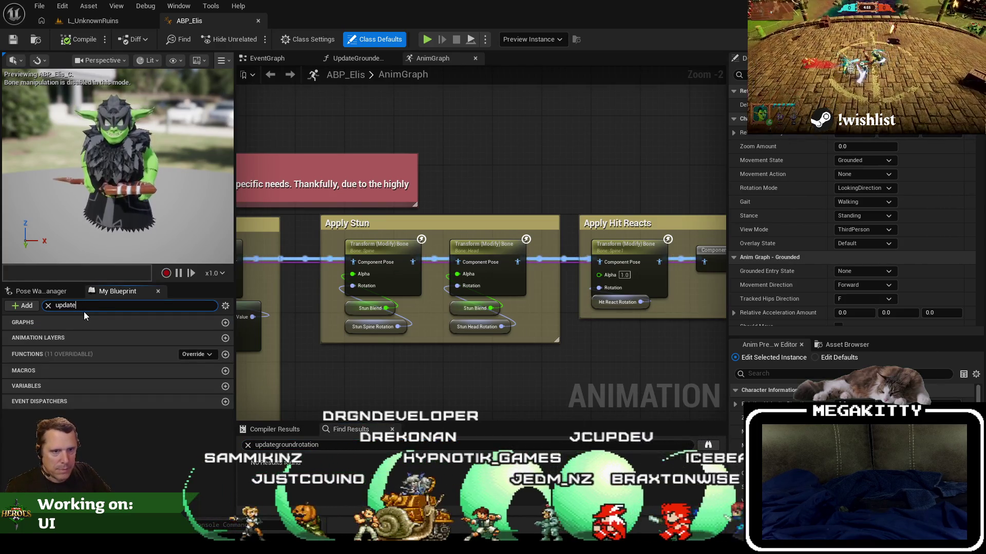
pyautogui.press('BackSpace')
pyautogui.press('BackSpace')
pyautogui.press('BackSpace')
pyautogui.write('tegroun')
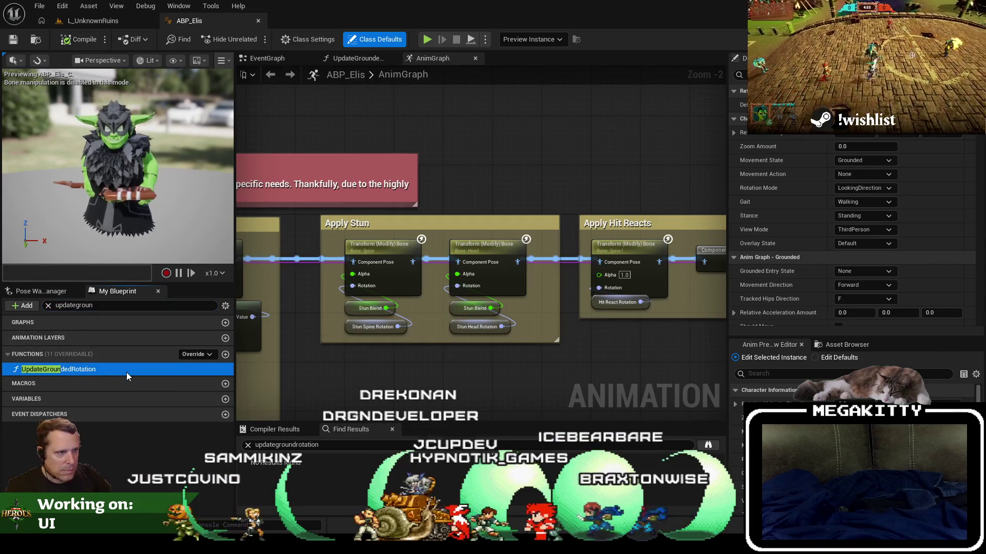
pyautogui.doubleClick(126, 370)
# Resize the panels to widen the graph area and select the UpdateGroundedRotation entry node
pyautogui.scroll(-2, 430, 283)
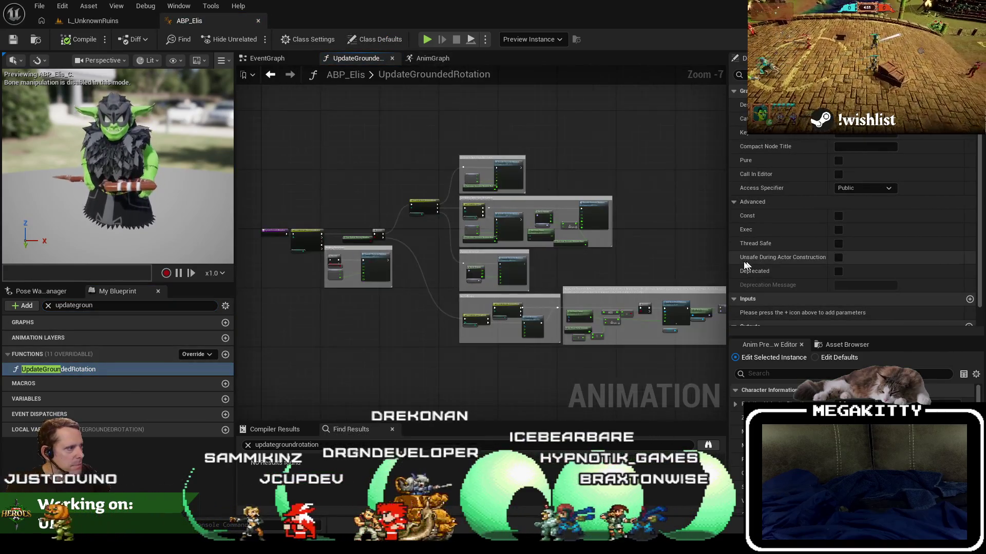
pyautogui.moveTo(730, 266); pyautogui.dragTo(809, 267)
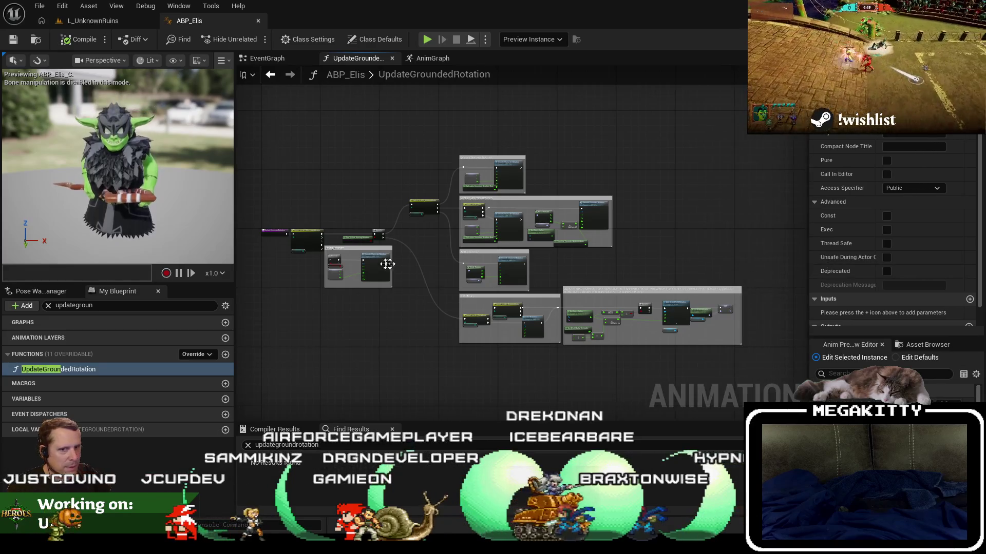
pyautogui.moveTo(385, 263); pyautogui.dragTo(420, 262)
pyautogui.moveTo(235, 186); pyautogui.dragTo(191, 191)
pyautogui.scroll(3, 275, 202)
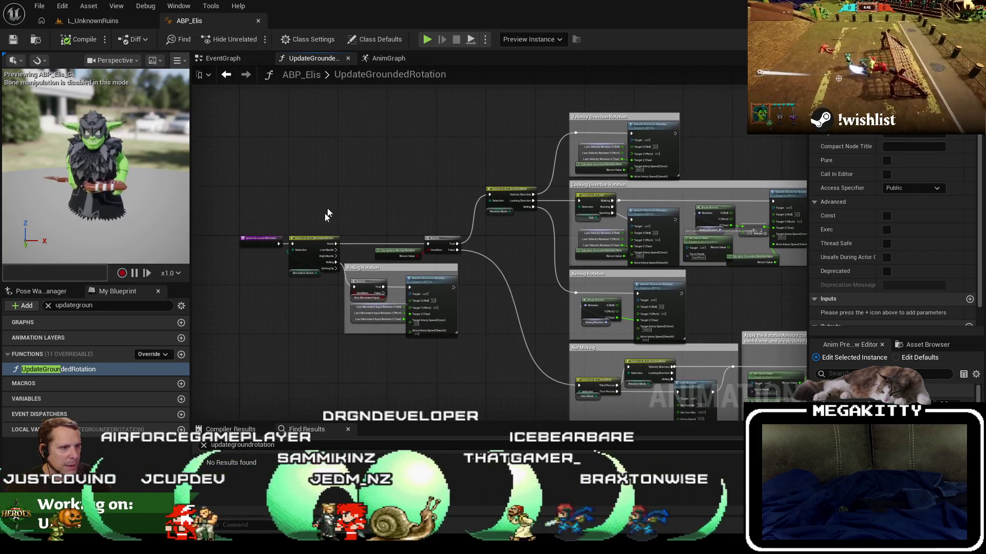
pyautogui.scroll(3, 282, 294)
pyautogui.click(267, 191)
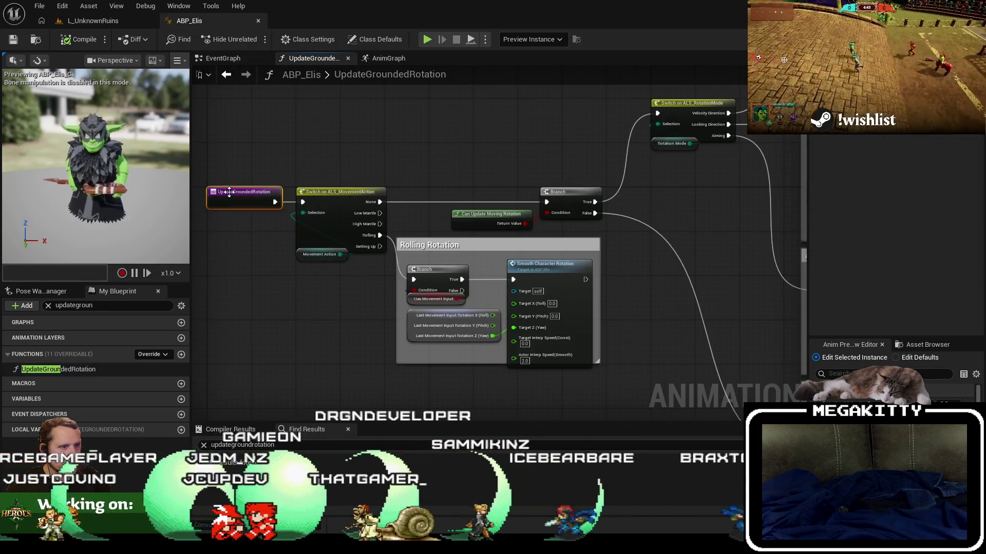
# Review the rotation mode switch and rotation comment sections, then go back to Unreal Insights
pyautogui.scroll(-3, 278, 164)
pyautogui.moveTo(218, 141)
pyautogui.mouseDown()
pyautogui.moveTo(644, 308)
pyautogui.moveTo(775, 373)
pyautogui.mouseUp()
pyautogui.click(646, 210)
pyautogui.scroll(4, 290, 203)
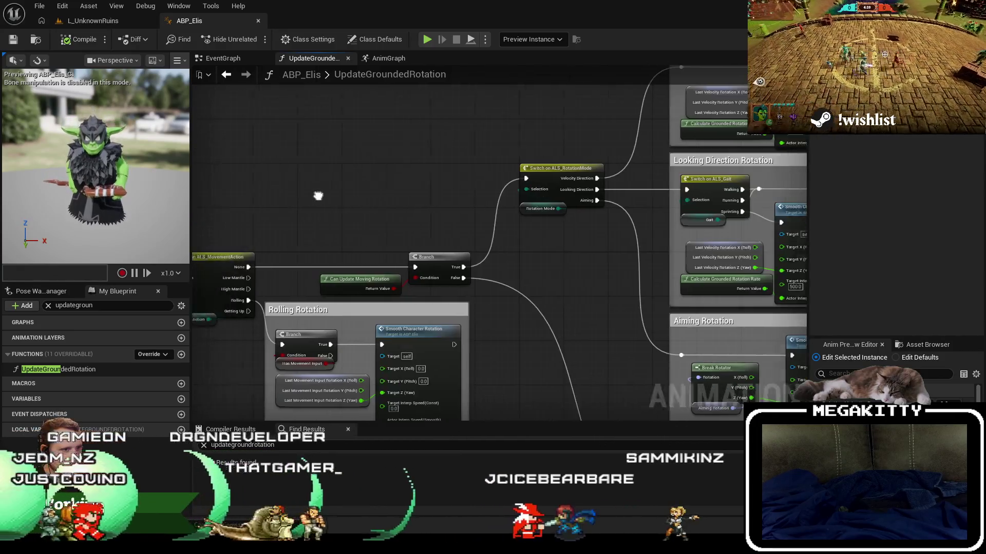
pyautogui.moveTo(311, 261); pyautogui.dragTo(338, 202)
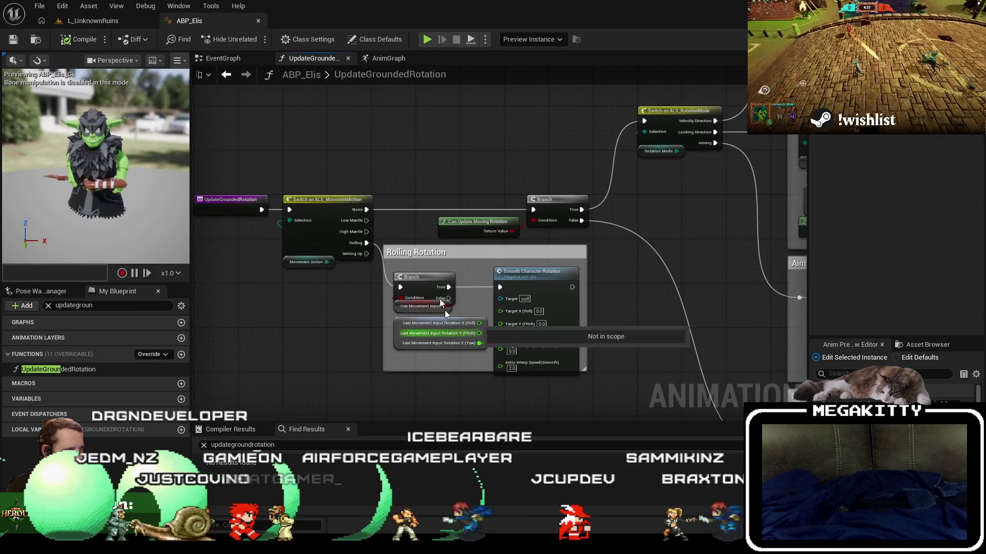
pyautogui.moveTo(669, 194)
pyautogui.mouseDown()
pyautogui.moveTo(477, 226)
pyautogui.moveTo(210, 309)
pyautogui.mouseUp()
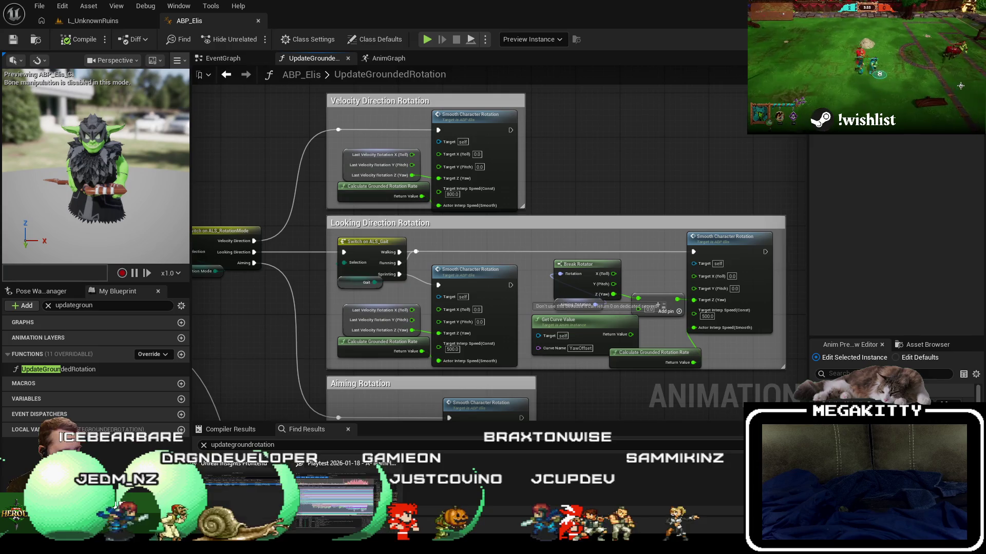
pyautogui.click(345, 514)
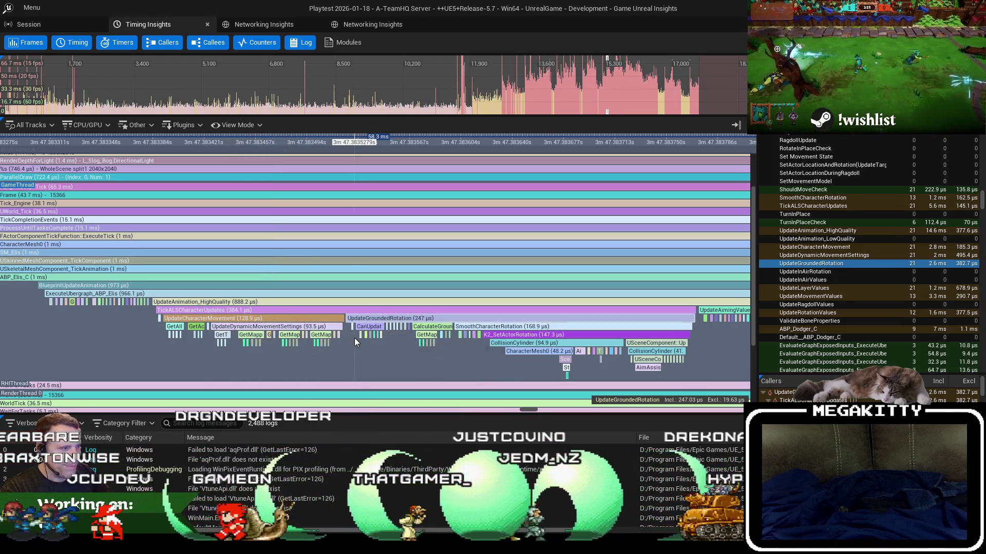
# Pan across the UpdateCharacterMovement events, checking UpdateMovementValues's timing stats
pyautogui.scroll(-1, 355, 338)
pyautogui.moveTo(635, 335); pyautogui.dragTo(347, 339)
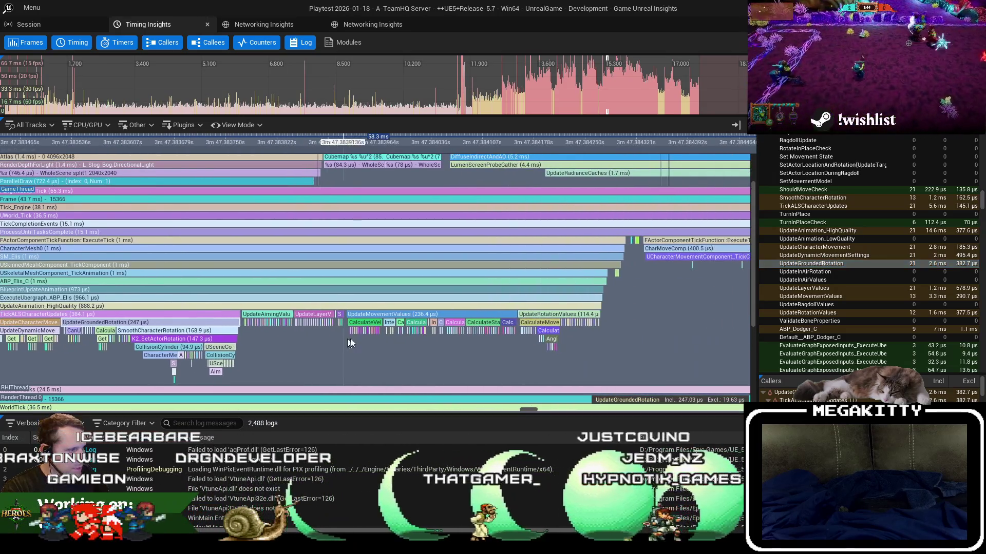
pyautogui.click(424, 314)
pyautogui.moveTo(233, 357); pyautogui.dragTo(387, 350)
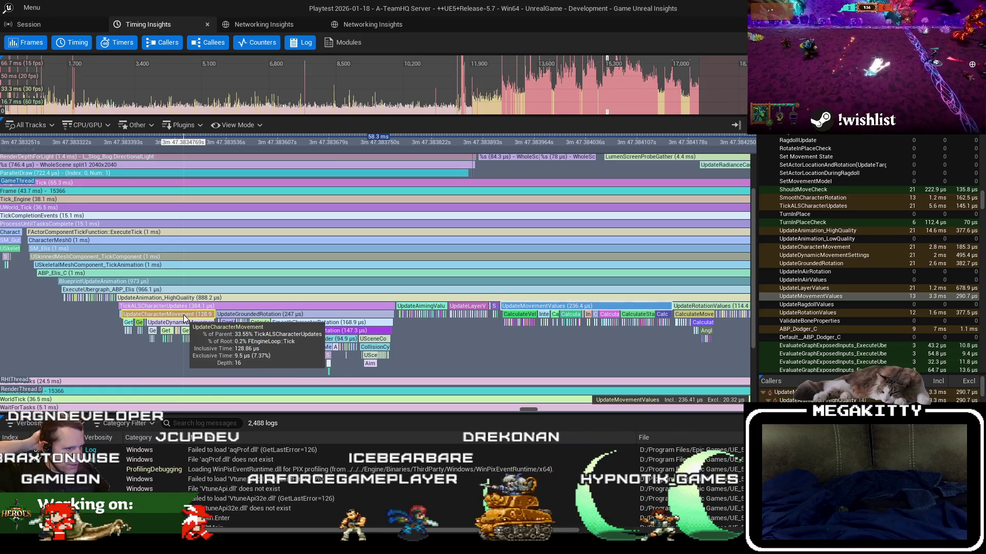
pyautogui.moveTo(562, 320); pyautogui.dragTo(396, 326)
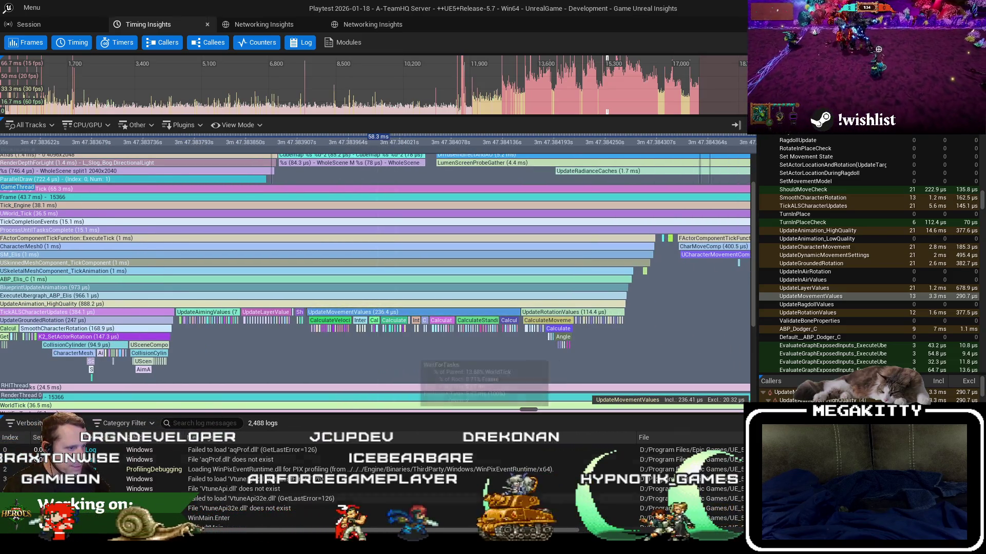
pyautogui.hotkey('alt', 'Tab')
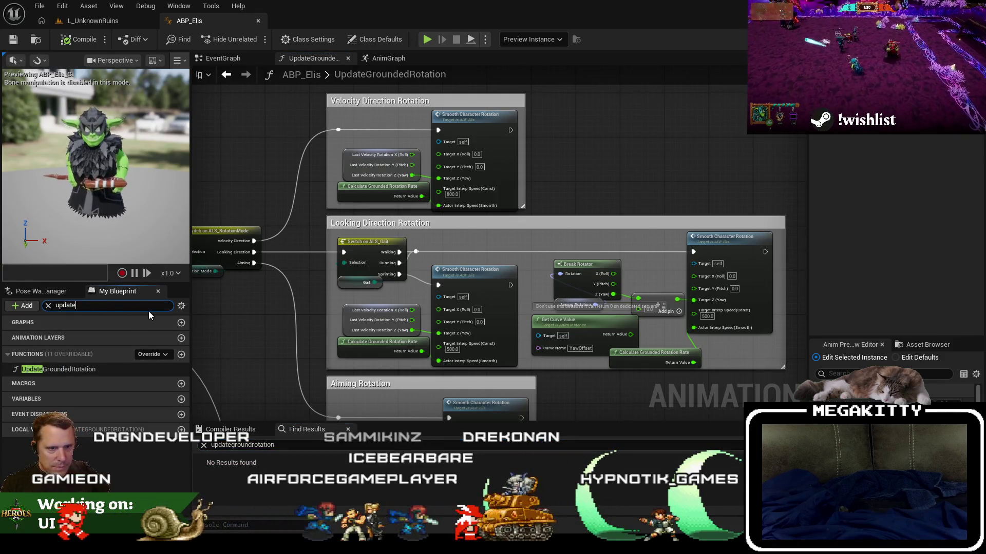
# Filter My Blueprint by 'movementv' and open ABP_Elis's UpdateMovementValues graph to review it
pyautogui.write('movementv')
pyautogui.click(93, 378)
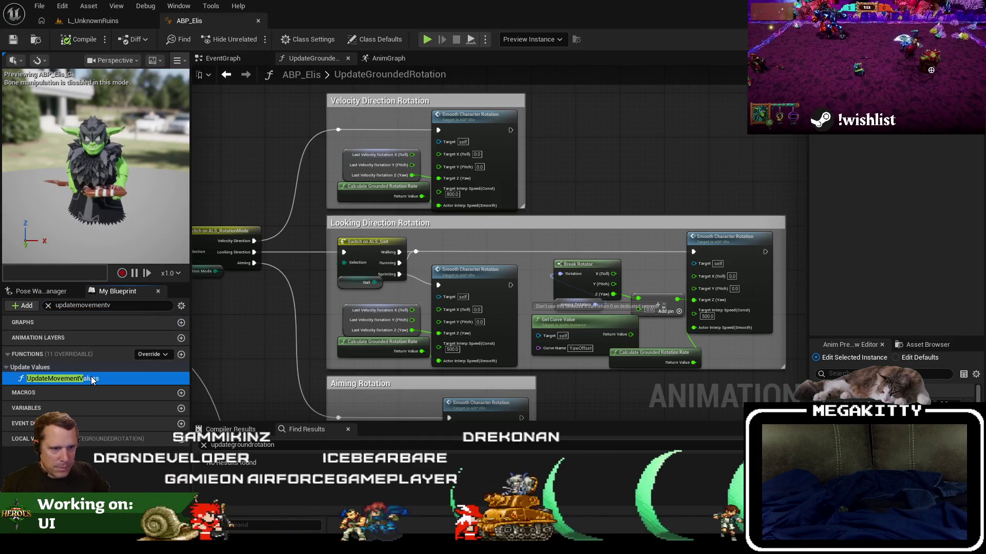
pyautogui.doubleClick(93, 379)
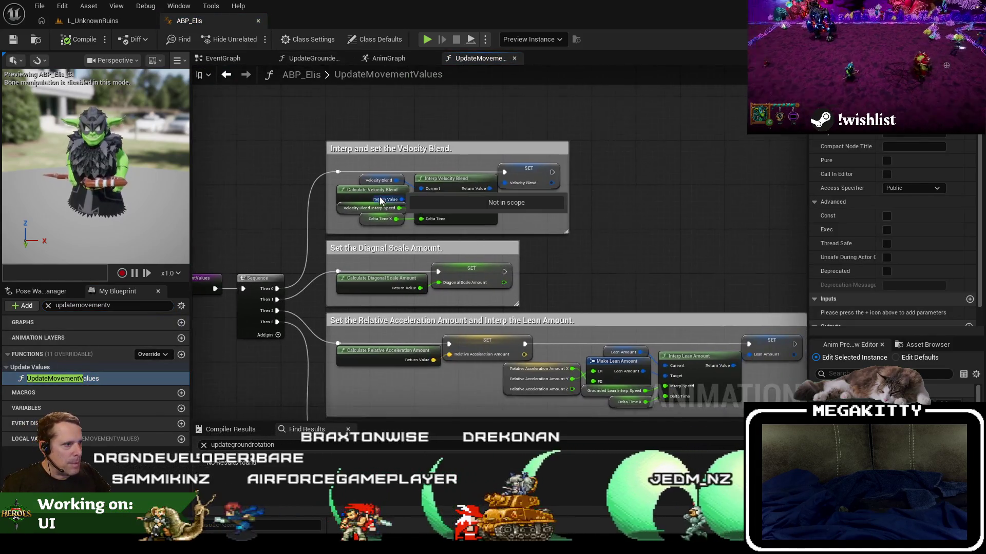
pyautogui.scroll(-4, 600, 217)
pyautogui.scroll(2, 628, 221)
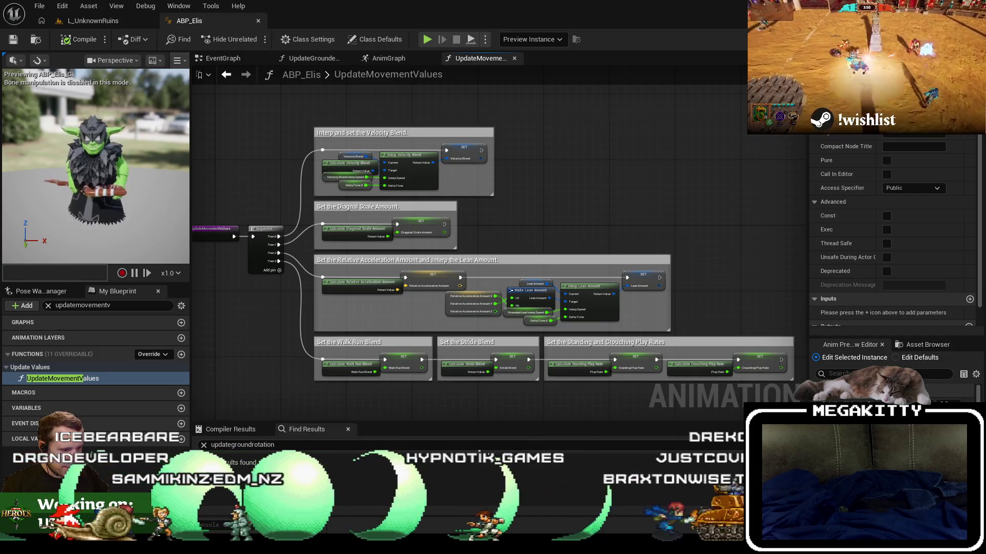
pyautogui.hotkey('alt', 'Tab')
pyautogui.hotkey('alt', 'Tab')
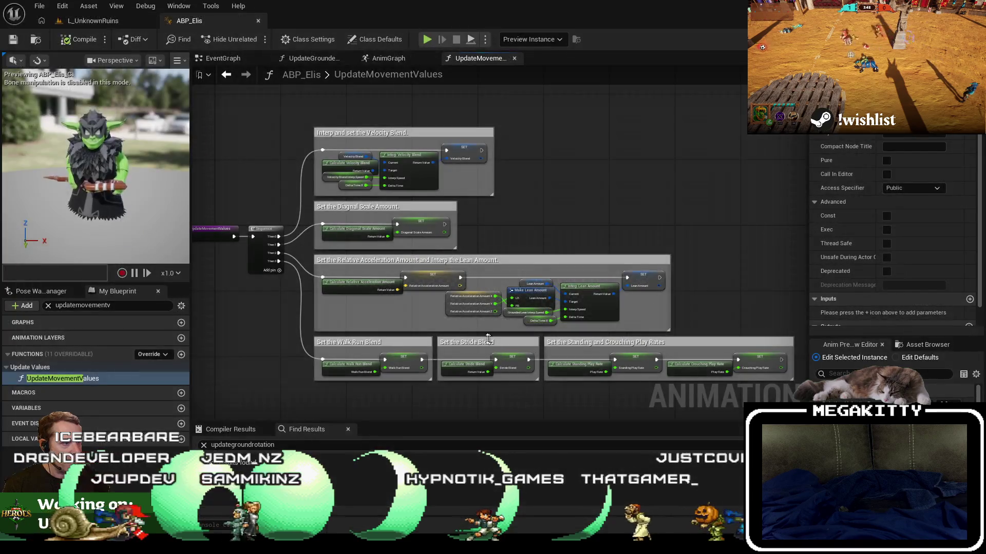
pyautogui.hotkey('alt', 'Tab')
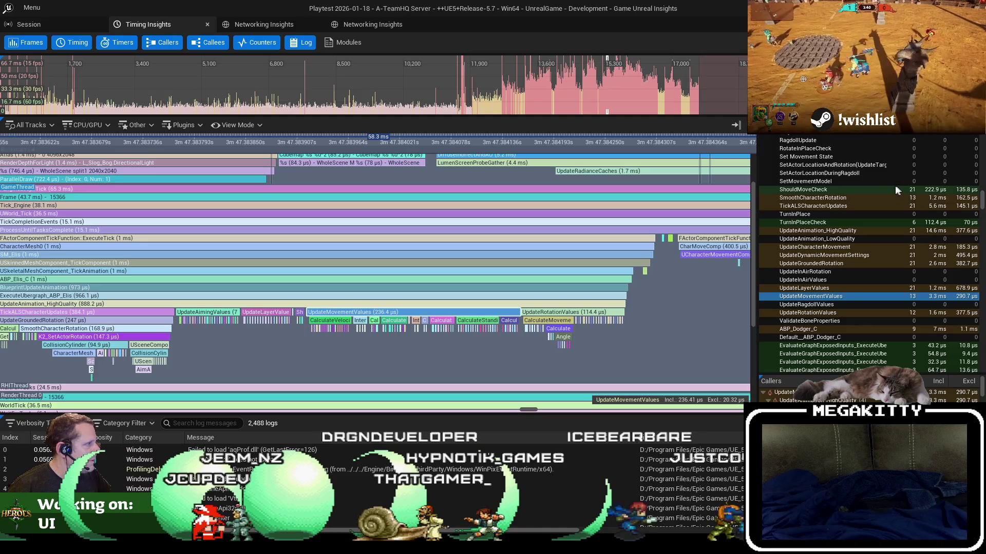
# Restore the Insights window over the editor and enlarge it
pyautogui.scroll(-15, 923, 159)
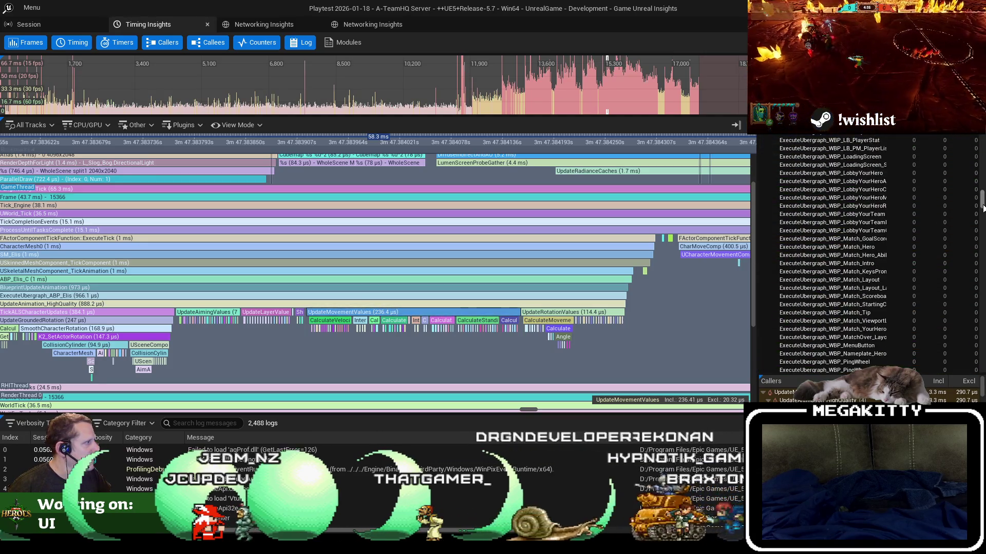
pyautogui.scroll(-10, 871, 253)
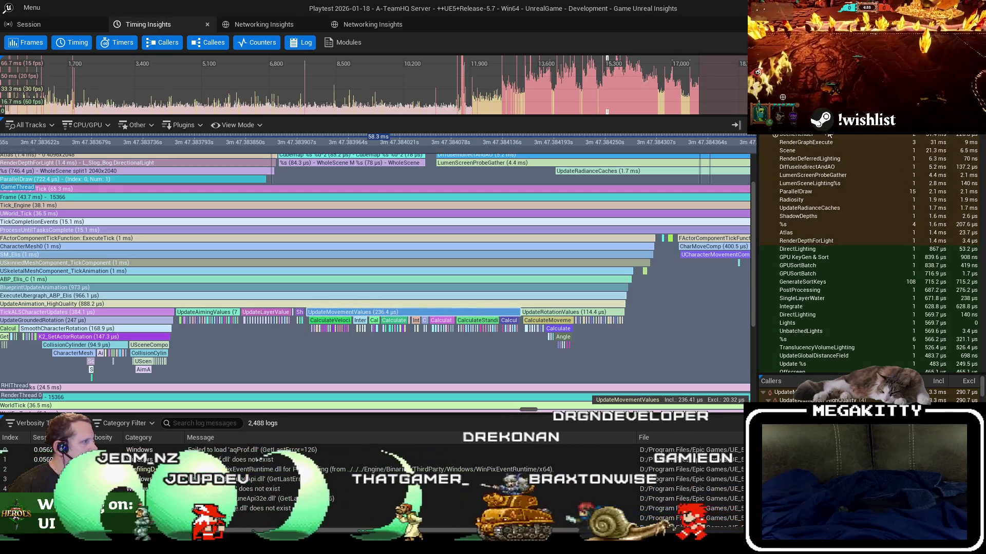
pyautogui.moveTo(565, 9)
pyautogui.mouseDown()
pyautogui.moveTo(722, 41)
pyautogui.moveTo(540, 51)
pyautogui.moveTo(460, 23)
pyautogui.mouseUp()
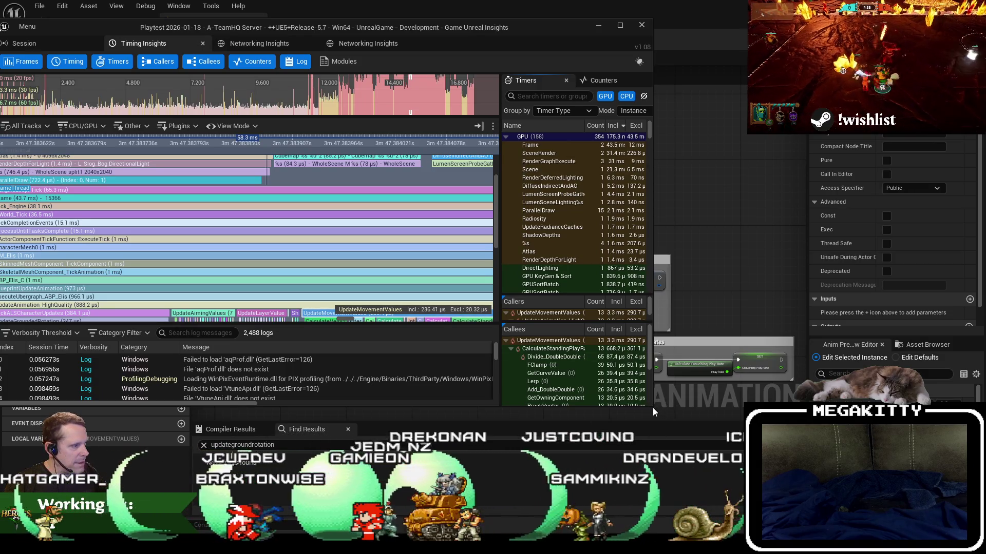
pyautogui.moveTo(653, 408)
pyautogui.mouseDown()
pyautogui.moveTo(704, 495)
pyautogui.moveTo(747, 510)
pyautogui.mouseUp()
# Collapse the GPU timers, select Frame, widen the timers table, and jump to frame 15818
pyautogui.click(580, 137)
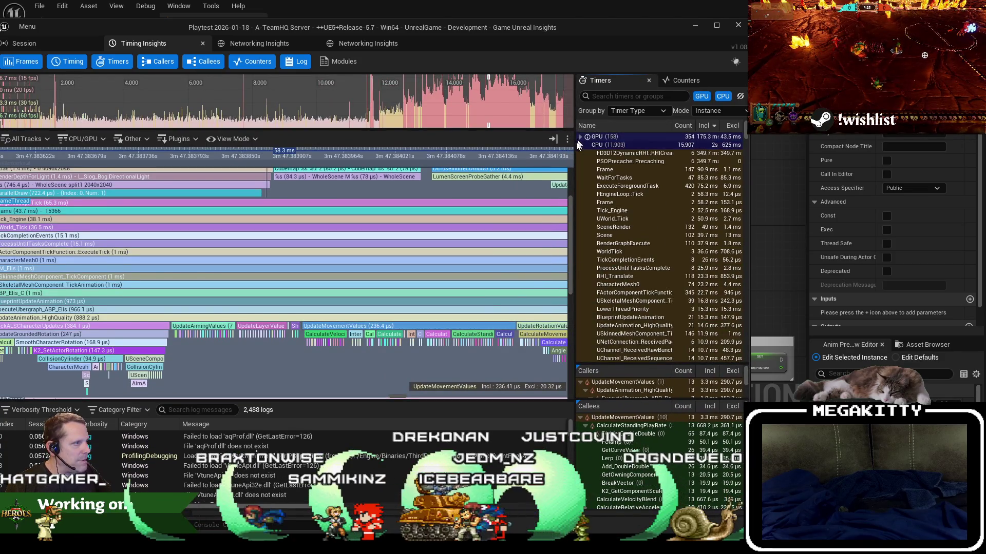
pyautogui.click(666, 170)
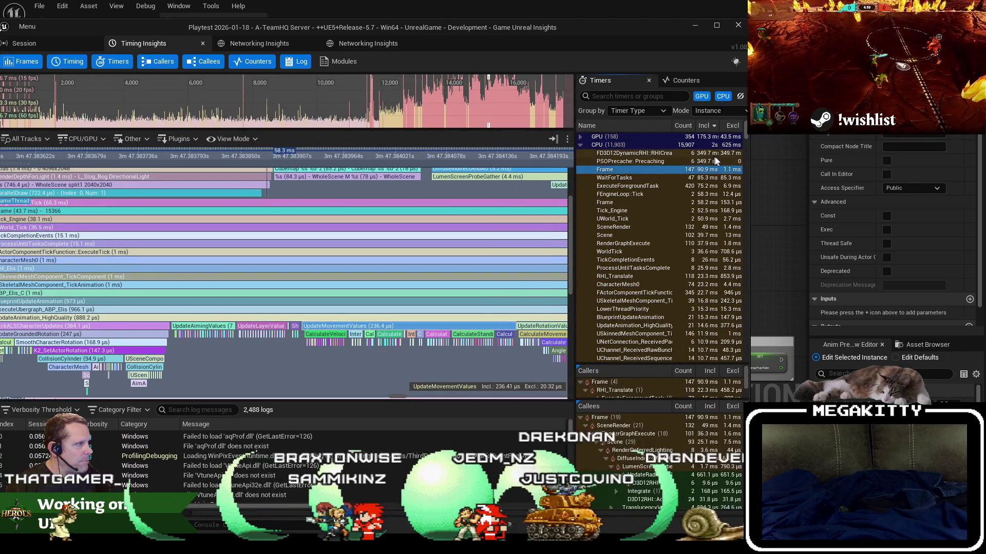
pyautogui.moveTo(750, 156); pyautogui.dragTo(794, 155)
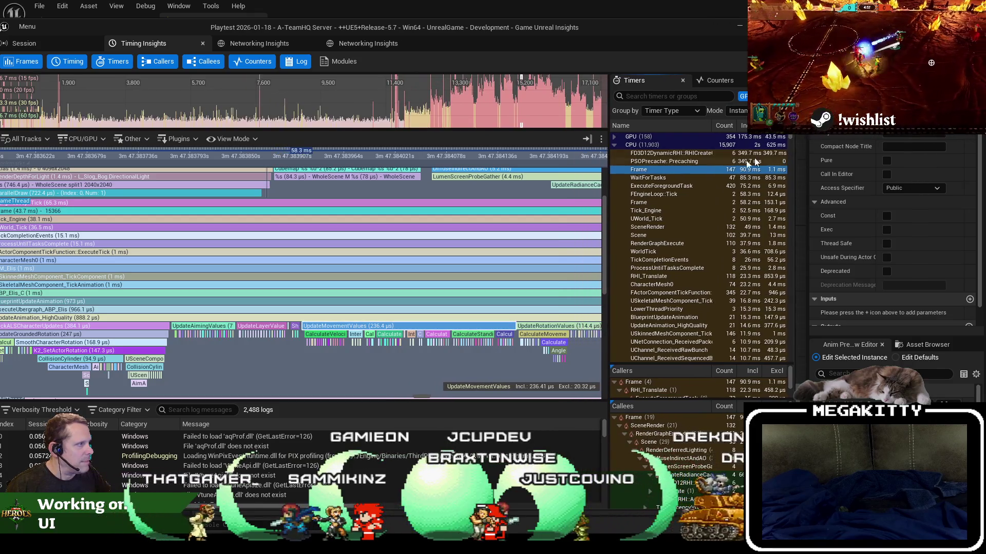
pyautogui.moveTo(608, 186); pyautogui.dragTo(553, 187)
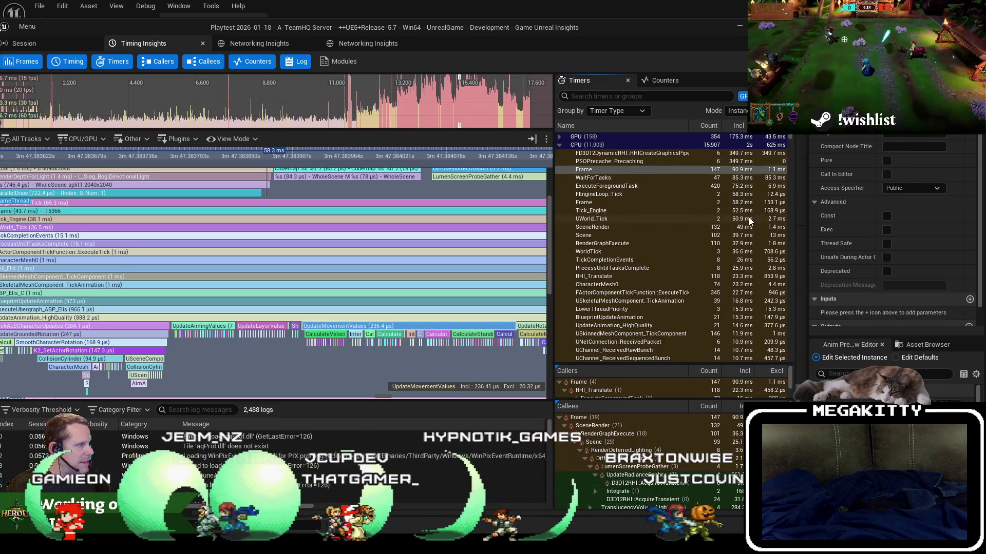
pyautogui.click(473, 108)
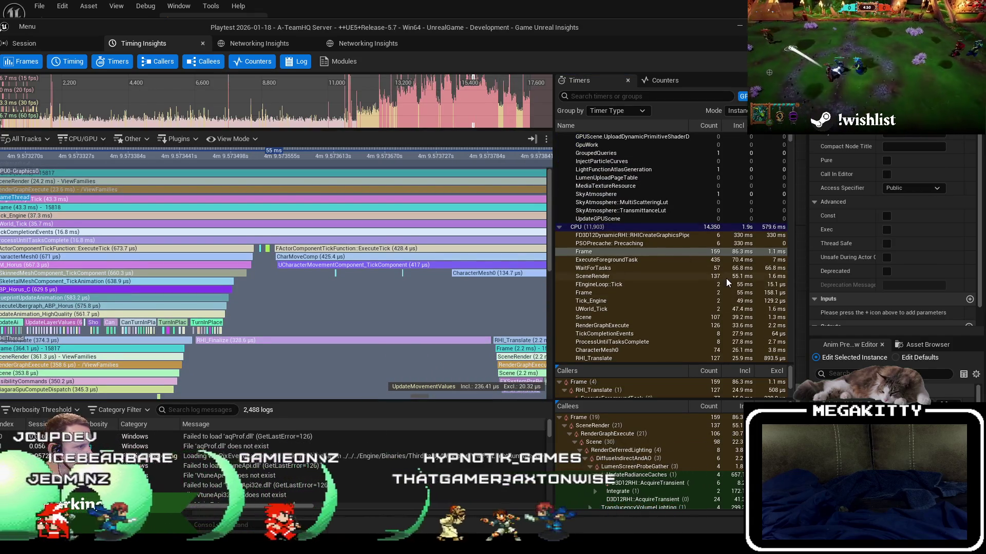
# Inspect callers and callees of ExecuteTick, WorldTick, RenderGraphExecute and SceneRender (137 calls, 55.1 ms)
pyautogui.scroll(-1, 726, 279)
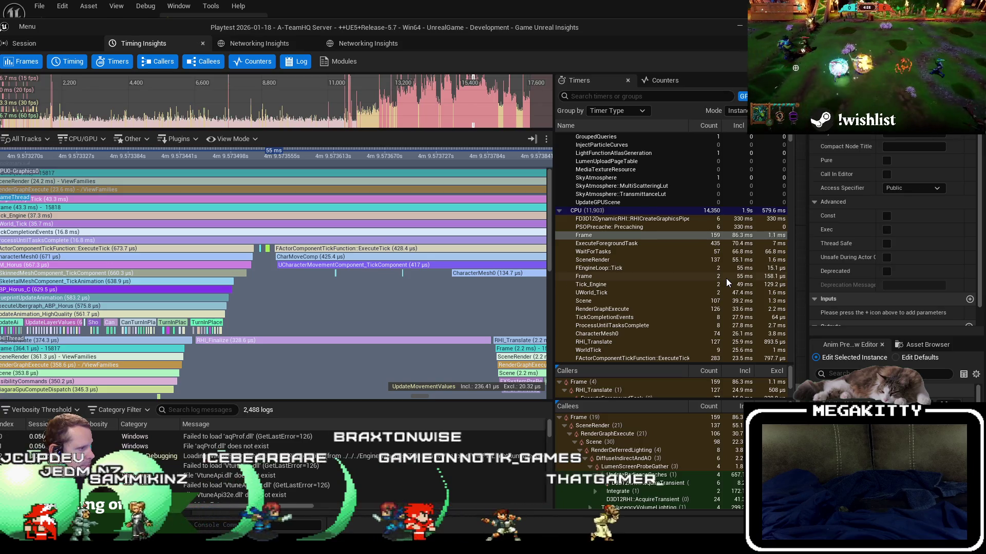
pyautogui.scroll(-4, 726, 278)
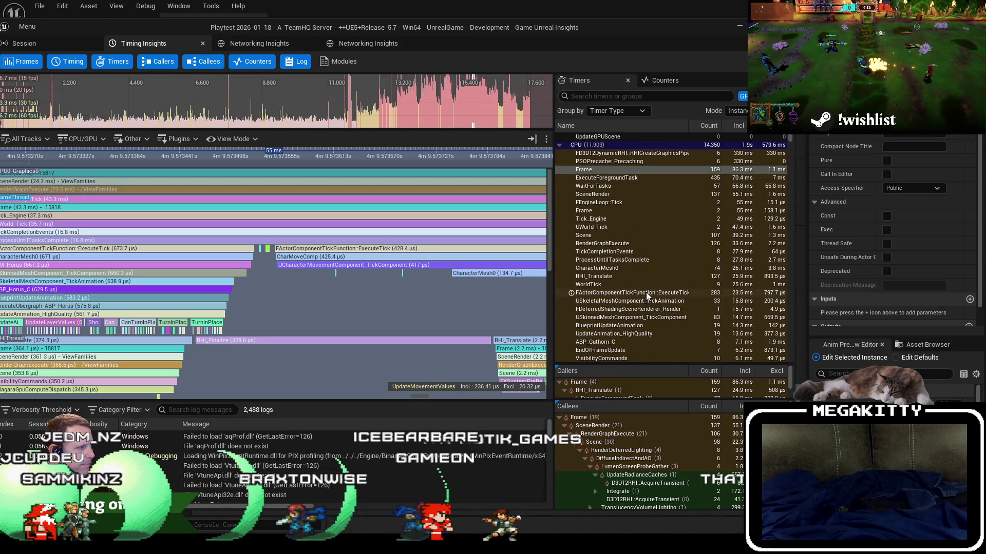
pyautogui.click(645, 292)
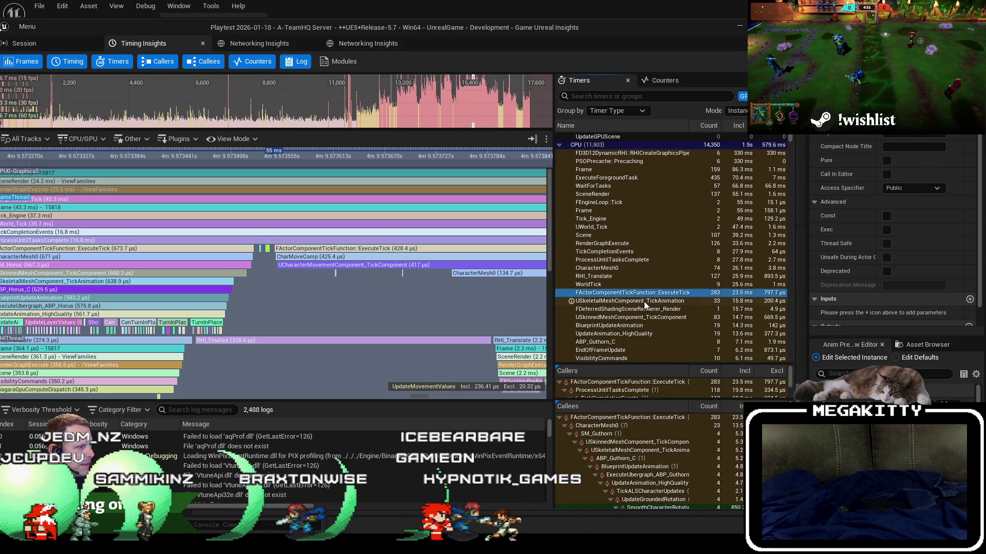
pyautogui.click(673, 284)
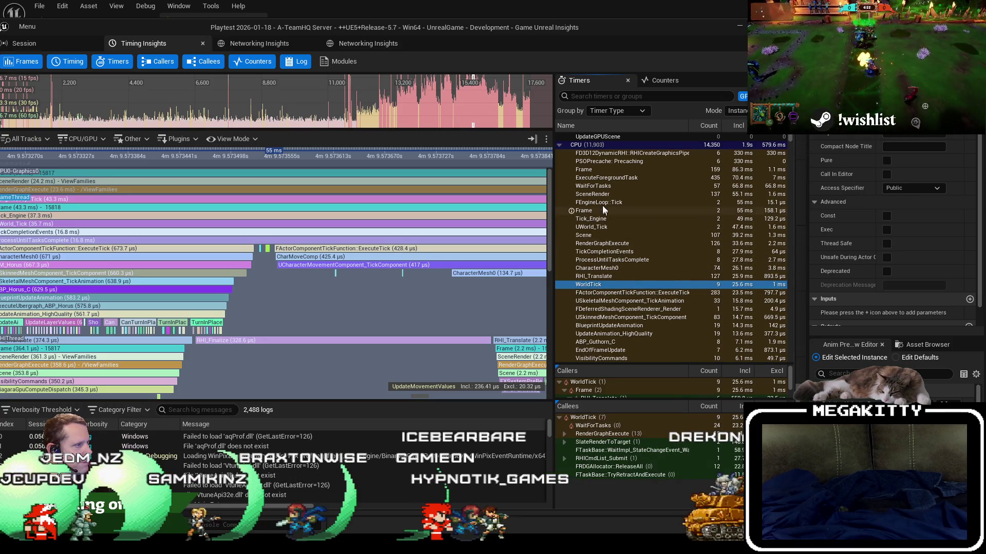
pyautogui.click(638, 244)
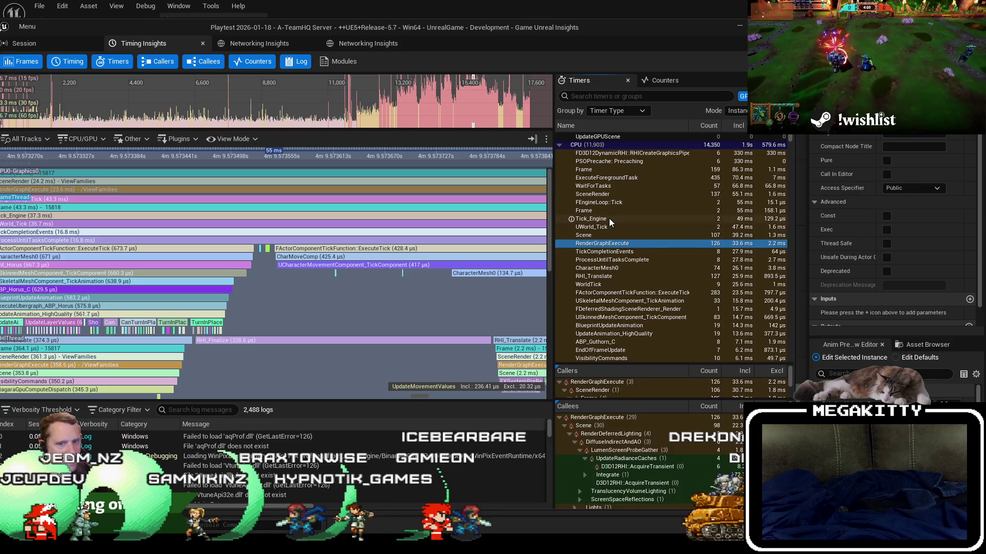
pyautogui.click(652, 193)
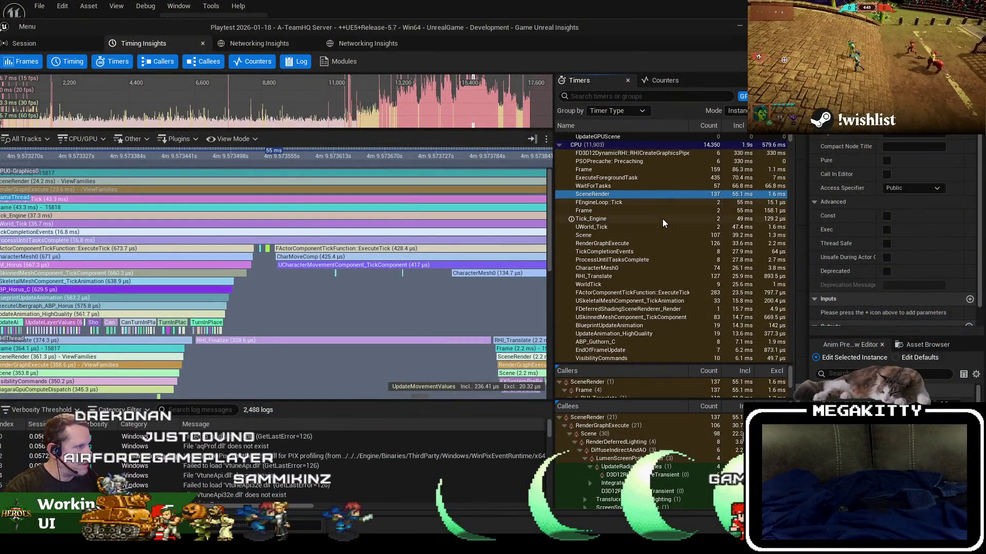
# Show BP_Guthorn_C's callers and callees and inspect its EnvQueryTest_WeaponThreat callee
pyautogui.scroll(-3, 683, 245)
pyautogui.scroll(4, 683, 246)
pyautogui.scroll(3, 682, 239)
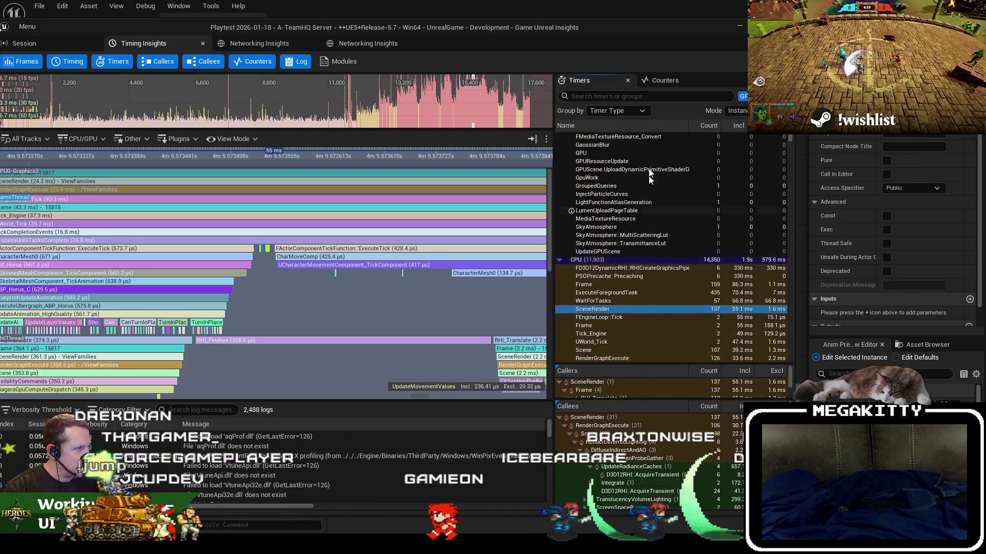
pyautogui.scroll(-5, 672, 195)
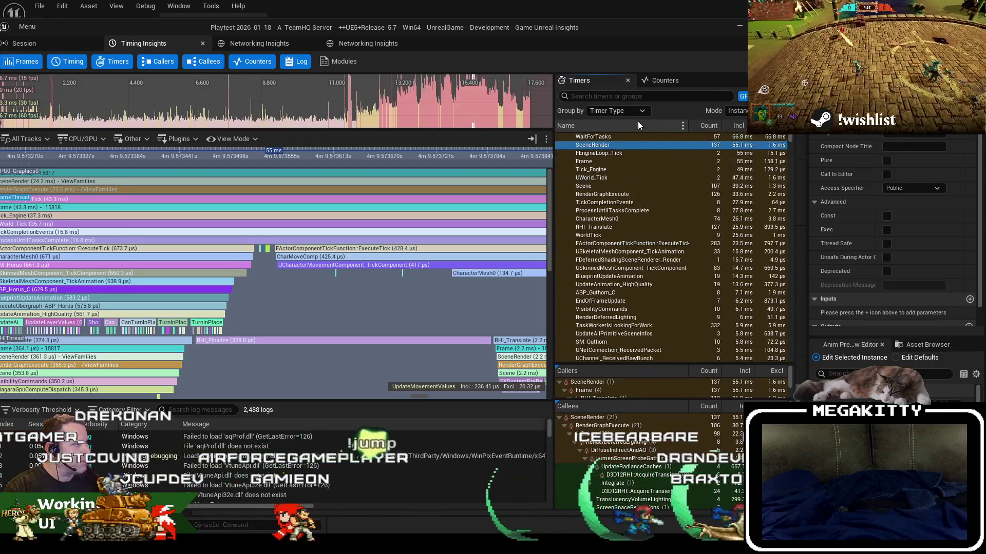
pyautogui.scroll(-15, 789, 139)
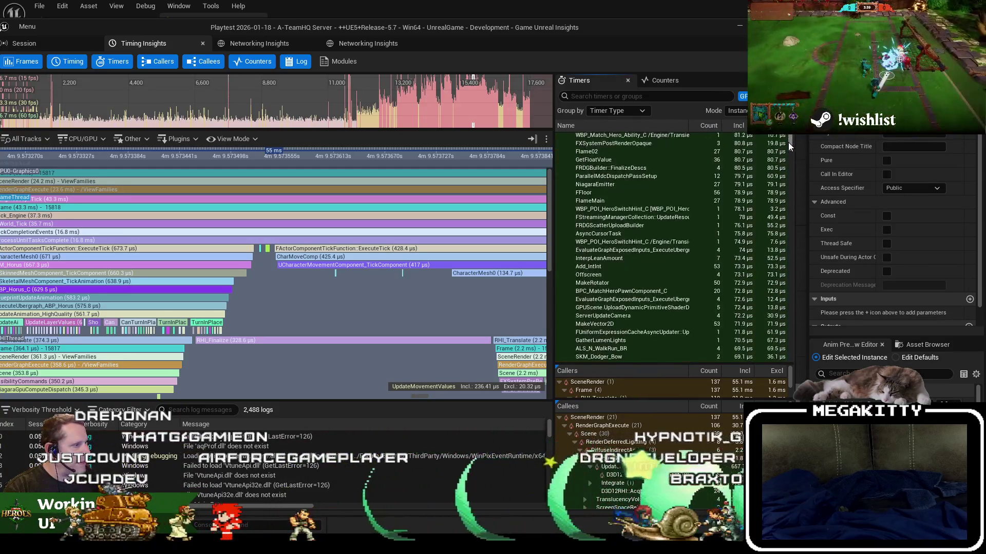
pyautogui.scroll(10, 793, 141)
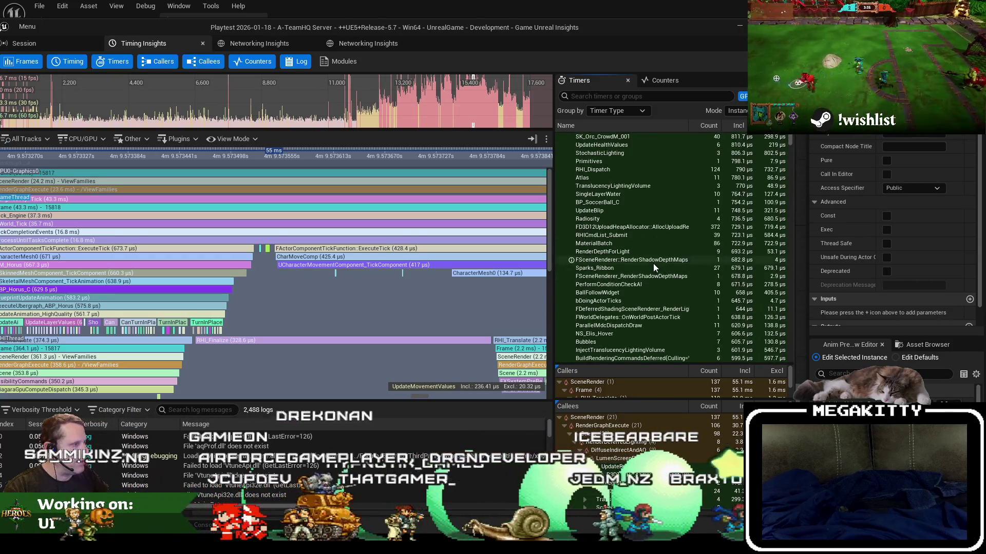
pyautogui.scroll(10, 654, 267)
pyautogui.scroll(6, 653, 263)
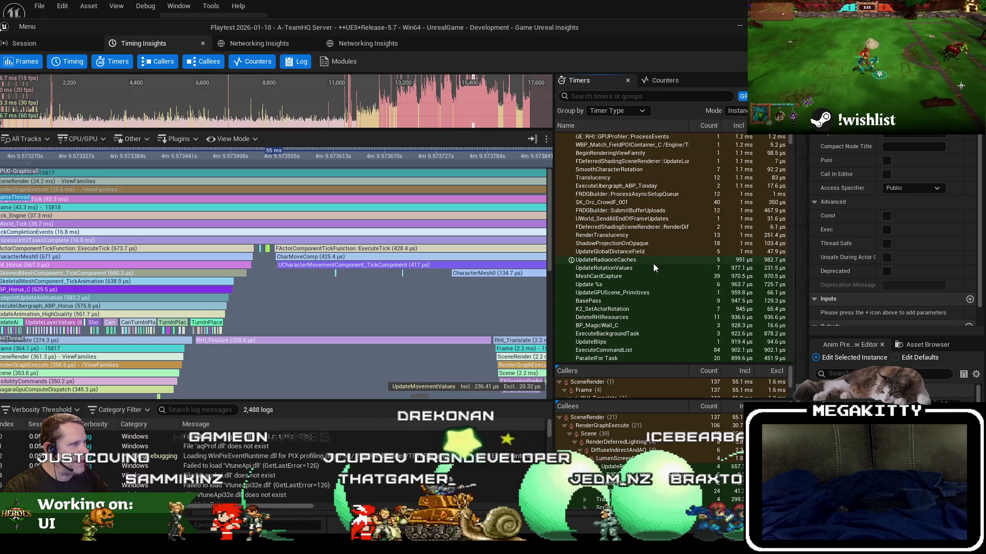
pyautogui.scroll(10, 647, 295)
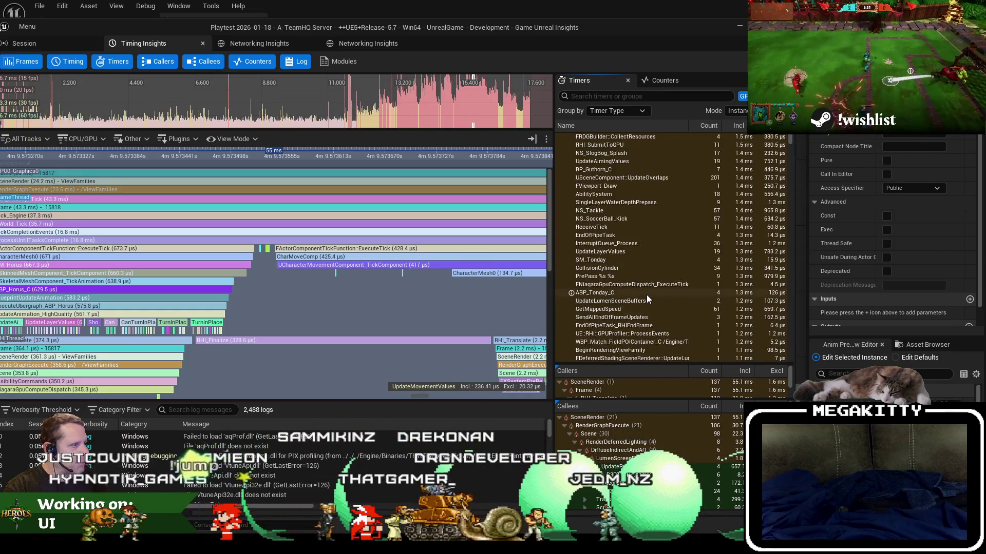
pyautogui.scroll(-3, 648, 291)
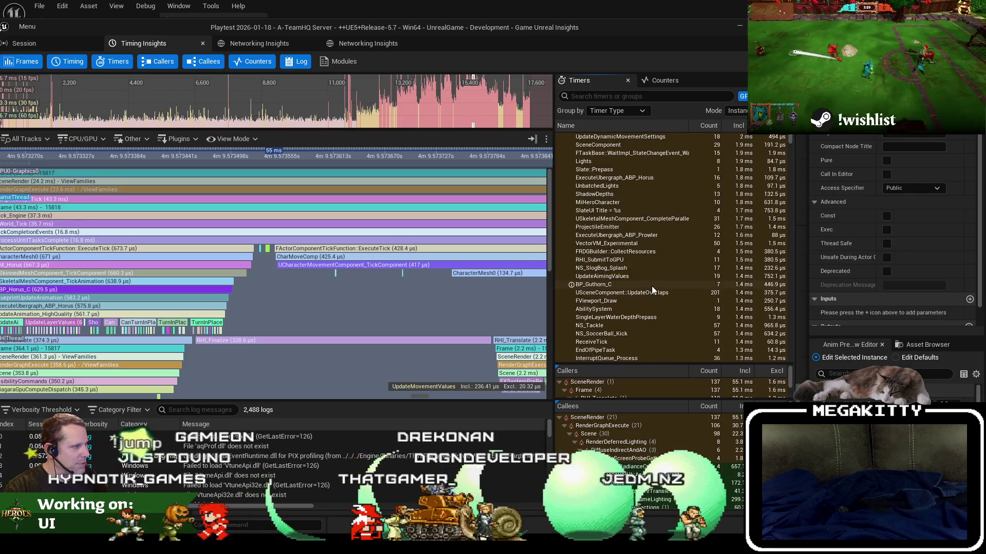
pyautogui.click(652, 283)
pyautogui.click(685, 425)
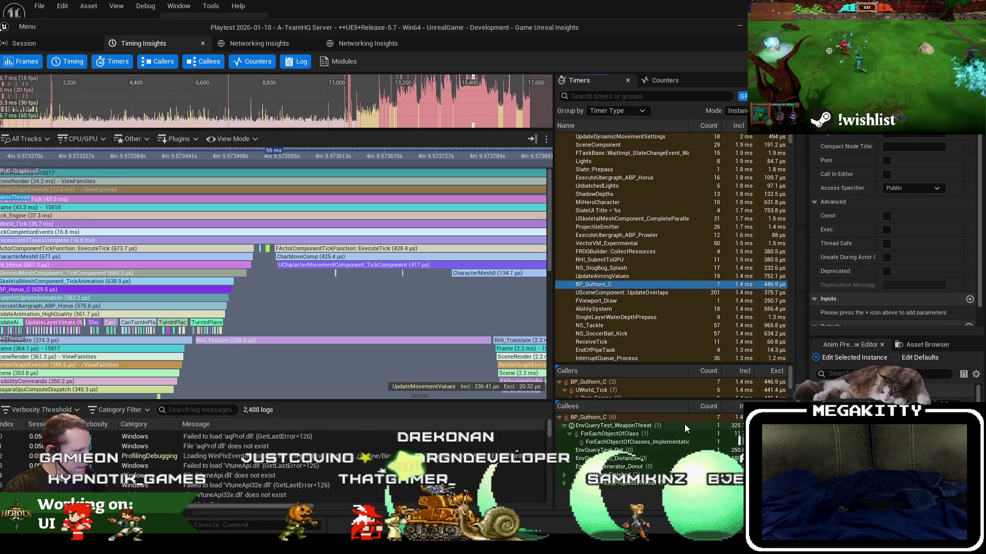
# Load ABP_Prowler_C's callers and callees (6 calls, 2.5 ms inclusive)
pyautogui.scroll(7, 660, 248)
pyautogui.scroll(4, 659, 247)
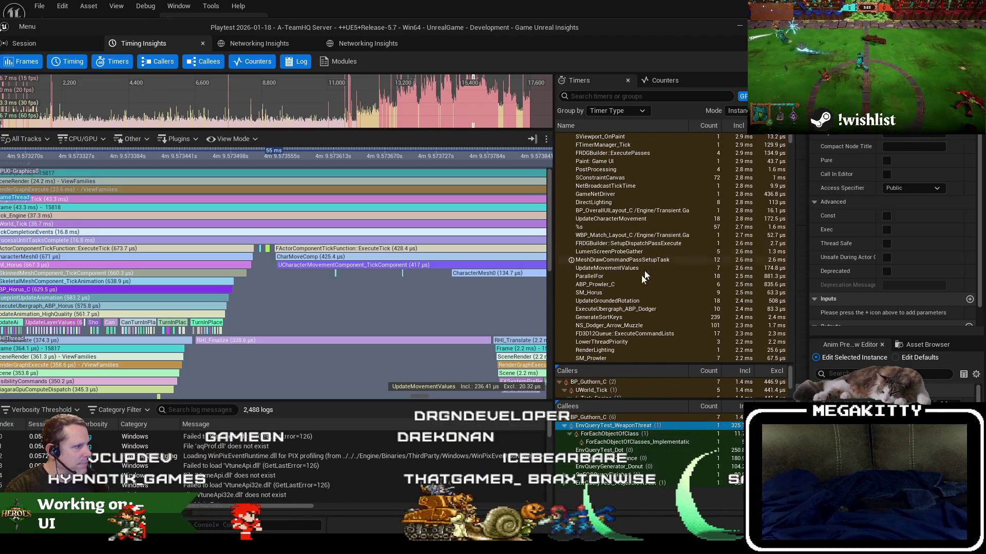
pyautogui.click(612, 287)
pyautogui.scroll(10, 624, 271)
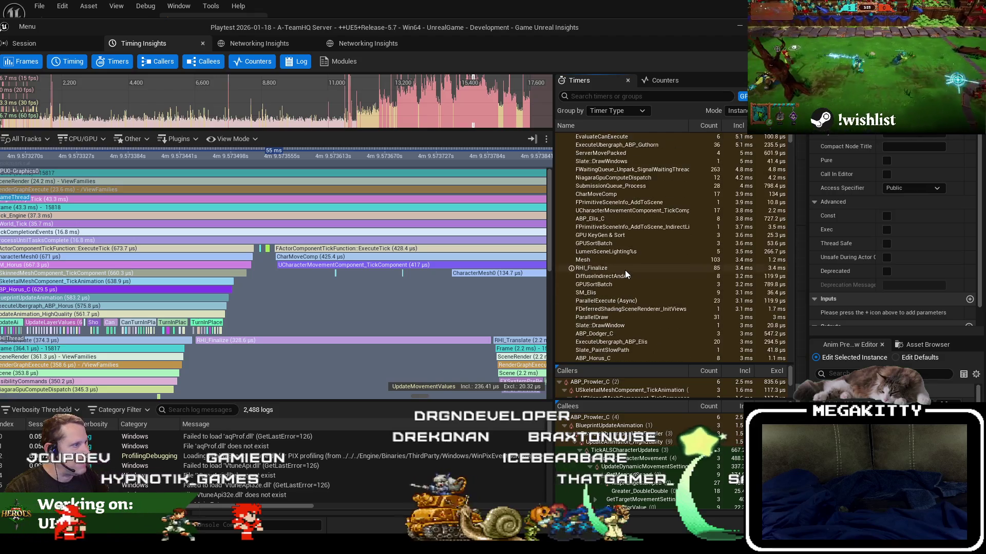
pyautogui.scroll(3, 625, 270)
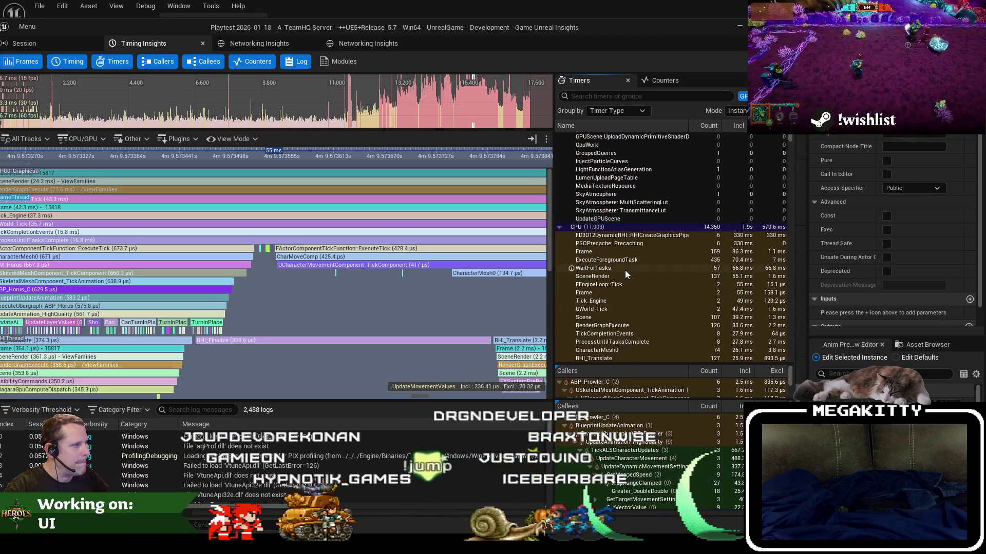
pyautogui.scroll(-7, 625, 270)
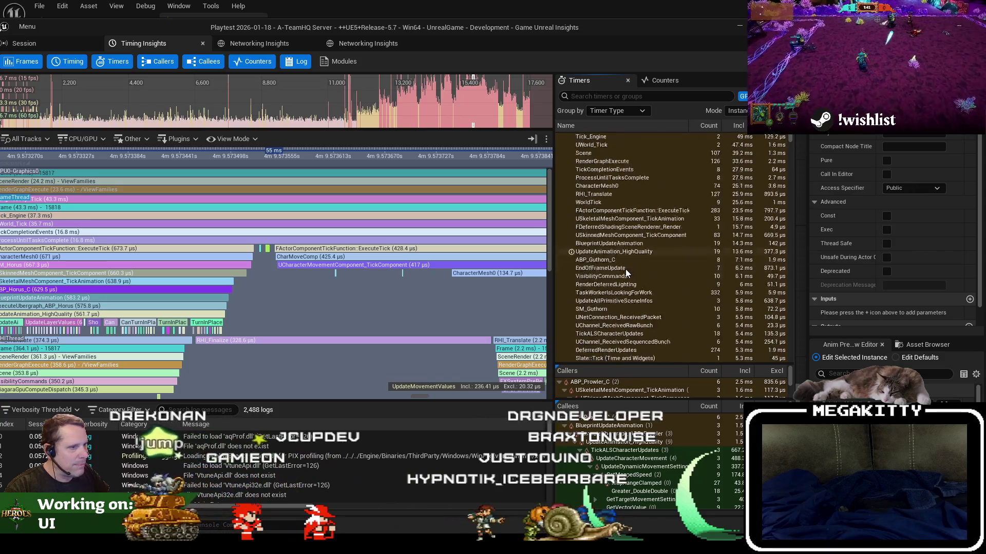
pyautogui.scroll(-6, 633, 337)
# Widen the timeline, maximize the profiler window, and check Slate::DrawWindow's callers
pyautogui.moveTo(87, 327); pyautogui.dragTo(384, 288)
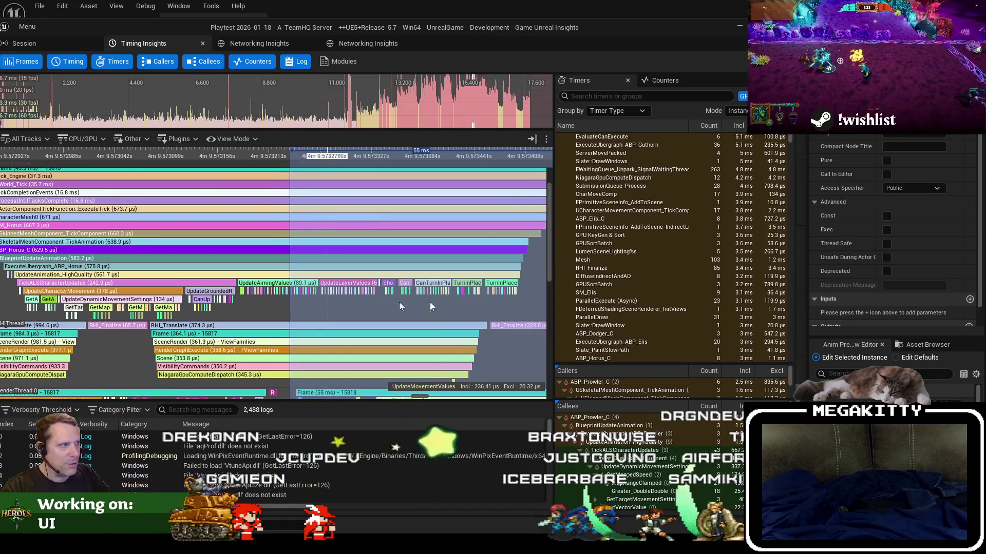
pyautogui.moveTo(553, 264); pyautogui.dragTo(625, 264)
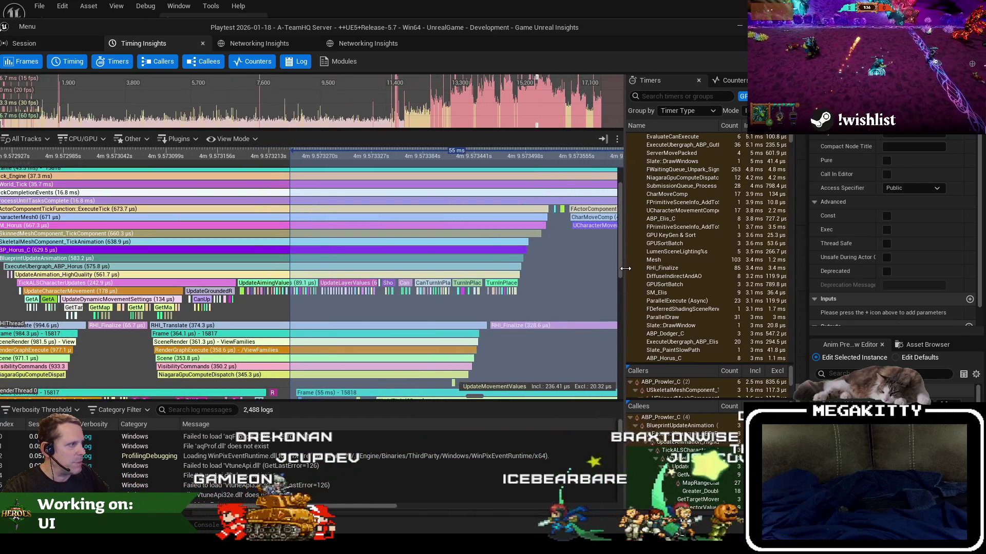
pyautogui.moveTo(532, 31); pyautogui.dragTo(659, 34)
pyautogui.doubleClick(660, 35)
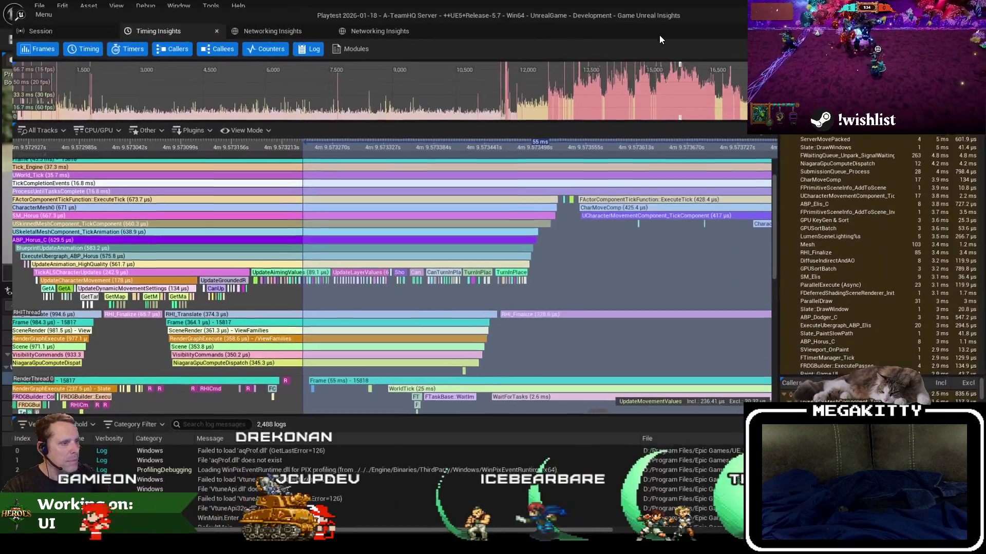
pyautogui.click(783, 304)
# Bring the ABP_Guthorn_C animation events into view and select UpdateMovementValues for its timing
pyautogui.moveTo(578, 356)
pyautogui.mouseDown()
pyautogui.moveTo(398, 244)
pyautogui.moveTo(349, 229)
pyautogui.mouseUp()
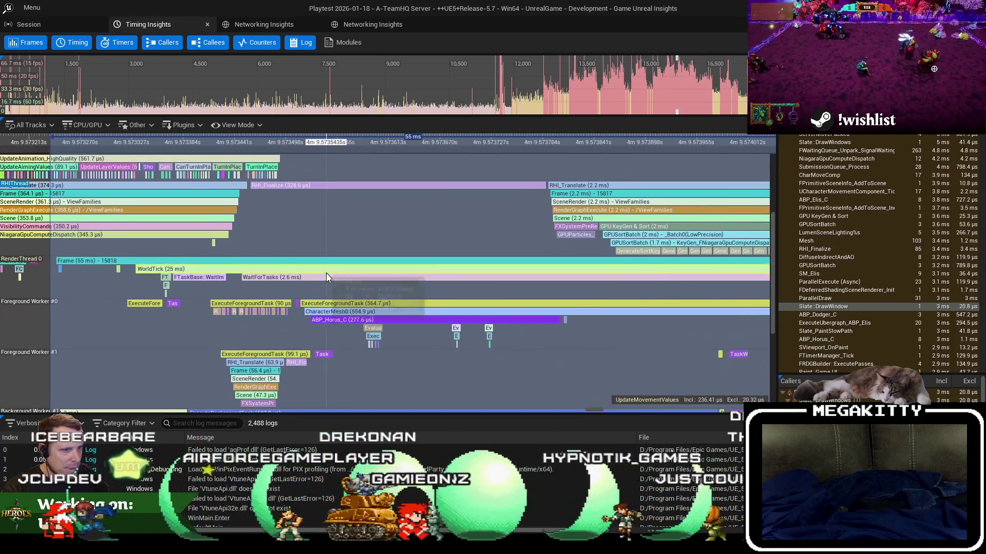
pyautogui.scroll(-1, 313, 284)
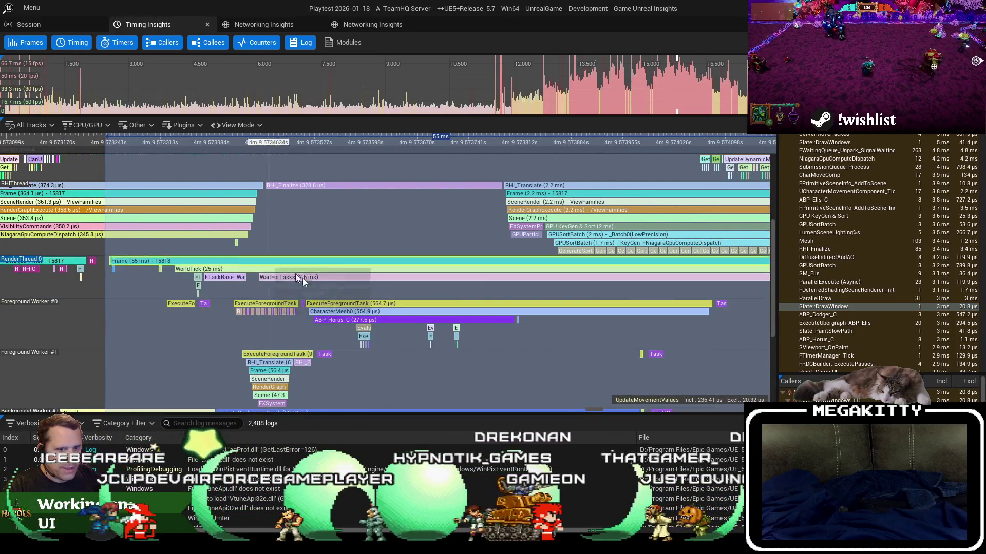
pyautogui.scroll(-5, 378, 213)
pyautogui.moveTo(377, 216)
pyautogui.mouseDown()
pyautogui.moveTo(356, 245)
pyautogui.moveTo(414, 255)
pyautogui.moveTo(373, 375)
pyautogui.moveTo(359, 313)
pyautogui.moveTo(345, 309)
pyautogui.mouseUp()
pyautogui.scroll(-4, 354, 251)
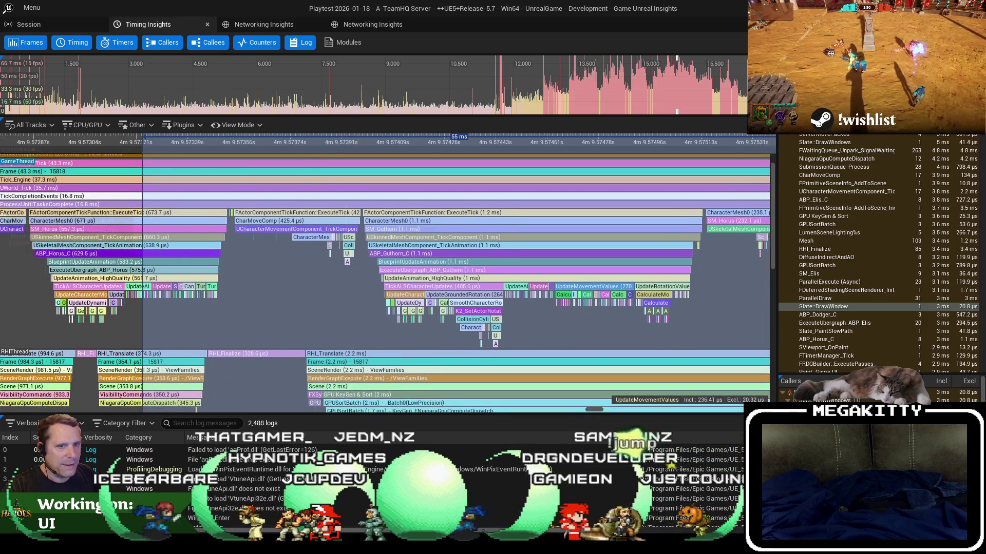
pyautogui.scroll(3, 462, 291)
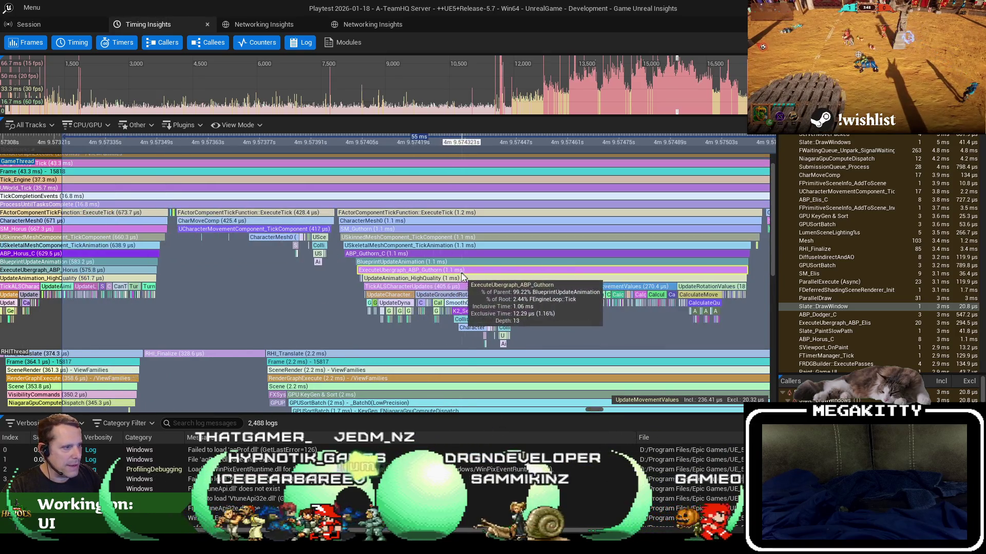
pyautogui.scroll(-3, 418, 324)
pyautogui.scroll(4, 359, 344)
pyautogui.moveTo(359, 344)
pyautogui.mouseDown()
pyautogui.moveTo(508, 338)
pyautogui.moveTo(355, 347)
pyautogui.mouseUp()
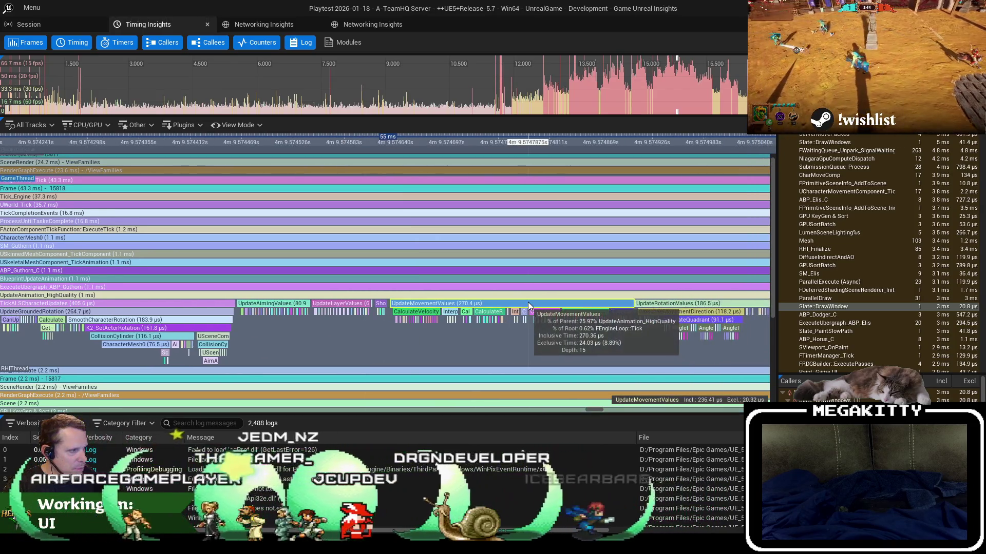
pyautogui.click(529, 303)
# Compare the UpdateGroundedRotation event timing along the timeline, then switch to Visual Studio
pyautogui.moveTo(140, 306); pyautogui.dragTo(347, 306)
pyautogui.click(359, 313)
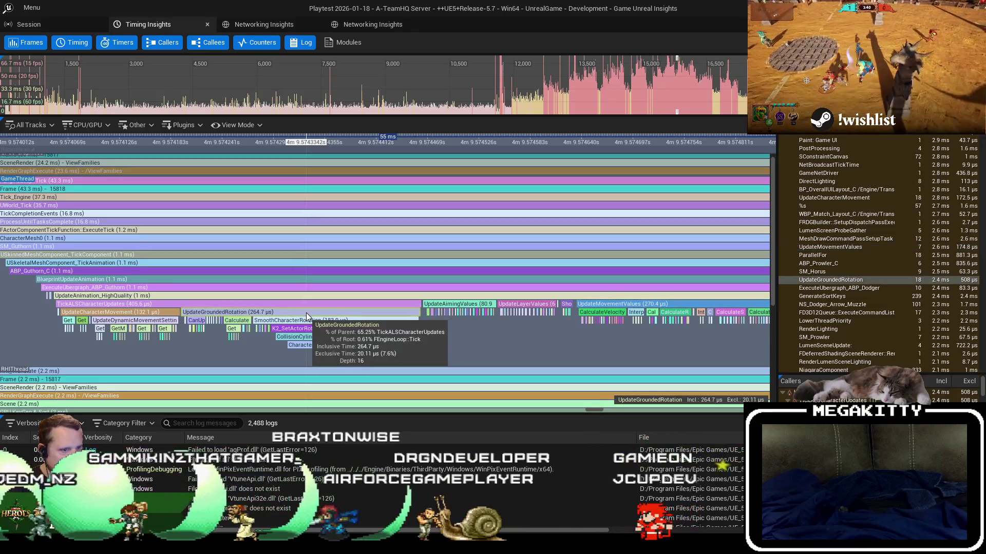
pyautogui.moveTo(588, 307); pyautogui.dragTo(482, 308)
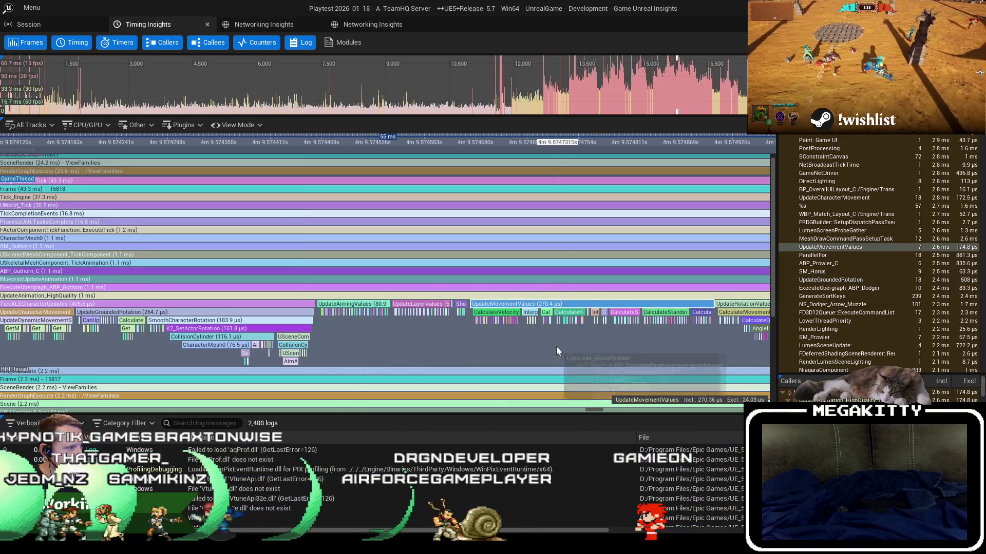
pyautogui.click(205, 312)
pyautogui.moveTo(310, 335); pyautogui.dragTo(456, 325)
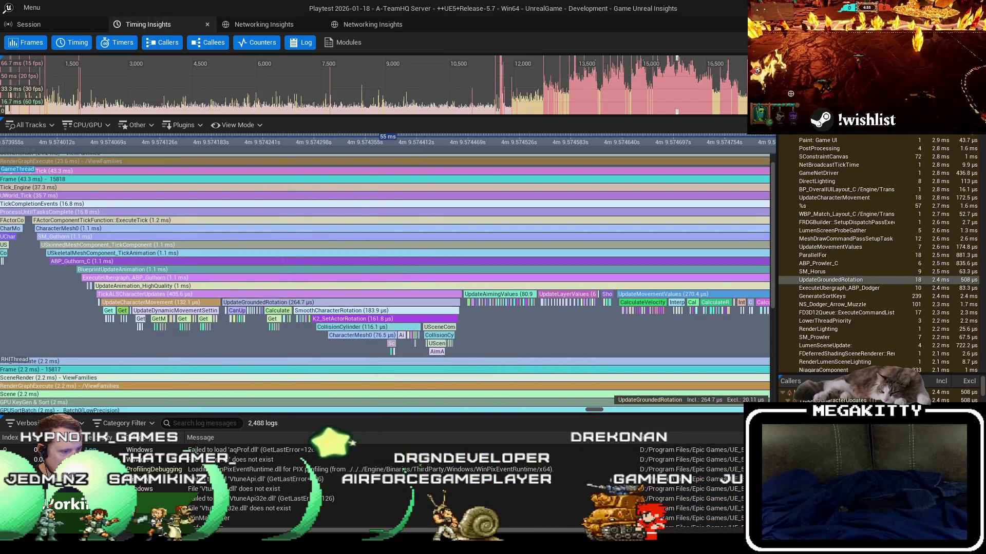
pyautogui.hotkey('alt', 'Tab')
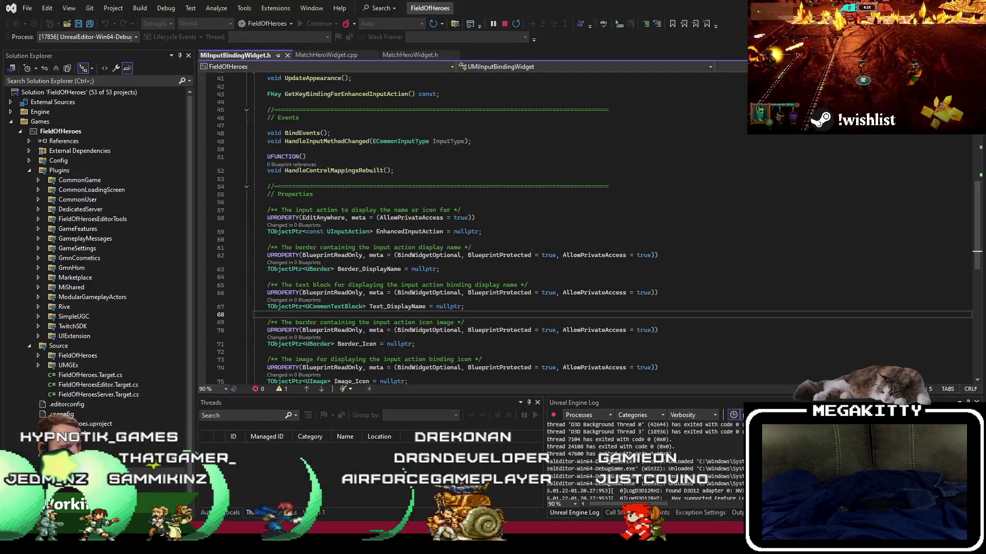
# In ABP_Elis, open the UpdateGroundedRotation graph and close the AnimGraph and UpdateMovementValues tabs
pyautogui.hotkey('alt', 'Tab')
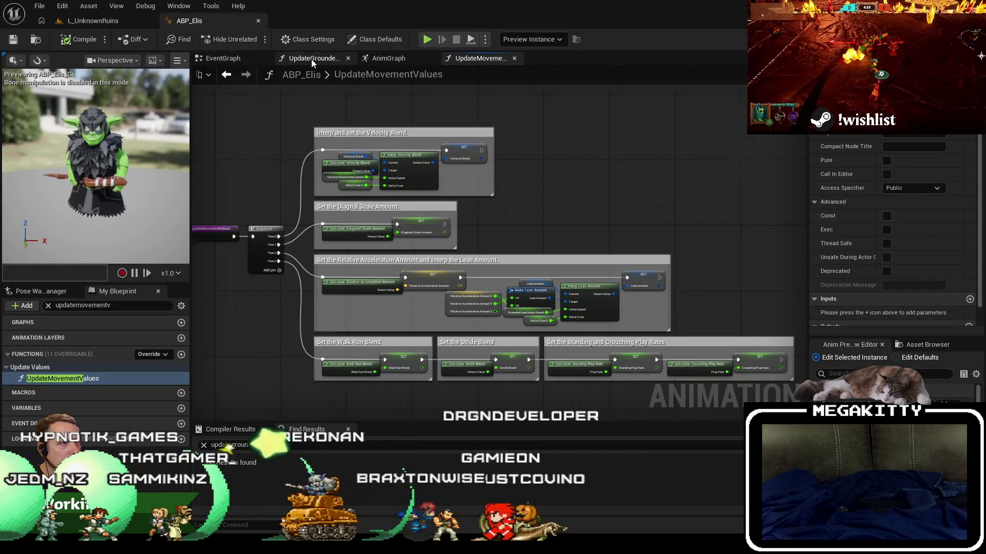
pyautogui.click(311, 59)
pyautogui.click(432, 57)
pyautogui.click(431, 57)
# Enlarge the Rolling Rotation comment box, nudge the Movement Action node, then return to Visual Studio
pyautogui.scroll(-2, 420, 137)
pyautogui.moveTo(430, 149); pyautogui.dragTo(442, 165)
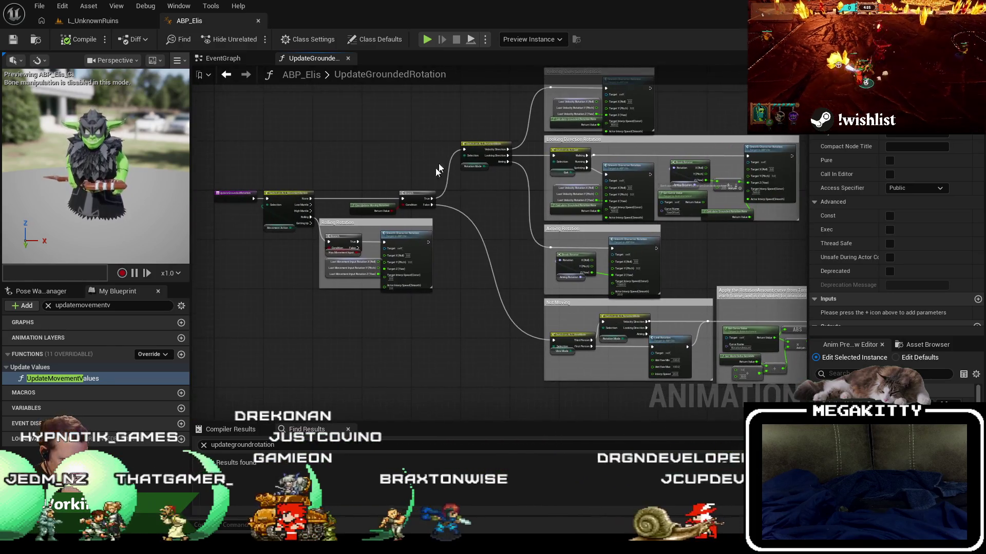
pyautogui.scroll(3, 361, 247)
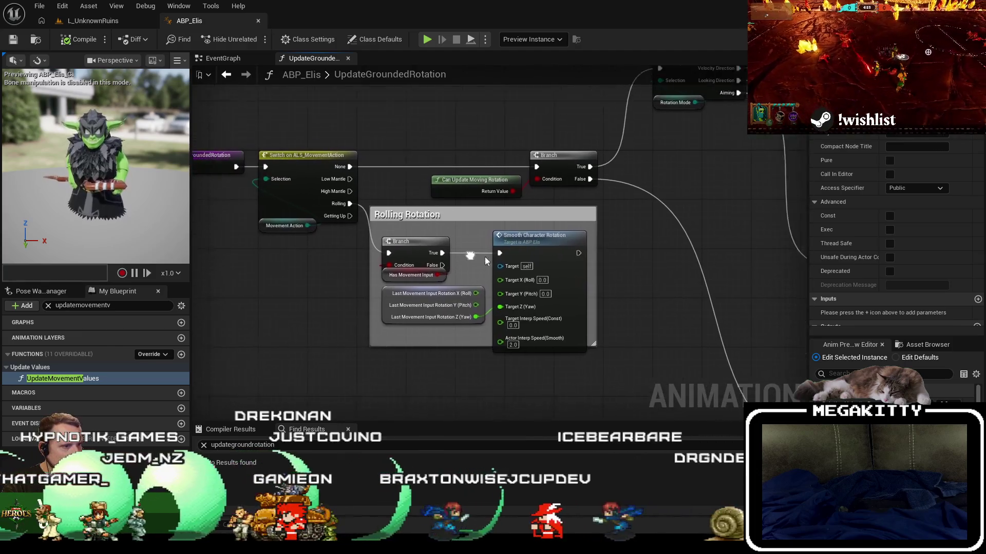
pyautogui.moveTo(607, 347); pyautogui.dragTo(669, 389)
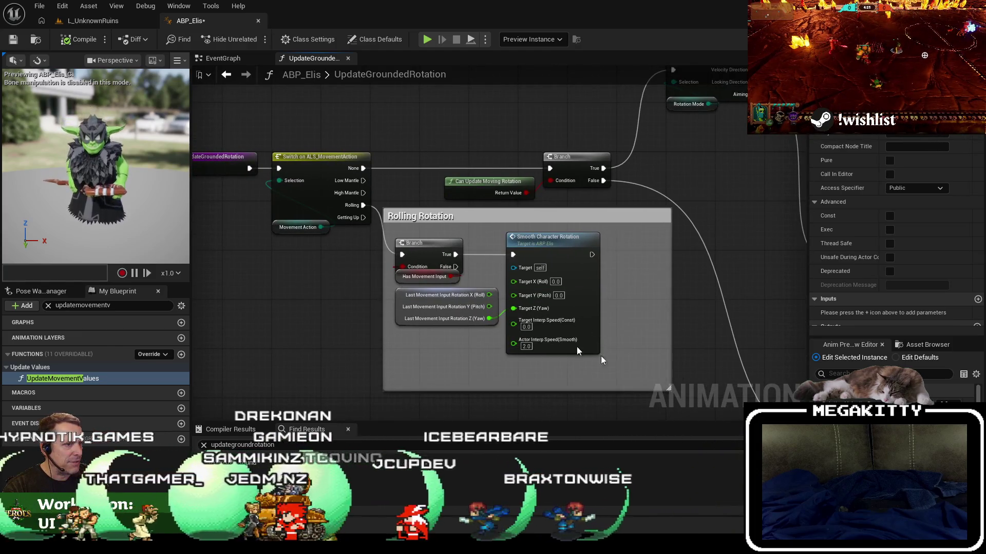
pyautogui.moveTo(286, 229); pyautogui.dragTo(278, 241)
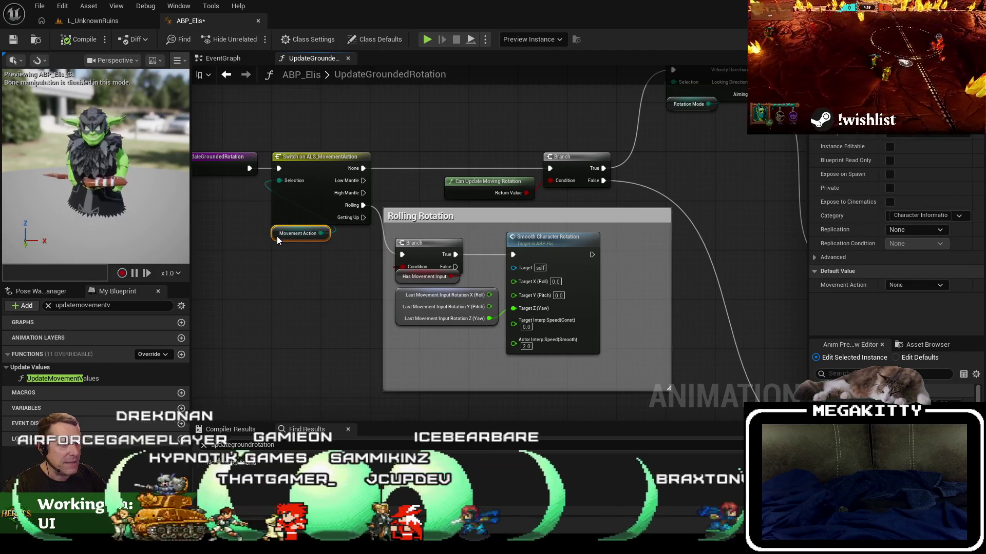
pyautogui.hotkey('alt', 'Tab')
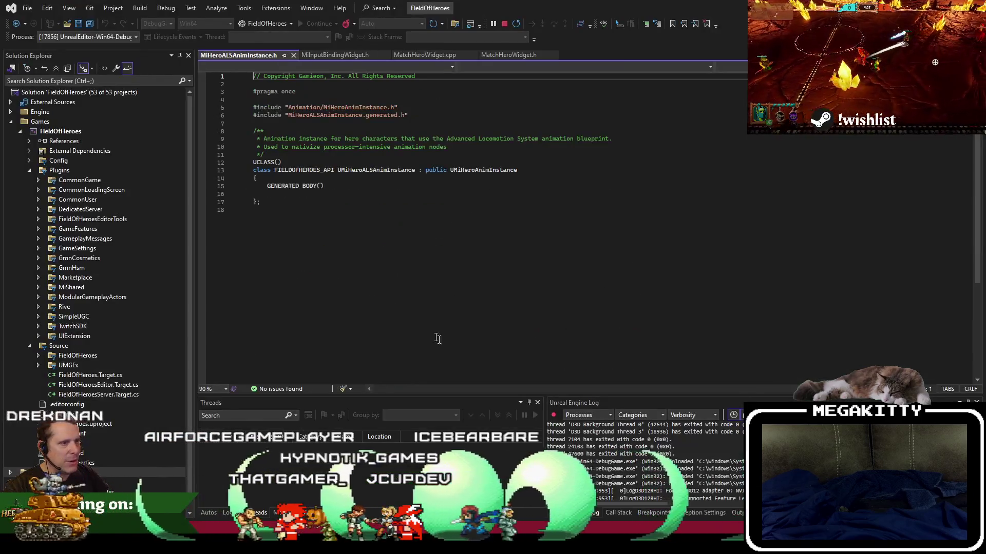
# Close MiInputBindingWidget.h and MatchHeroWidget.cpp, keeping MiHeroALSAnimInstance.h, then return to Unreal Editor
pyautogui.click(385, 55)
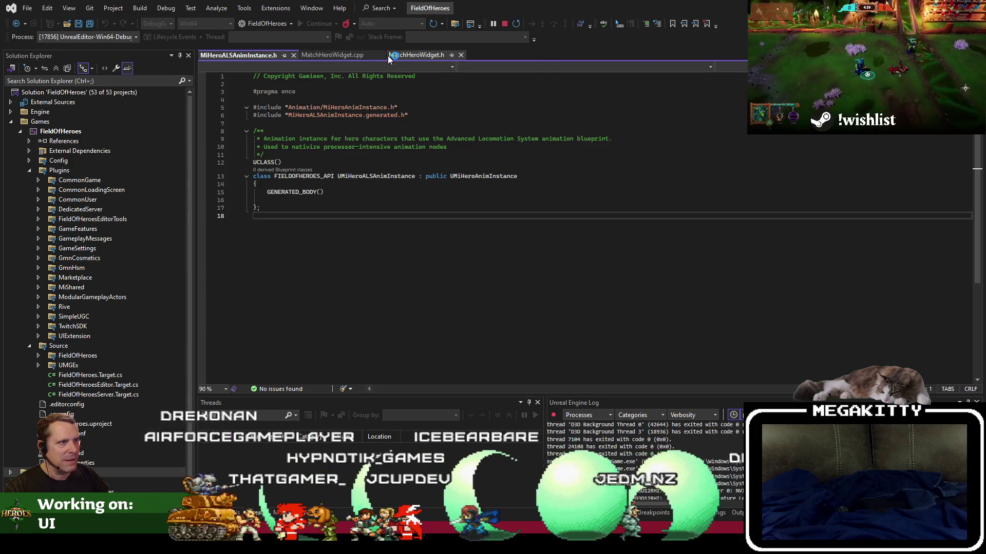
pyautogui.click(386, 55)
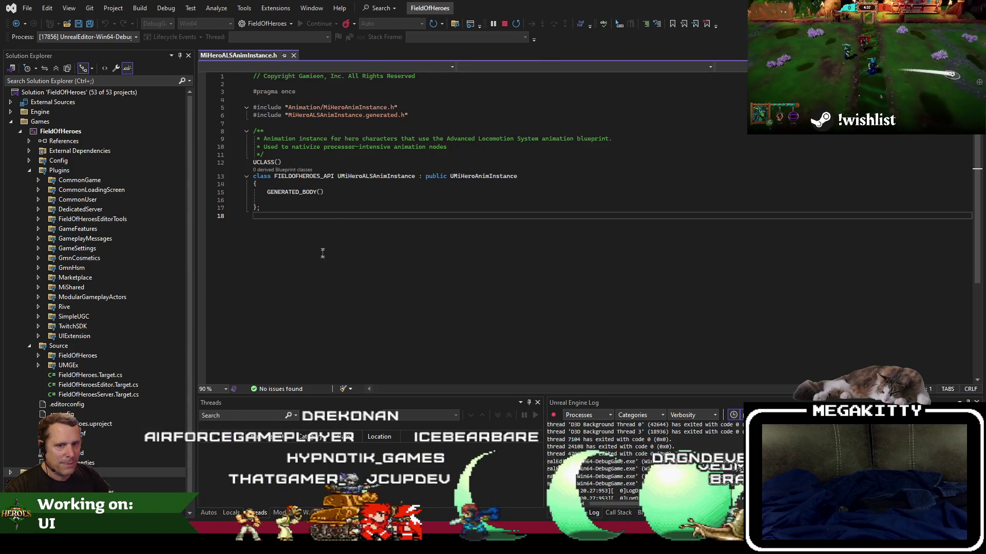
pyautogui.hotkey('alt', 'Tab')
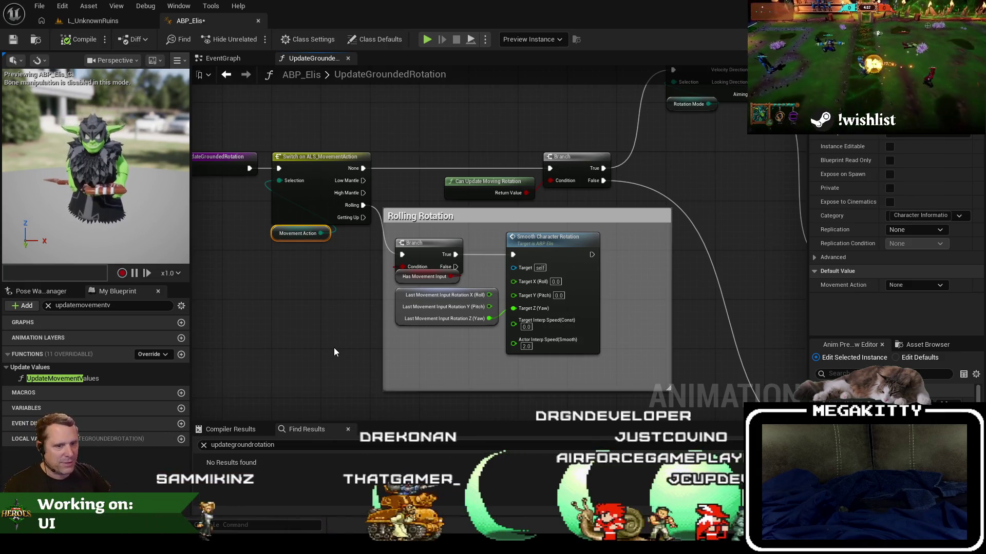
# Check the Movement Action variable's properties in ABP_Elis after clearing the member search
pyautogui.click(277, 244)
pyautogui.click(280, 238)
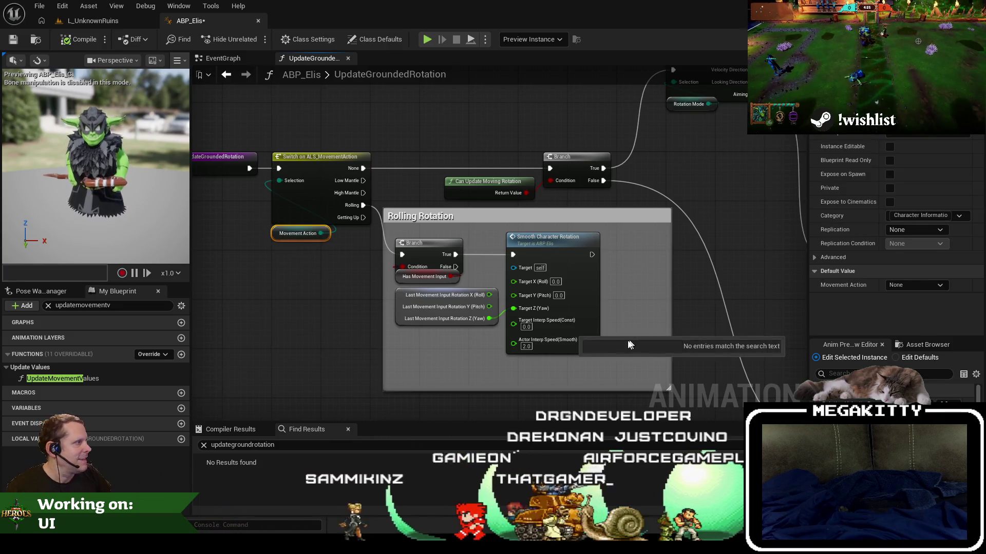
pyautogui.click(48, 306)
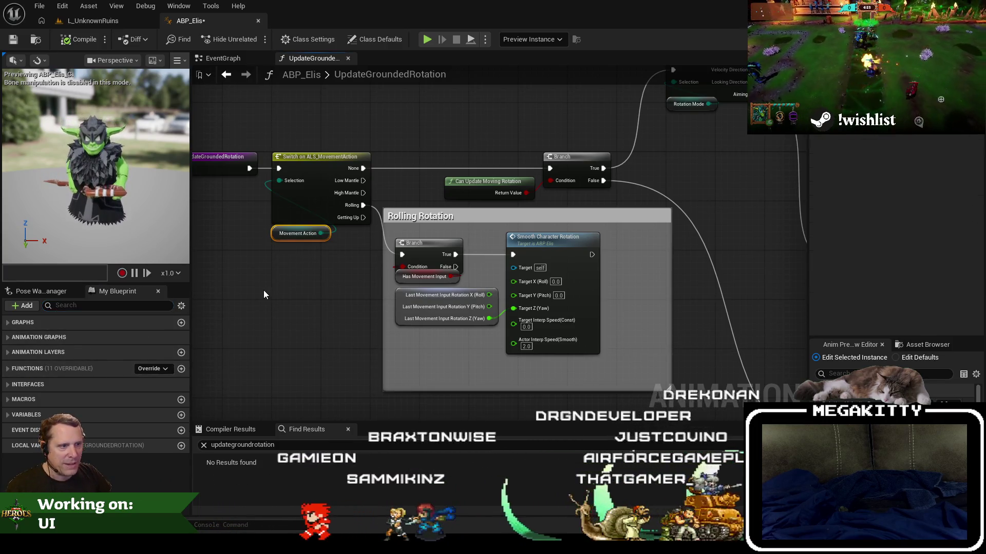
pyautogui.click(282, 236)
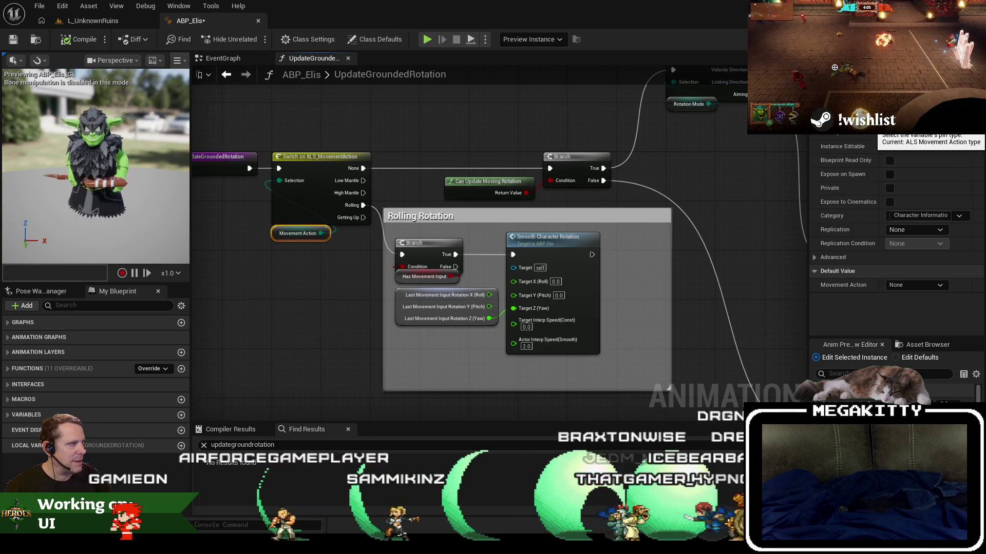
# Search 'ls movement', open and dock the ALS_MovementAction enum, then return to ABP_Elis
pyautogui.click(93, 21)
pyautogui.write('a')
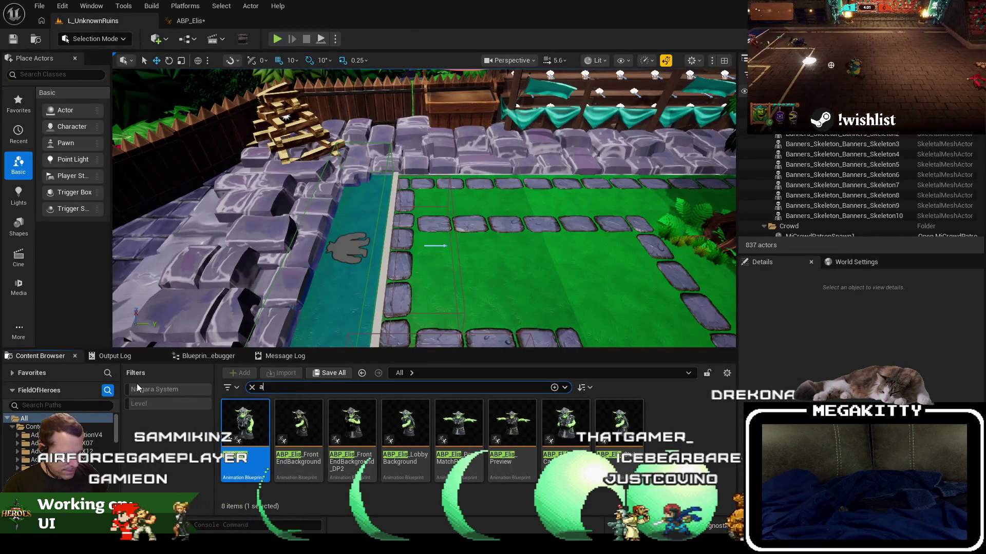
pyautogui.write('ls')
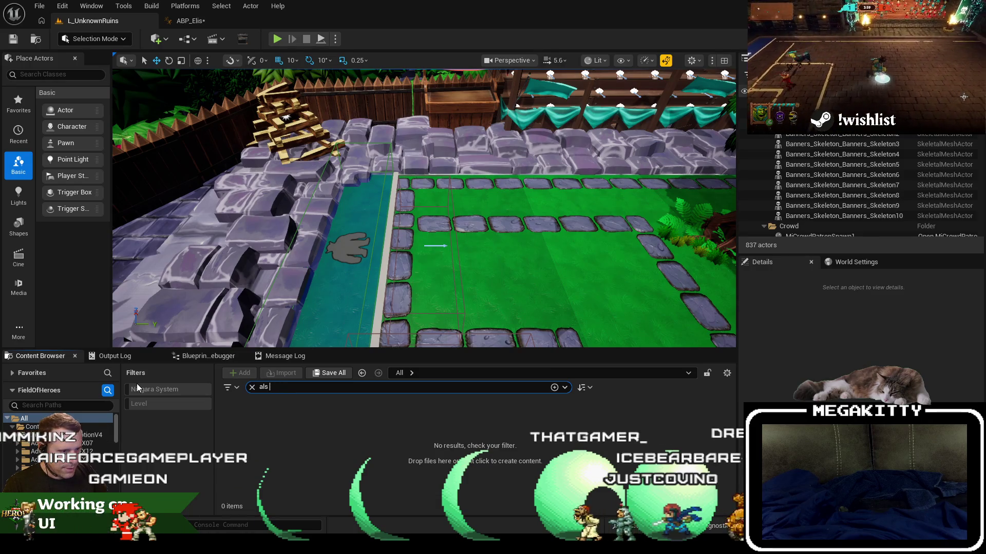
pyautogui.write(' movement')
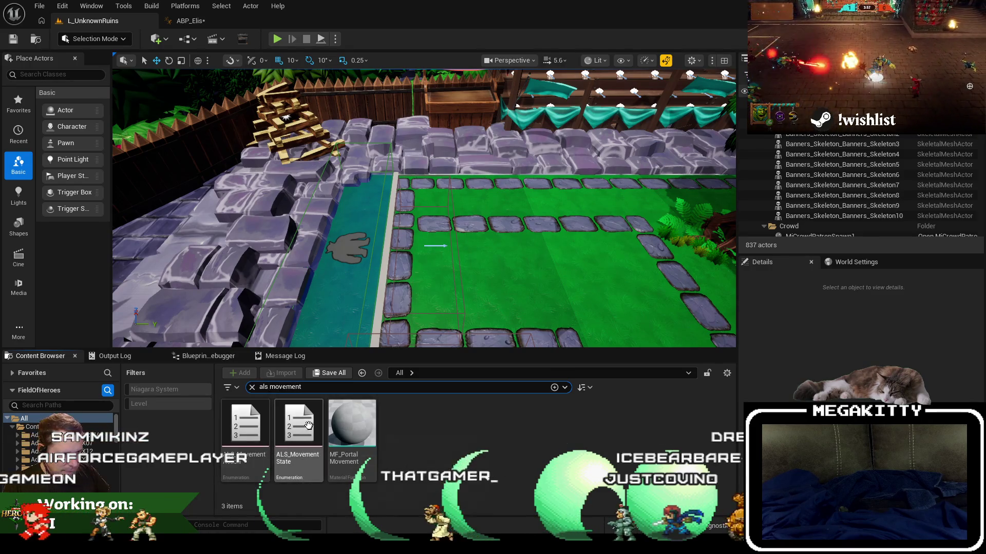
pyautogui.click(255, 423)
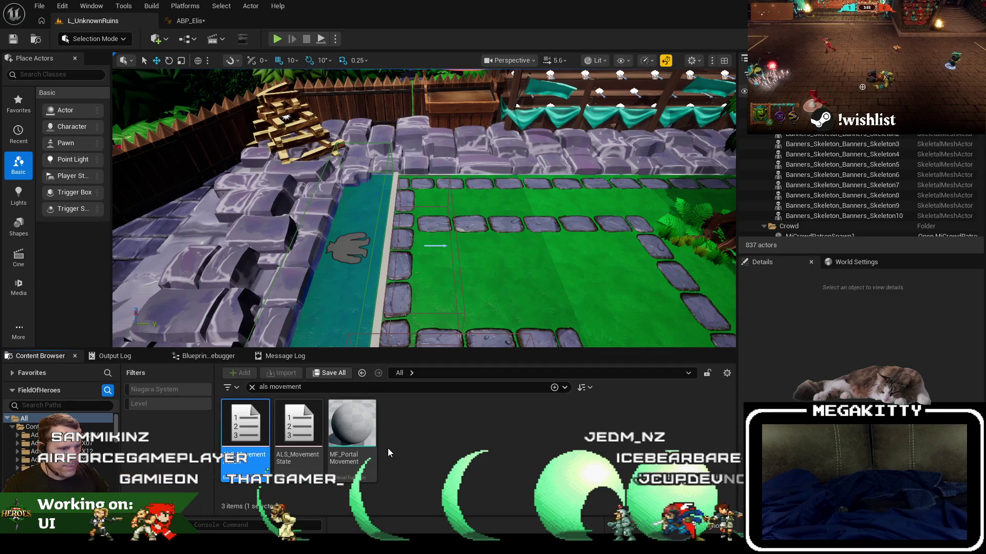
pyautogui.press('Return')
pyautogui.moveTo(298, 89); pyautogui.dragTo(297, 17)
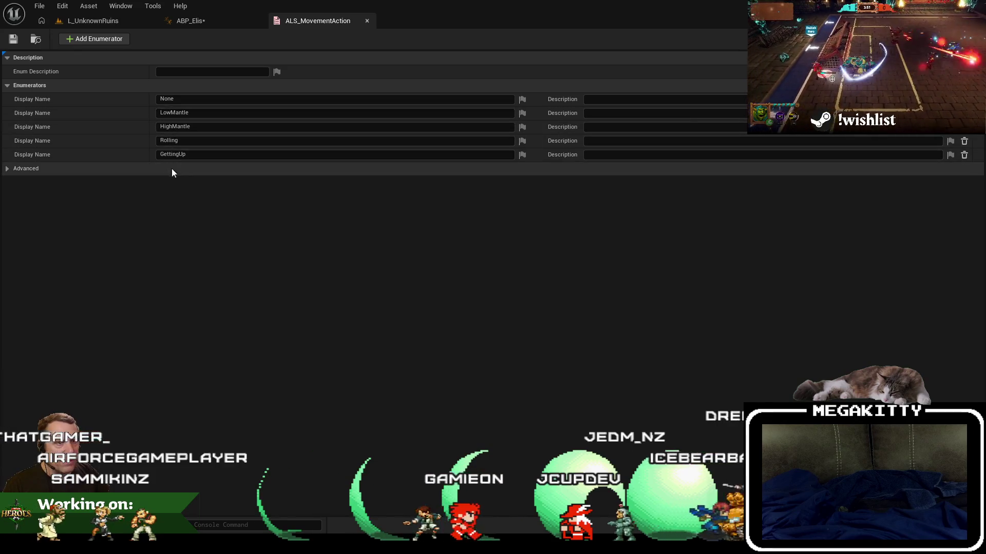
pyautogui.click(224, 20)
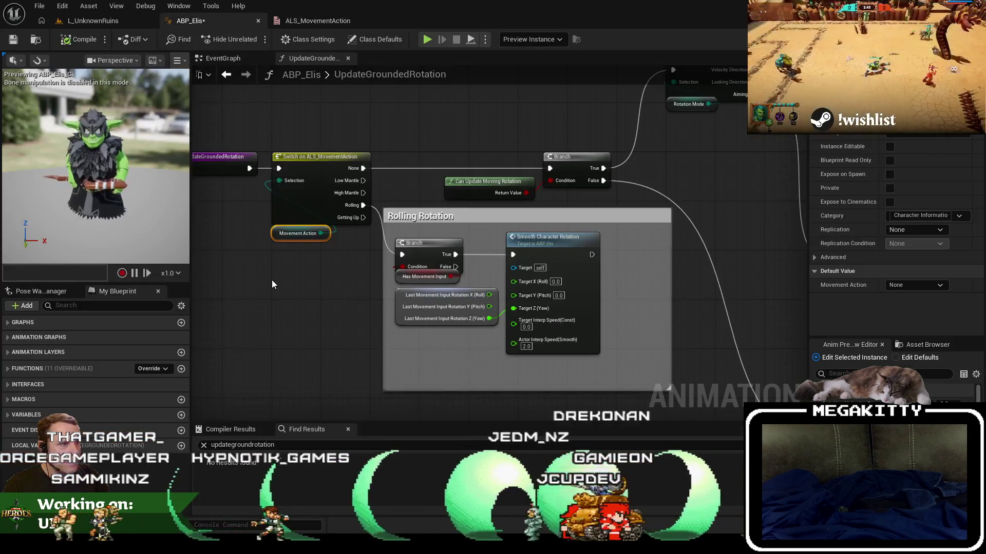
# Open the CanUpdateMovingRotation function, review the rotation mode branches, then return to L_UnknownRuins
pyautogui.click(388, 306)
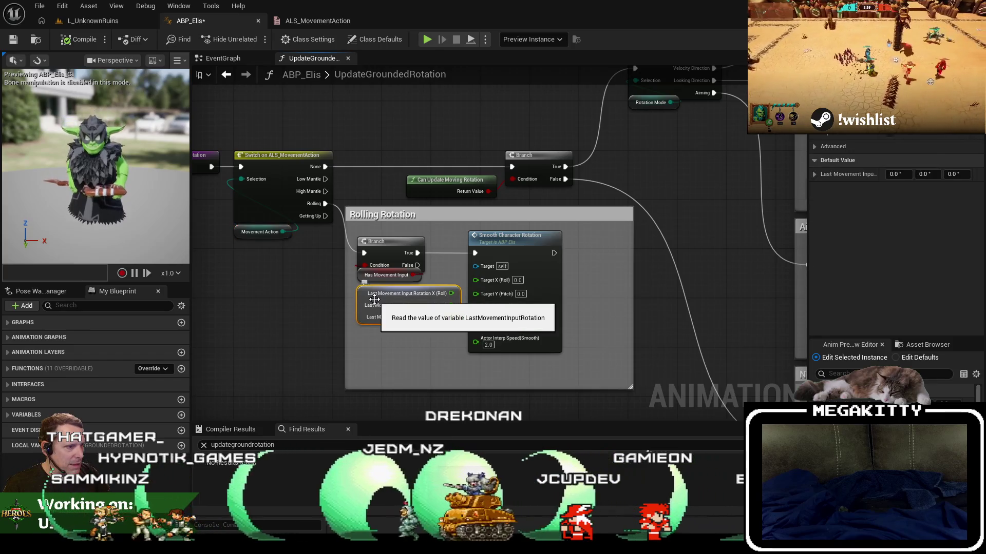
pyautogui.click(432, 181)
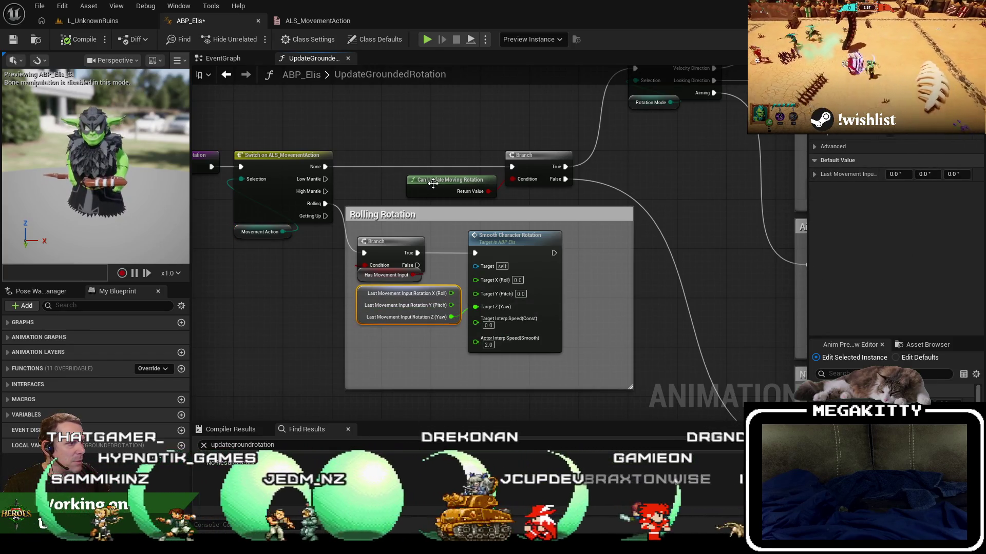
pyautogui.doubleClick(433, 181)
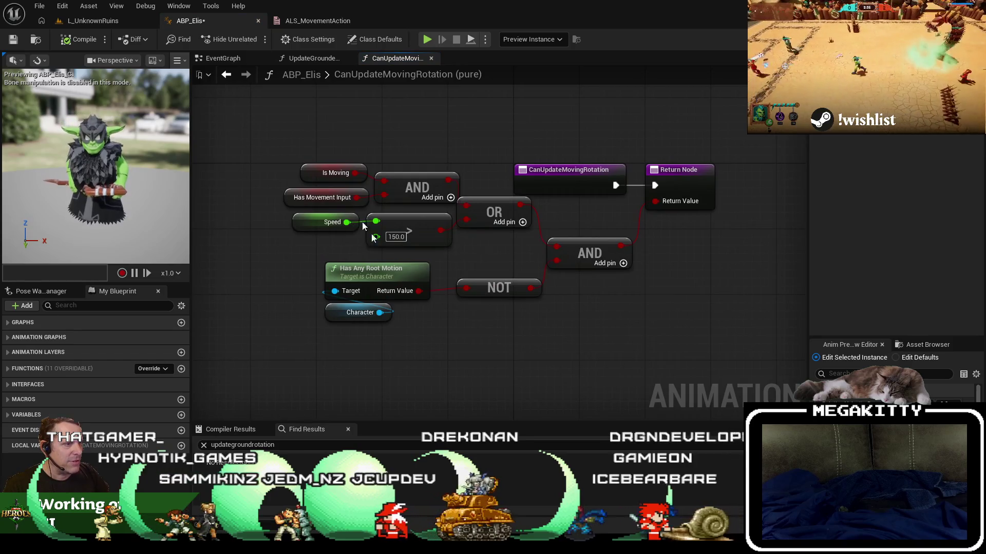
pyautogui.click(226, 74)
pyautogui.scroll(3, 431, 303)
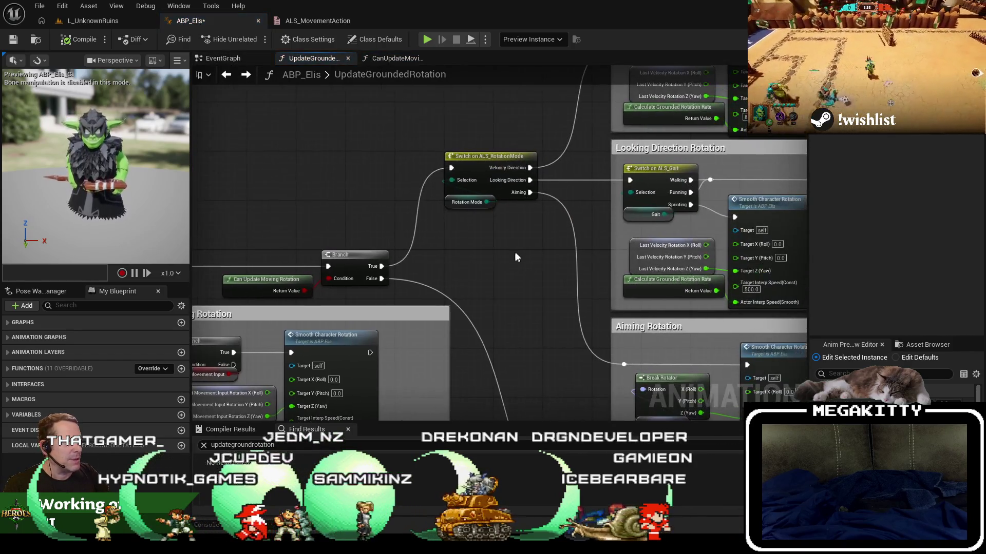
pyautogui.moveTo(431, 303); pyautogui.dragTo(417, 273)
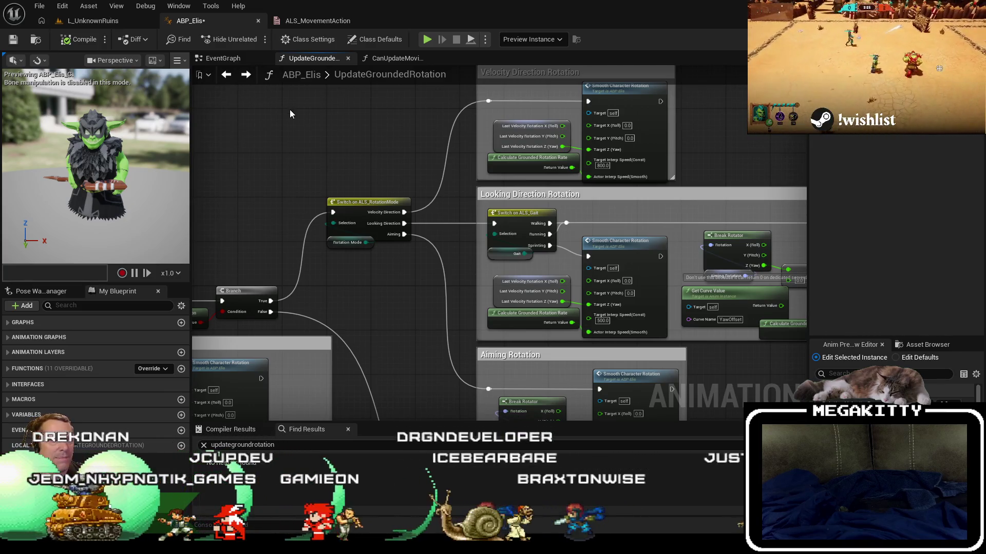
pyautogui.click(104, 25)
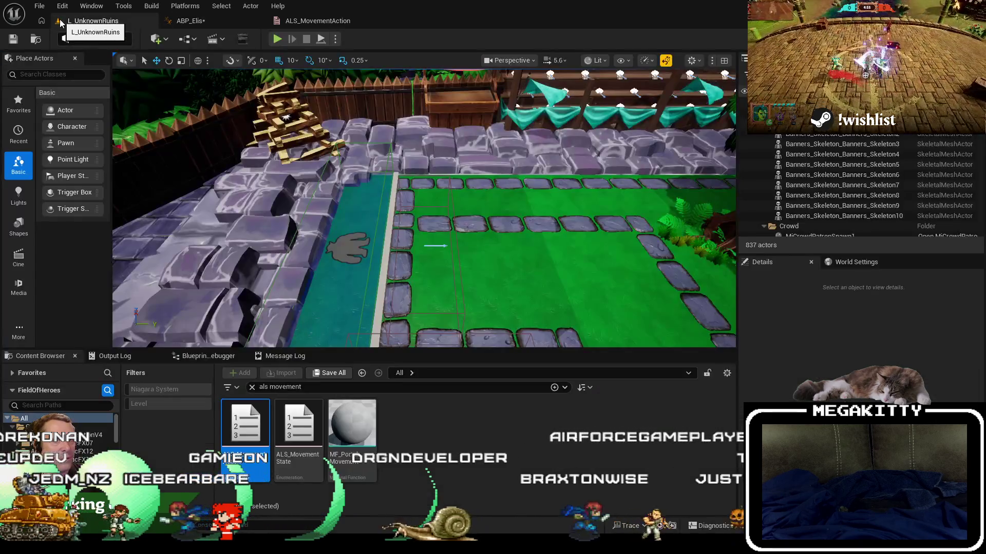
# Close the tabs to the right and load L_DangerRoom_Empty from Recent Levels
pyautogui.rightClick(94, 24)
pyautogui.click(133, 77)
pyautogui.click(40, 6)
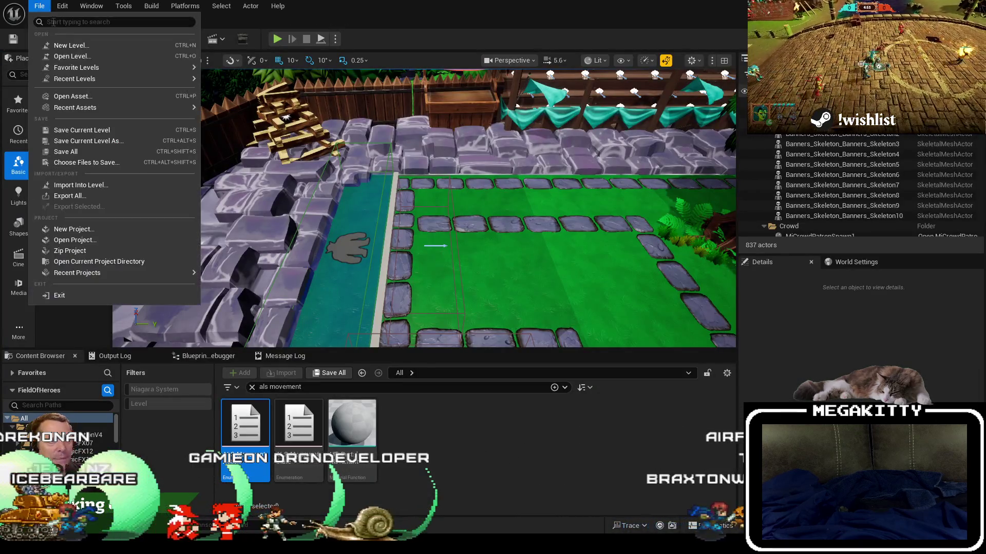
pyautogui.moveTo(107, 81)
pyautogui.click(347, 229)
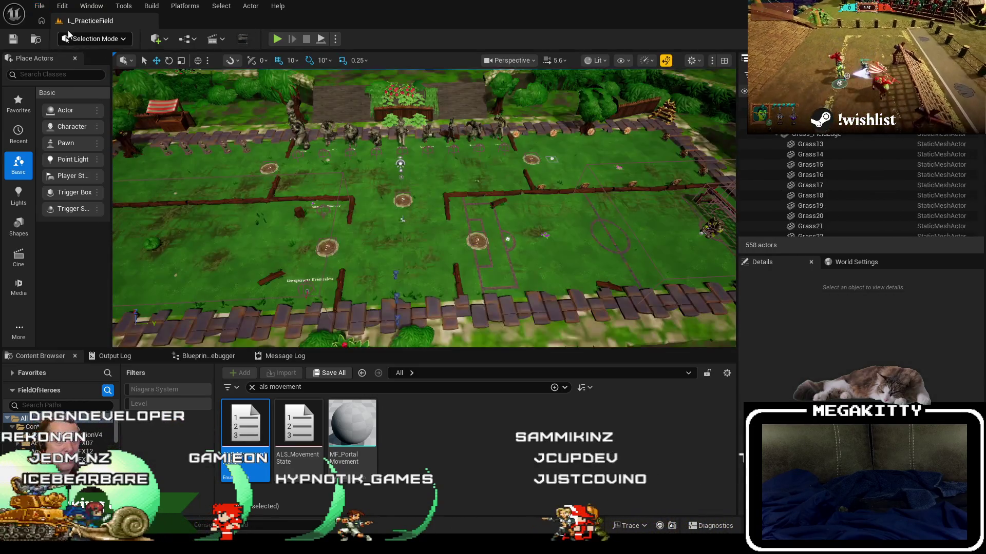
pyautogui.click(40, 6)
pyautogui.moveTo(67, 82)
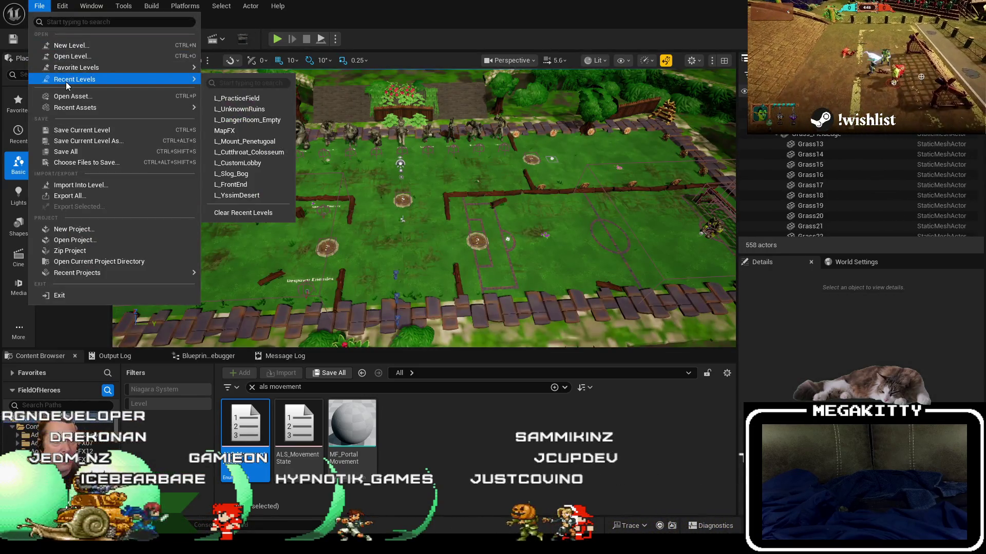
pyautogui.click(262, 121)
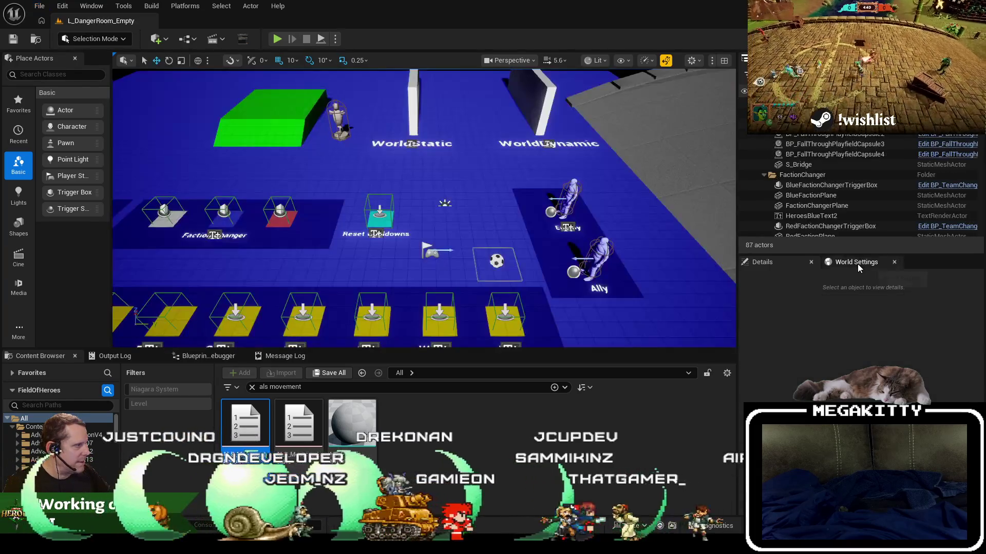
# Set the World Settings Default Pawn to BP_Guthorn and start a play session
pyautogui.click(856, 263)
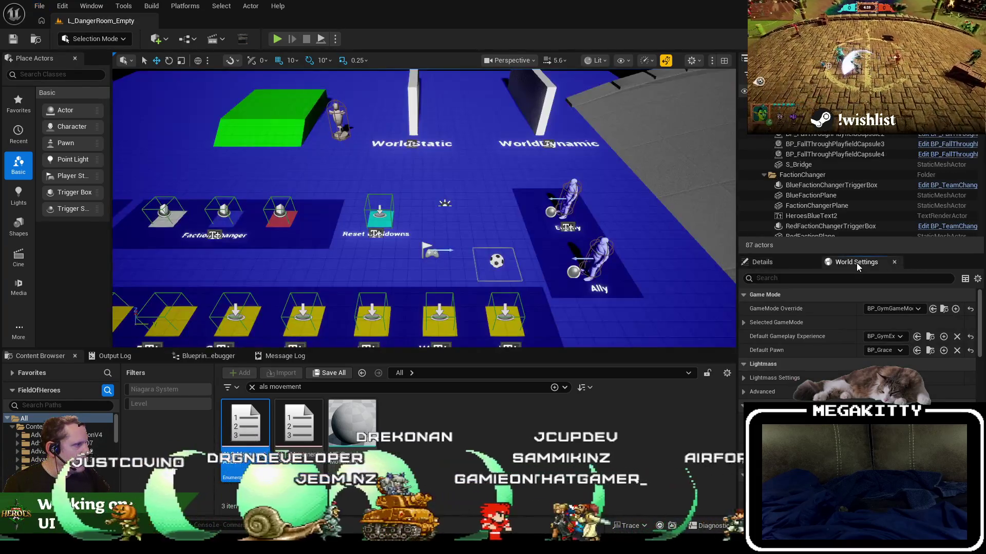
pyautogui.click(892, 351)
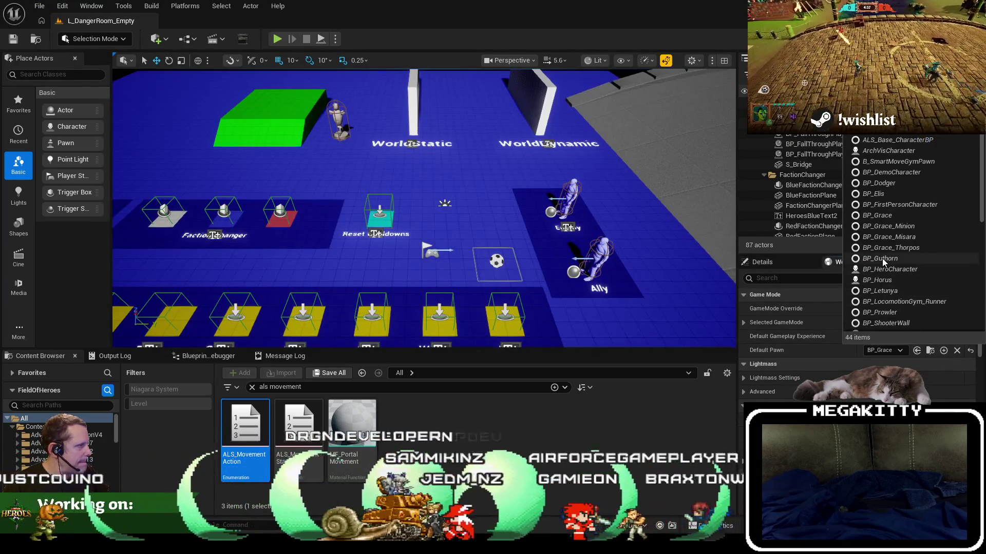
pyautogui.click(882, 258)
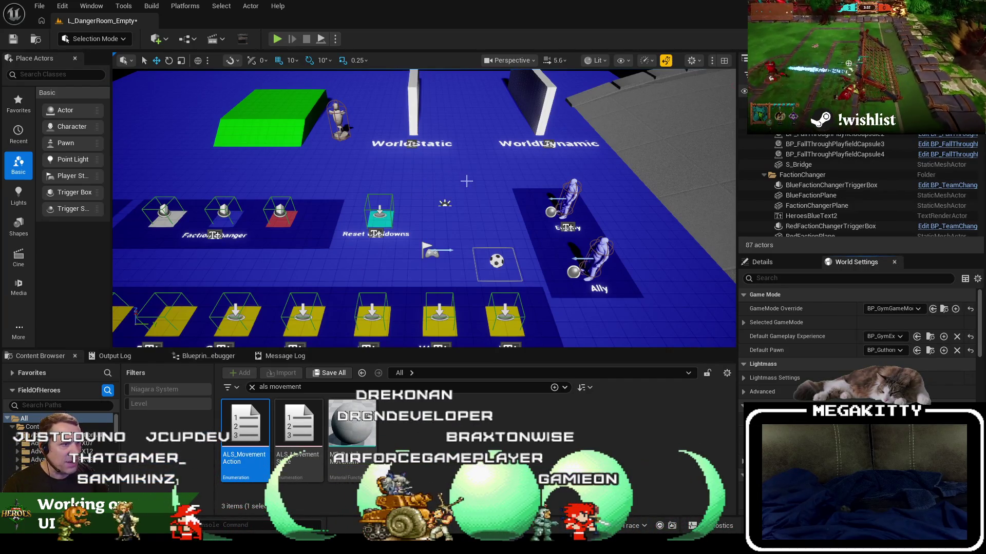
pyautogui.hotkey('alt', 'p')
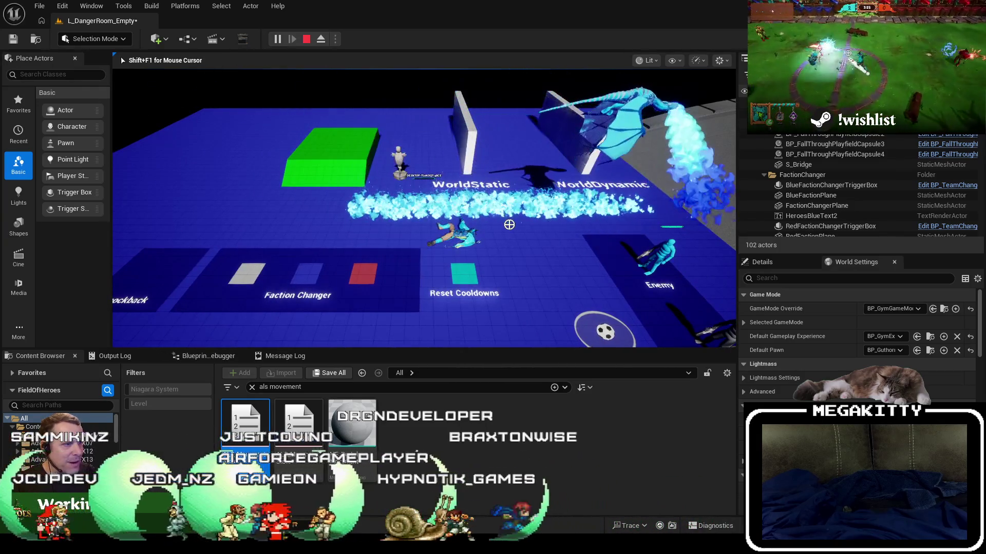
# End the play session and search the Content Browser for 'bp_ wyvernw'
pyautogui.press('Escape')
pyautogui.click(337, 388)
pyautogui.hotkey('ctrl', 'a')
pyautogui.write('bp_ wynv')
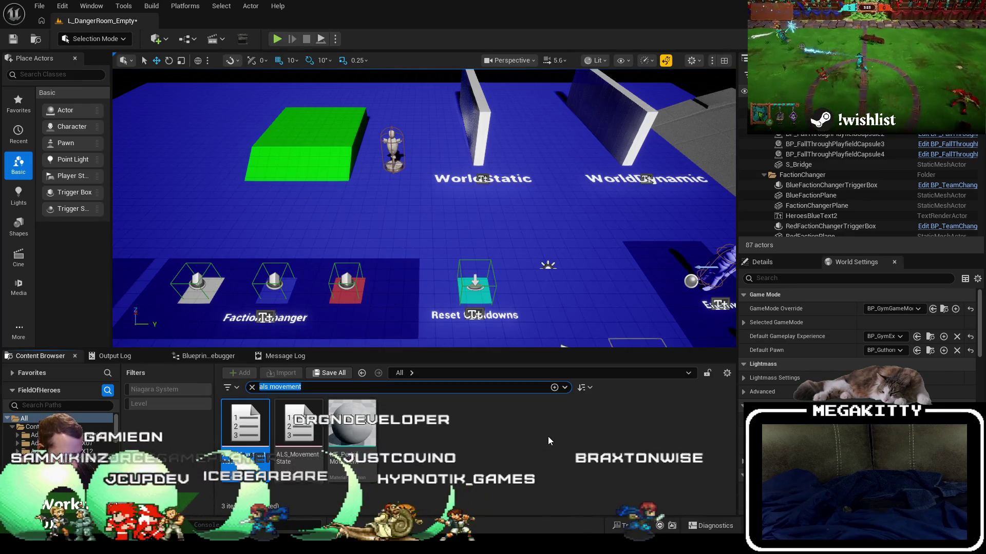
pyautogui.press('BackSpace')
pyautogui.press('BackSpace')
pyautogui.write('vern')
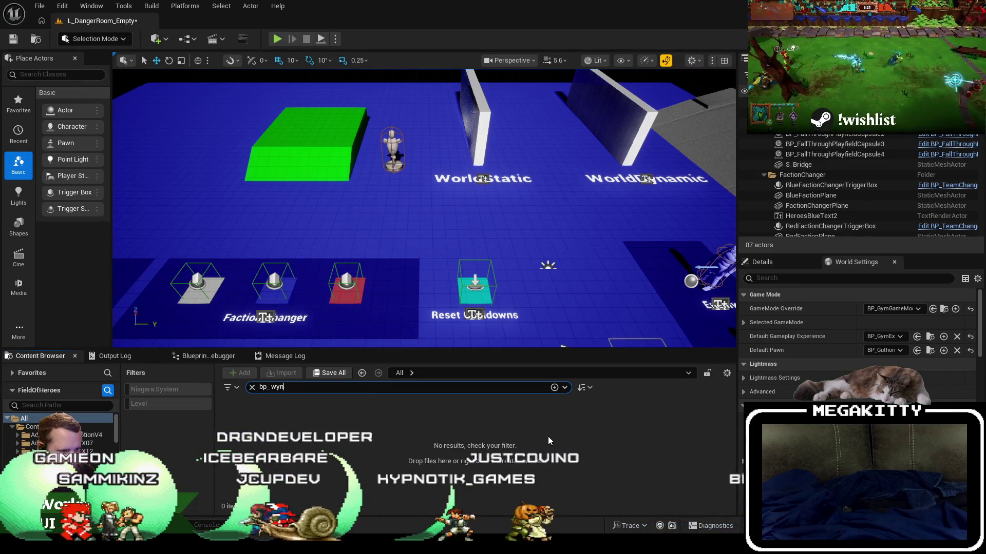
pyautogui.write('w')
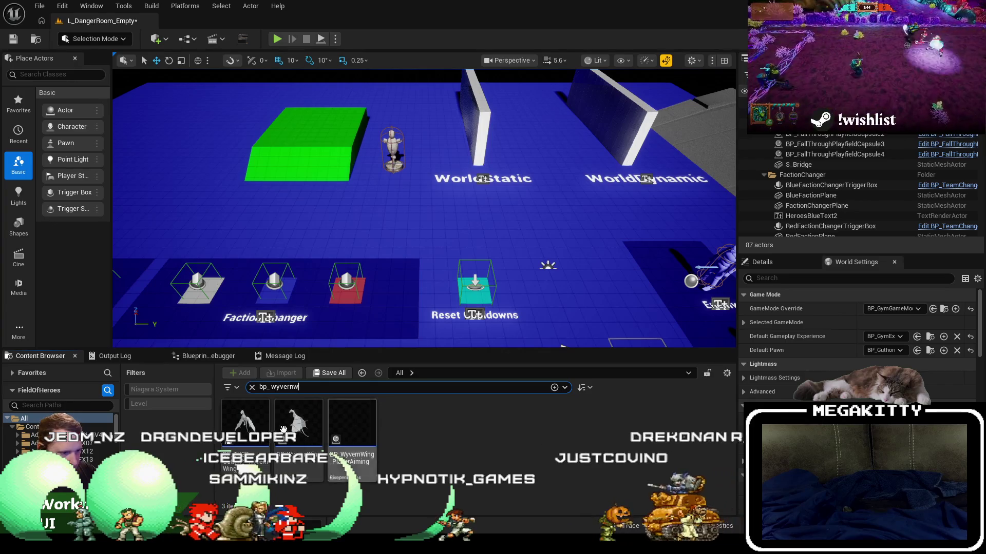
pyautogui.click(303, 418)
pyautogui.doubleClick(303, 418)
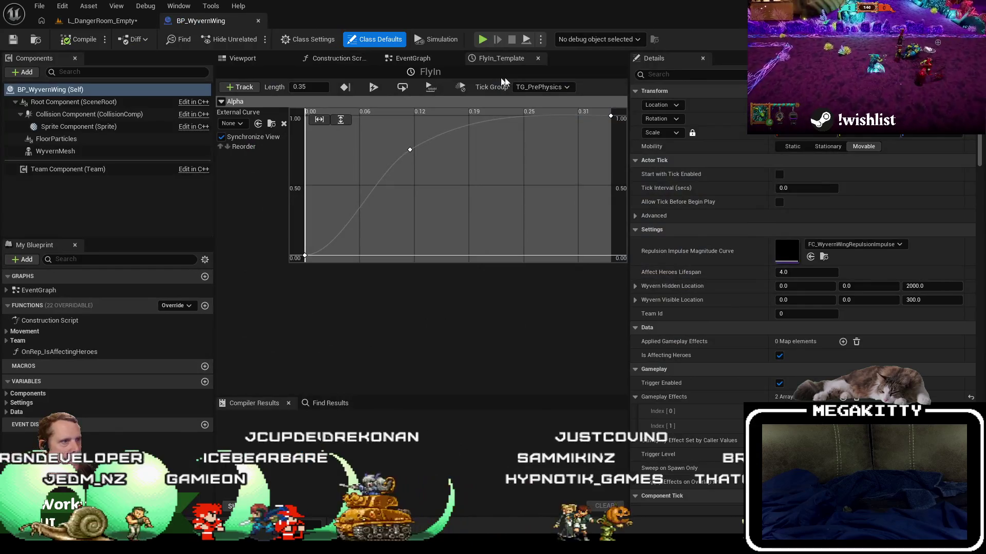
pyautogui.click(538, 58)
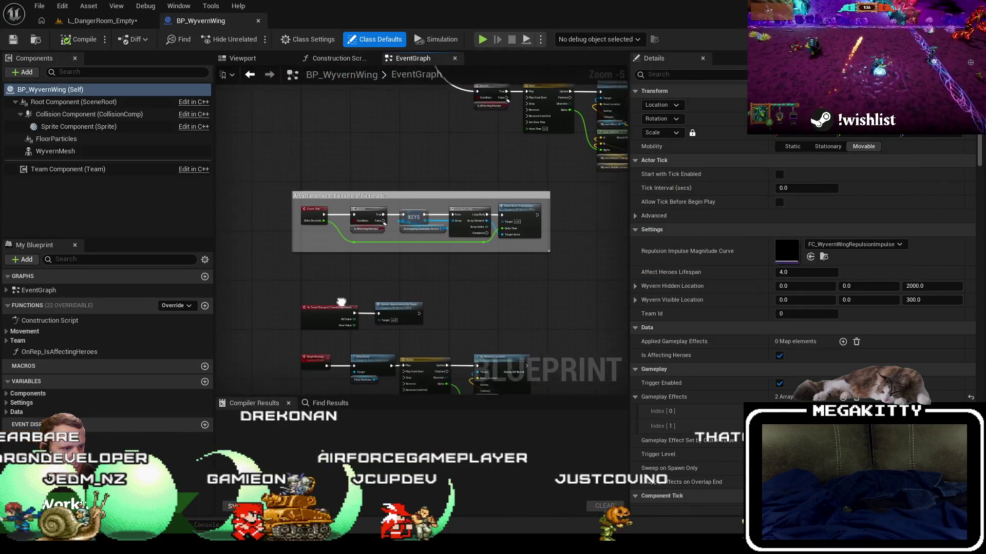
pyautogui.scroll(2, 329, 277)
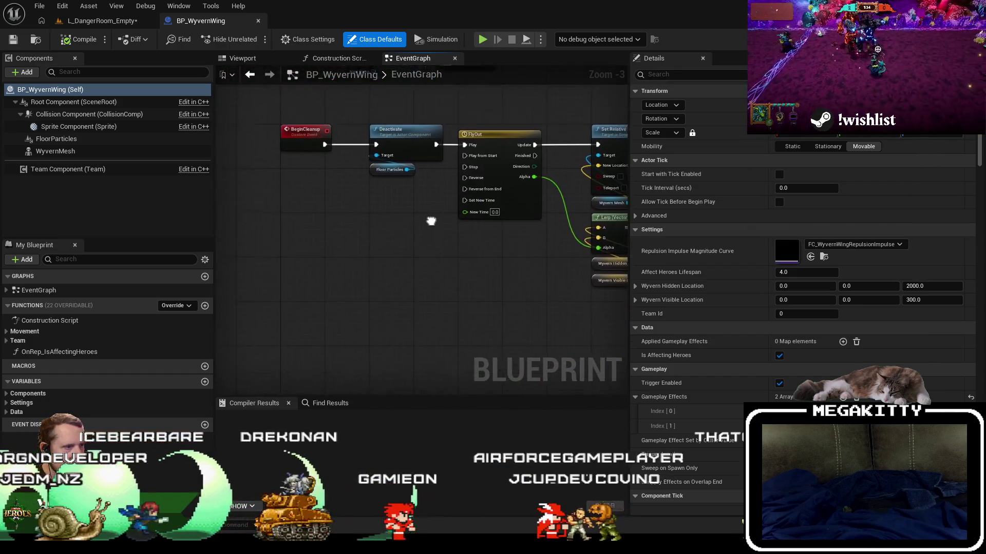
pyautogui.click(57, 151)
pyautogui.click(243, 57)
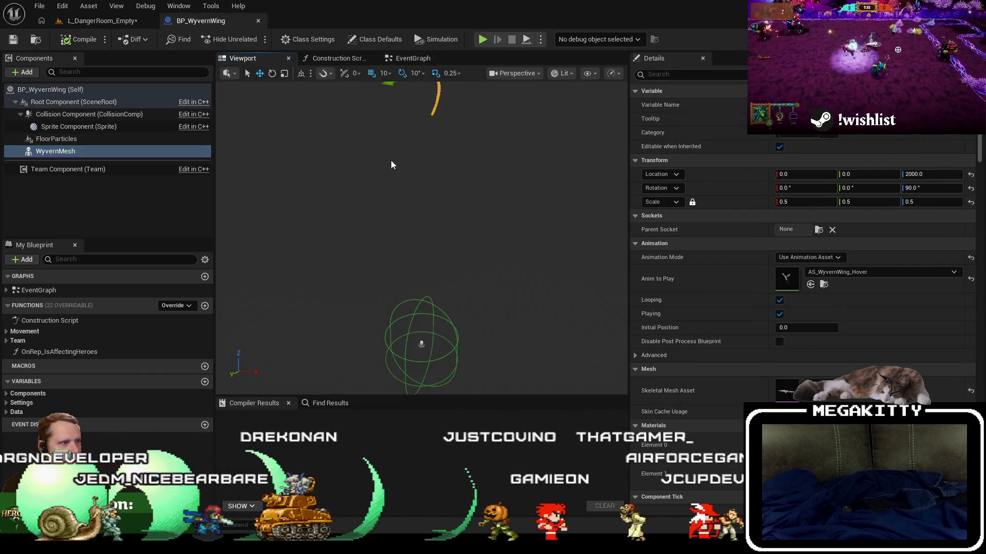
pyautogui.moveTo(429, 222)
pyautogui.mouseDown()
pyautogui.moveTo(493, 210)
pyautogui.moveTo(467, 205)
pyautogui.mouseUp()
pyautogui.click(259, 20)
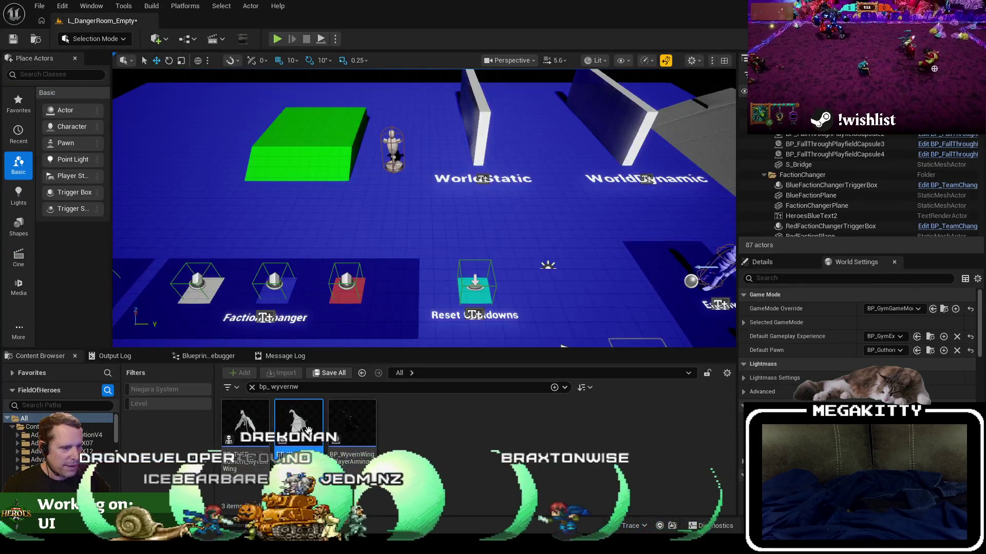
# Open BP_WyvernBreath from the WyvernBreath Blueprints folder and tidy its graph tabs
pyautogui.rightClick(307, 426)
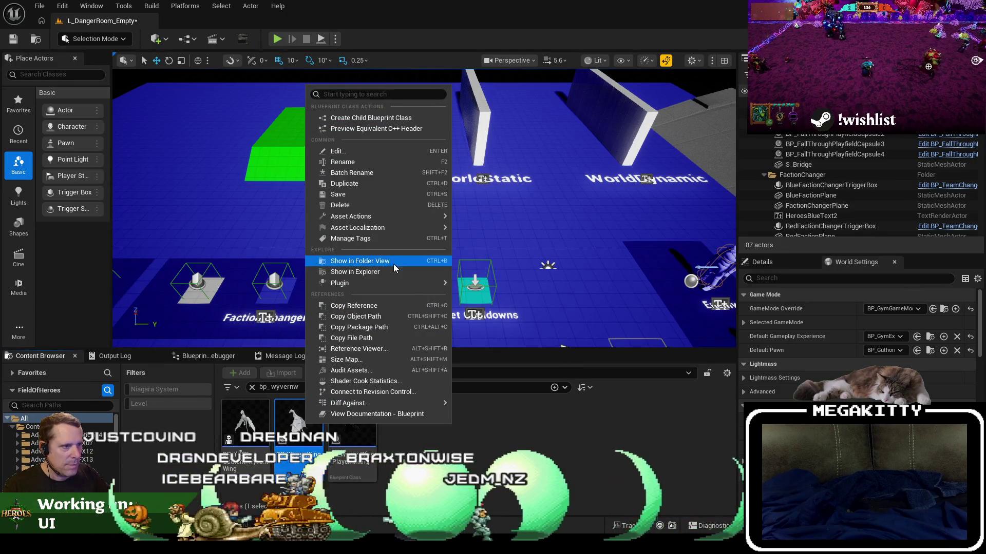
pyautogui.click(390, 263)
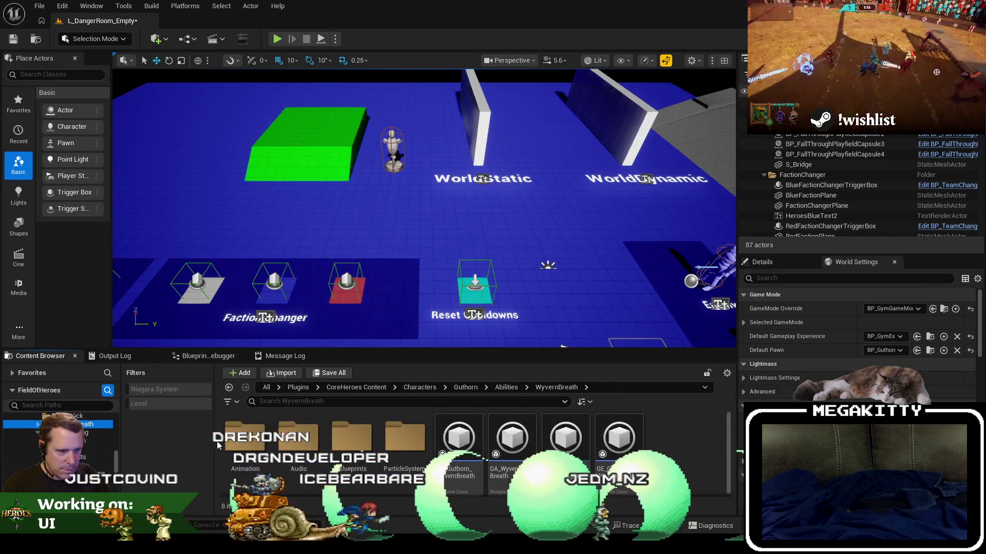
pyautogui.doubleClick(352, 439)
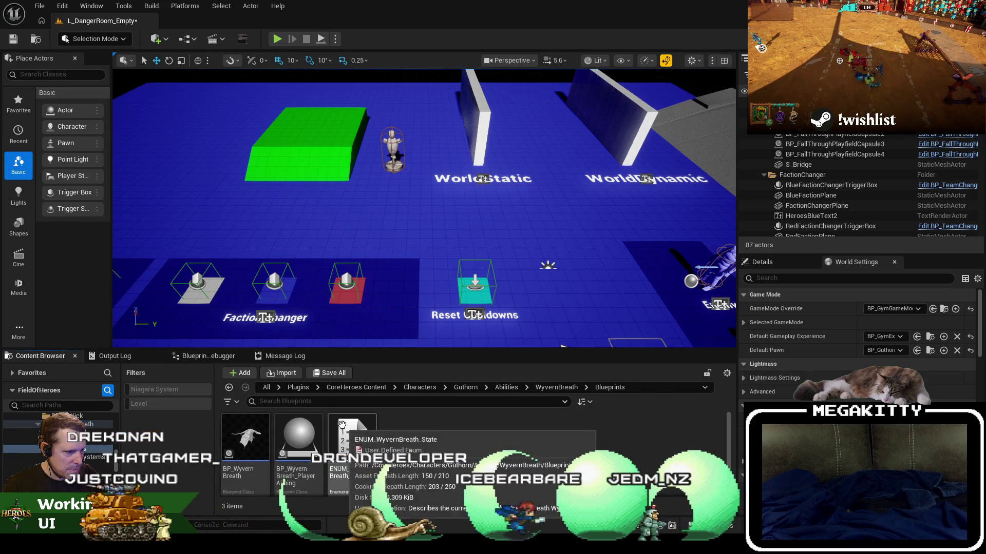
pyautogui.doubleClick(230, 453)
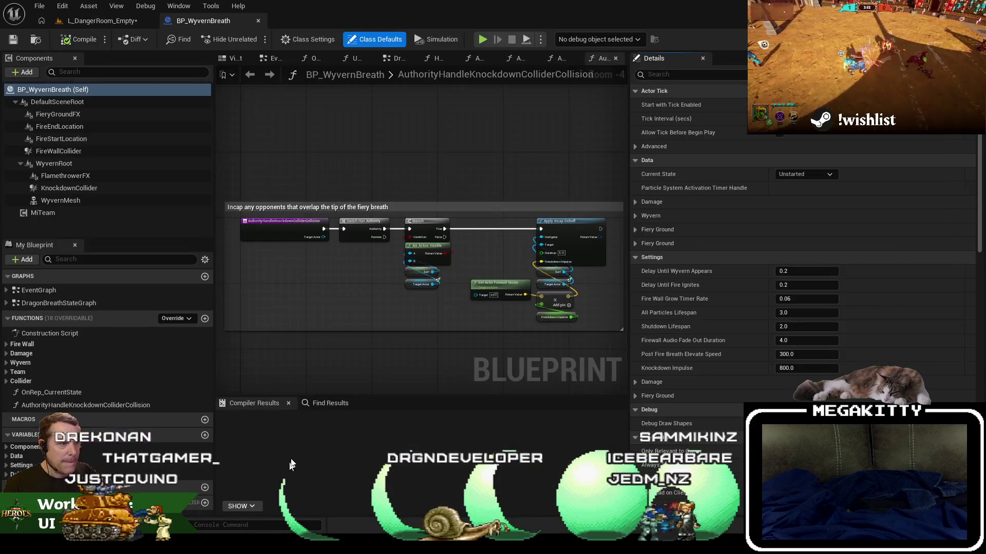
pyautogui.moveTo(396, 61)
pyautogui.mouseDown()
pyautogui.moveTo(257, 53)
pyautogui.moveTo(268, 60)
pyautogui.mouseUp()
pyautogui.click(315, 114)
# Select KnockdownCollider and jump to its On Component Begin Overlap event in DragonBreathStateGraph
pyautogui.click(242, 58)
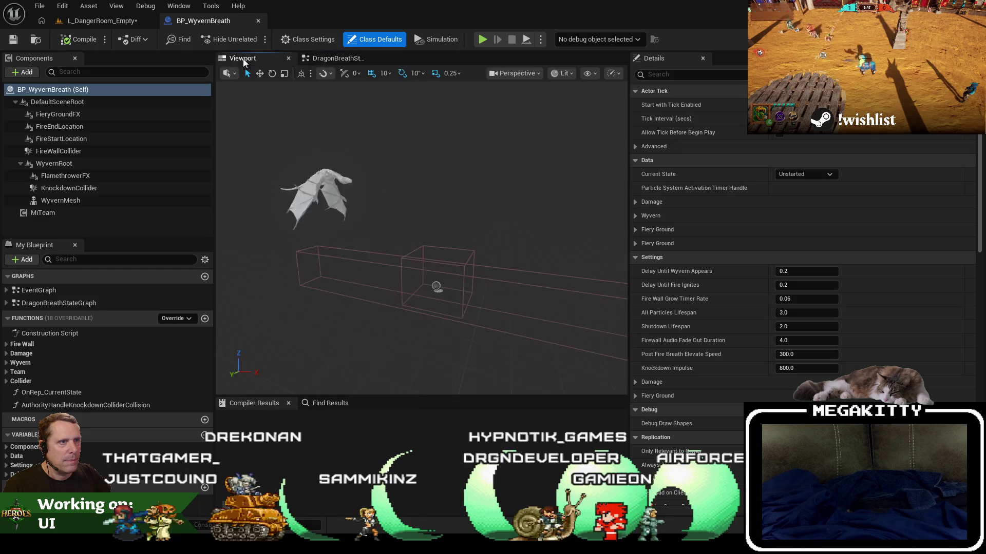
pyautogui.click(437, 287)
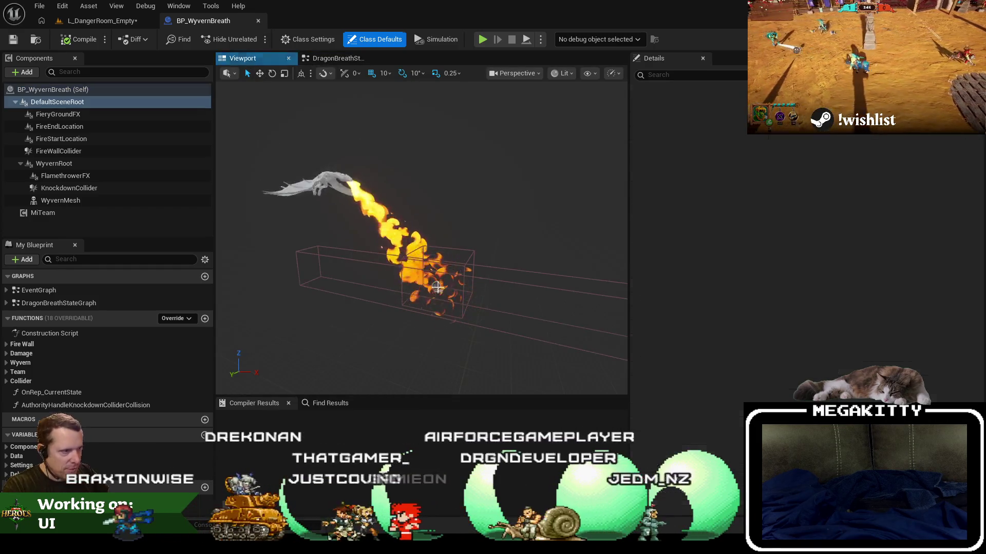
pyautogui.click(437, 286)
pyautogui.click(96, 189)
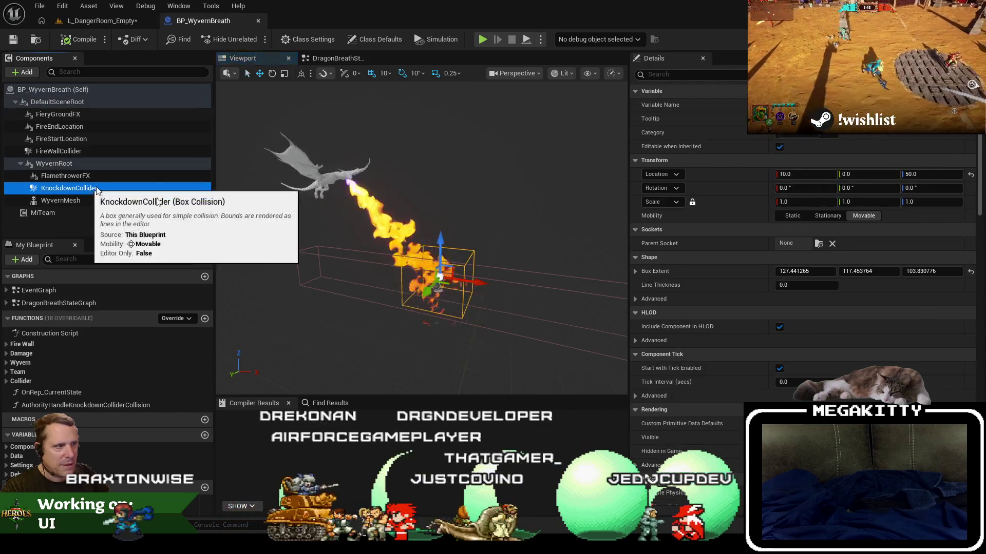
pyautogui.scroll(4, 467, 315)
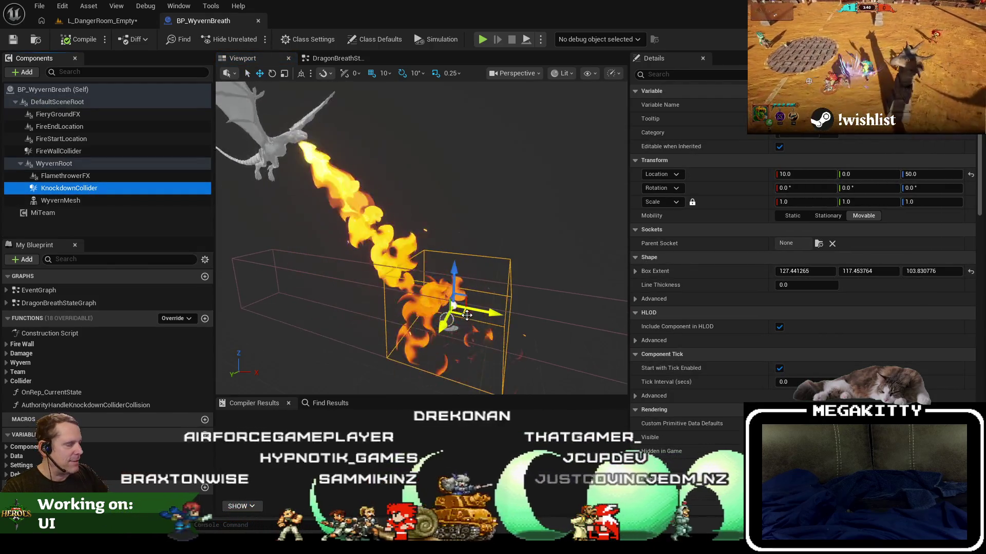
pyautogui.scroll(-5, 801, 257)
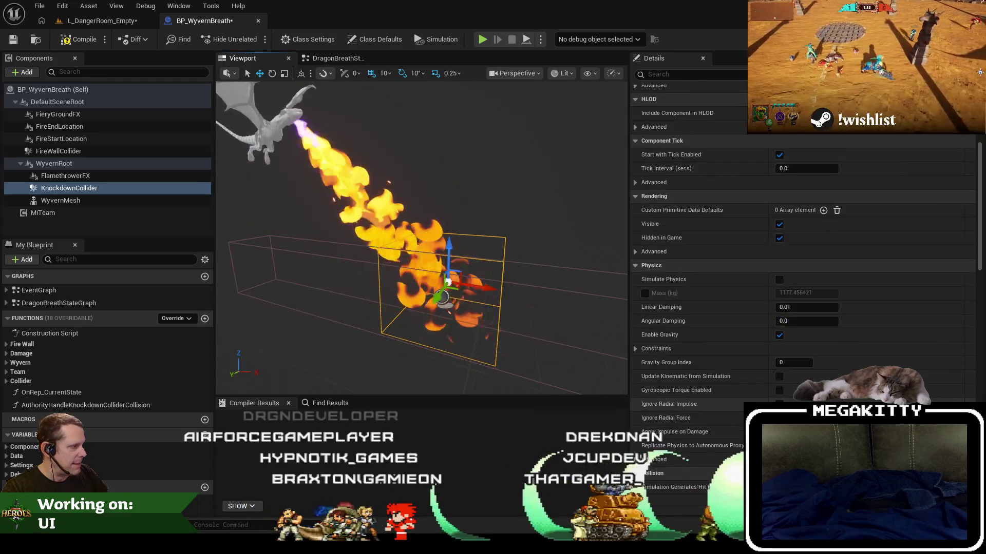
pyautogui.scroll(-8, 801, 257)
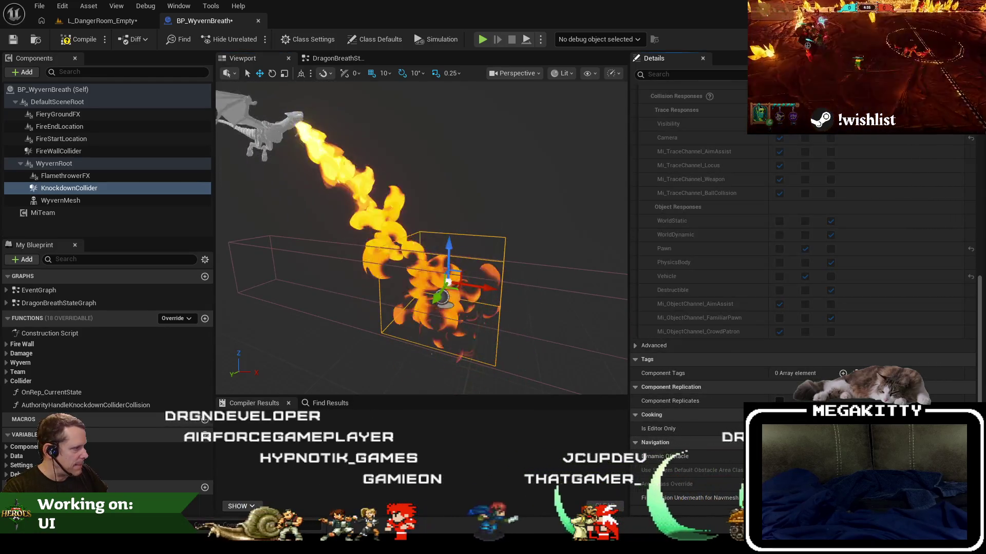
pyautogui.scroll(-5, 808, 231)
pyautogui.click(812, 226)
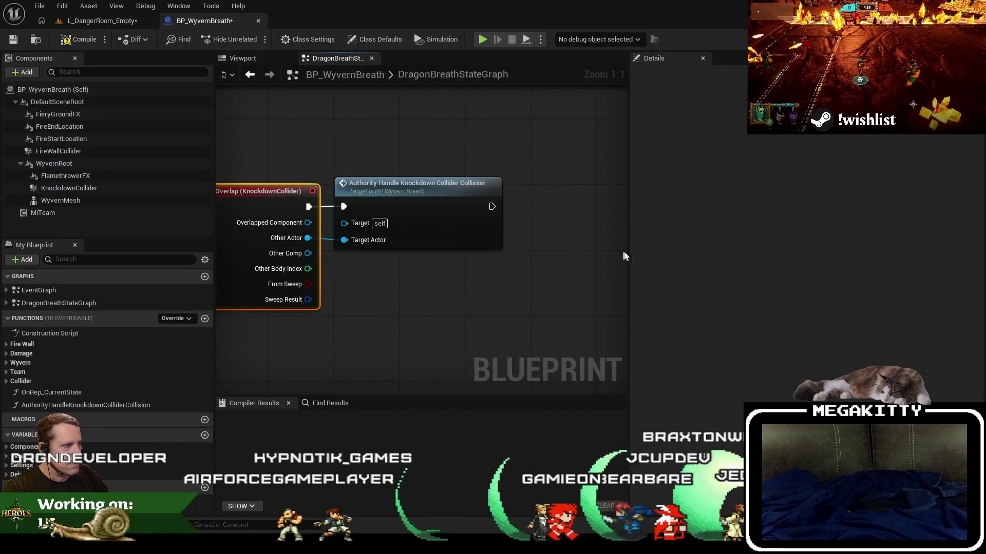
# In AuthorityHandleKnockdownColliderCollision, set a breakpoint on the Apply Incap Debuff node
pyautogui.moveTo(630, 254); pyautogui.dragTo(822, 254)
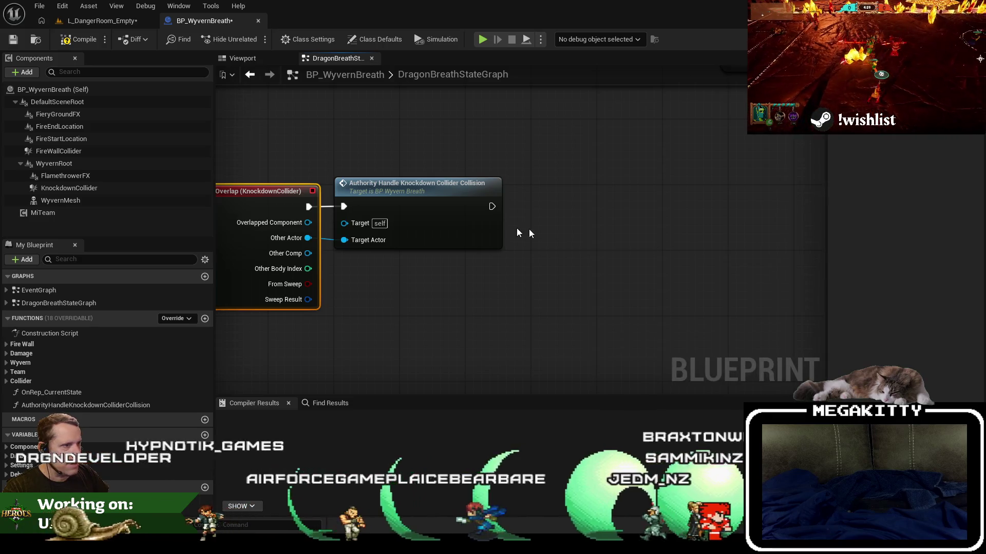
pyautogui.doubleClick(453, 228)
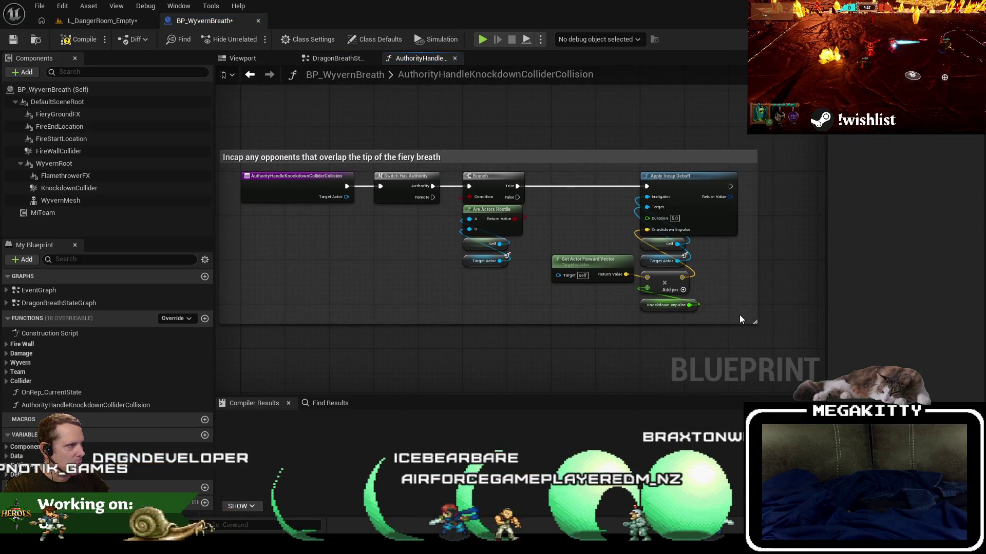
pyautogui.scroll(3, 492, 206)
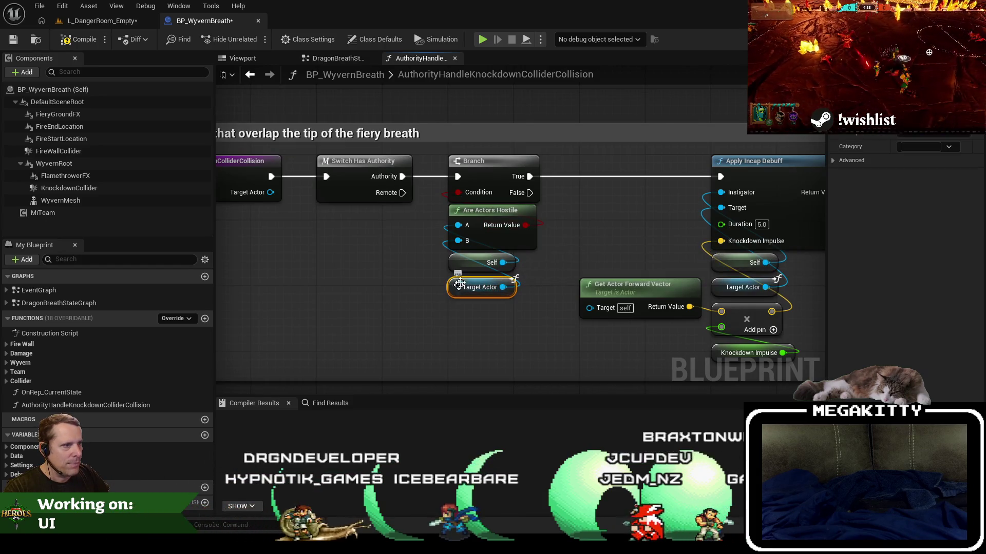
pyautogui.click(712, 183)
pyautogui.press('F9')
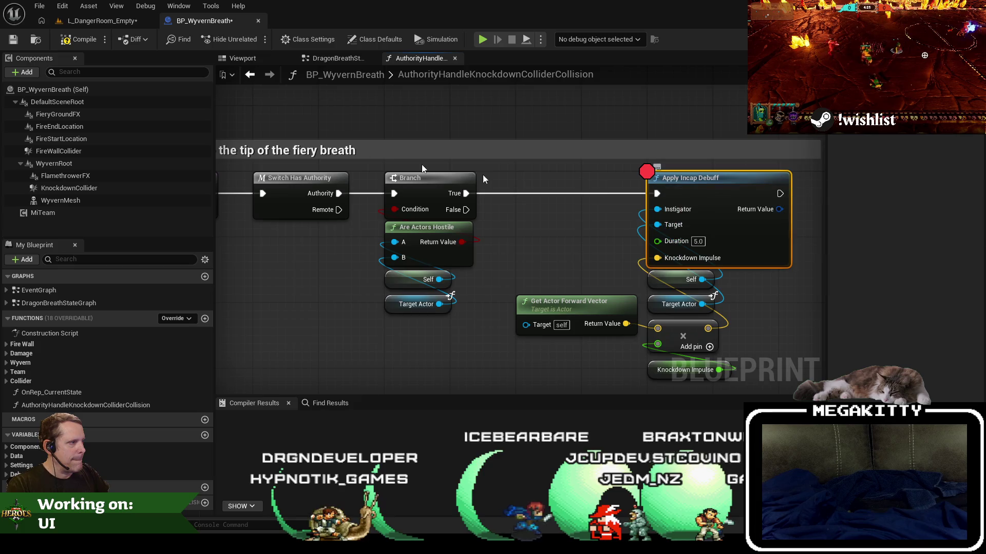
# Start a play session in the DangerRoom level, continuing past the missing-symbols exception
pyautogui.click(123, 21)
pyautogui.click(276, 38)
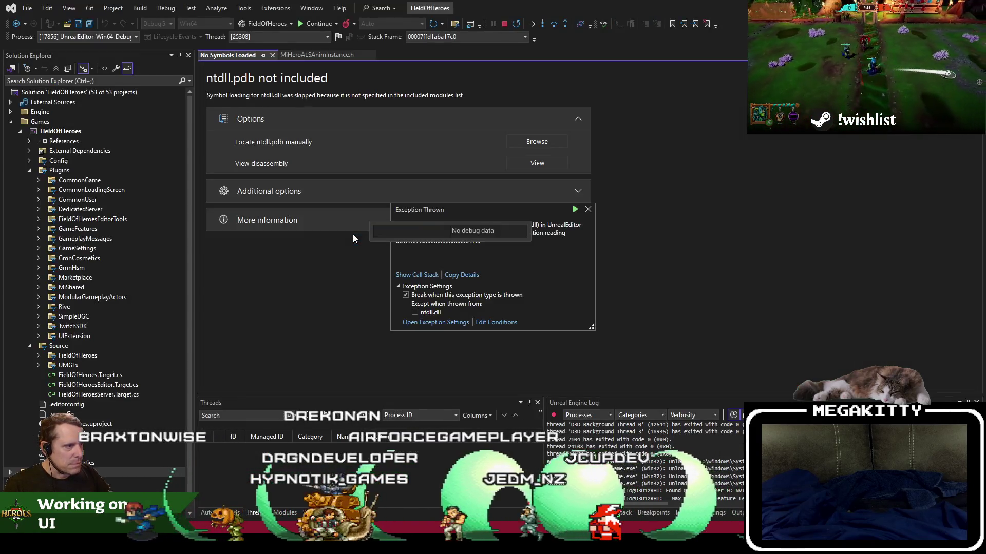
pyautogui.press('F5')
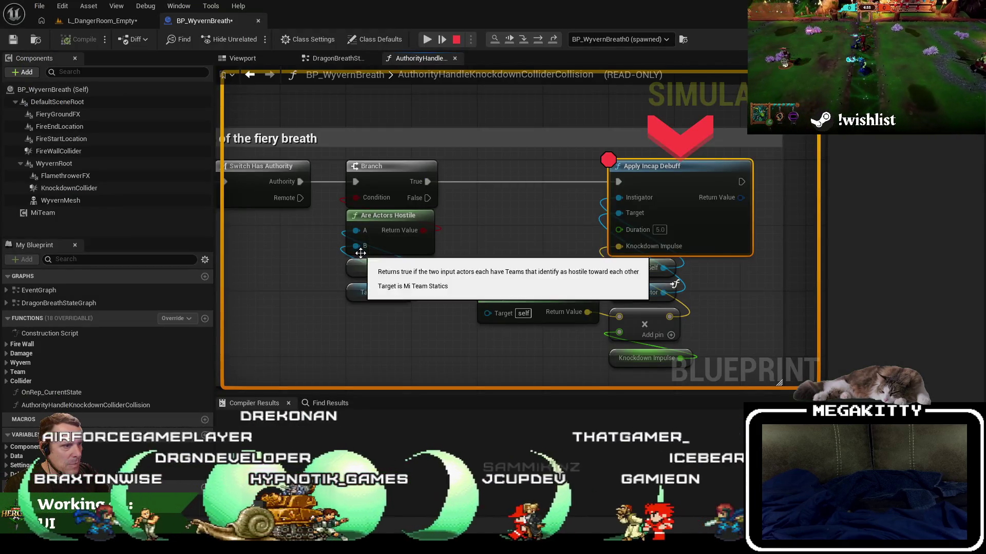
# Stop the play session and search the blueprint for 'areactorsho' references
pyautogui.moveTo(361, 252)
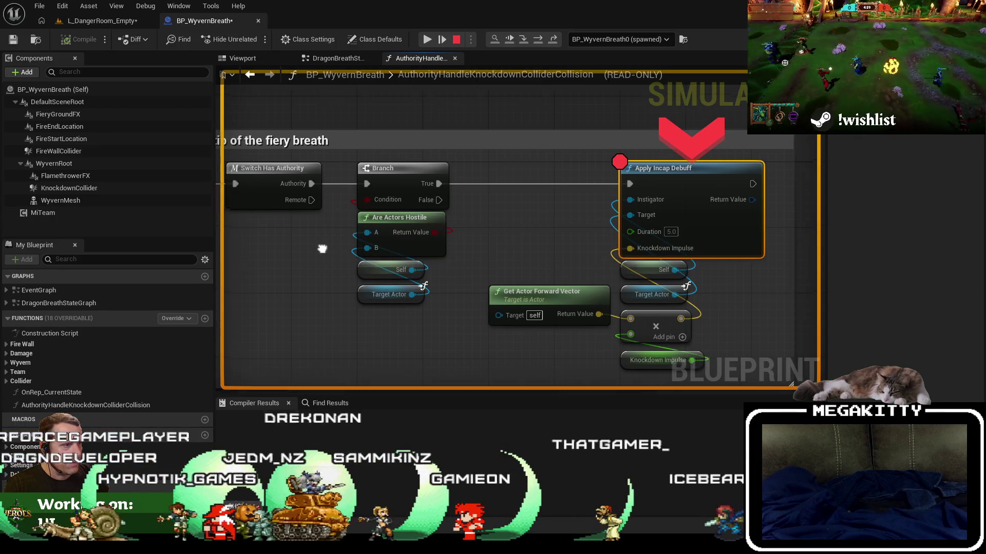
pyautogui.press('Escape')
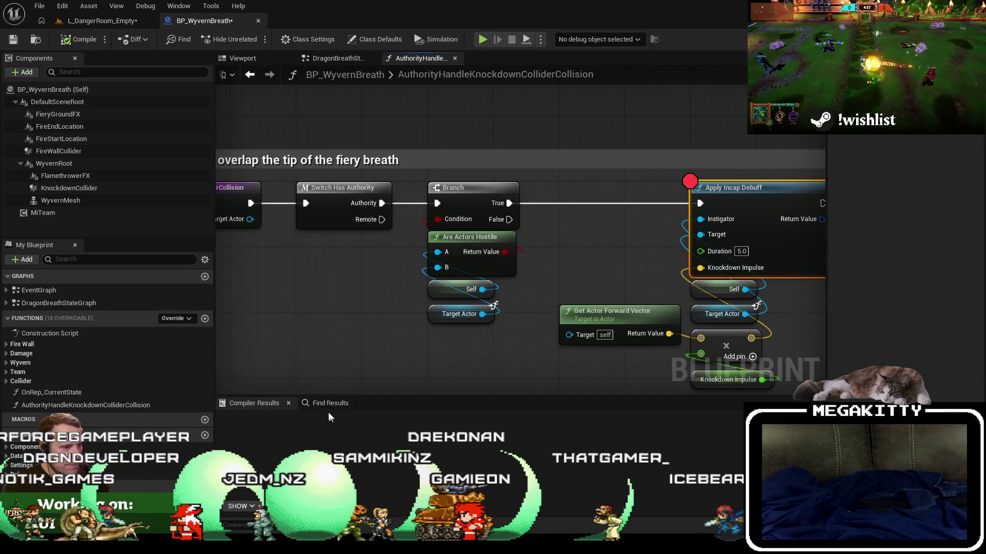
pyautogui.hotkey('ctrl', 'f')
pyautogui.write('areactorsho')
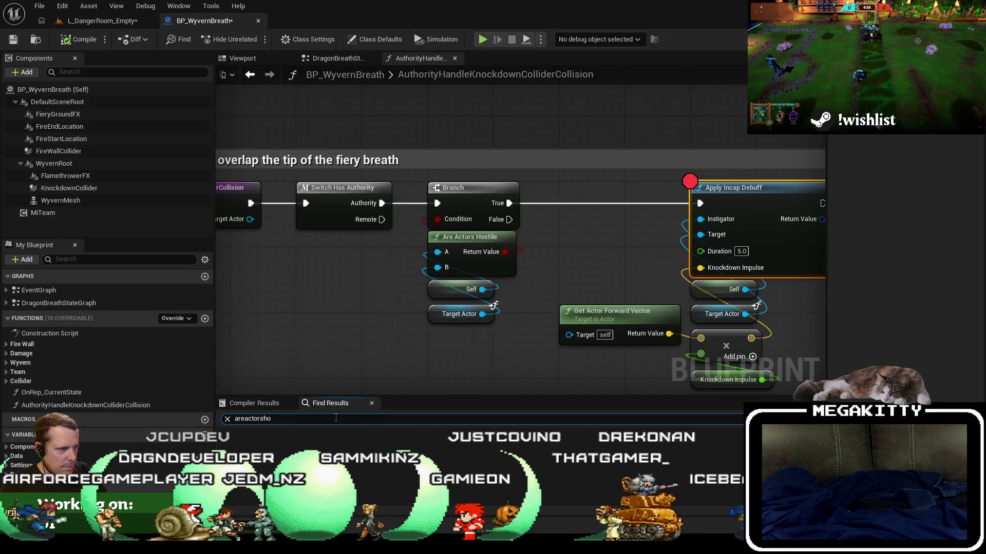
pyautogui.press('Return')
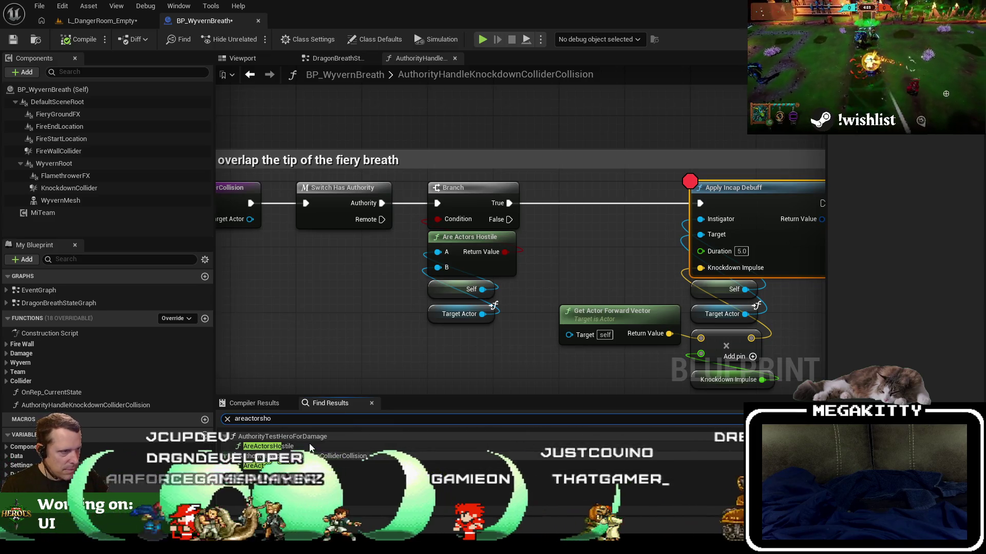
# Compare both Are Actors Hostile calls, checking MiTeam and the Self and Target Actor inputs
pyautogui.doubleClick(308, 446)
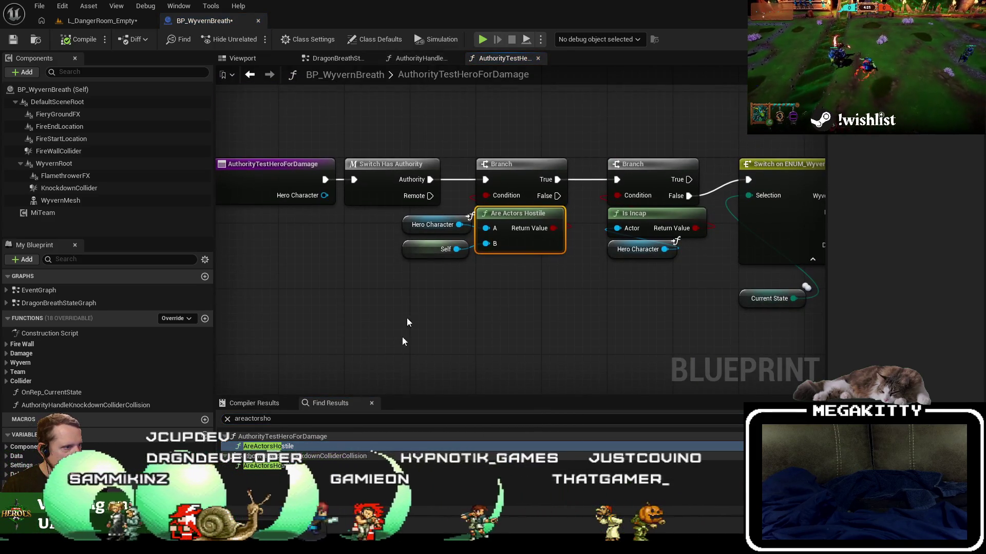
pyautogui.doubleClick(328, 467)
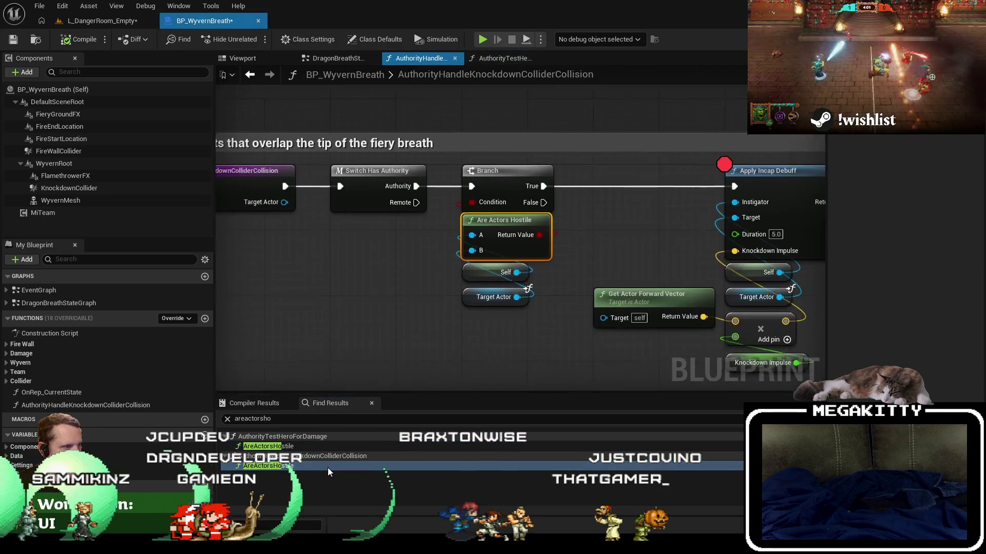
pyautogui.doubleClick(313, 447)
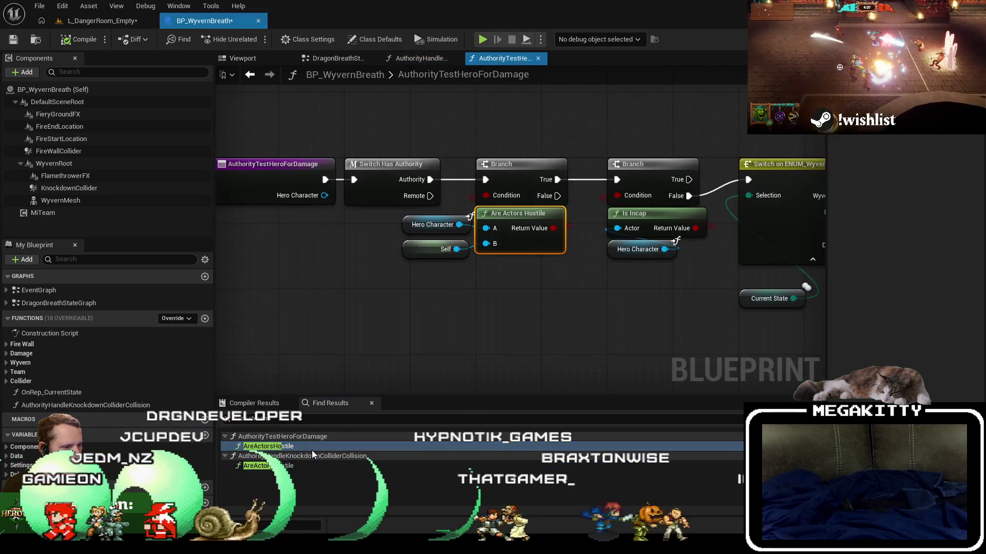
pyautogui.moveTo(460, 354)
pyautogui.mouseDown()
pyautogui.moveTo(227, 354)
pyautogui.moveTo(494, 381)
pyautogui.mouseUp()
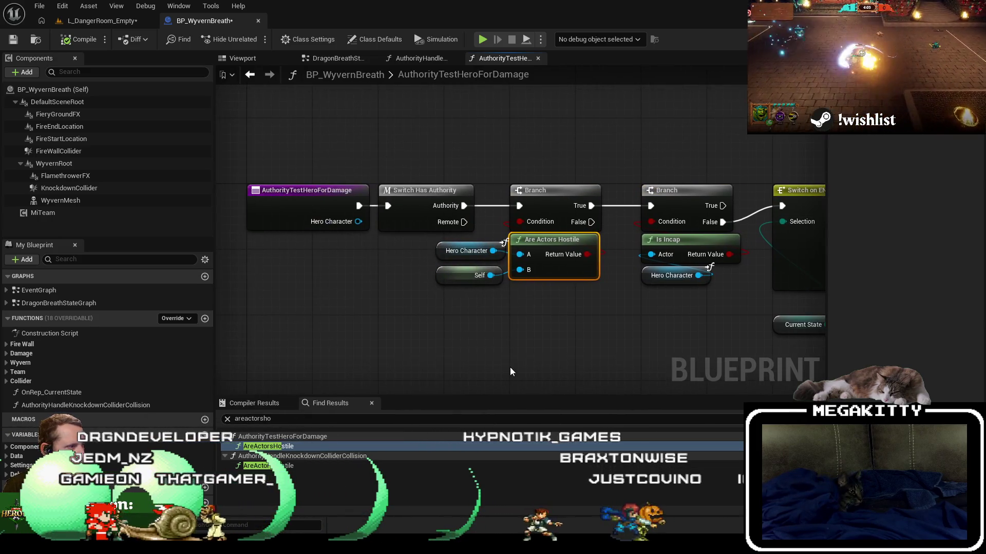
pyautogui.doubleClick(327, 468)
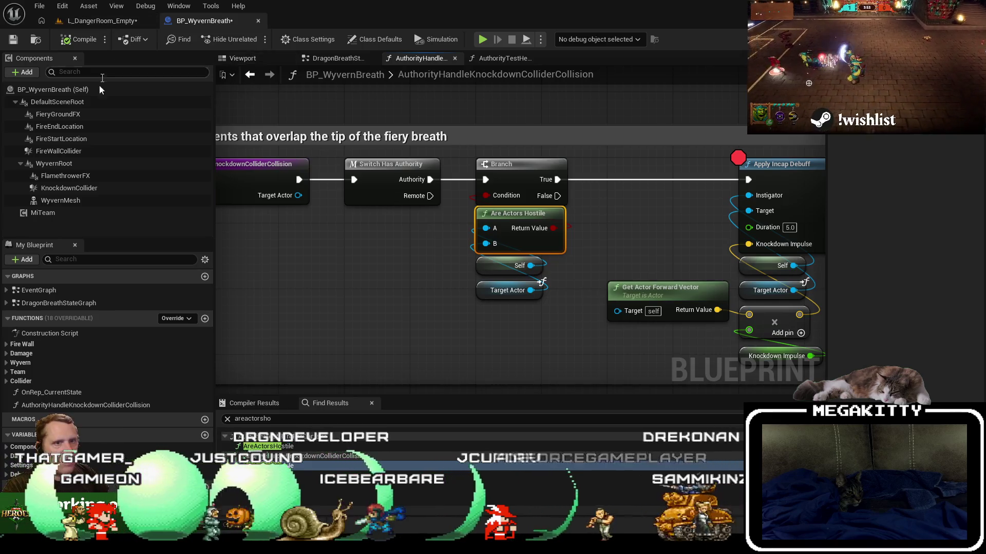
pyautogui.click(43, 213)
pyautogui.click(493, 266)
pyautogui.click(488, 291)
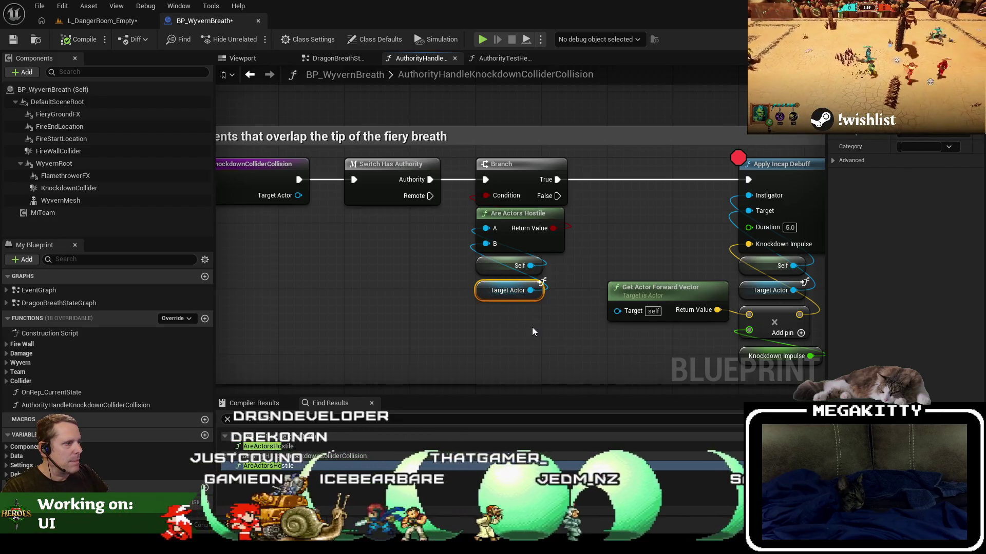
pyautogui.hotkey('alt', 'Tab')
# Search the solution for AreActorsHostile and go to its AreTeamIdsHostile return line
pyautogui.click(443, 191)
pyautogui.hotkey('ctrl', 'shift', 'f')
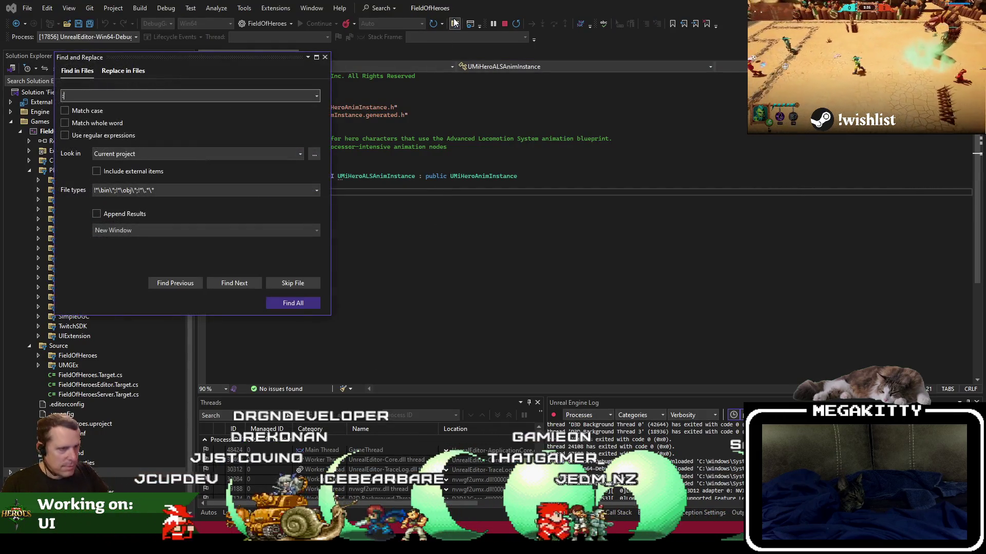
pyautogui.write('ti')
pyautogui.press('Return')
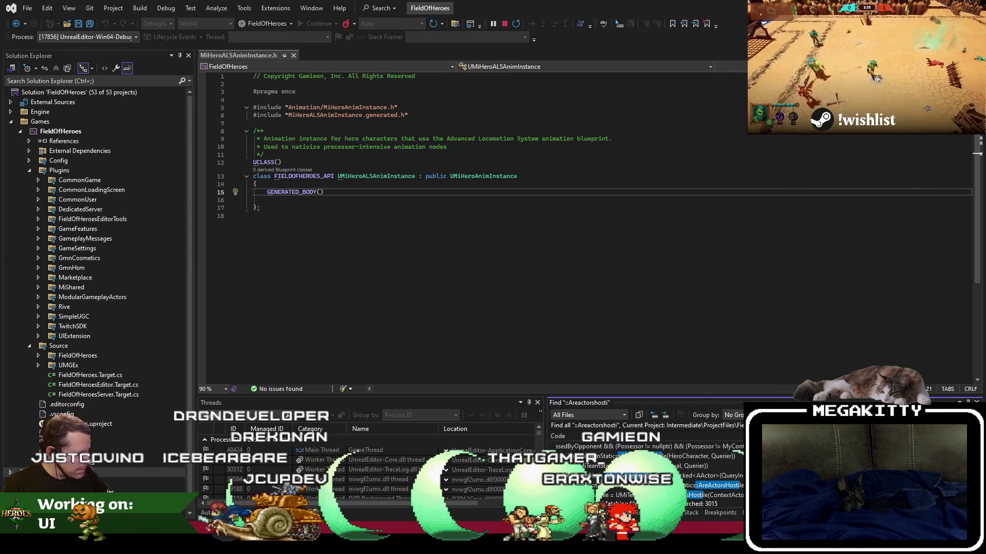
pyautogui.press('F8')
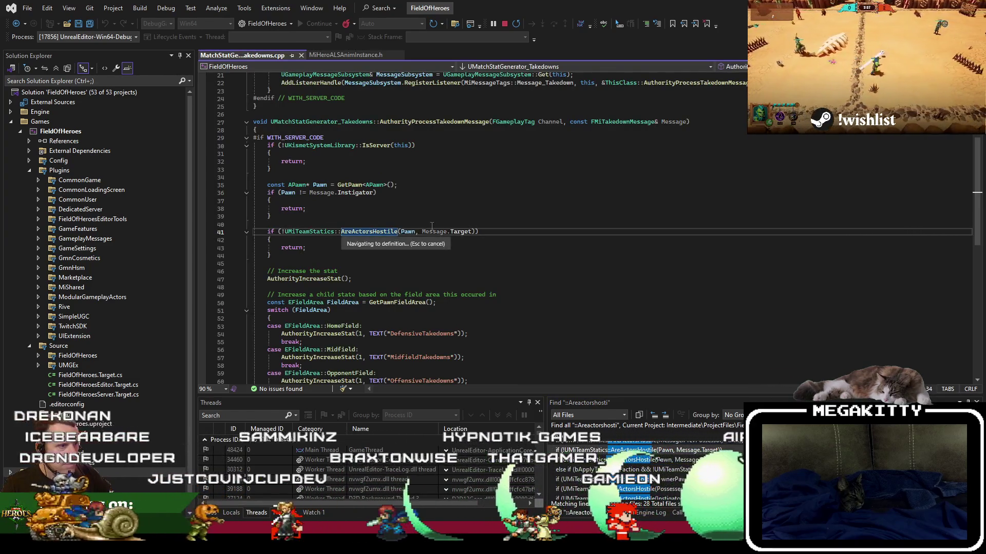
pyautogui.click(310, 236)
pyautogui.click(340, 268)
pyautogui.write('const bool bActorsHostile')
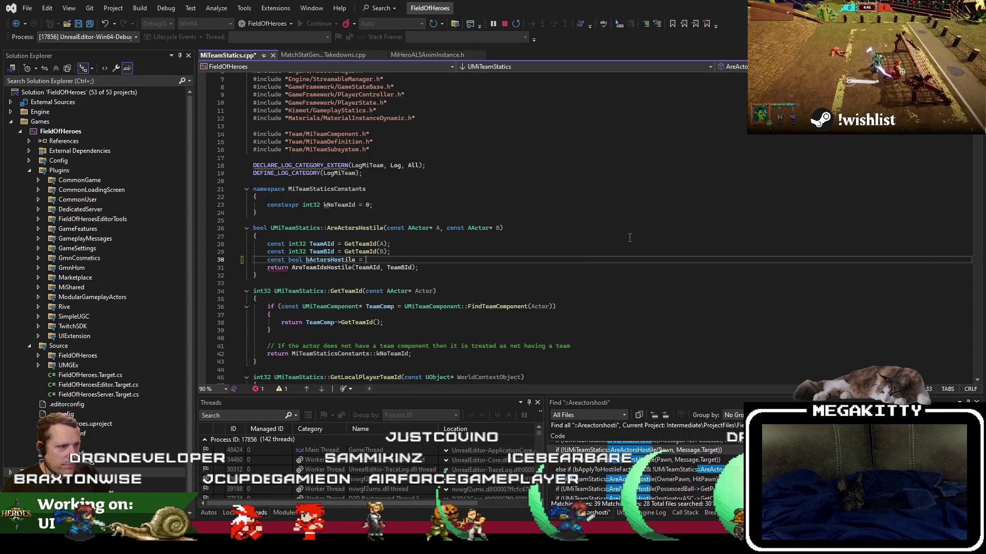
# Assign AreTeamIdsHostile(TeamAId, TeamBId) to bActorsHostile on line 30
pyautogui.write('=')
pyautogui.click(293, 268)
pyautogui.hotkey('shift', 'End')
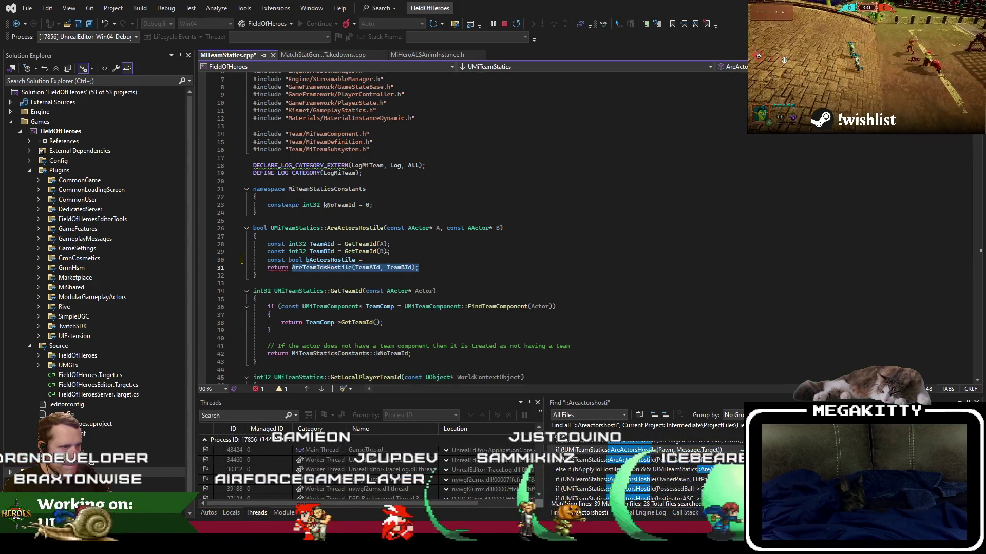
pyautogui.hotkey('ctrl', 'x')
pyautogui.press('Up')
pyautogui.press('End')
pyautogui.hotkey('ctrl', 'v')
pyautogui.press('Down')
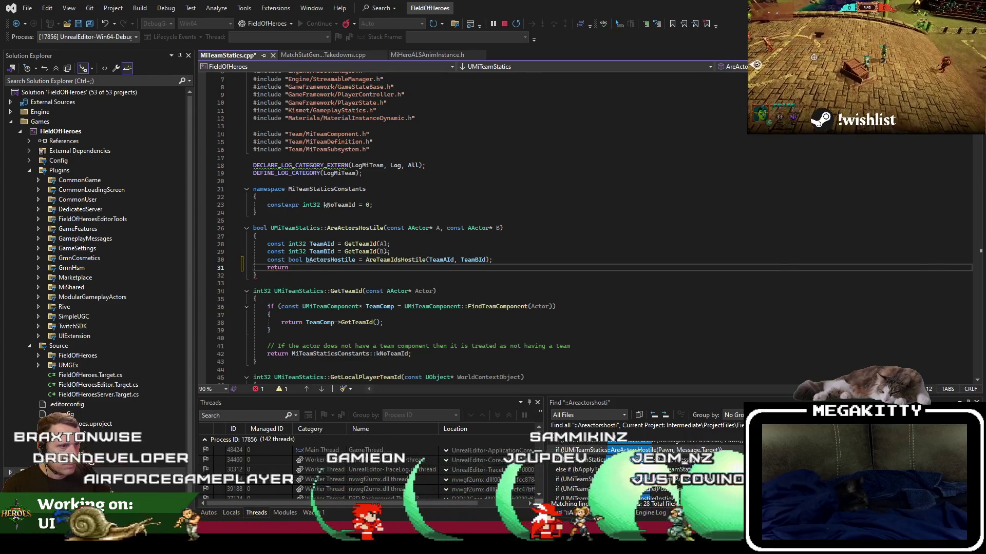
# Make line 31 'return bActorsHostile;' and save MiTeamStatics.cpp
pyautogui.write('bActorsH')
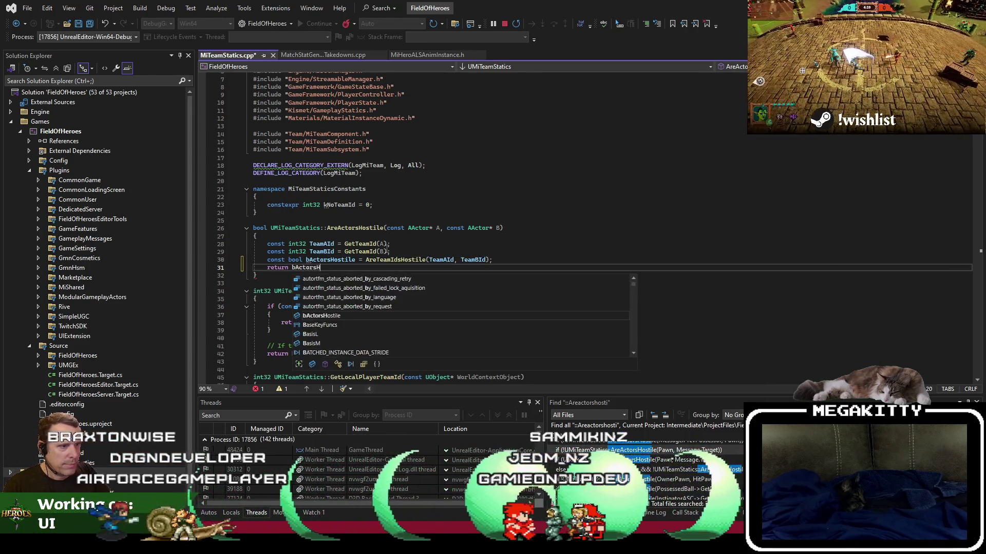
pyautogui.press('Tab')
pyautogui.write(';')
pyautogui.hotkey('ctrl', 's')
pyautogui.scroll(-3, 356, 240)
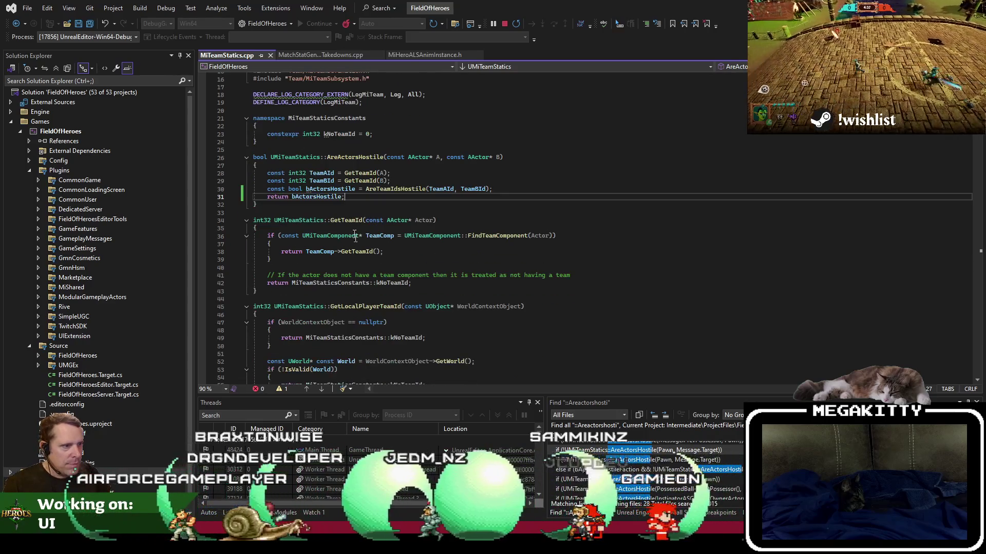
pyautogui.click(349, 197)
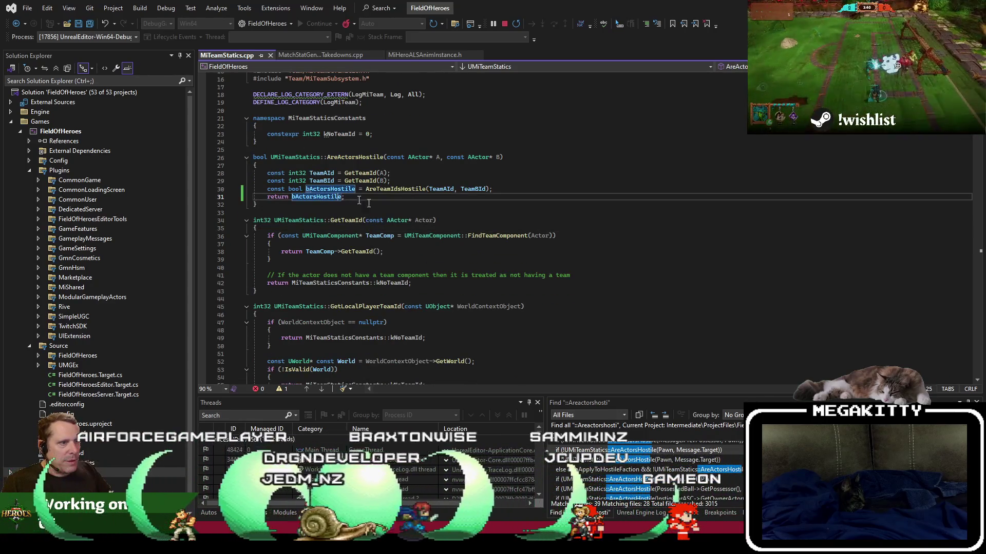
pyautogui.hotkey('alt', 'Tab')
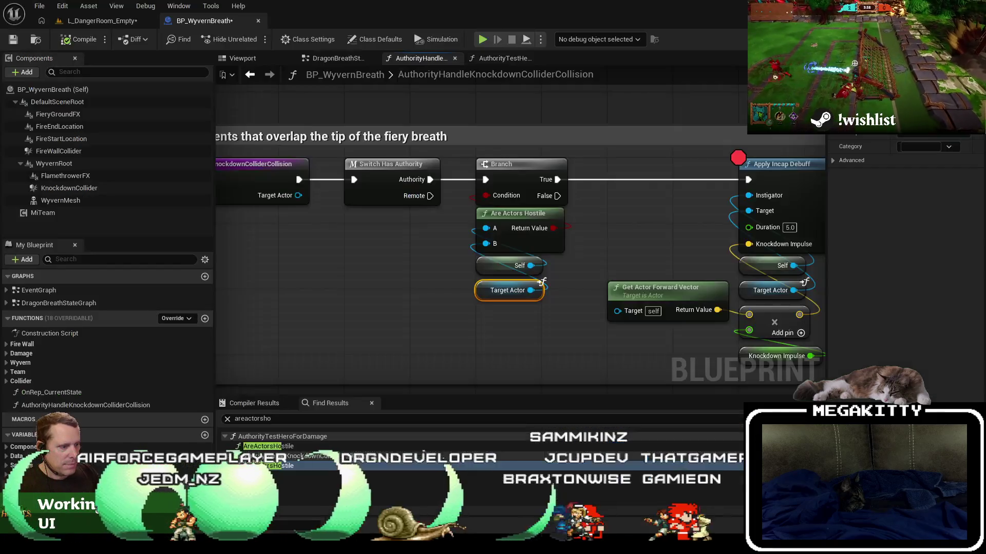
# Check the MiTeam component's Details, then save BP_WyvernBreath
pyautogui.moveTo(564, 282); pyautogui.dragTo(439, 277)
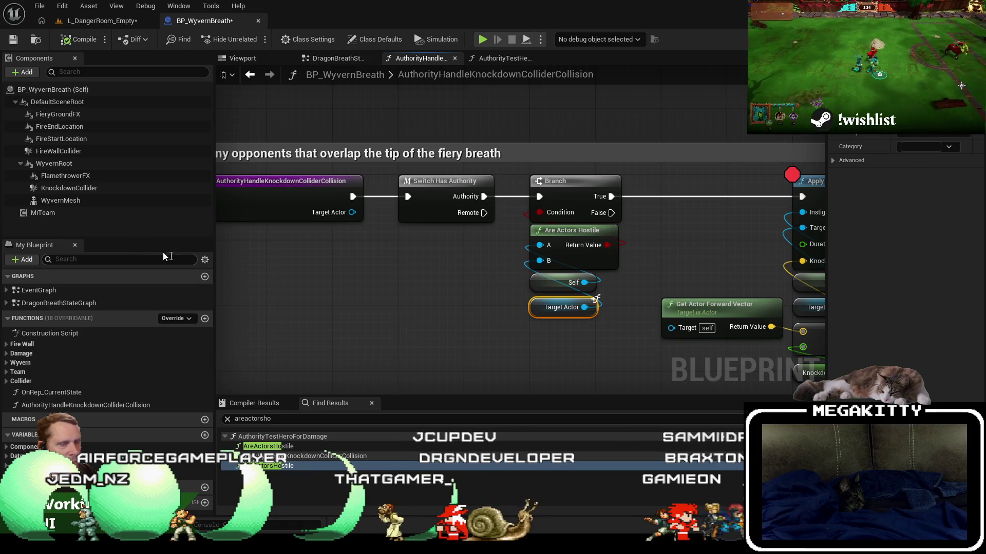
pyautogui.click(78, 212)
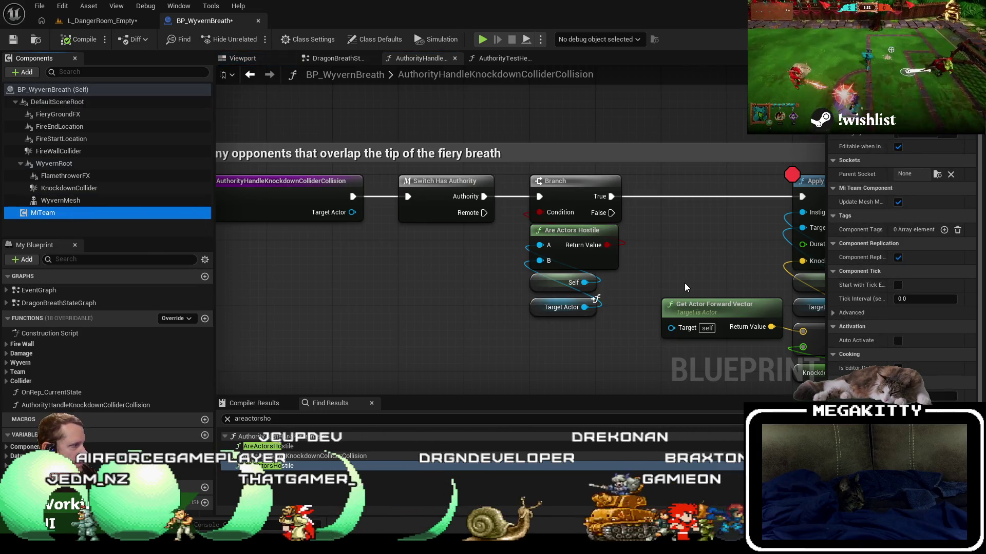
pyautogui.moveTo(572, 314); pyautogui.dragTo(523, 321)
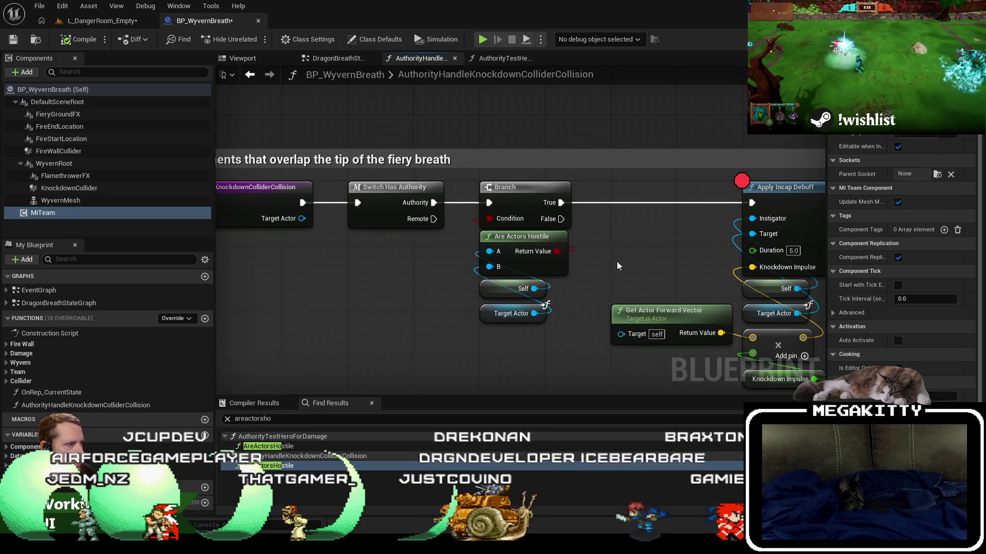
pyautogui.click(13, 40)
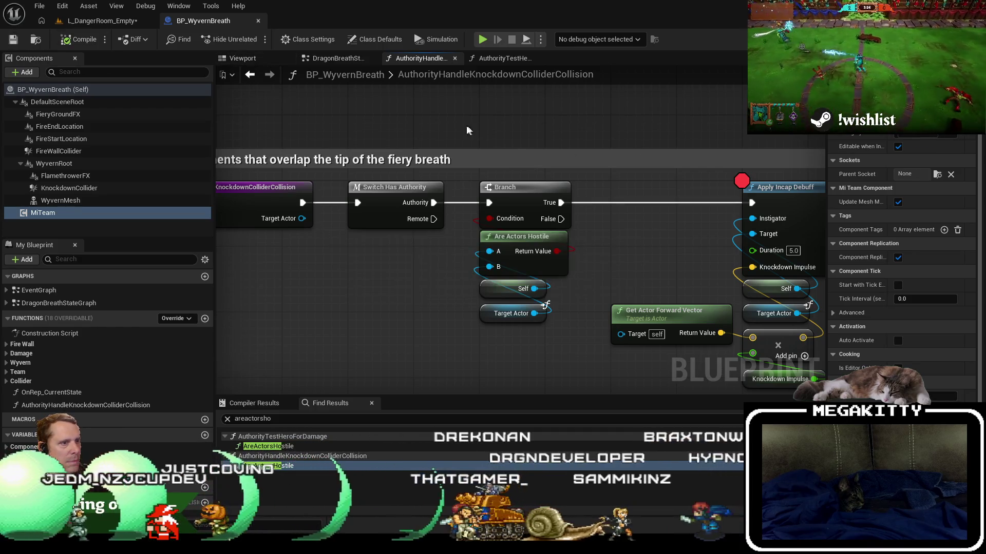
# Dismiss the Save All prompt without saving ABP_Elis and L_DangerRoom_Empty
pyautogui.hotkey('ctrl', 'shift', 's')
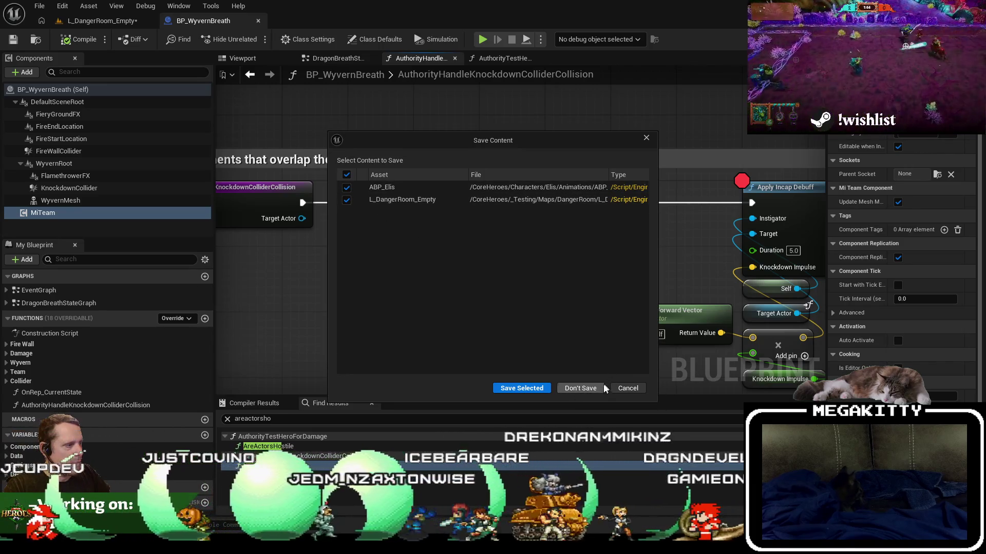
pyautogui.click(602, 390)
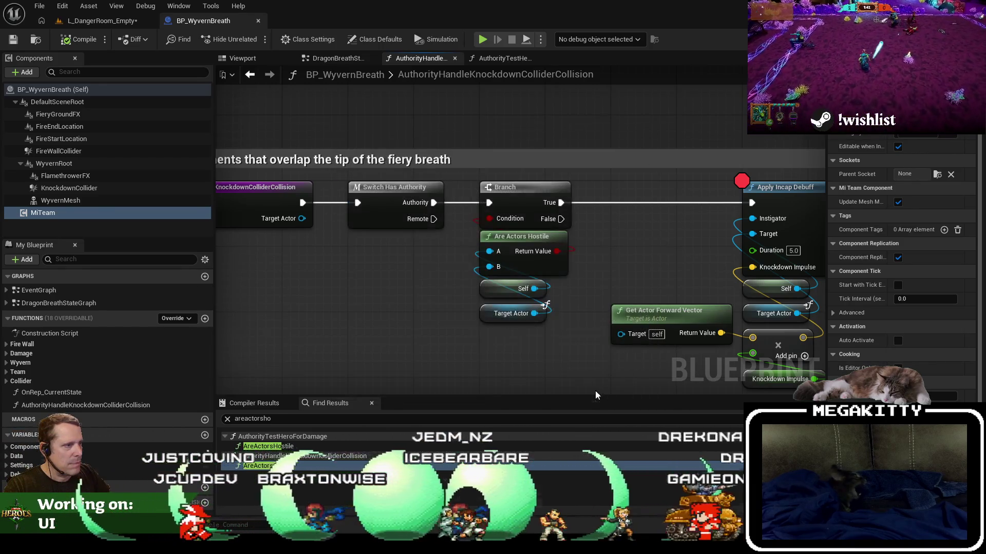
pyautogui.hotkey('alt', 'Tab')
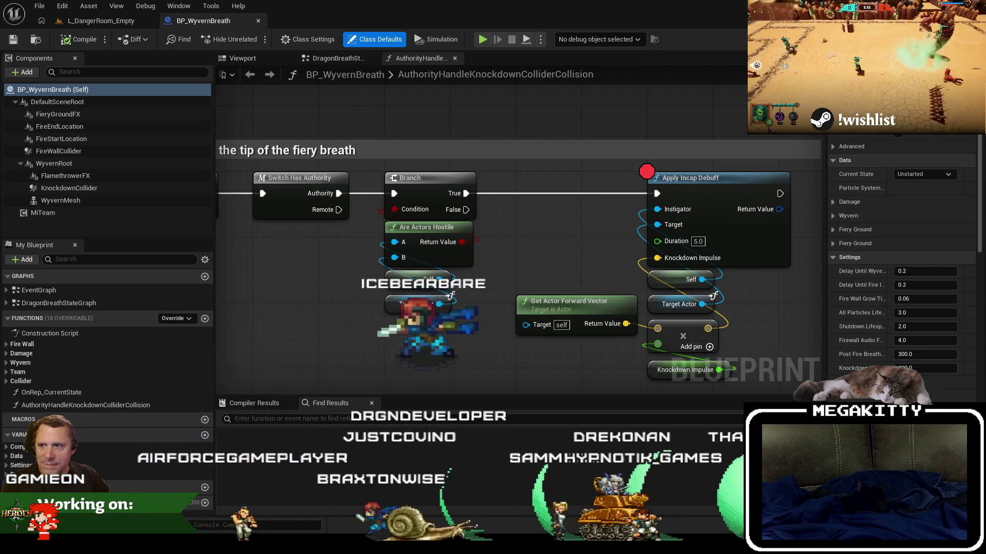
# Go to the L_DangerRoom_Empty level and rotate the view toward the curved walkway
pyautogui.moveTo(308, 277)
pyautogui.mouseDown()
pyautogui.moveTo(326, 278)
pyautogui.moveTo(315, 282)
pyautogui.mouseUp()
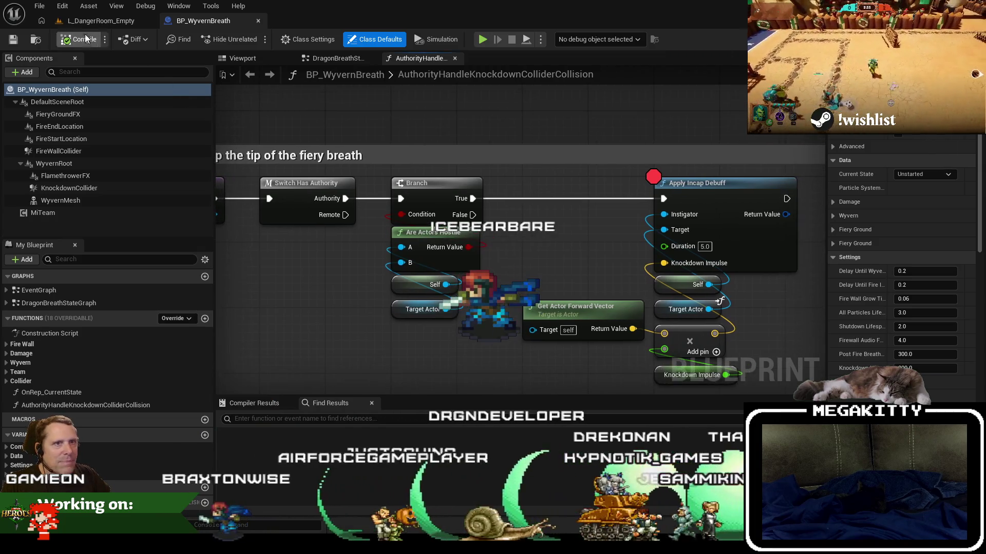
pyautogui.click(100, 21)
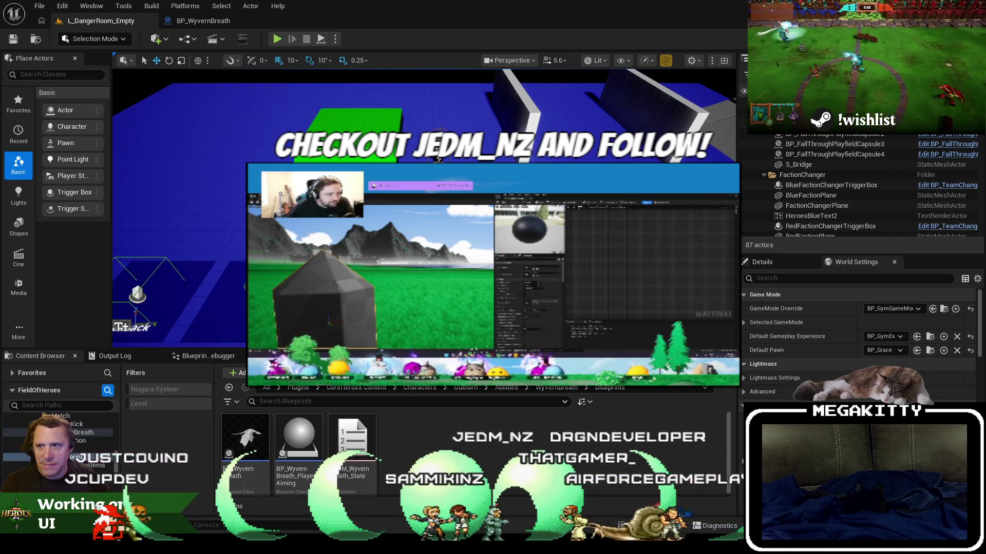
pyautogui.moveTo(438, 158); pyautogui.dragTo(175, 177)
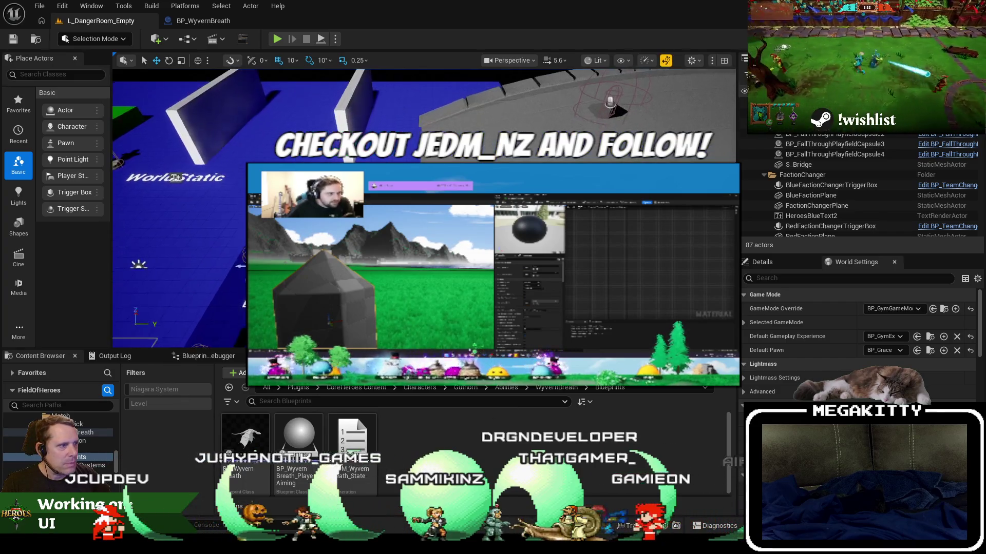
# Recheck the knockdown function entry in BP_WyvernBreath, then play L_DangerRoom_Empty in the editor
pyautogui.click(202, 21)
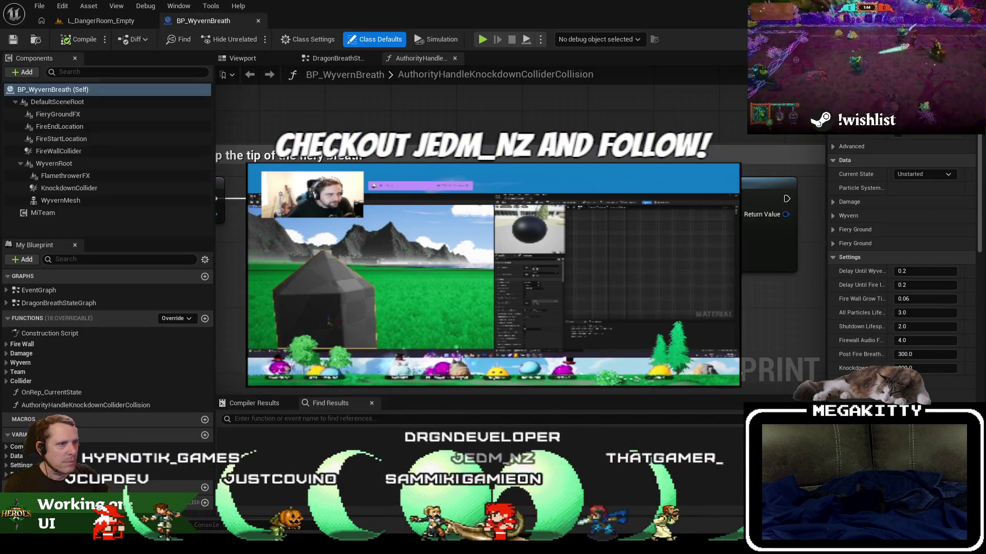
pyautogui.click(236, 177)
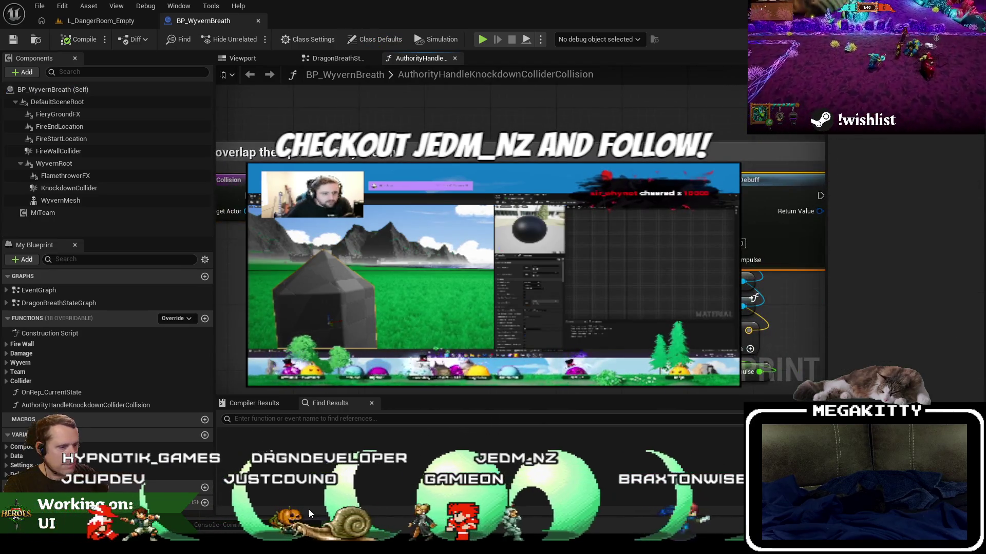
pyautogui.hotkey('alt', 'Tab')
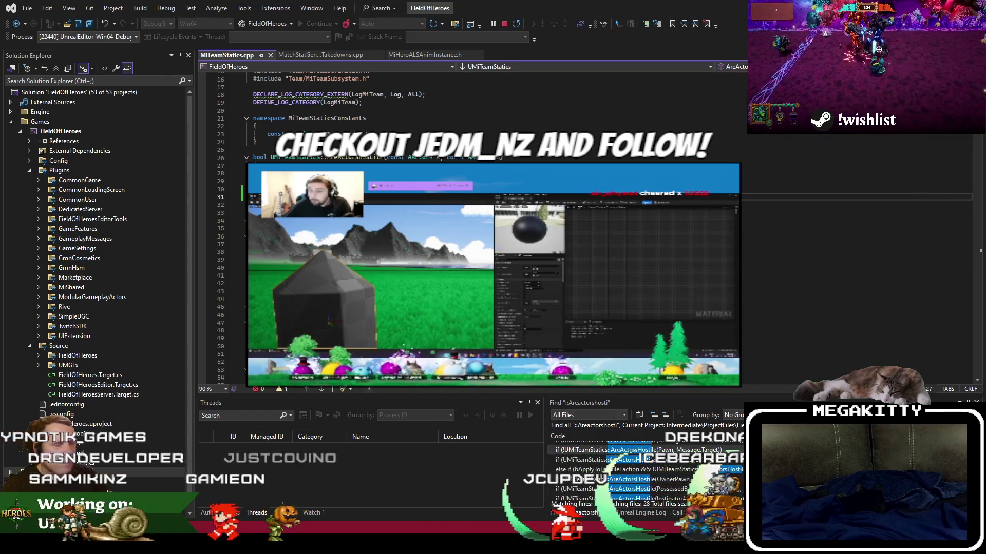
pyautogui.hotkey('alt', 'Tab')
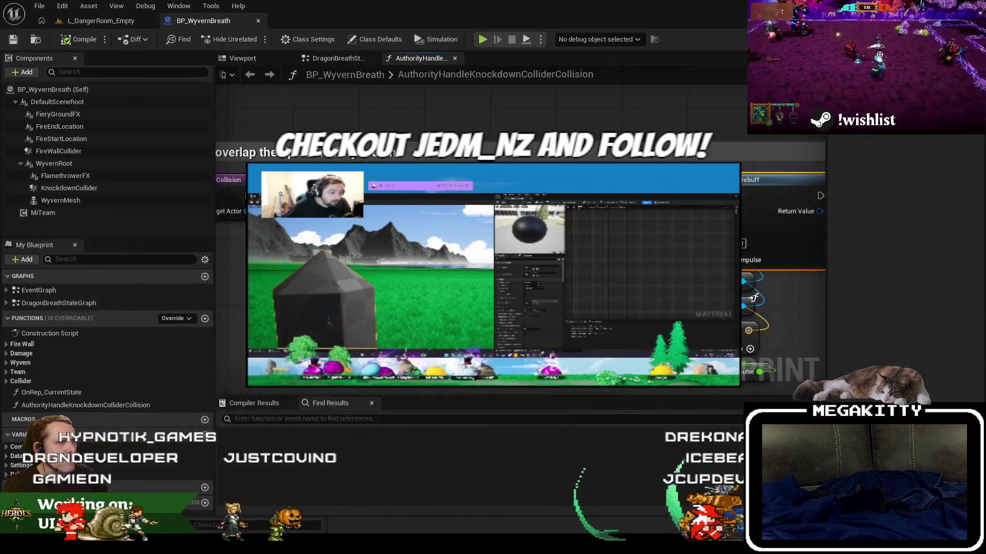
pyautogui.click(106, 22)
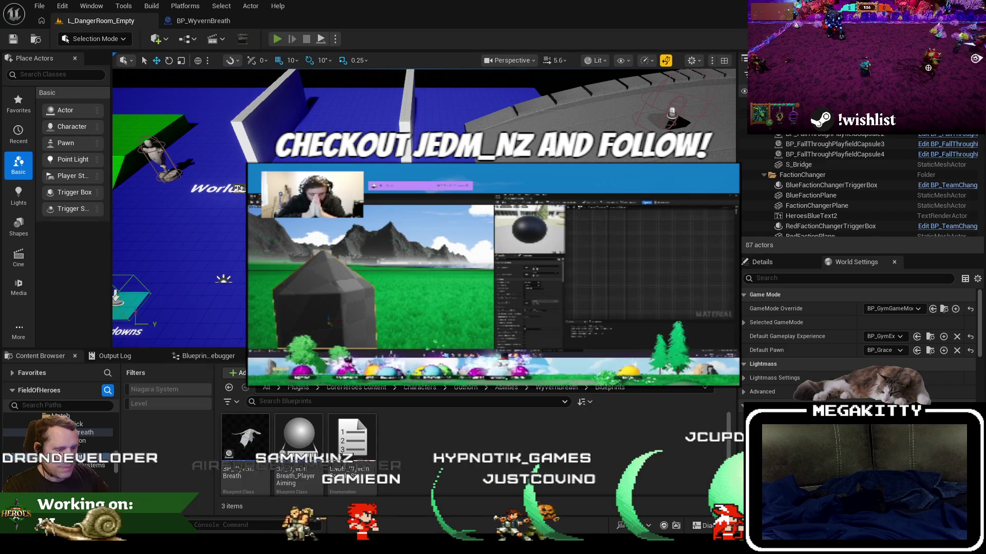
pyautogui.hotkey('alt', 'p')
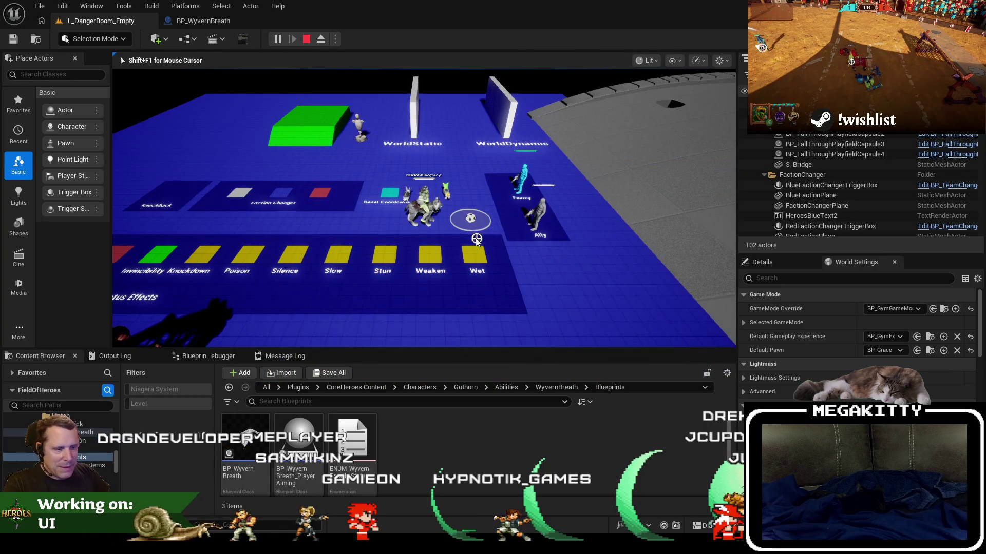
# Eject from the possessed pawn to look around the Danger Room freely
pyautogui.press('F8')
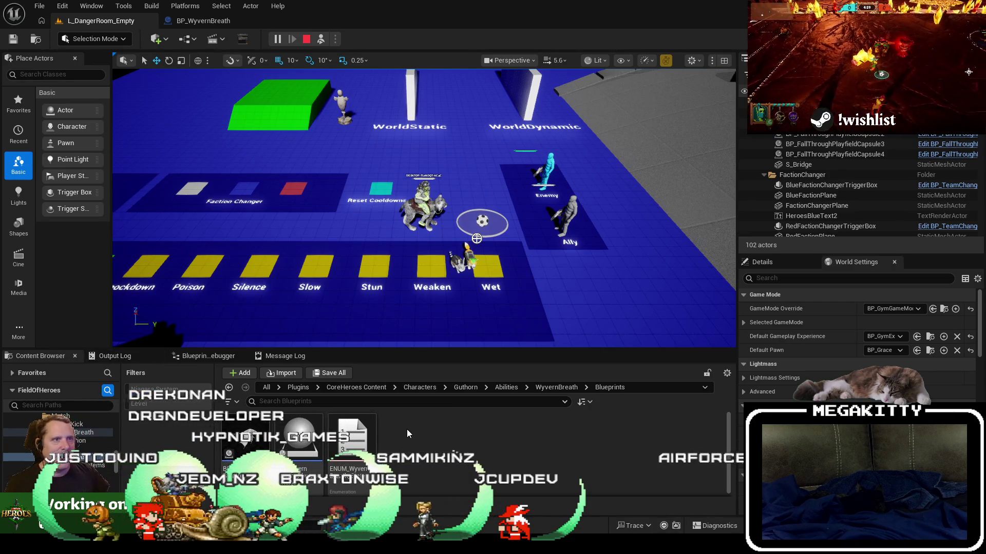
pyautogui.click(207, 23)
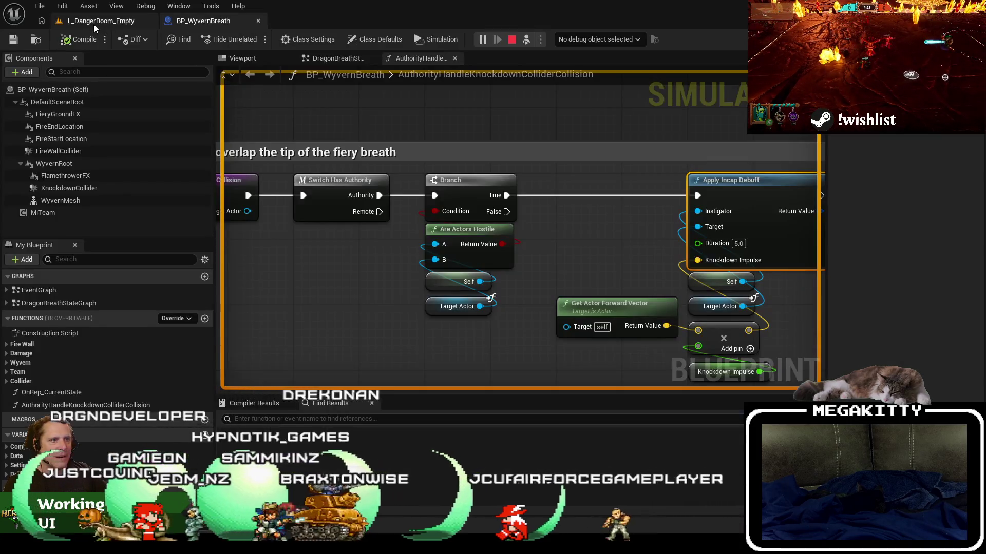
pyautogui.scroll(-3, 419, 165)
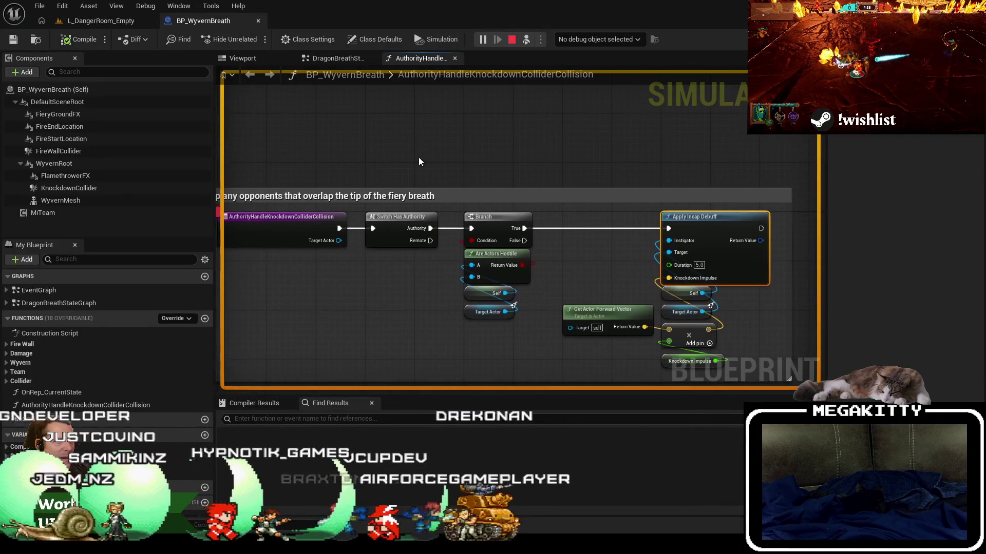
pyautogui.click(340, 57)
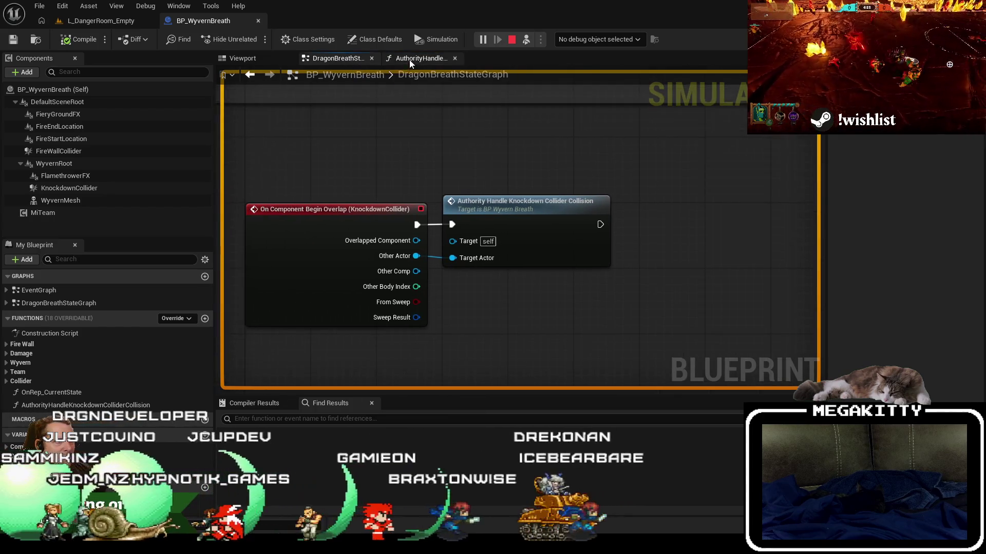
pyautogui.click(409, 59)
pyautogui.click(251, 60)
pyautogui.click(339, 58)
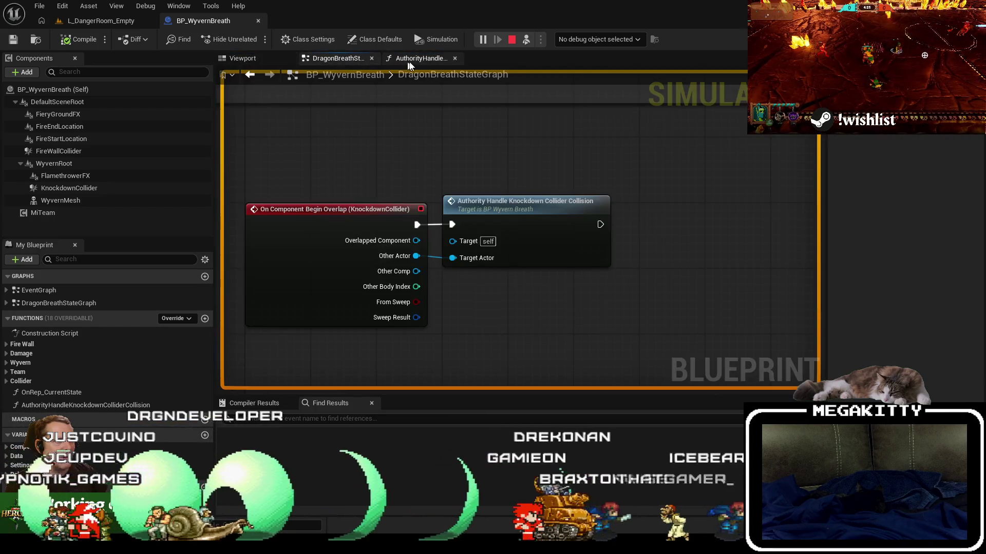
pyautogui.click(411, 58)
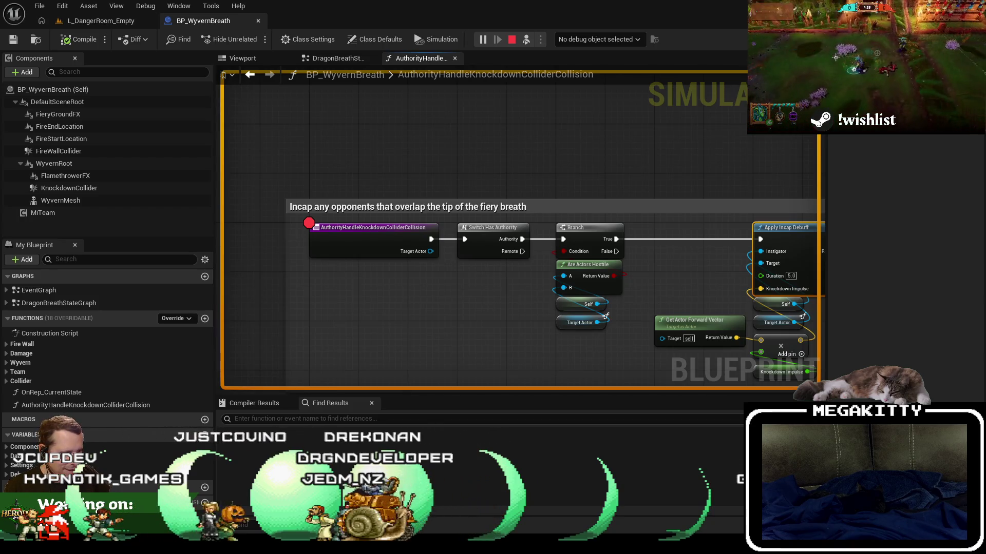
pyautogui.click(126, 24)
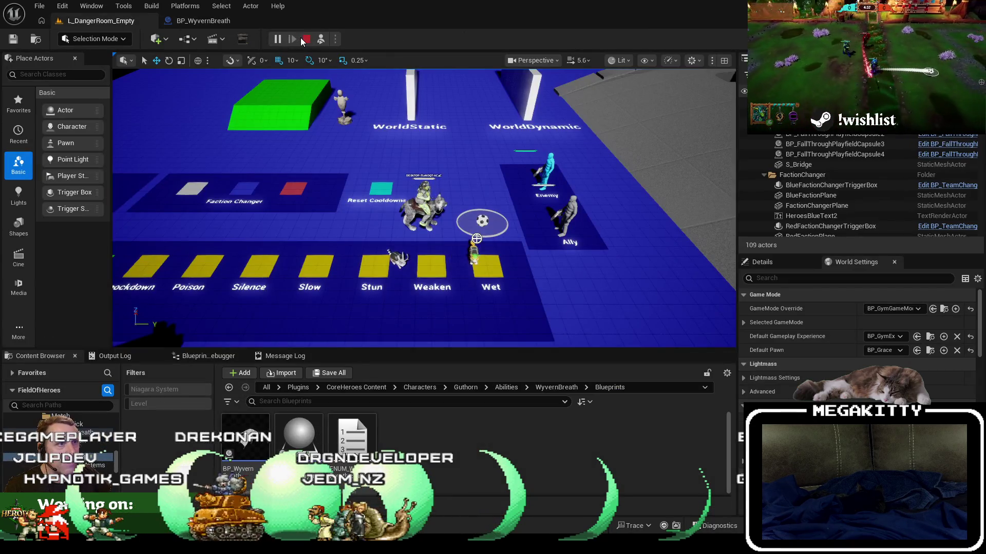
# Stop PIE, change World Settings' Default Pawn to BP_Guthorn, and replay the level
pyautogui.click(304, 39)
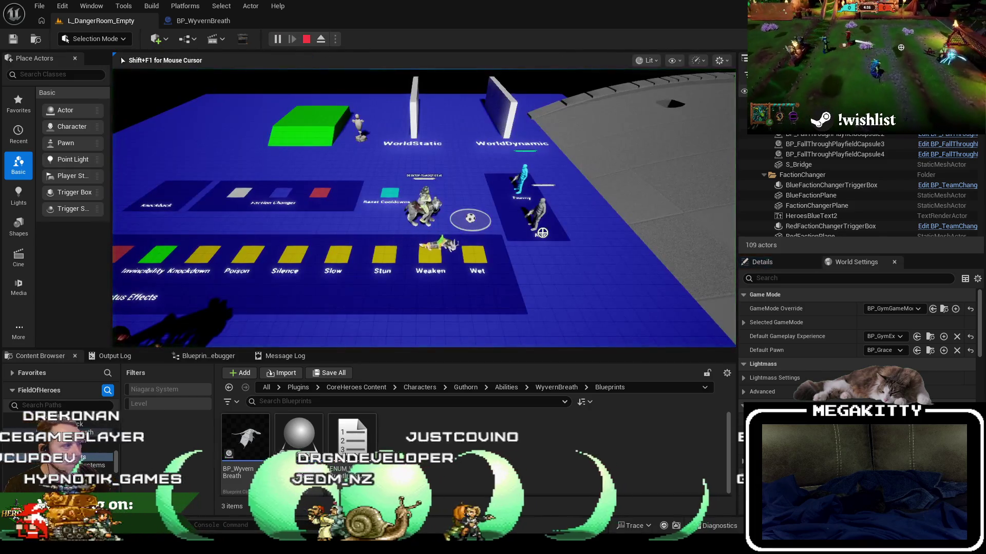
pyautogui.click(784, 263)
pyautogui.click(852, 262)
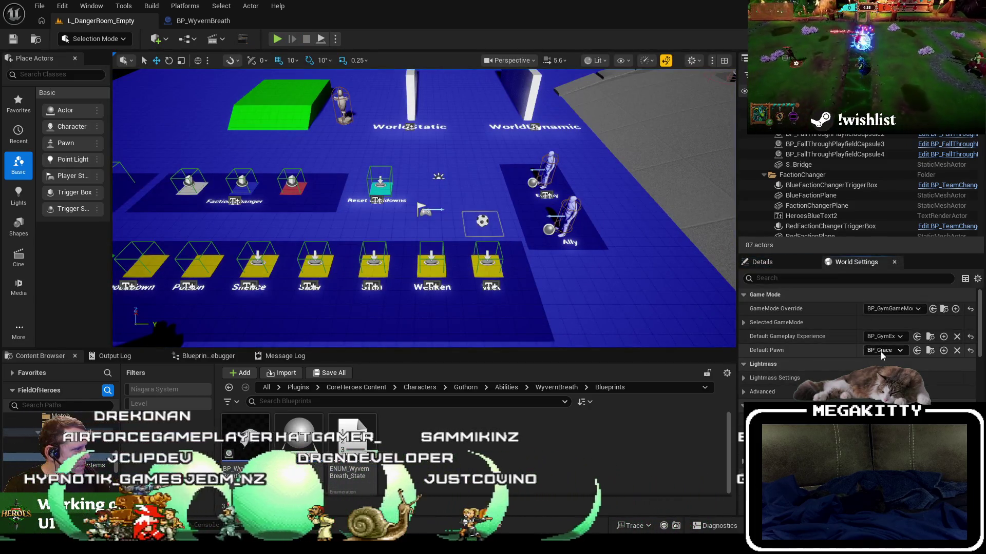
pyautogui.click(880, 351)
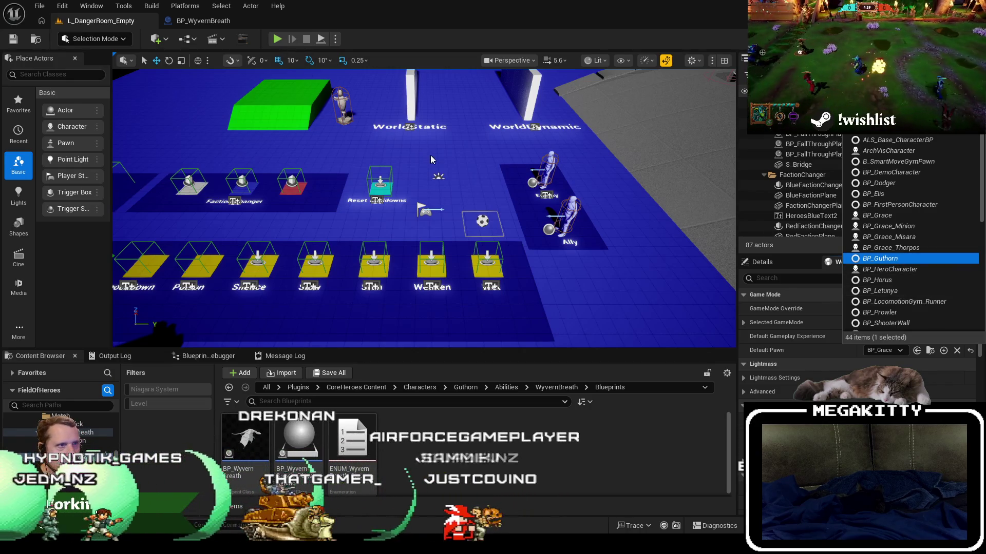
pyautogui.press('Return')
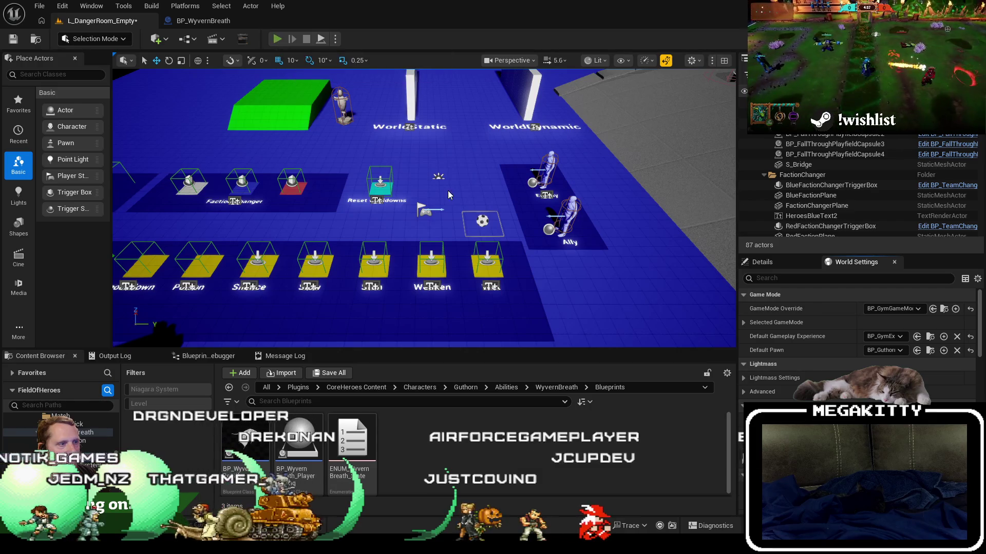
pyautogui.hotkey('alt', 'p')
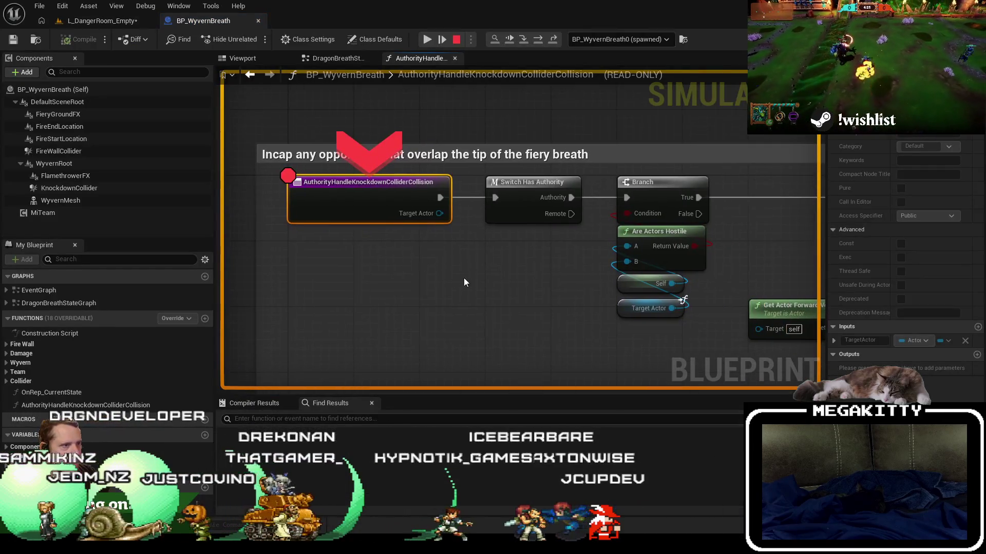
# Read bActorsHostile and TeamAId datatips at the AreActorsHostile breakpoint (TeamAId 2, TeamBId 0)
pyautogui.moveTo(463, 282); pyautogui.dragTo(401, 265)
pyautogui.hotkey('alt', 'Tab')
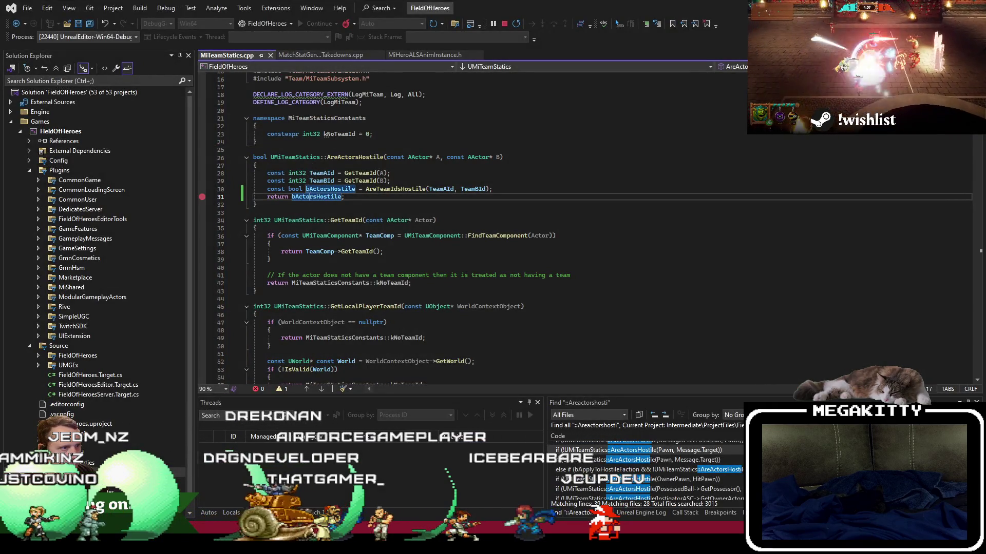
pyautogui.hotkey('alt', 'Tab')
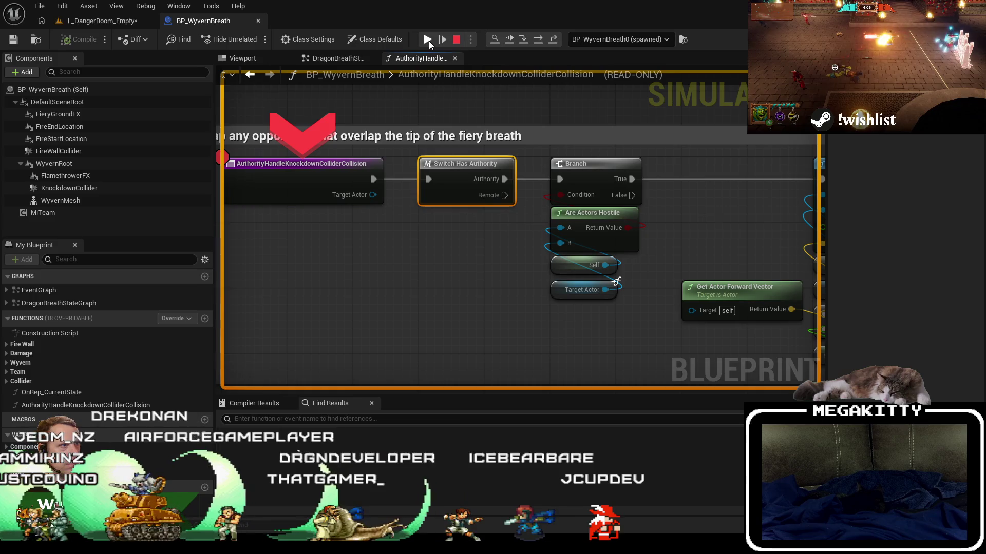
pyautogui.click(349, 163)
pyautogui.hotkey('alt', 'Tab')
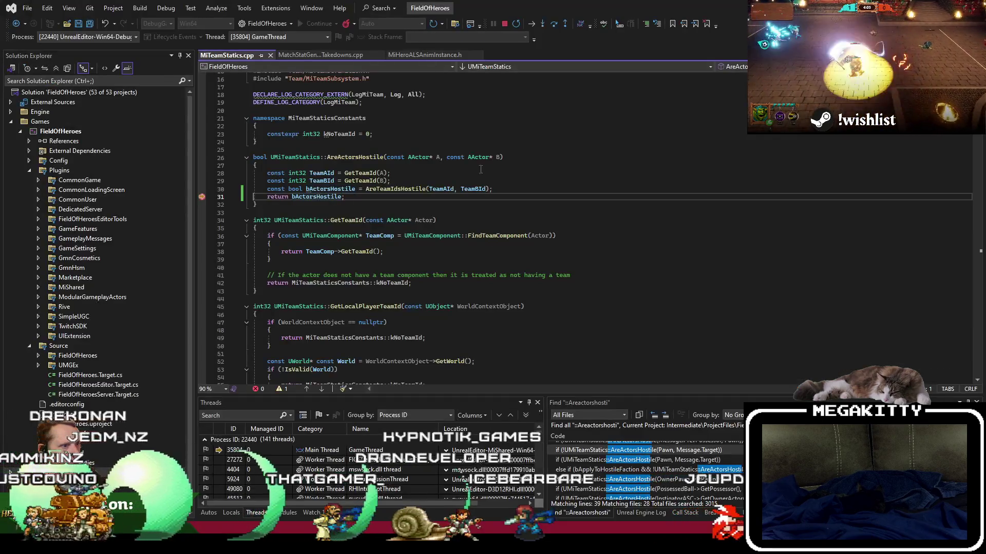
pyautogui.doubleClick(326, 189)
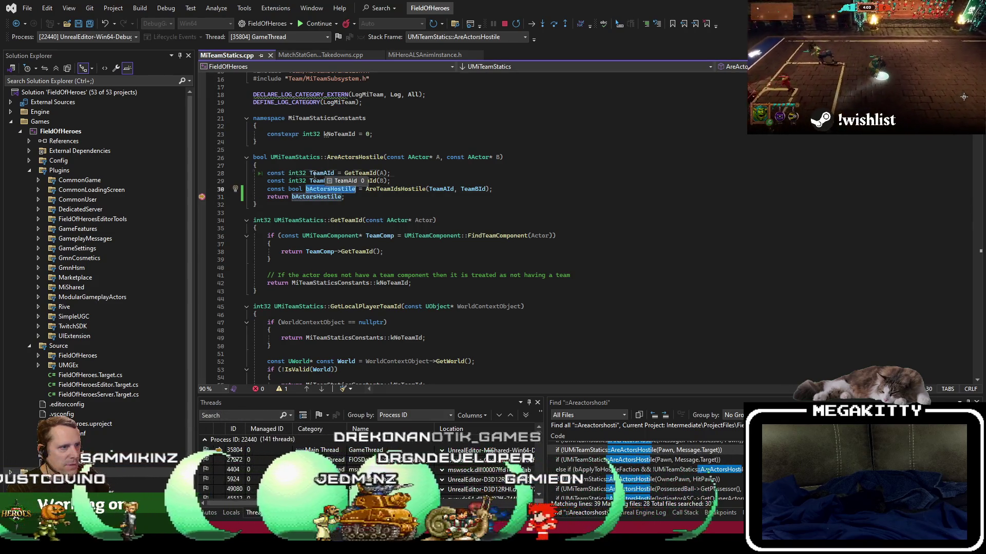
pyautogui.doubleClick(322, 173)
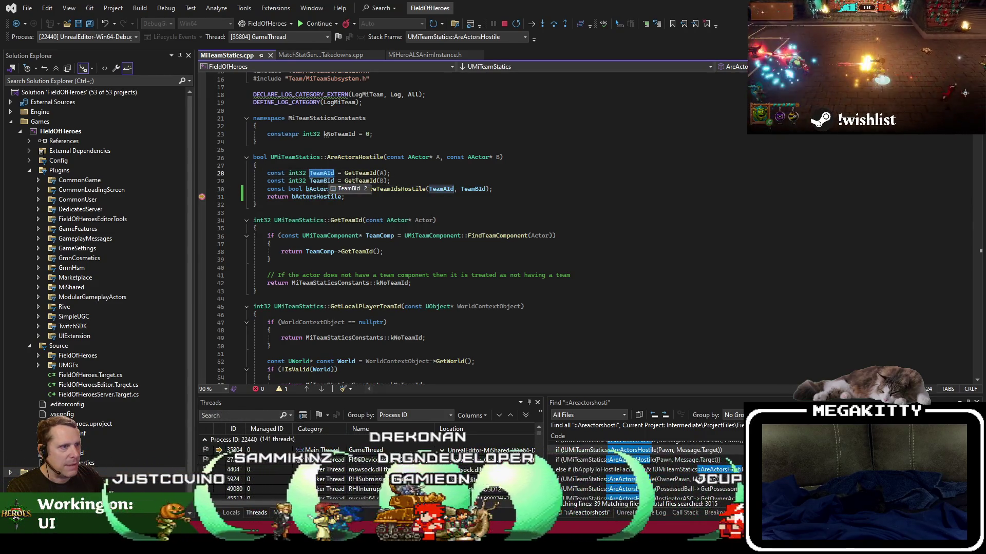
pyautogui.moveTo(383, 173)
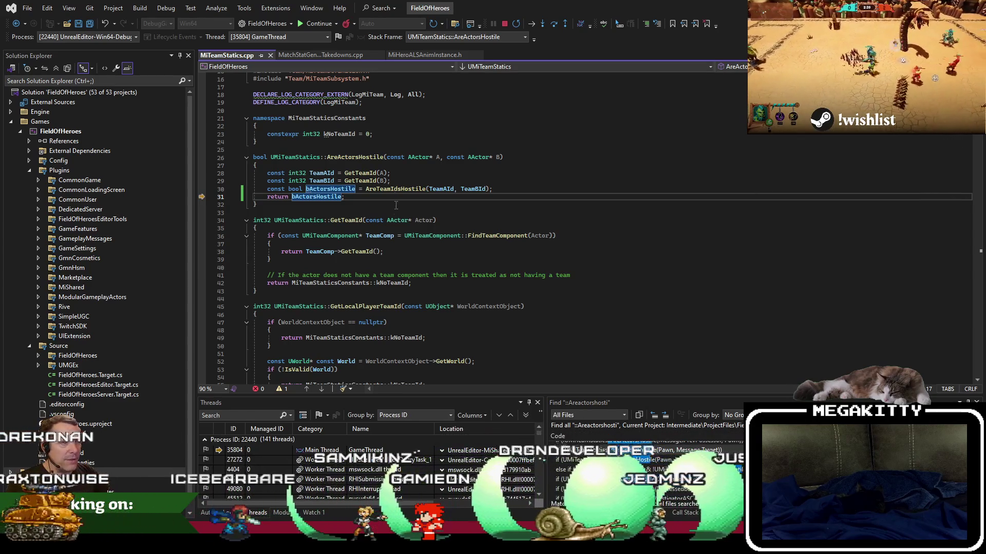
pyautogui.hotkey('alt', 'Tab')
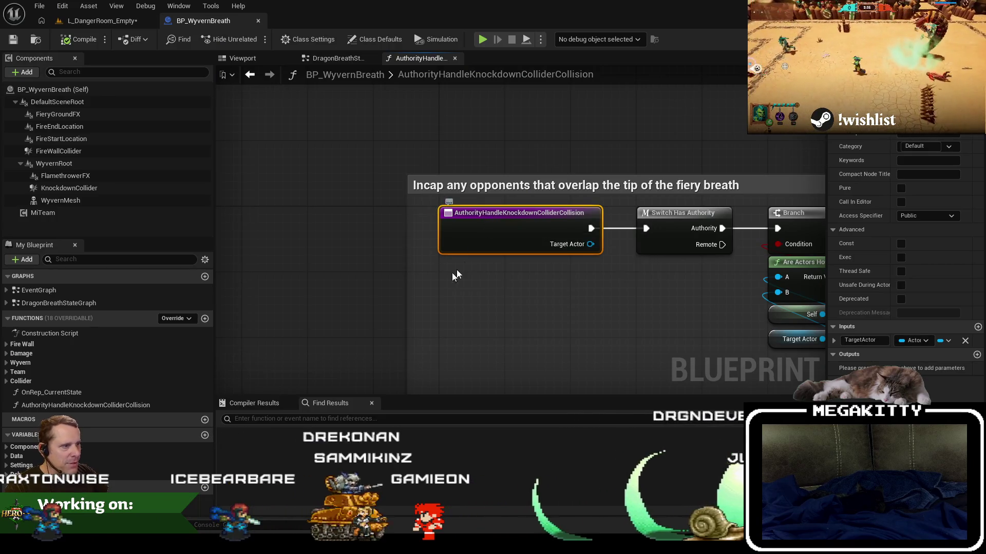
# Show the assets that reference BP_WyvernBreath in the Reference Viewer
pyautogui.scroll(-2, 313, 267)
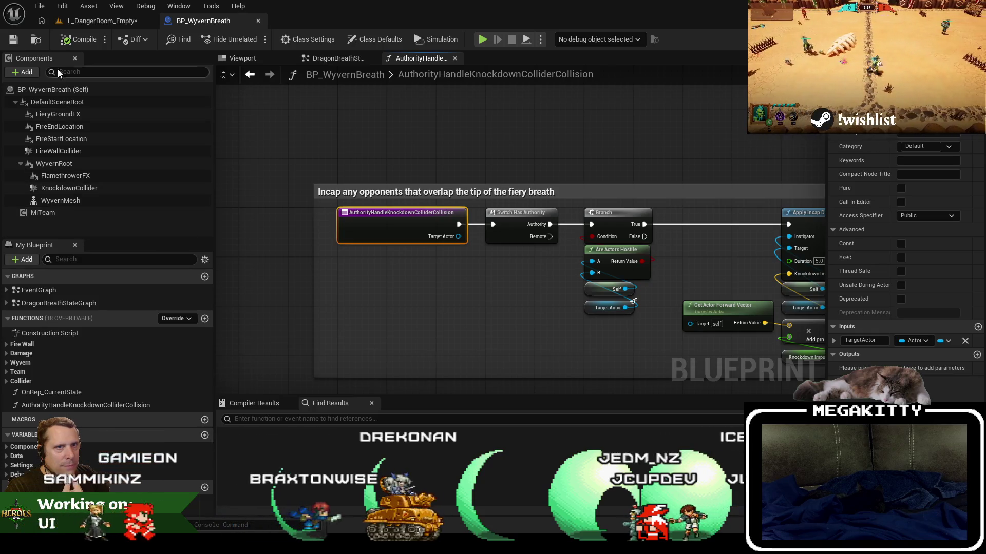
pyautogui.click(98, 20)
pyautogui.rightClick(261, 452)
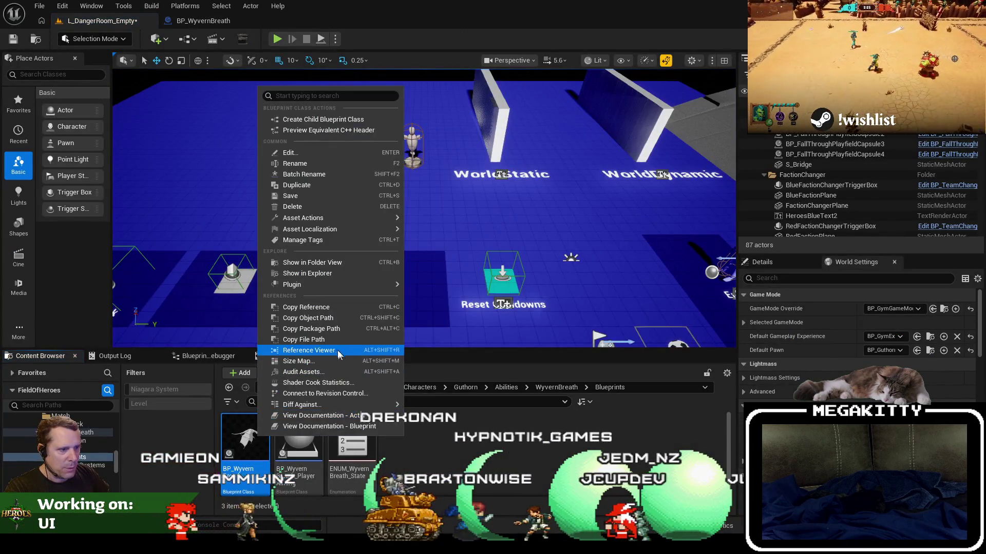
pyautogui.click(328, 349)
# Open and dock GA_WyvernBreath to review its Spawn settings, then view MiSpawnActorAbility.h in Visual Studio
pyautogui.scroll(3, 459, 286)
pyautogui.rightClick(147, 324)
pyautogui.click(165, 352)
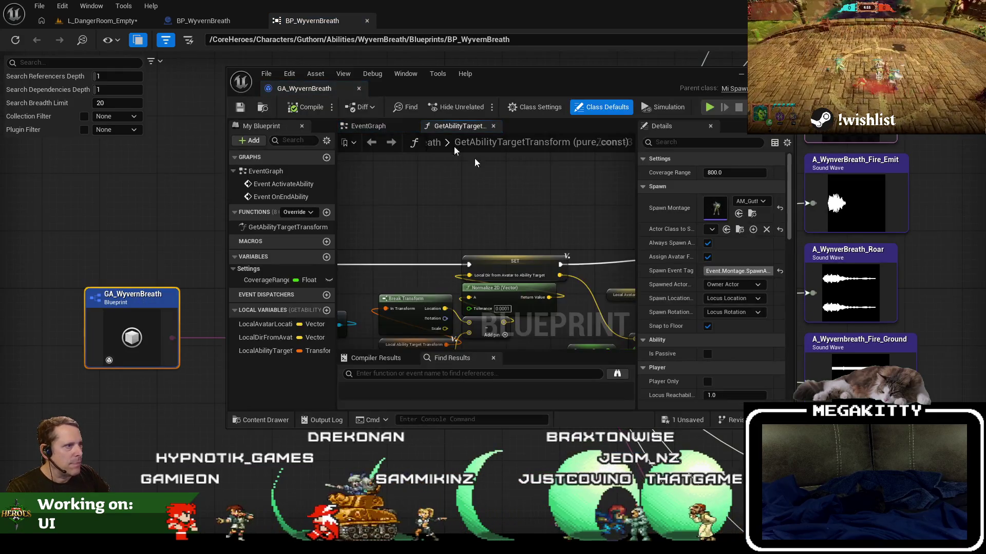
pyautogui.moveTo(311, 85); pyautogui.dragTo(440, 27)
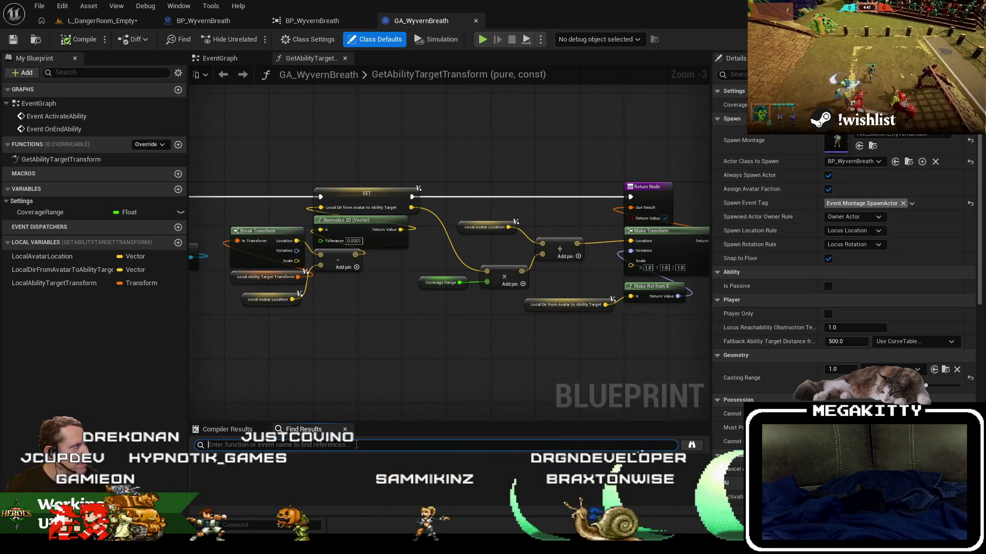
pyautogui.hotkey('alt', 'Tab')
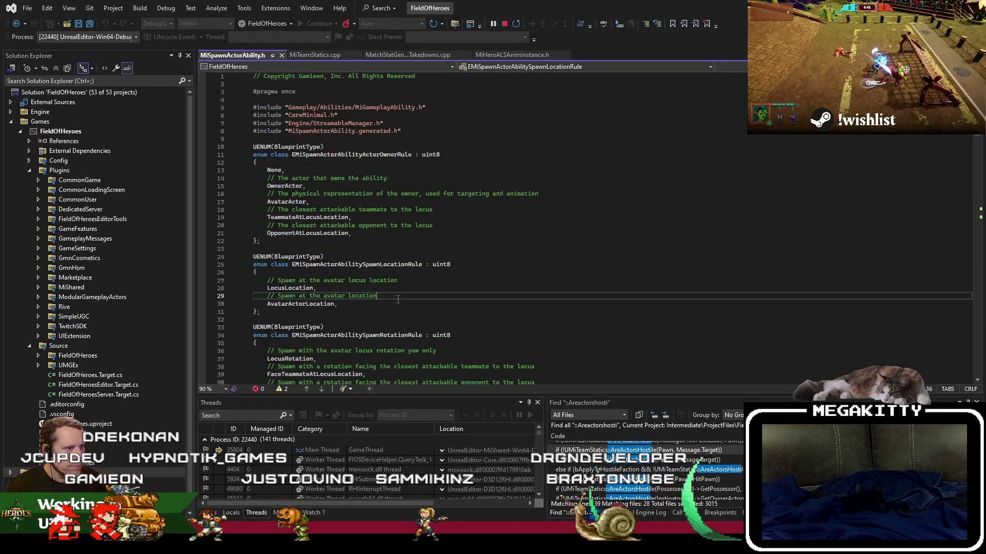
# Switch from MiSpawnActorAbility.h to its implementation file, MiSpawnActorAbility.cpp
pyautogui.click(526, 254)
pyautogui.scroll(3, 527, 253)
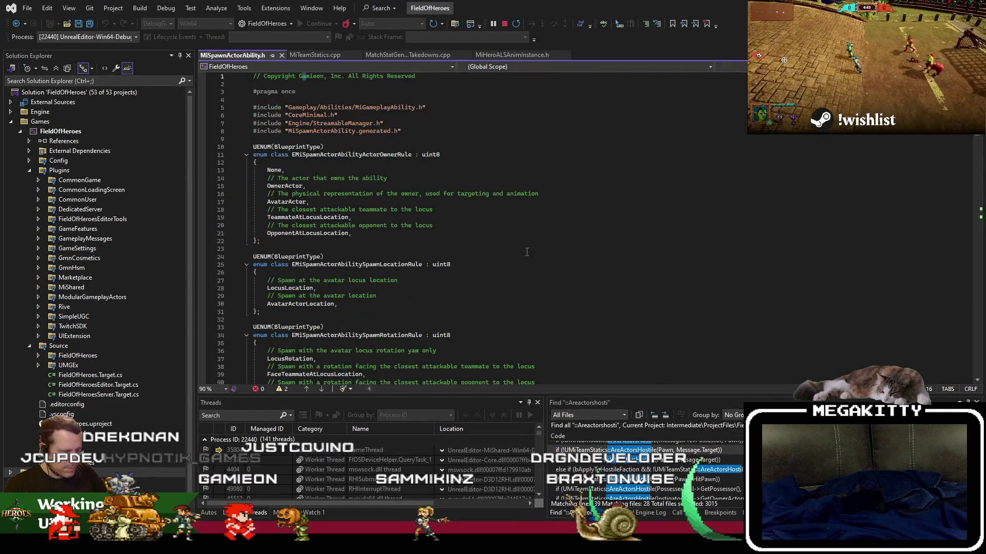
pyautogui.scroll(-20, 526, 253)
pyautogui.click(526, 252)
pyautogui.rightClick(550, 257)
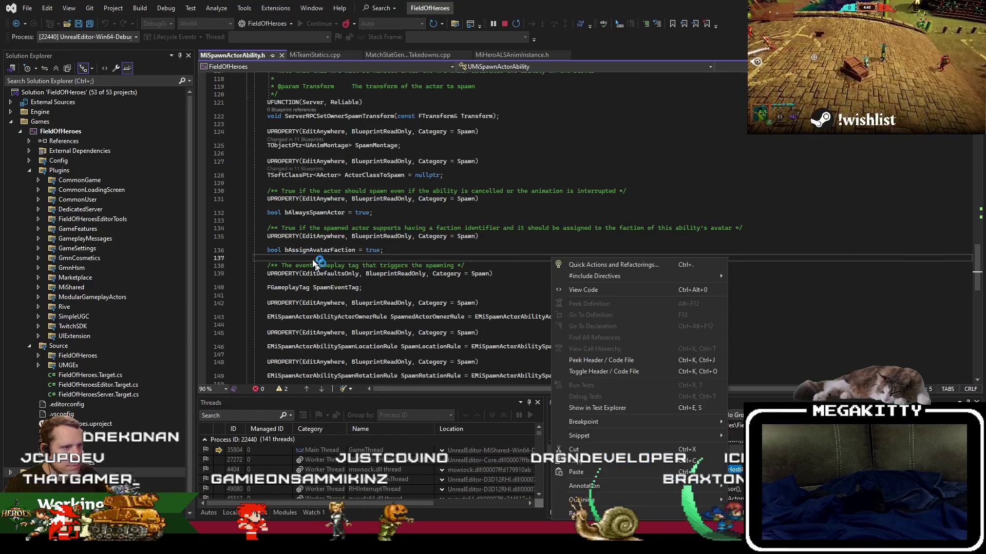
pyautogui.press('Escape')
pyautogui.rightClick(452, 255)
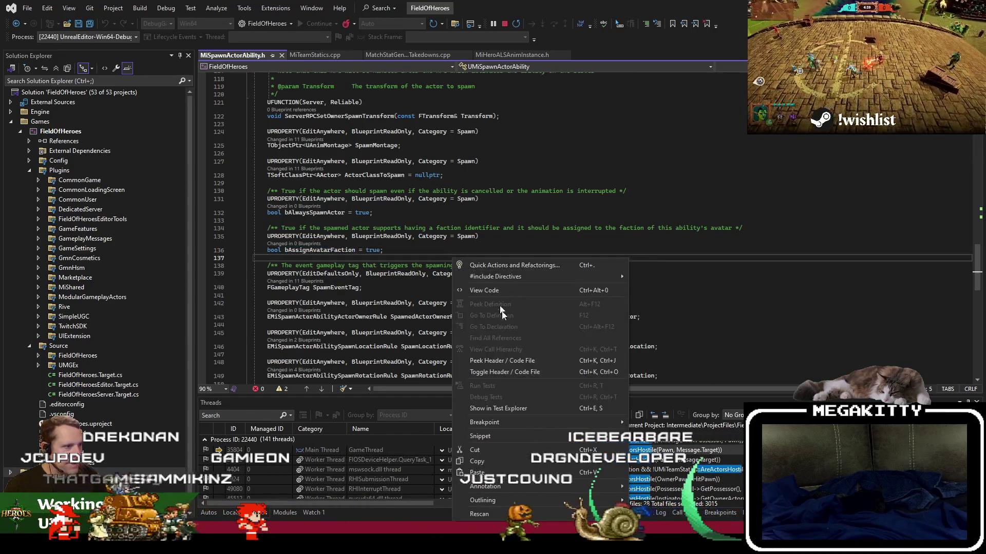
pyautogui.click(519, 375)
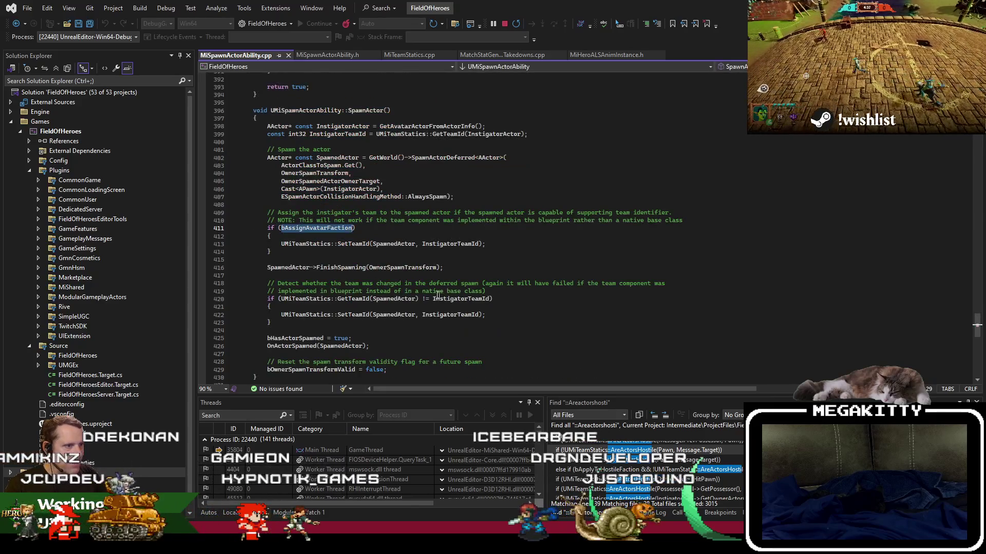
# Breakpoint the bAssignAvatarFaction check on line 411, then return to the L_DangerRoom_Empty level
pyautogui.click(358, 245)
pyautogui.press('F9')
pyautogui.press('F9')
pyautogui.click(299, 228)
pyautogui.press('F9')
pyautogui.hotkey('alt', 'Tab')
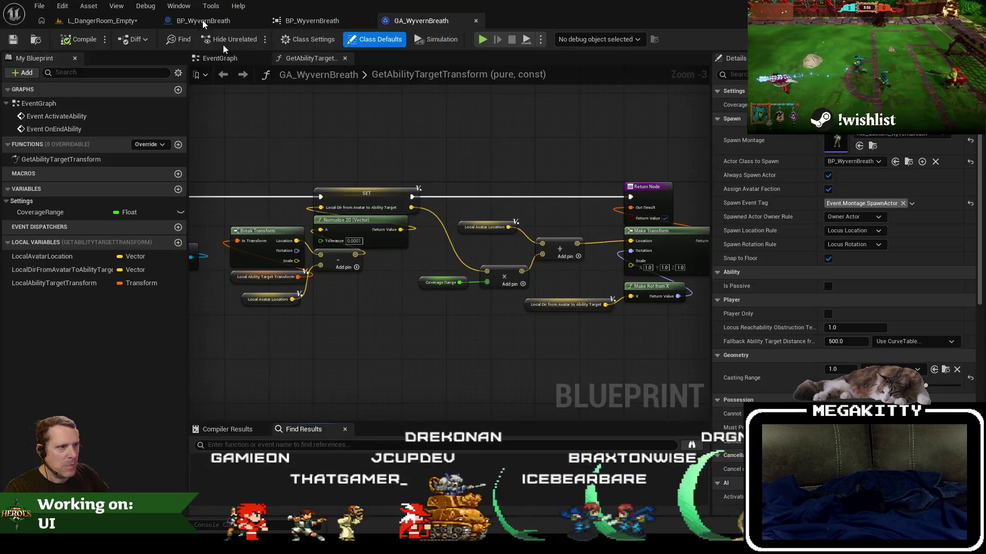
pyautogui.click(110, 23)
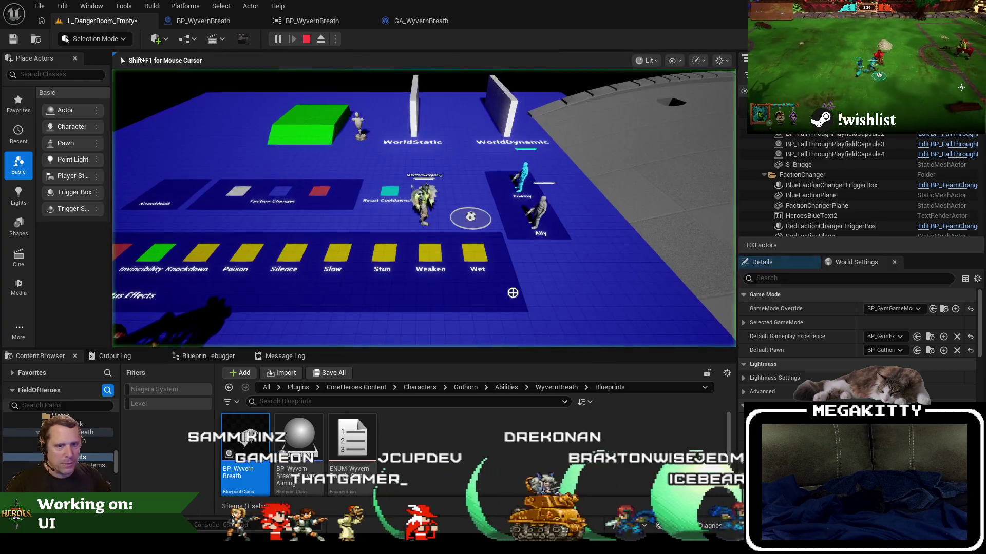
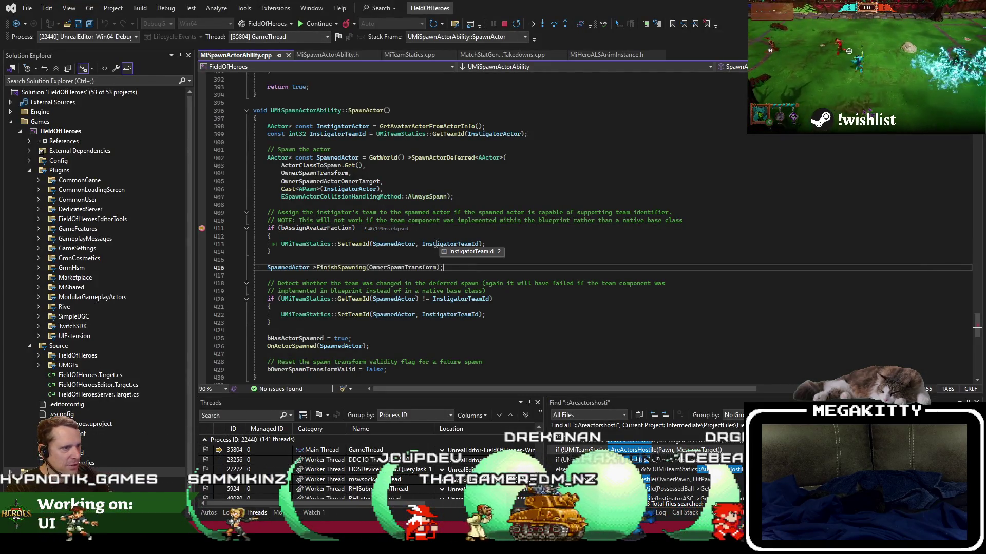
# Step through UMiSpawnActorAbility::SpawnActor past the team assignment, resuming at the breakpoint twice
pyautogui.press('F10')
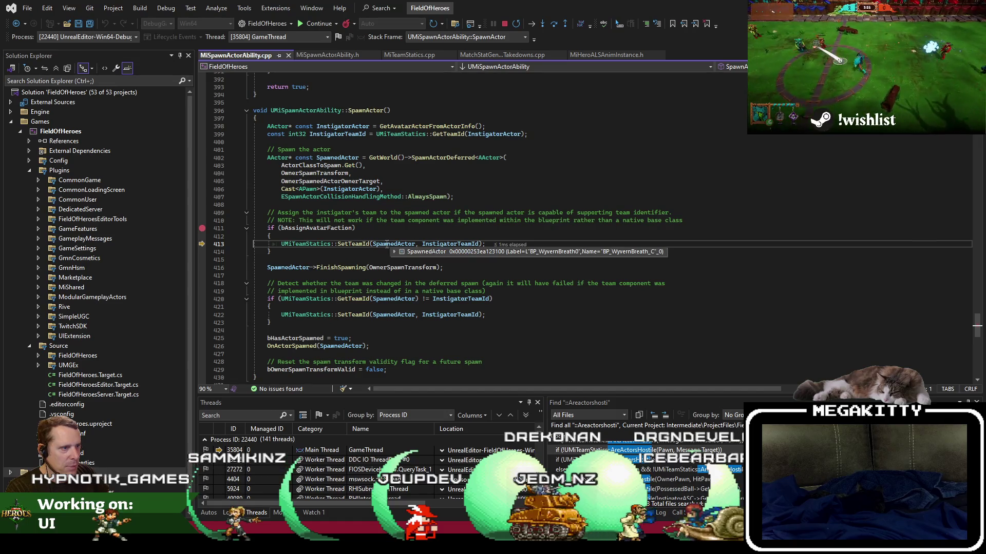
pyautogui.press('F10')
pyautogui.press('F5')
pyautogui.press('F10')
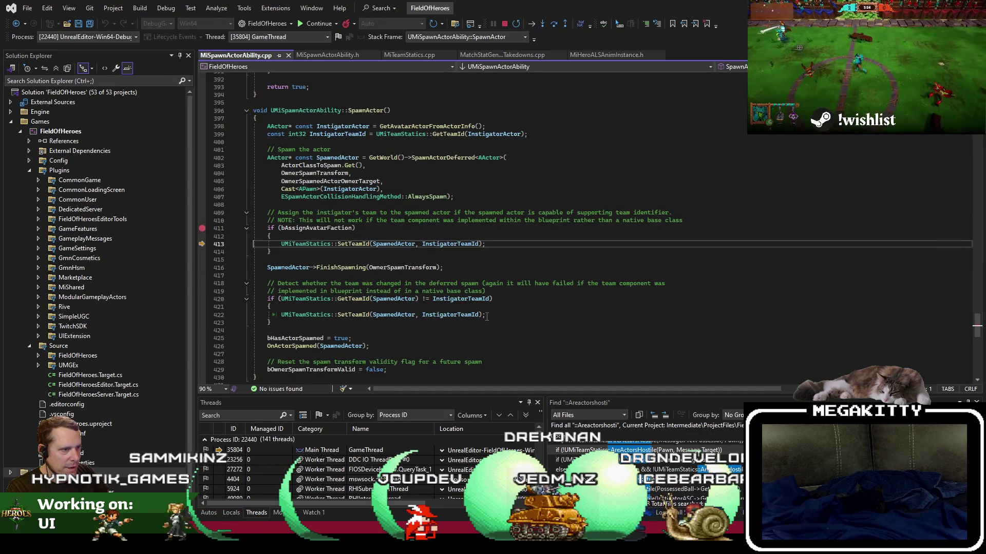
pyautogui.press('F10')
pyautogui.press('F5')
pyautogui.press('F10')
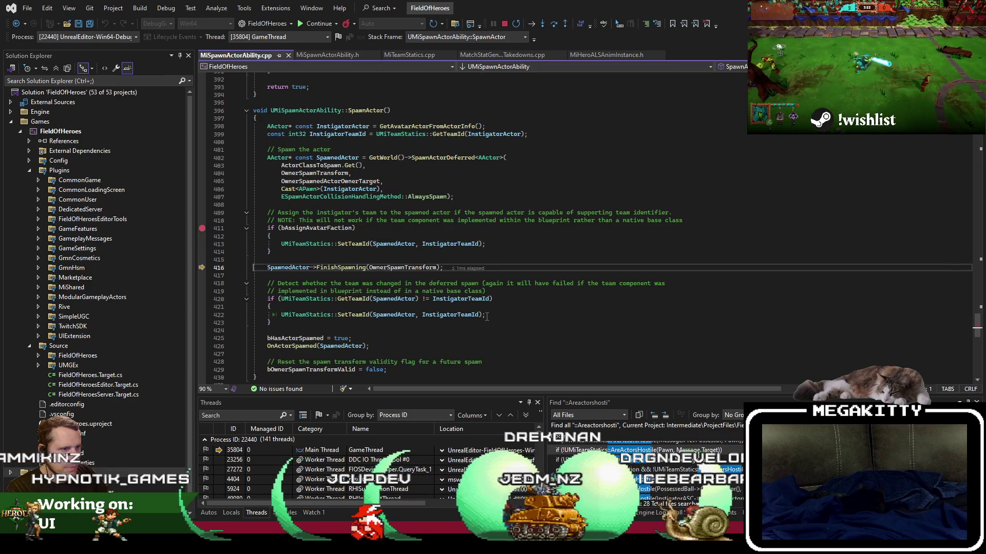
pyautogui.press('F10')
# Inspect the SpawnedActor datatips and bAssignAvatarFaction condition, then step into UMiTeamStatics::SetTeamId
pyautogui.moveTo(397, 294)
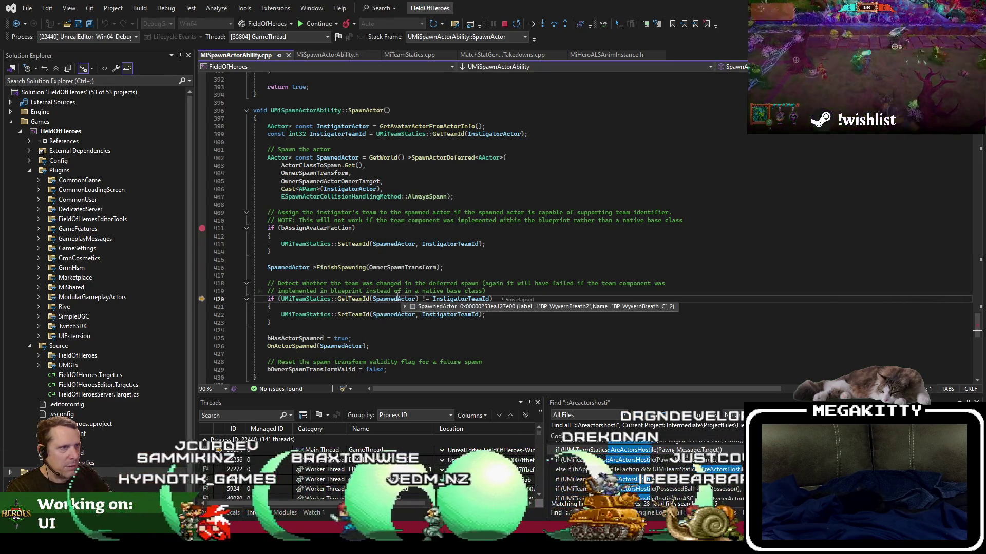
pyautogui.press('F10')
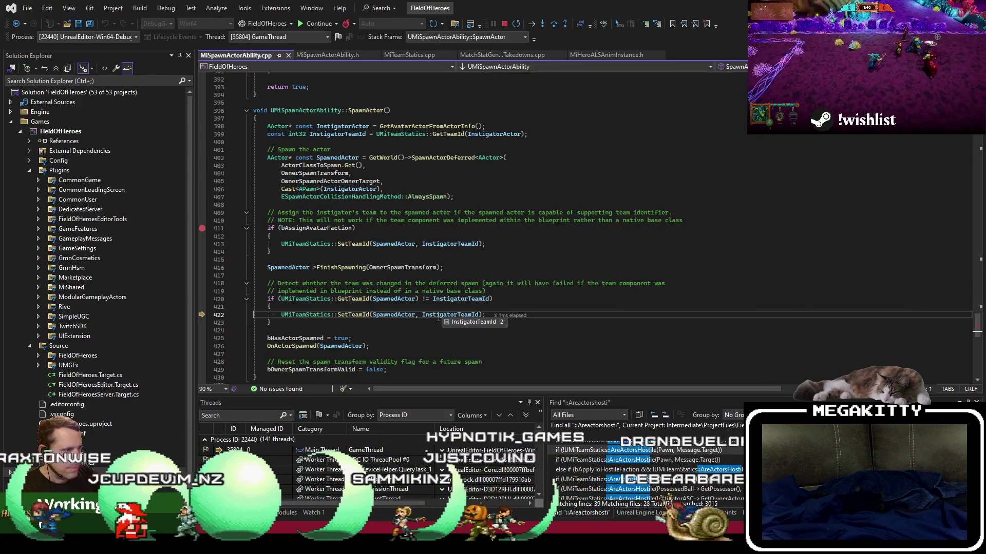
pyautogui.moveTo(395, 315)
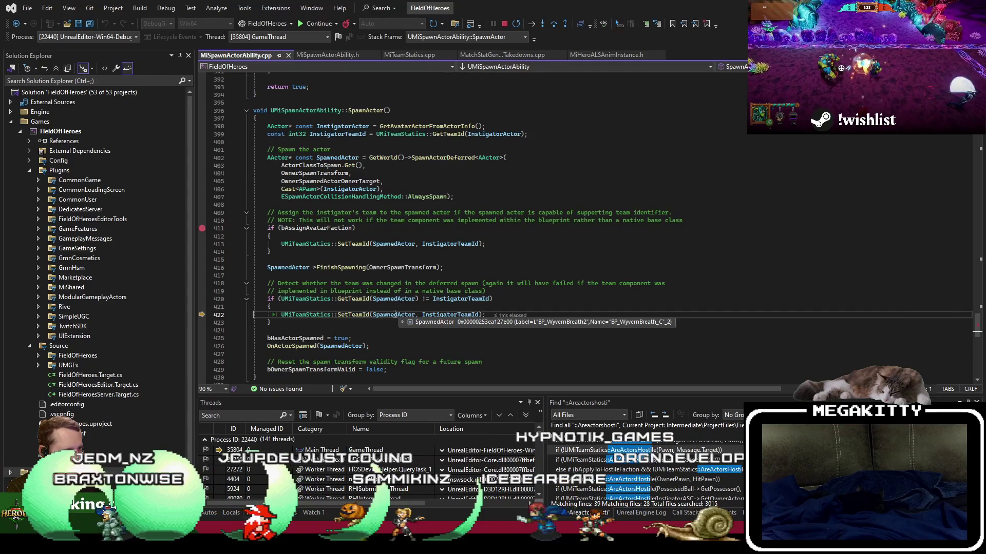
pyautogui.click(331, 227)
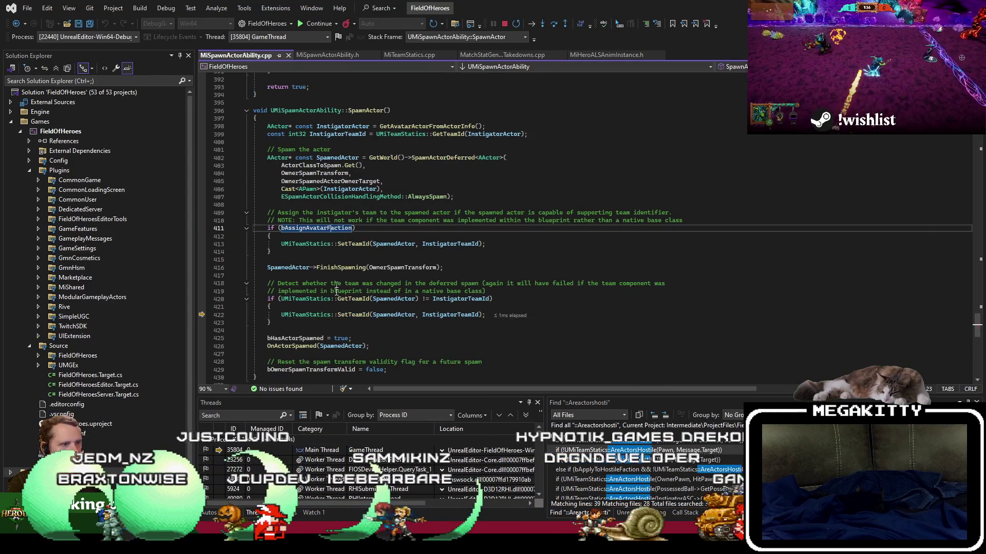
pyautogui.click(346, 315)
pyautogui.press('F12')
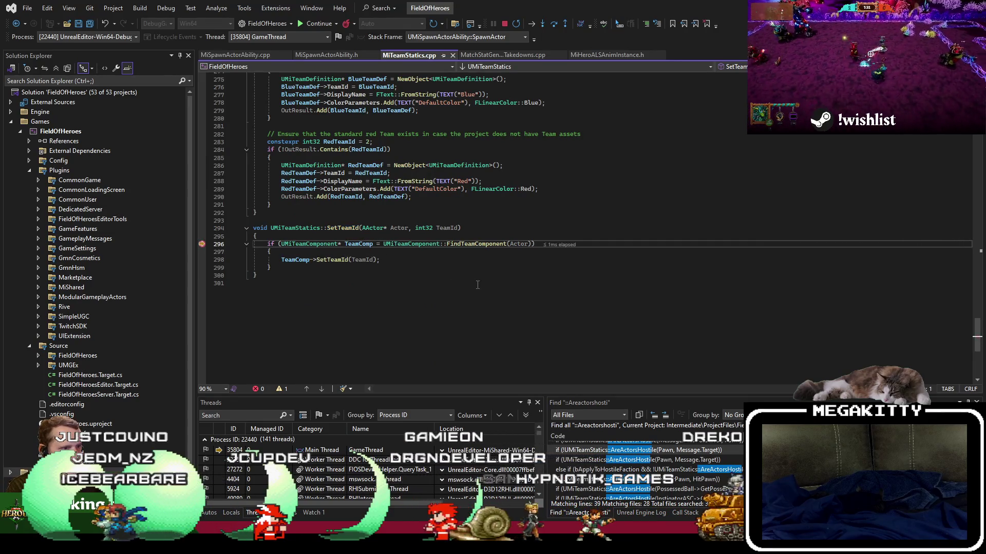
# Step into UMiTeamComponent::SetTeamId to follow the team id 2 value
pyautogui.press('F10')
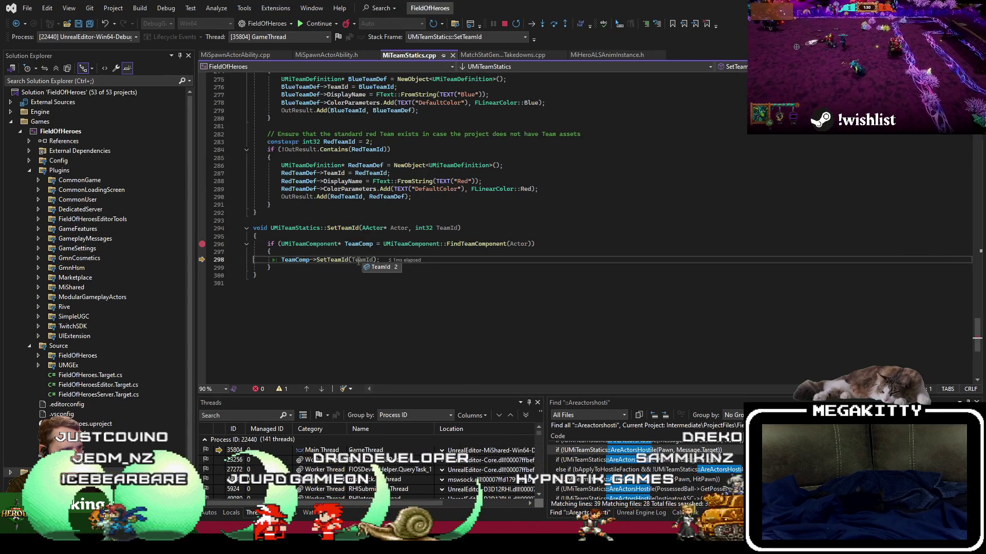
pyautogui.press('F11')
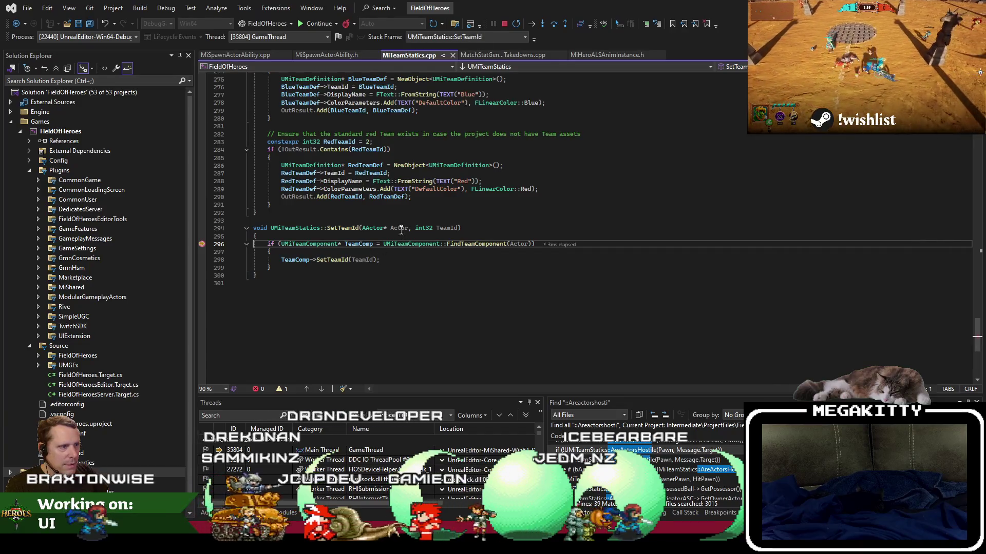
pyautogui.moveTo(449, 232)
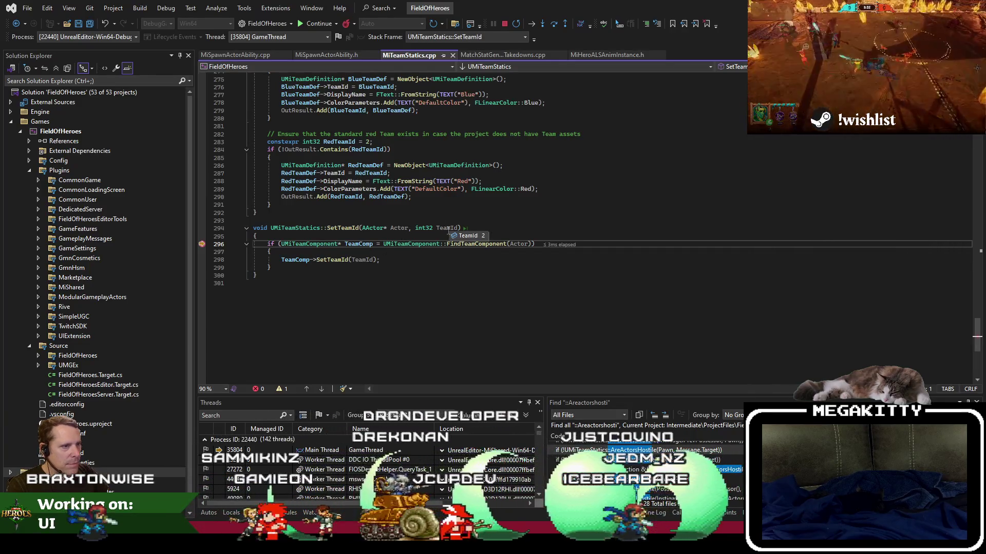
pyautogui.press('F10')
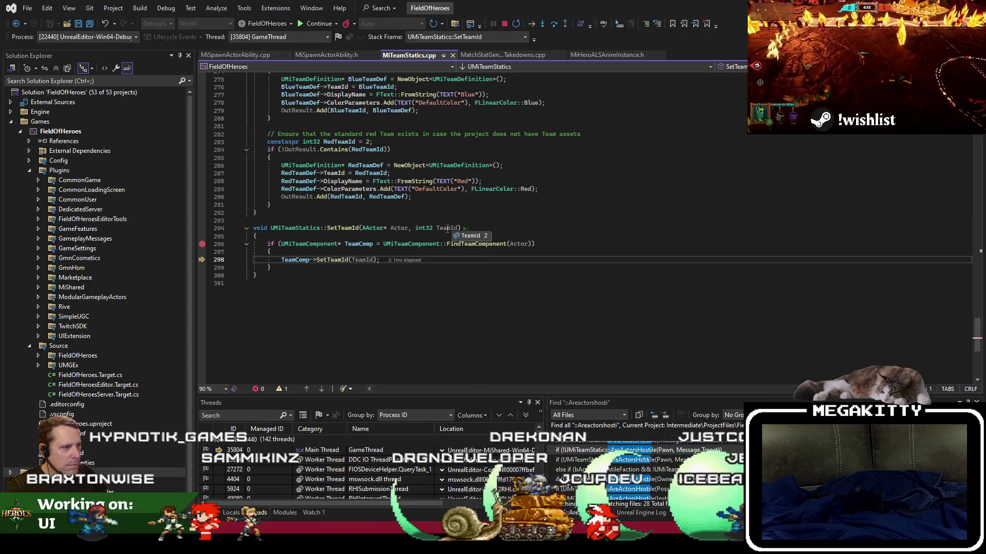
pyautogui.press('F11')
pyautogui.press('F10')
# Check the Call Stack and the early return on line 107, step out, and resume the game
pyautogui.moveTo(398, 227)
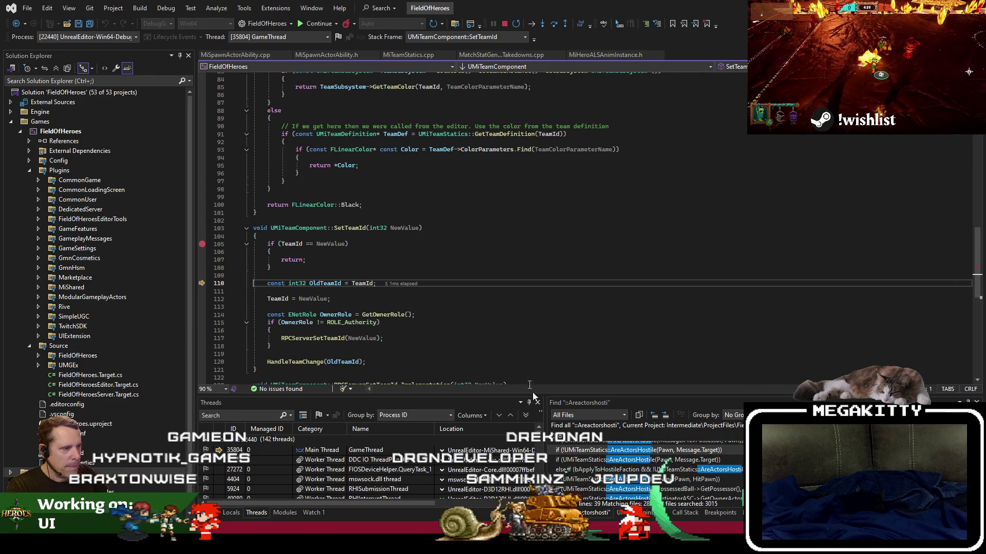
pyautogui.click(680, 513)
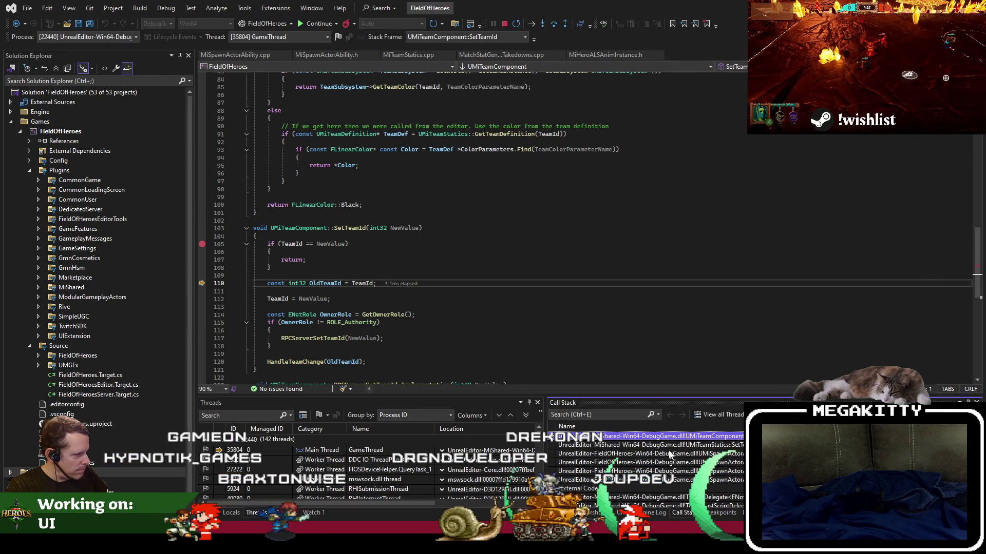
pyautogui.click(463, 259)
pyautogui.hotkey('shift', 'F11')
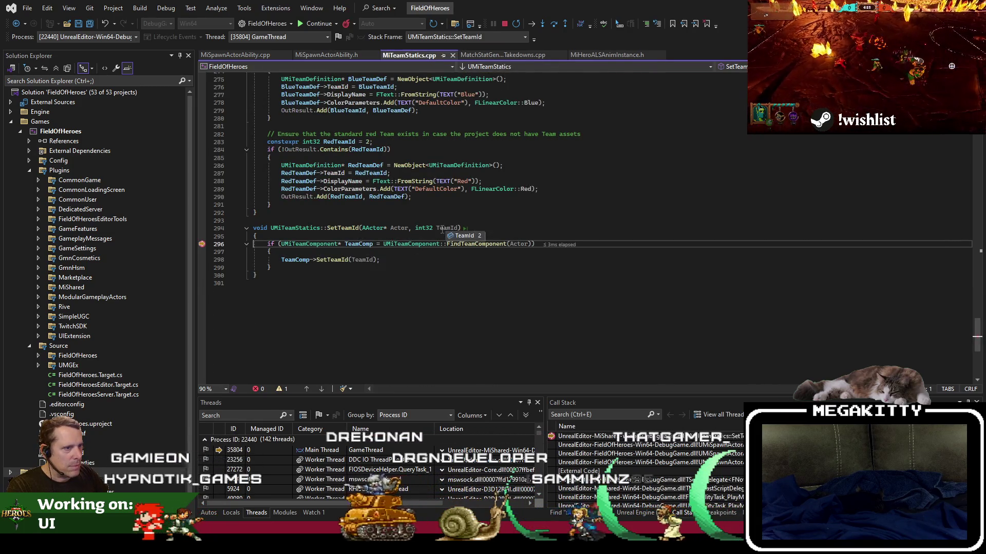
pyautogui.press('F5')
pyautogui.press('F10')
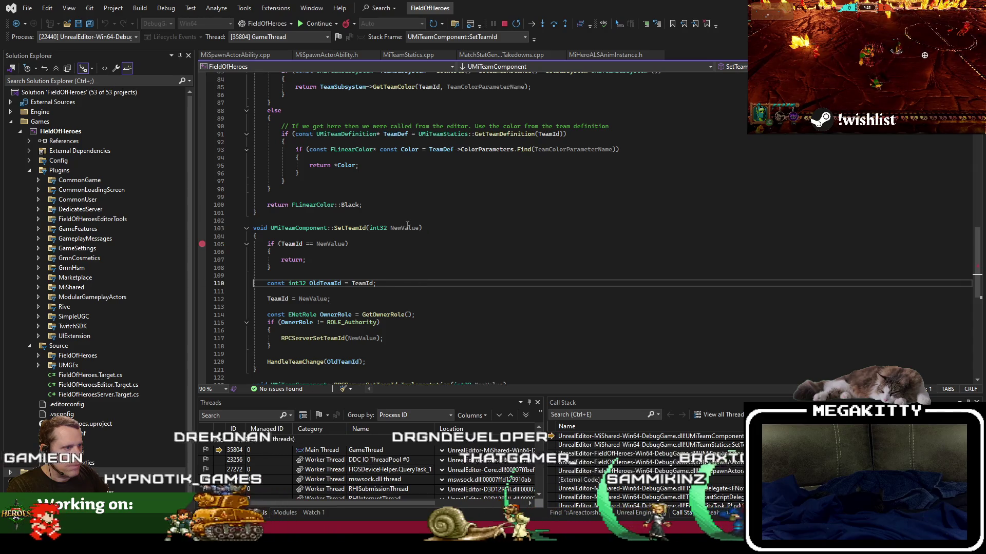
pyautogui.press('F5')
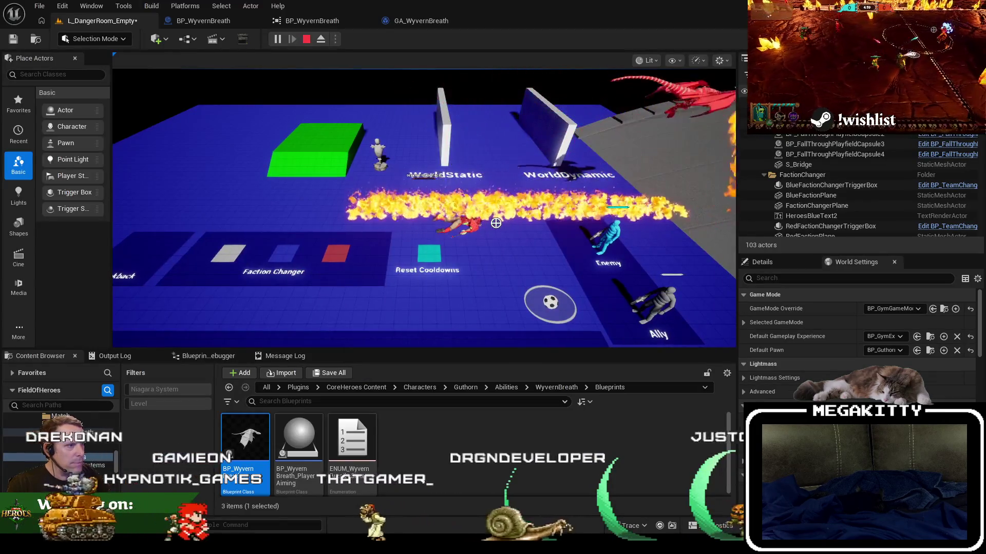
# Stop PIE and inspect the MiTeam component in BP_WyvernBreath
pyautogui.press('Escape')
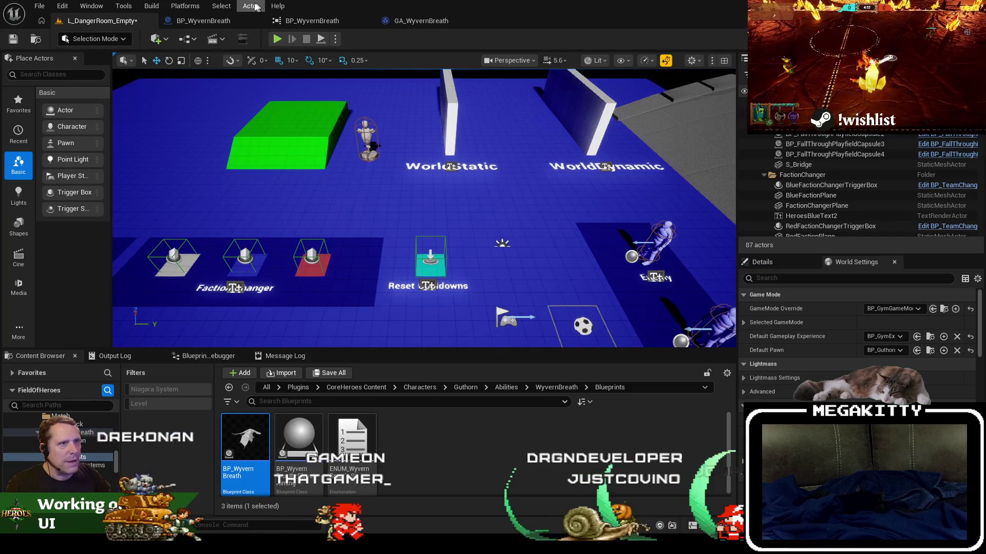
pyautogui.click(203, 21)
pyautogui.click(72, 201)
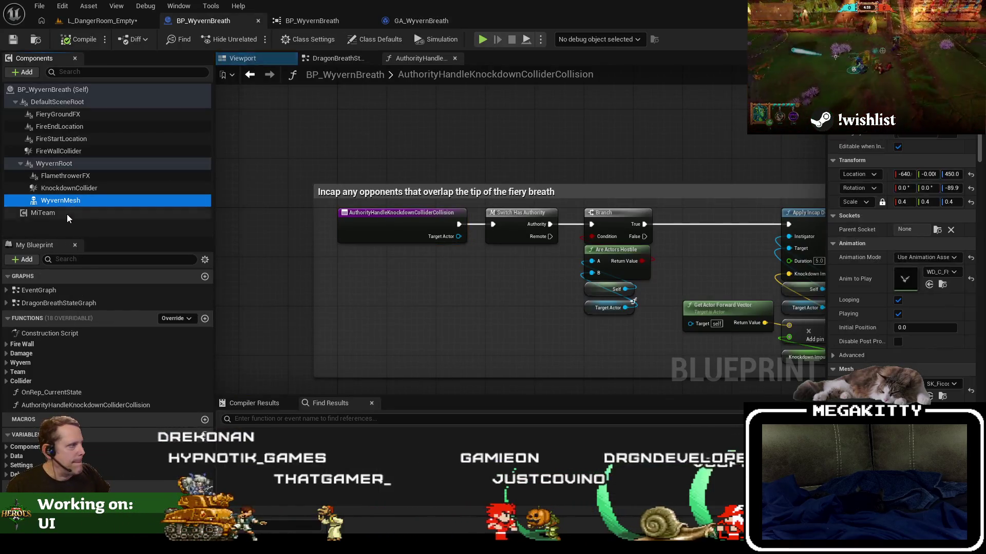
pyautogui.click(67, 213)
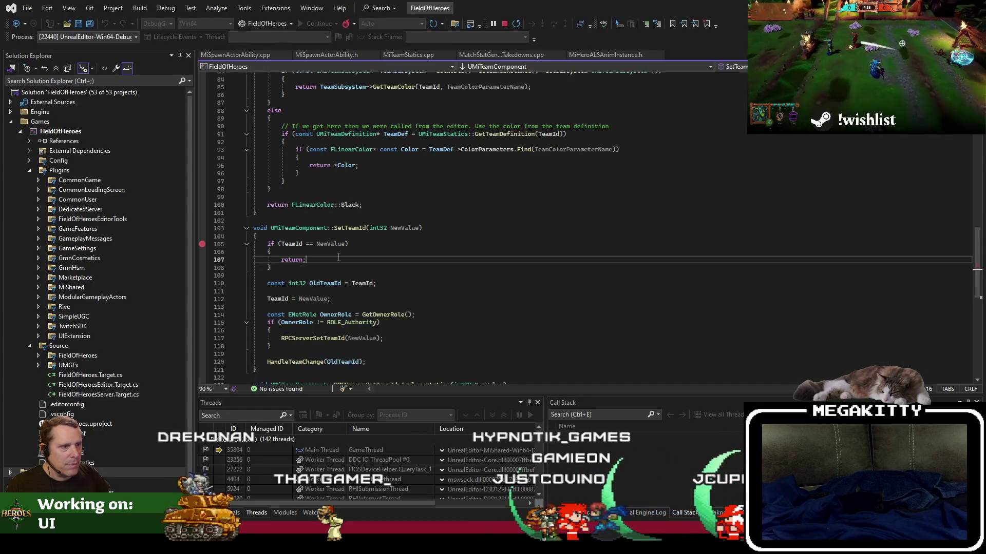
# Replay the level past the breakpoint, stop again, and open the UpdateAppearanceForTeam function graph
pyautogui.press('F5')
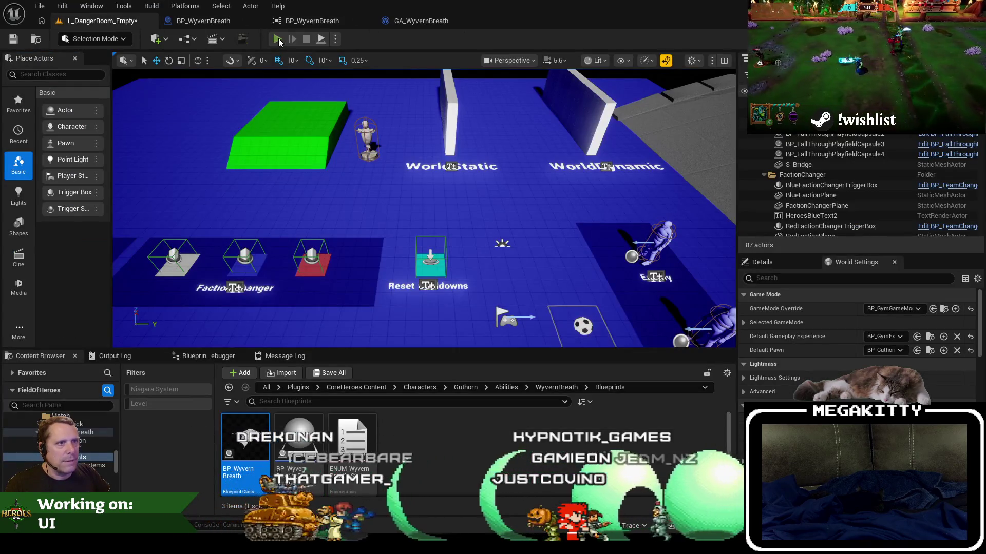
pyautogui.click(277, 39)
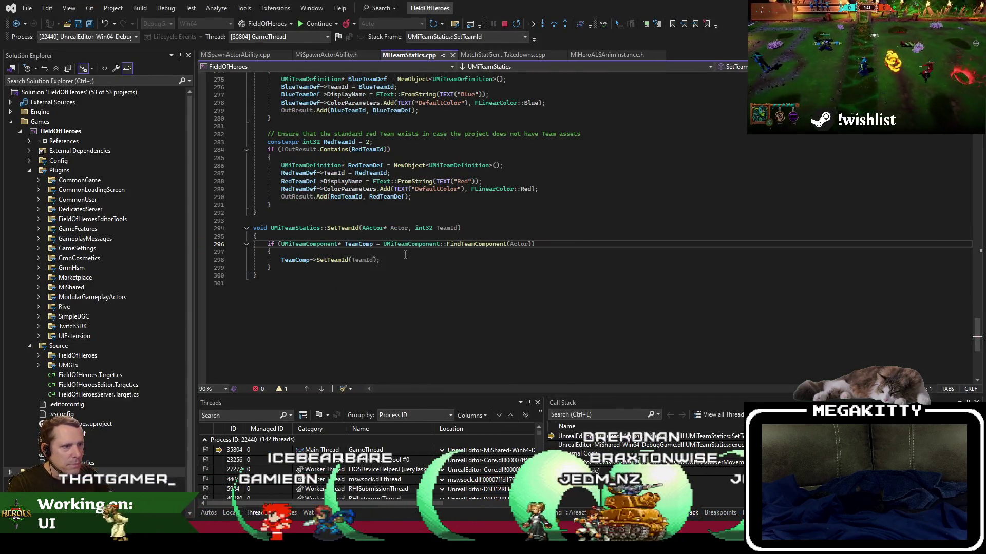
pyautogui.press('F5')
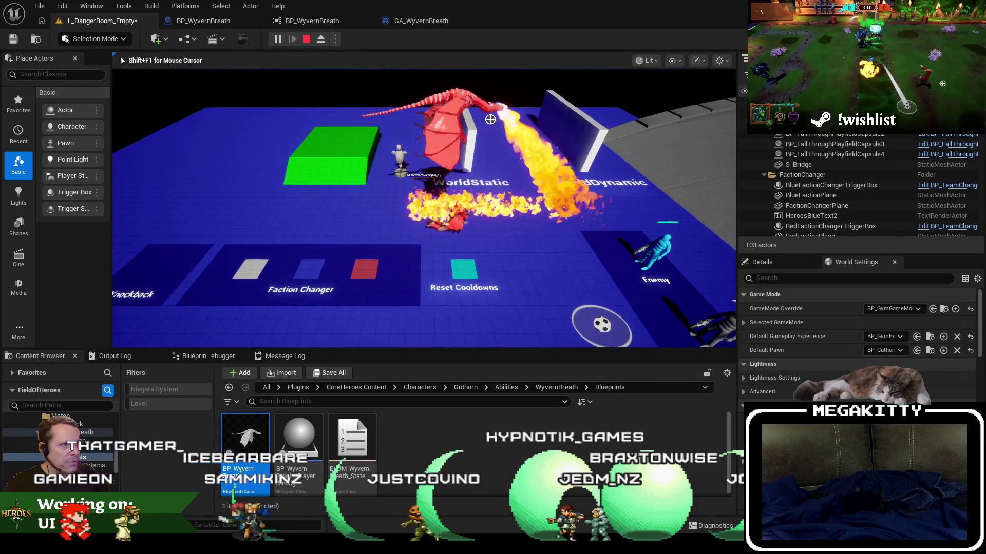
pyautogui.press('Escape')
pyautogui.click(224, 22)
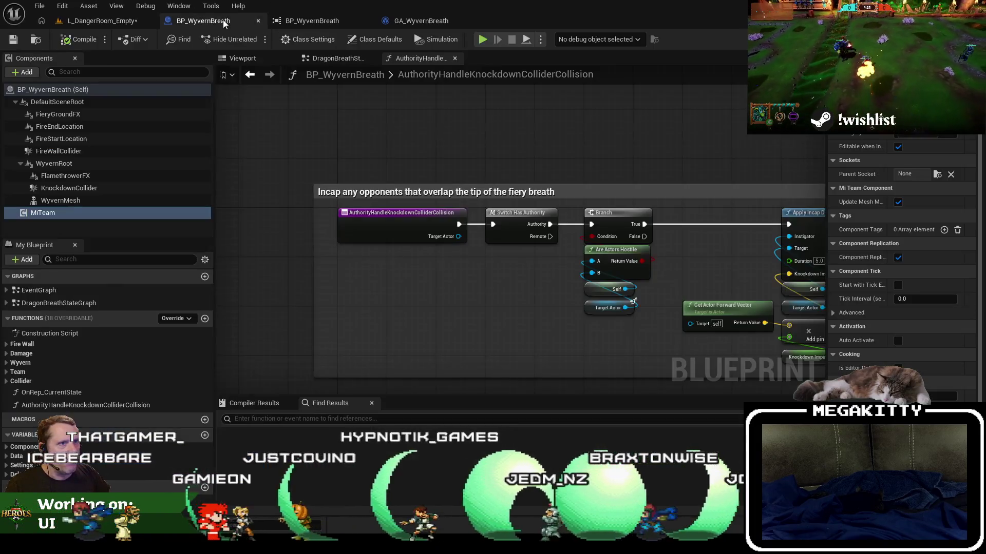
pyautogui.moveTo(411, 139); pyautogui.dragTo(294, 142)
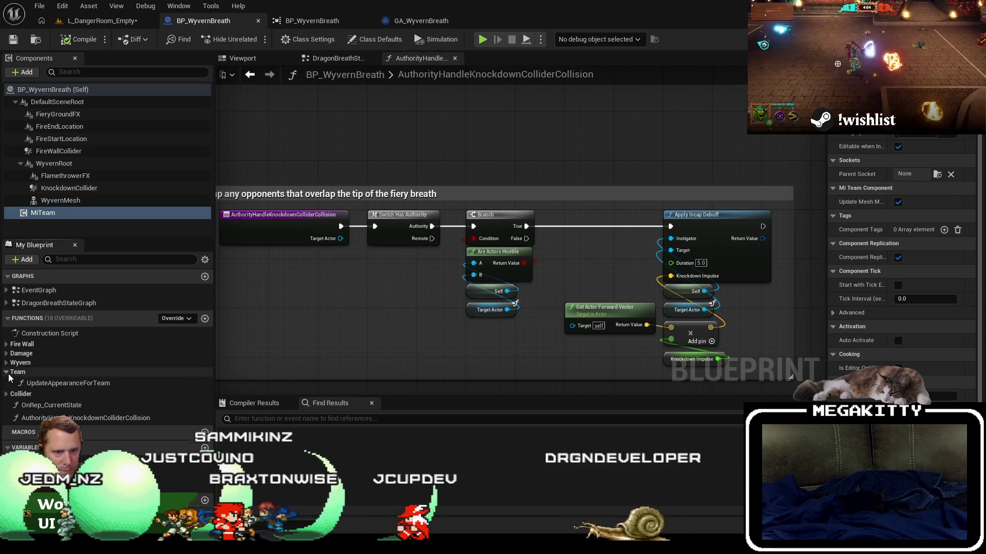
pyautogui.doubleClick(55, 385)
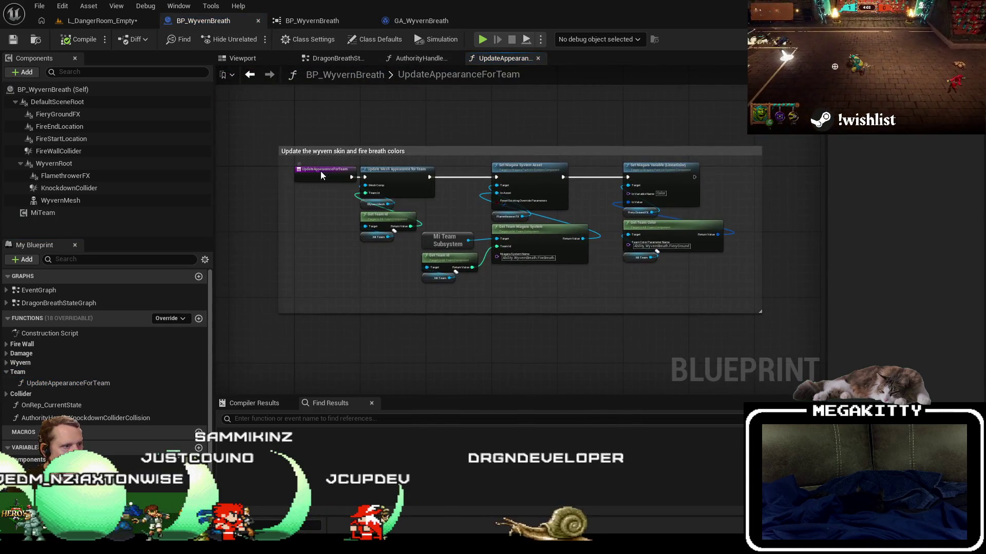
# Play L_DangerRoom_Empty and step through UpdateAppearanceForTeam, checking the Team Id pins
pyautogui.click(95, 16)
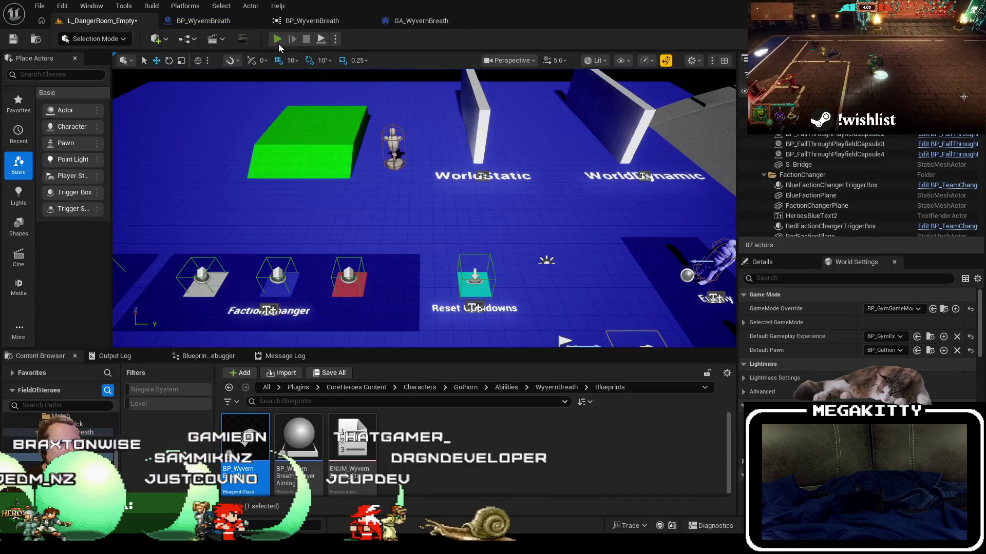
pyautogui.click(278, 44)
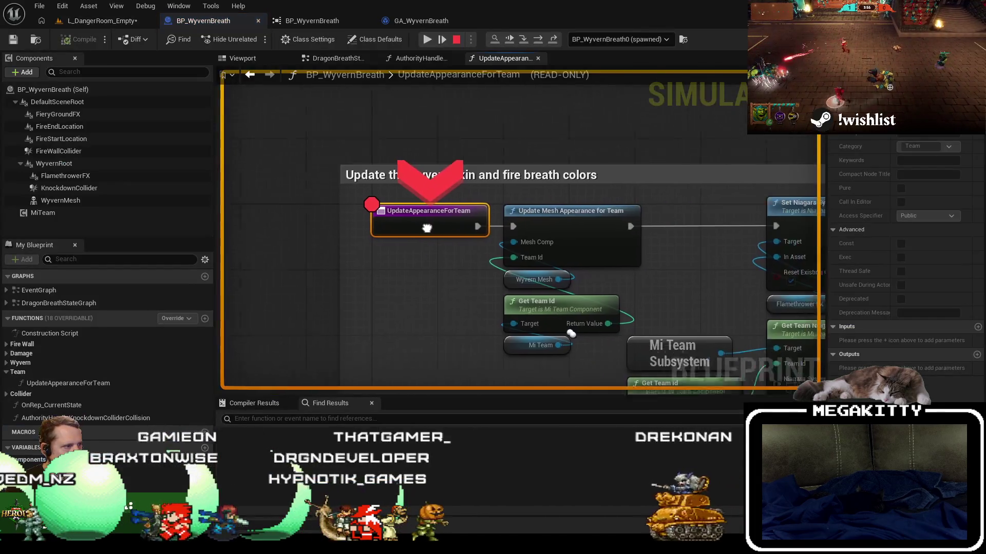
pyautogui.press('F10')
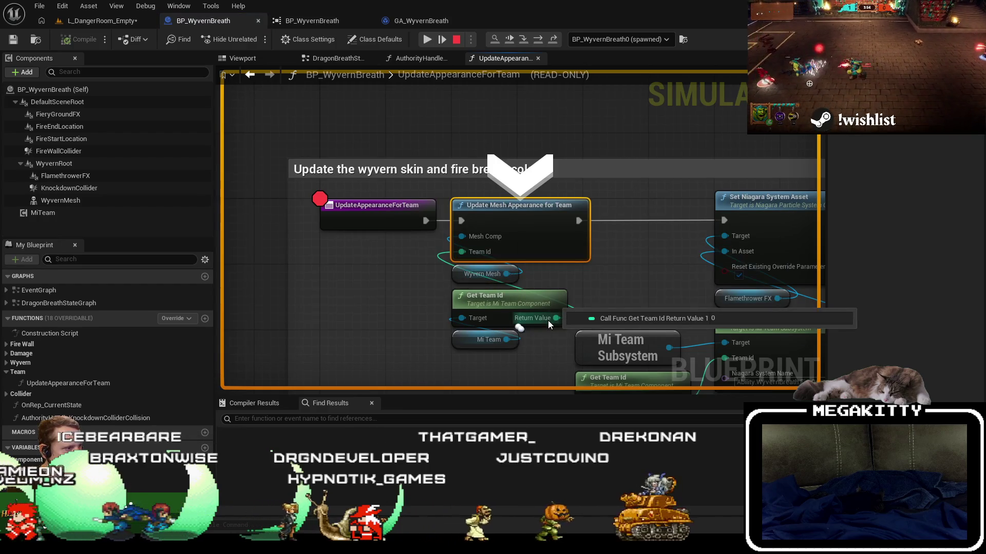
pyautogui.press('F10')
pyautogui.press('F10')
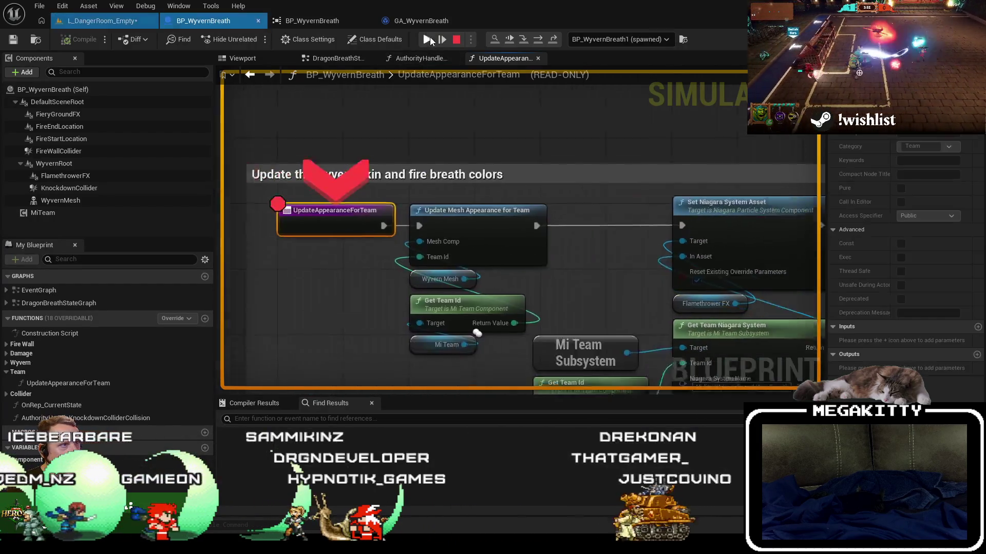
pyautogui.press('F10')
pyautogui.moveTo(460, 252)
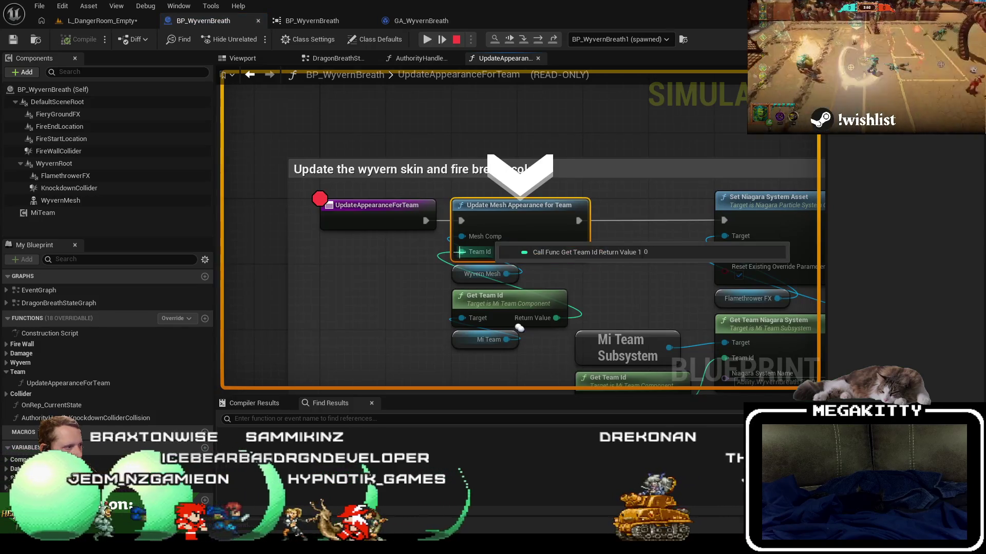
pyautogui.press('F10')
pyautogui.moveTo(365, 316)
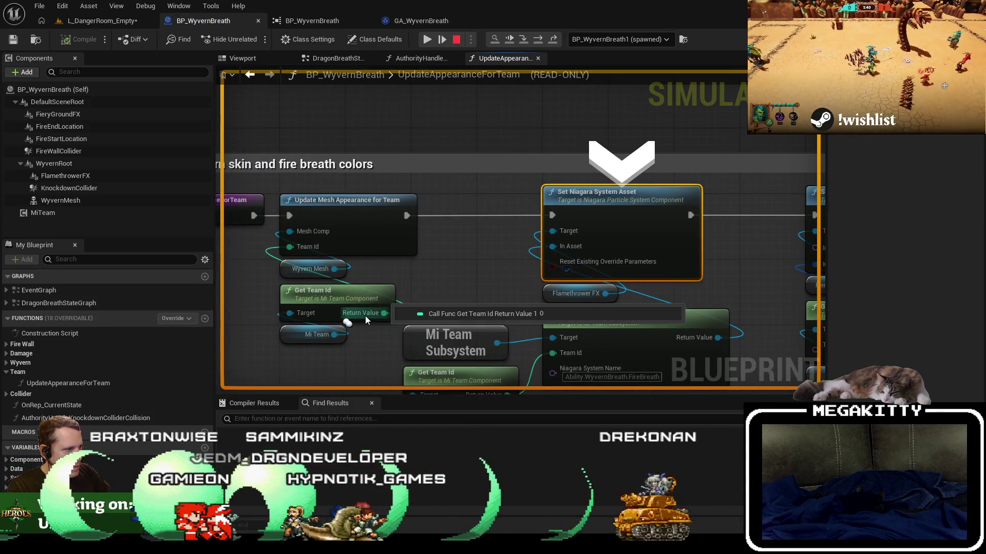
# Step through the function for the remaining wyvern instances, then show AuthorityHandleKnockdownColliderCollision
pyautogui.press('F10')
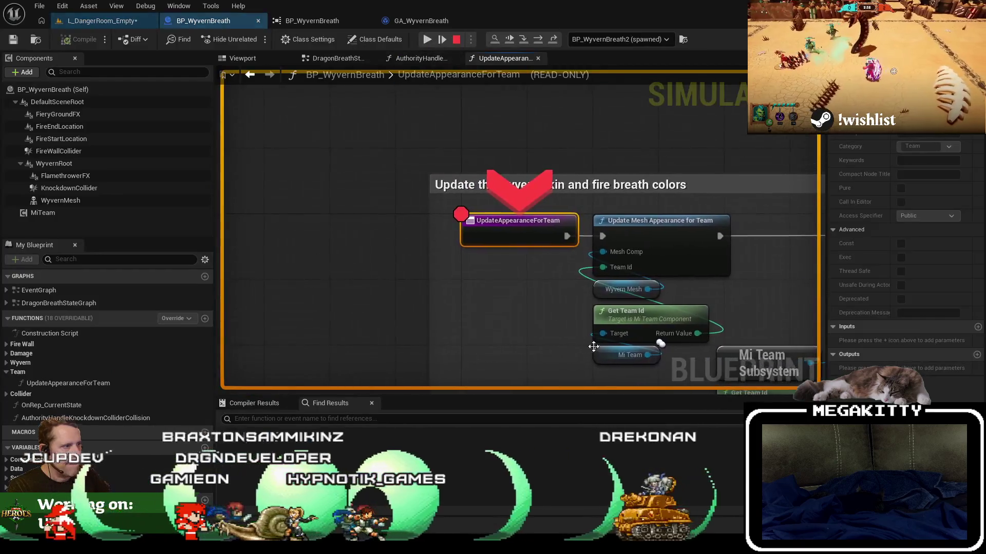
pyautogui.press('F10')
pyautogui.press('F10')
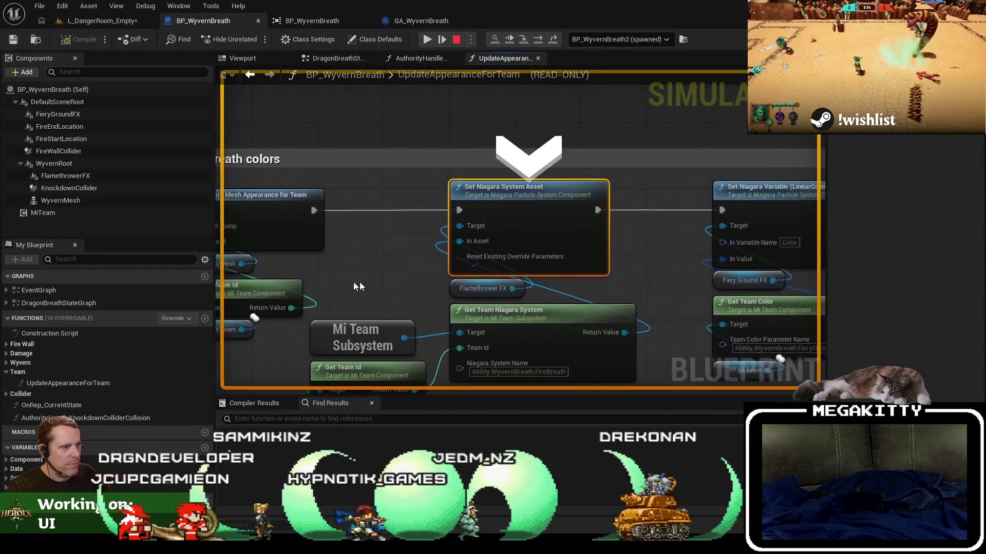
pyautogui.click(423, 42)
pyautogui.press('F10')
pyautogui.press('F10')
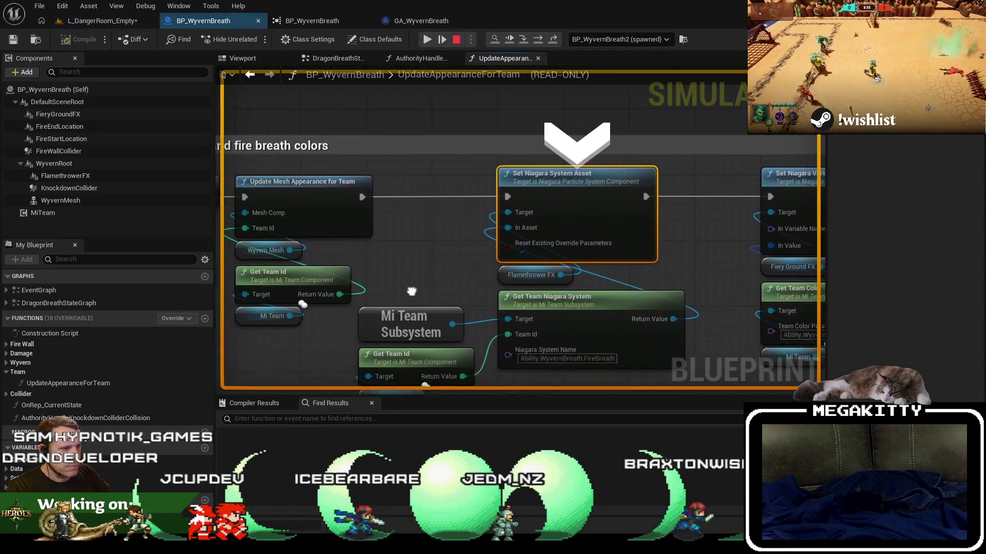
pyautogui.moveTo(429, 275)
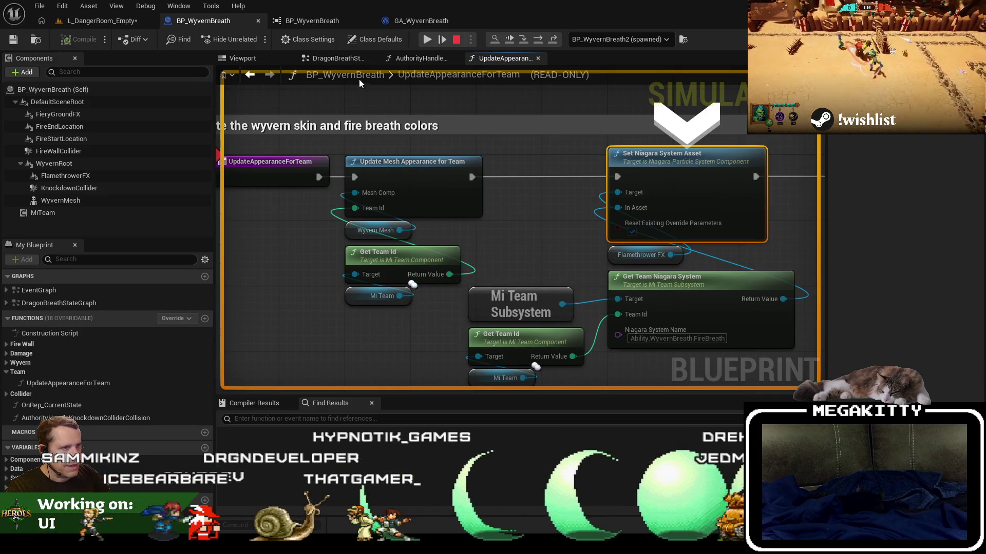
pyautogui.click(421, 58)
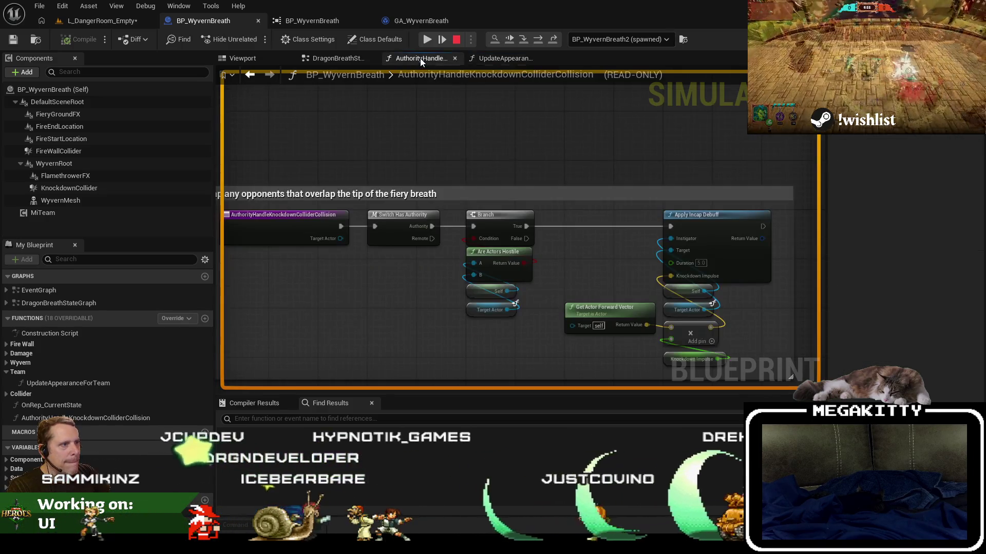
# Glance between the two function graphs, then resume and stop the play session
pyautogui.click(496, 58)
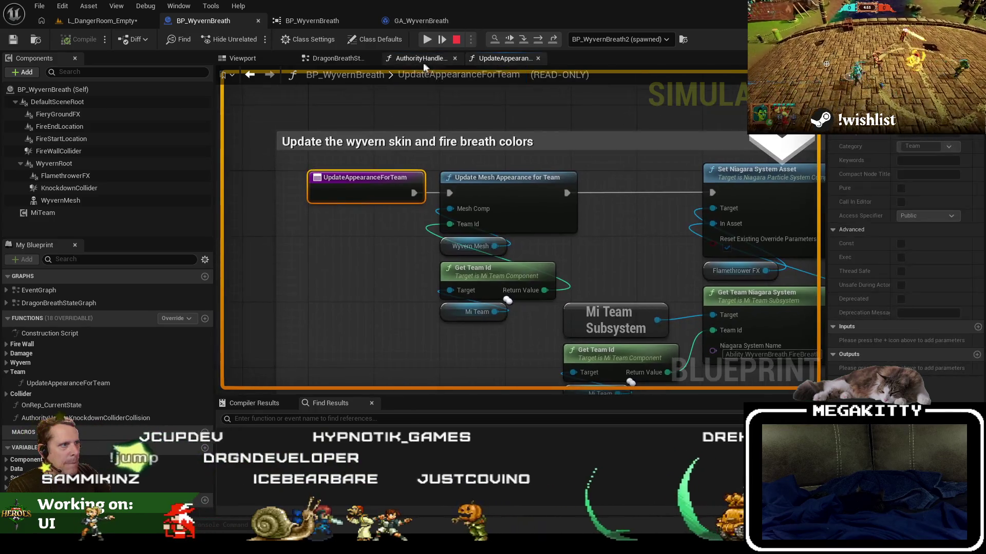
pyautogui.click(418, 58)
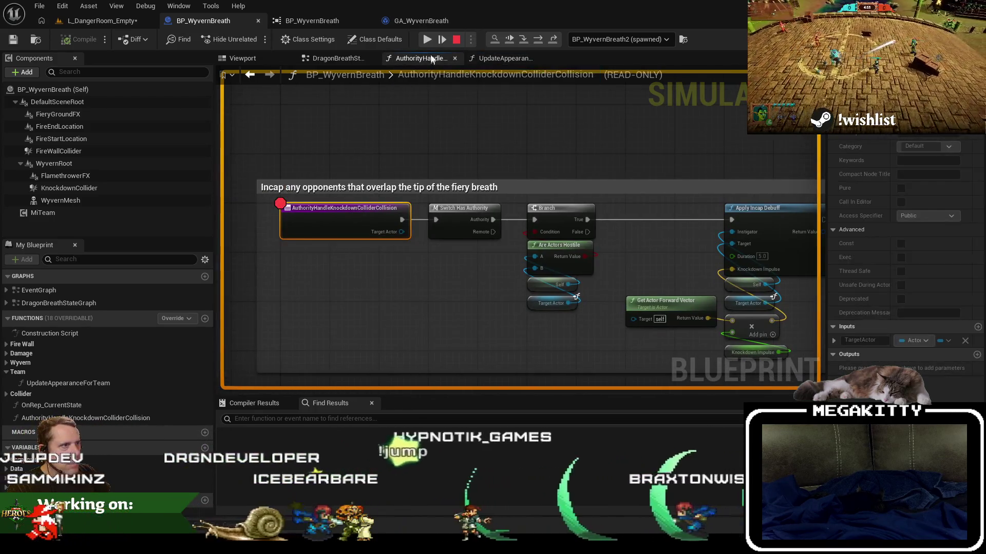
pyautogui.click(427, 41)
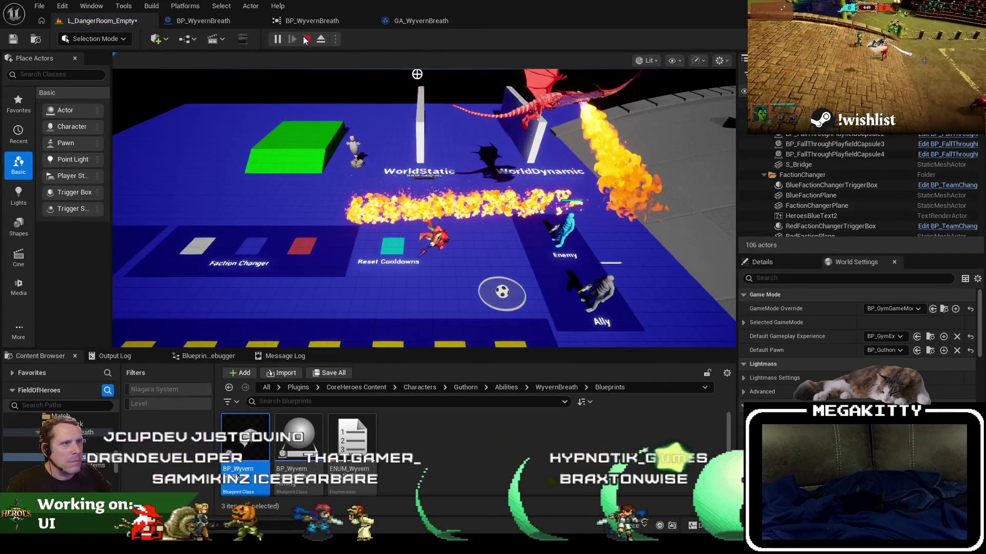
pyautogui.click(306, 39)
pyautogui.scroll(-5, 365, 93)
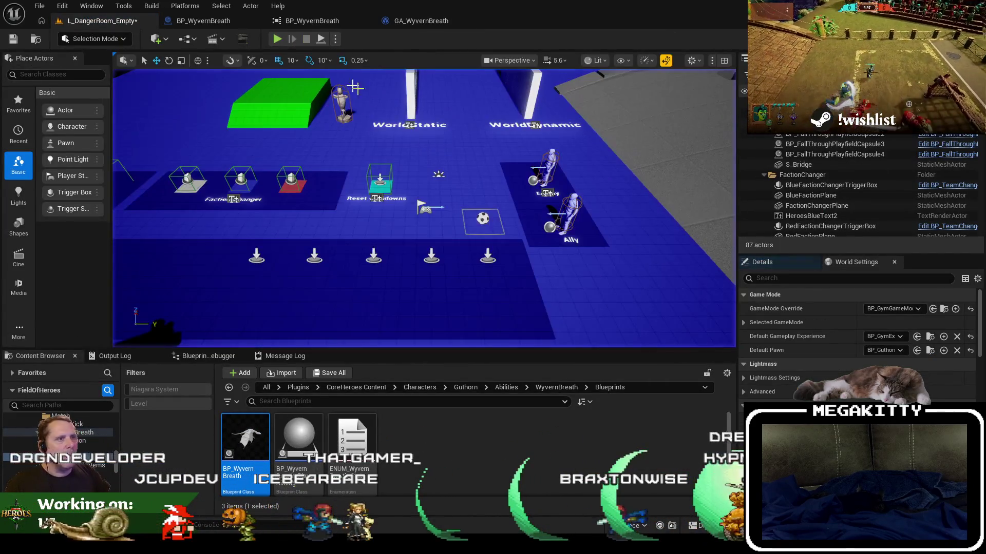
# Return to BP_WyvernBreath, check its Viewport and DefaultSceneRoot, and open the EventGraph
pyautogui.click(215, 26)
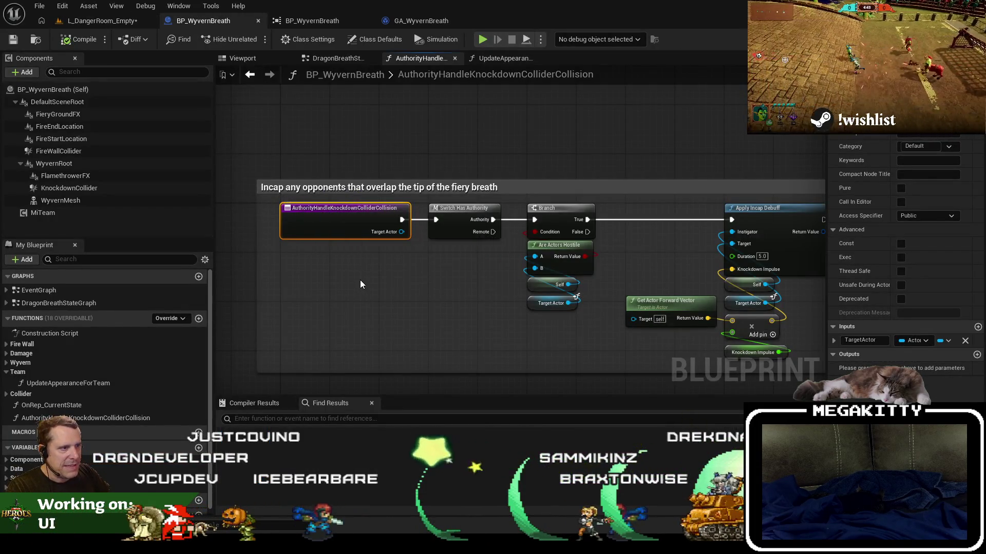
pyautogui.click(239, 58)
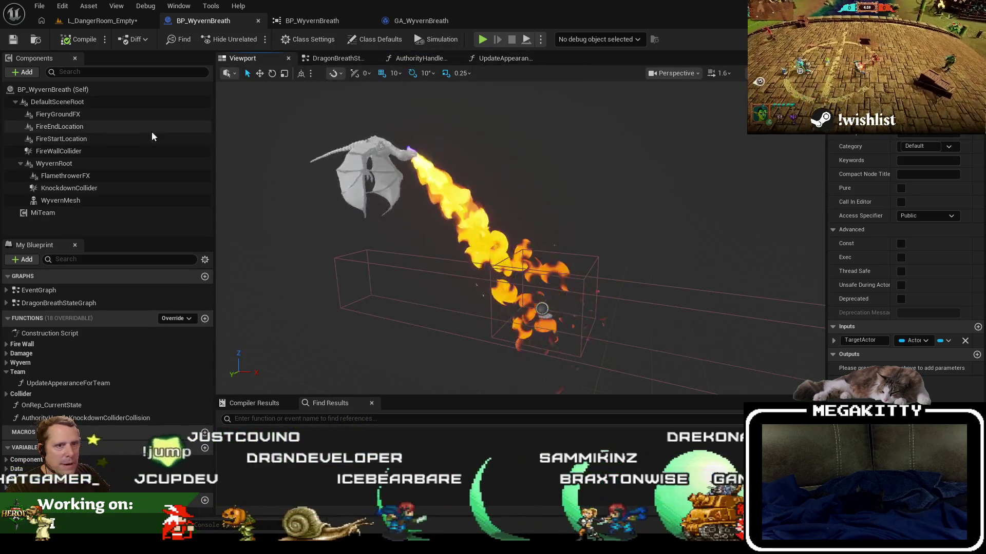
pyautogui.click(59, 102)
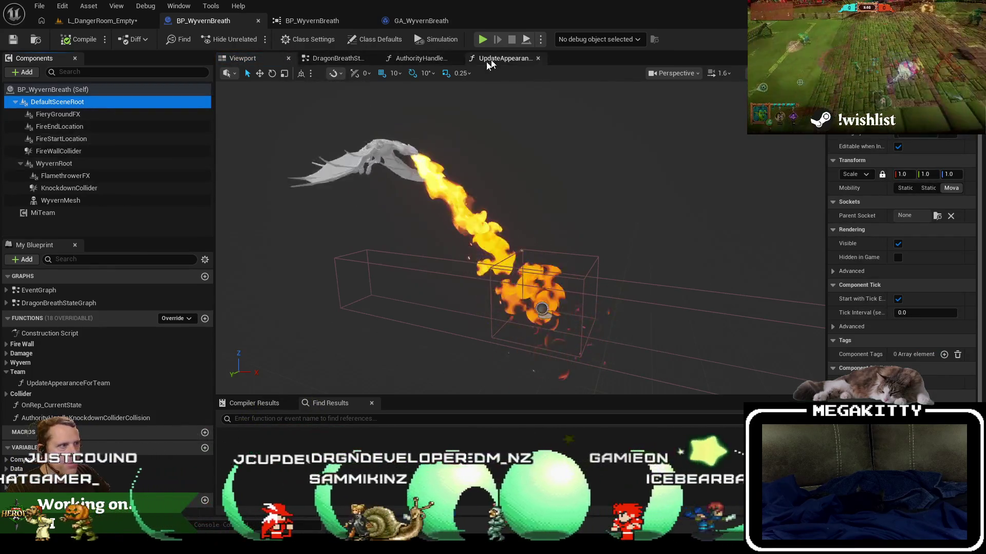
pyautogui.doubleClick(85, 291)
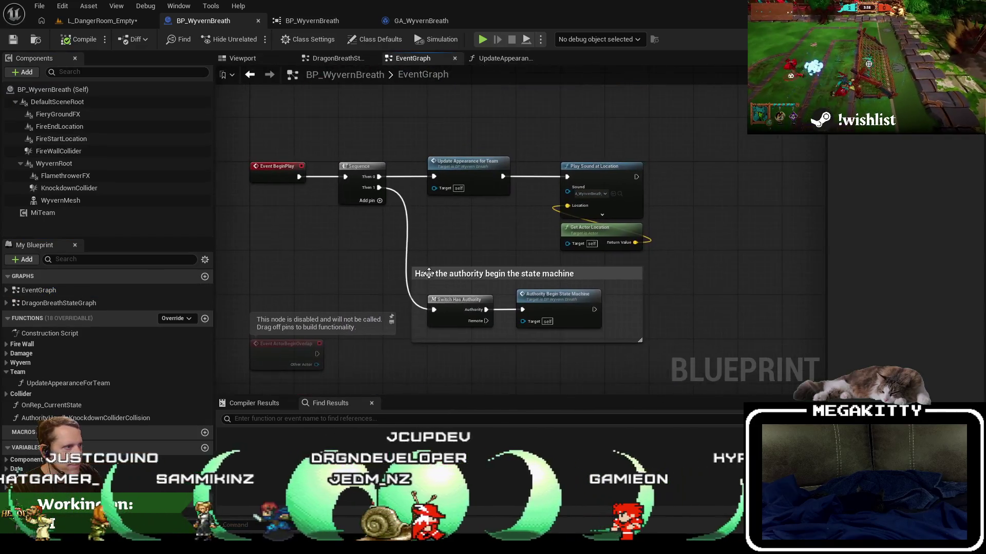
pyautogui.scroll(1, 461, 205)
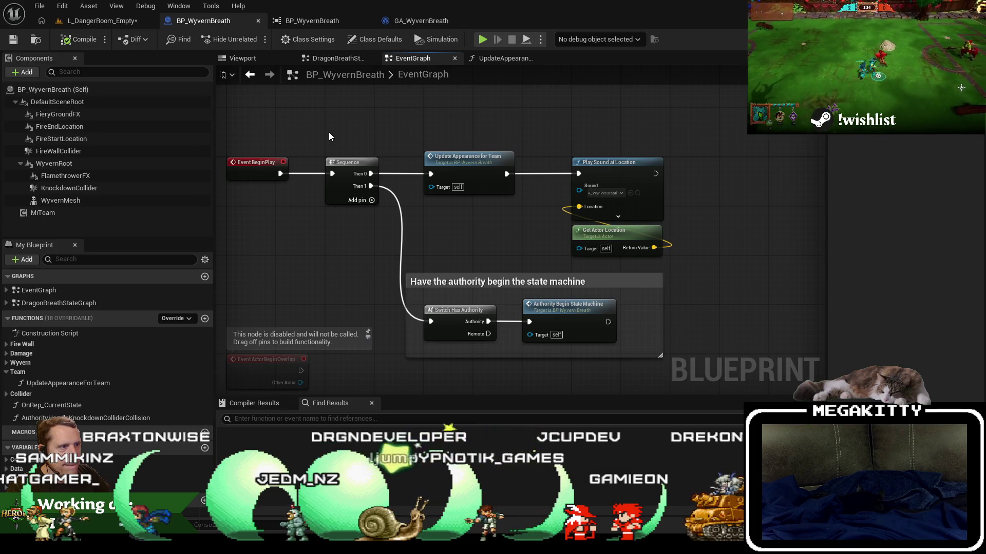
# Make room after BeginPlay and add KnockdownCollider with a Set Collision Enabled node
pyautogui.moveTo(330, 132); pyautogui.dragTo(653, 334)
pyautogui.moveTo(455, 193); pyautogui.dragTo(602, 193)
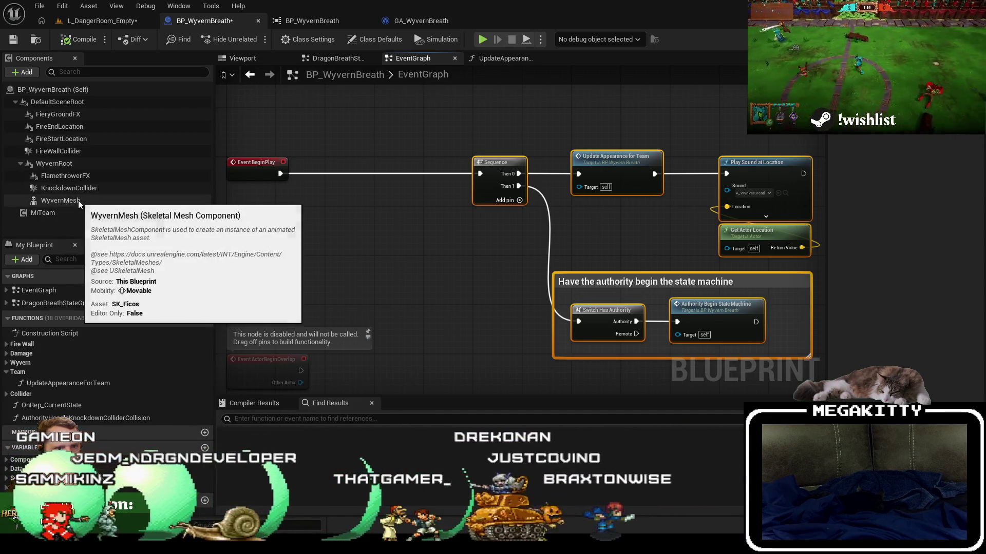
pyautogui.click(75, 163)
pyautogui.click(68, 188)
pyautogui.moveTo(68, 188)
pyautogui.mouseDown()
pyautogui.moveTo(326, 223)
pyautogui.moveTo(331, 164)
pyautogui.moveTo(343, 156)
pyautogui.mouseUp()
pyautogui.write('set')
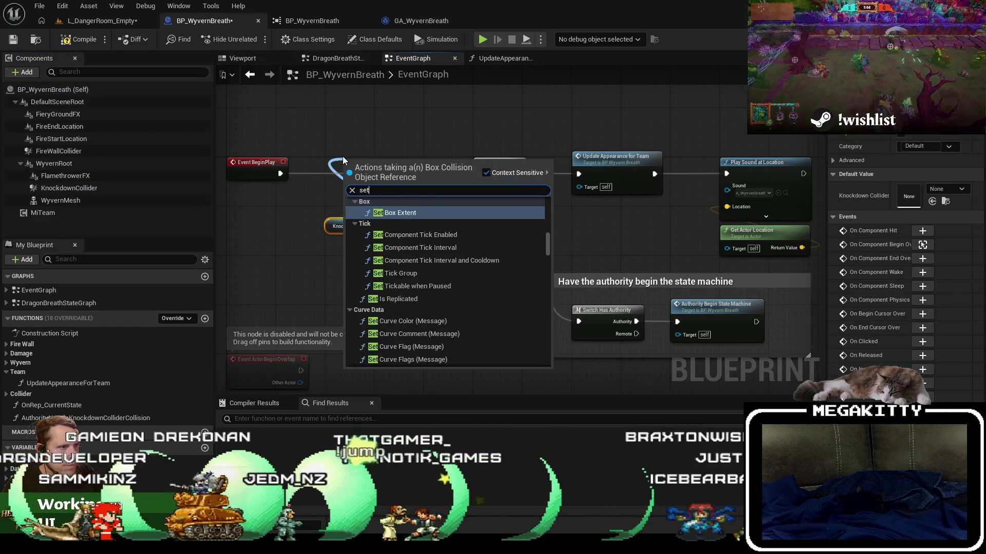
pyautogui.write('en')
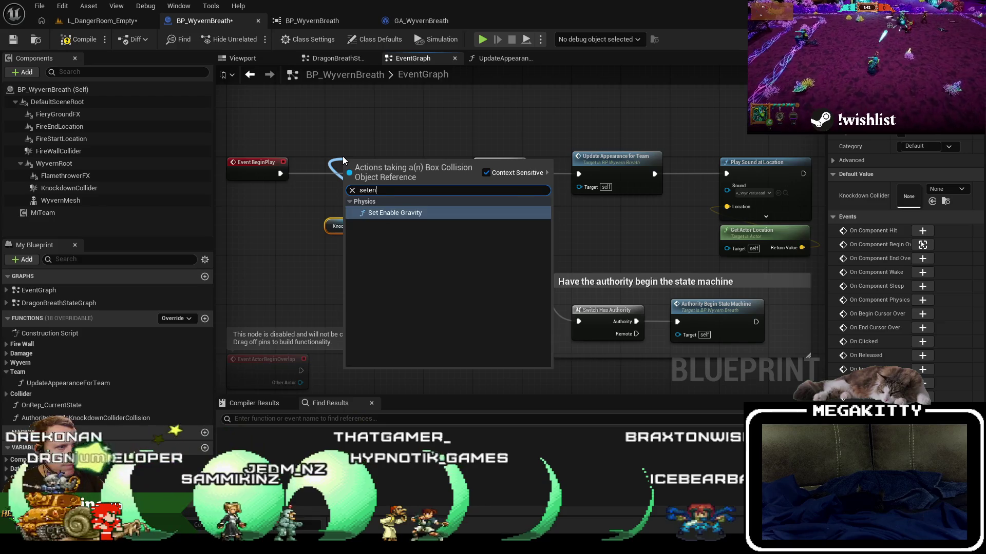
pyautogui.write('set collision')
pyautogui.press('Return')
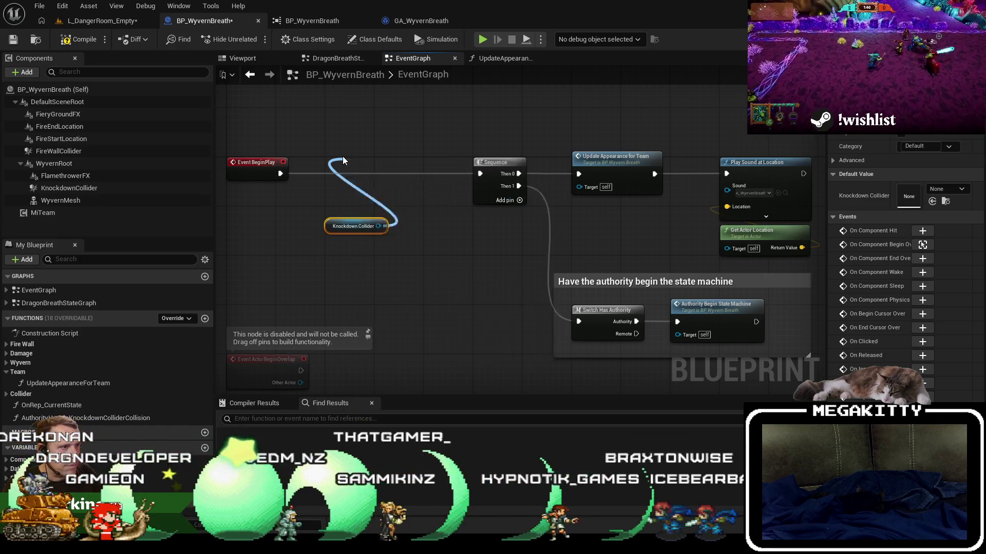
pyautogui.moveTo(375, 167); pyautogui.dragTo(362, 161)
# Wire BeginPlay into Set Collision Enabled and on into Sequence, then review the overlap chains
pyautogui.moveTo(280, 173); pyautogui.dragTo(332, 174)
pyautogui.moveTo(429, 174); pyautogui.dragTo(481, 174)
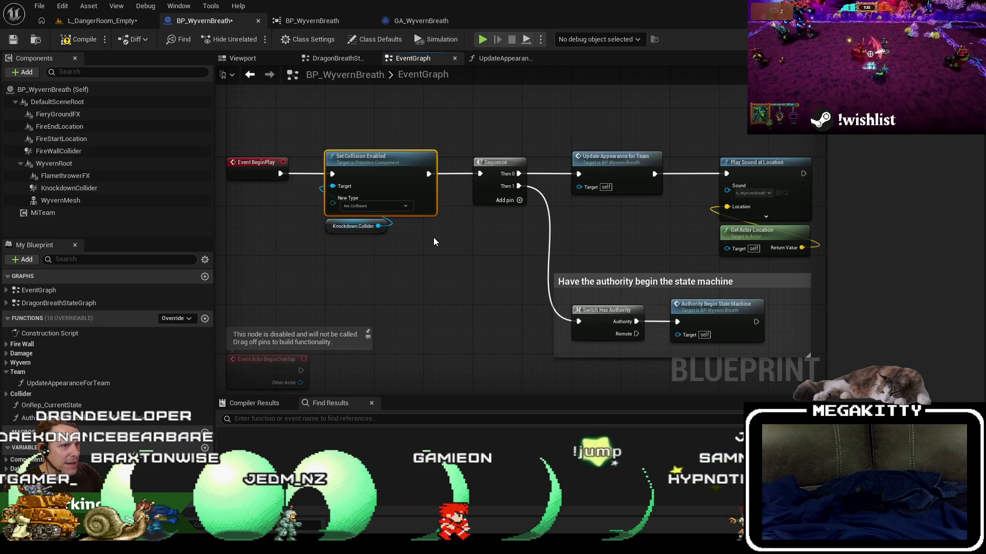
pyautogui.scroll(-4, 433, 241)
pyautogui.moveTo(414, 335); pyautogui.dragTo(407, 253)
pyautogui.scroll(4, 407, 253)
pyautogui.moveTo(465, 370)
pyautogui.mouseDown()
pyautogui.moveTo(467, 246)
pyautogui.moveTo(480, 196)
pyautogui.moveTo(472, 399)
pyautogui.mouseUp()
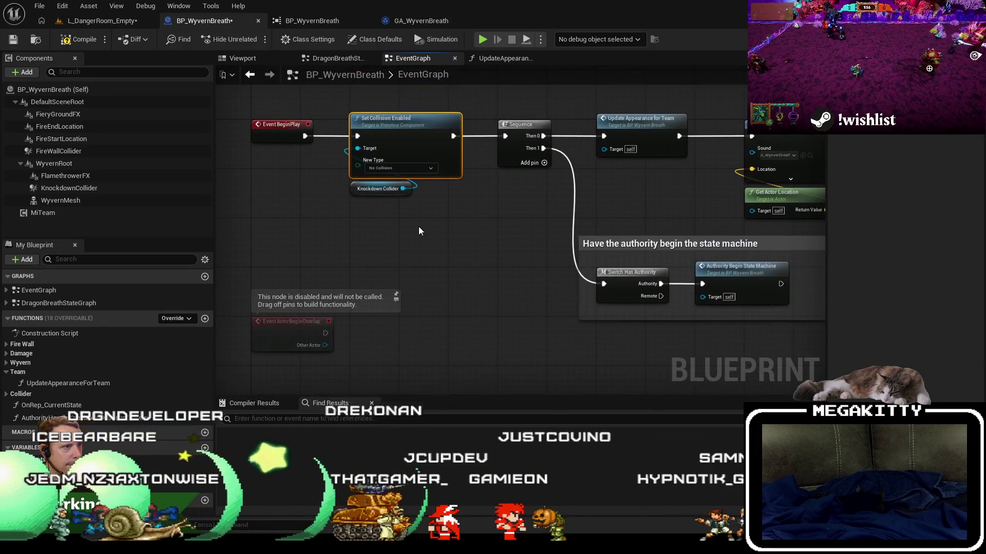
pyautogui.click(380, 189)
# Review the Set Niagara nodes in UpdateAppearanceForTeam, then return to the EventGraph
pyautogui.moveTo(444, 301); pyautogui.dragTo(486, 126)
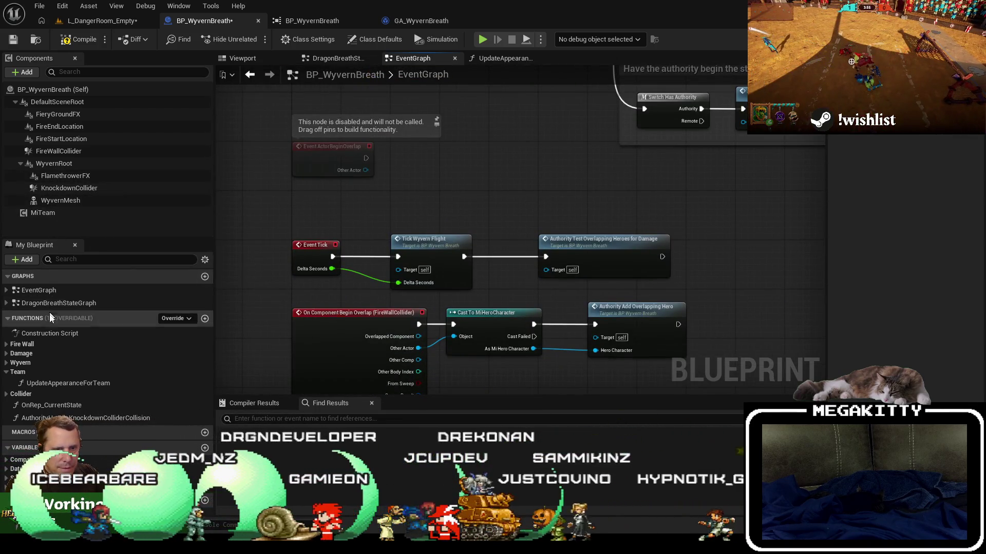
pyautogui.doubleClick(55, 381)
pyautogui.moveTo(552, 310)
pyautogui.mouseDown()
pyautogui.moveTo(487, 308)
pyautogui.moveTo(473, 231)
pyautogui.moveTo(375, 222)
pyautogui.moveTo(667, 180)
pyautogui.moveTo(765, 202)
pyautogui.moveTo(702, 196)
pyautogui.moveTo(400, 221)
pyautogui.mouseUp()
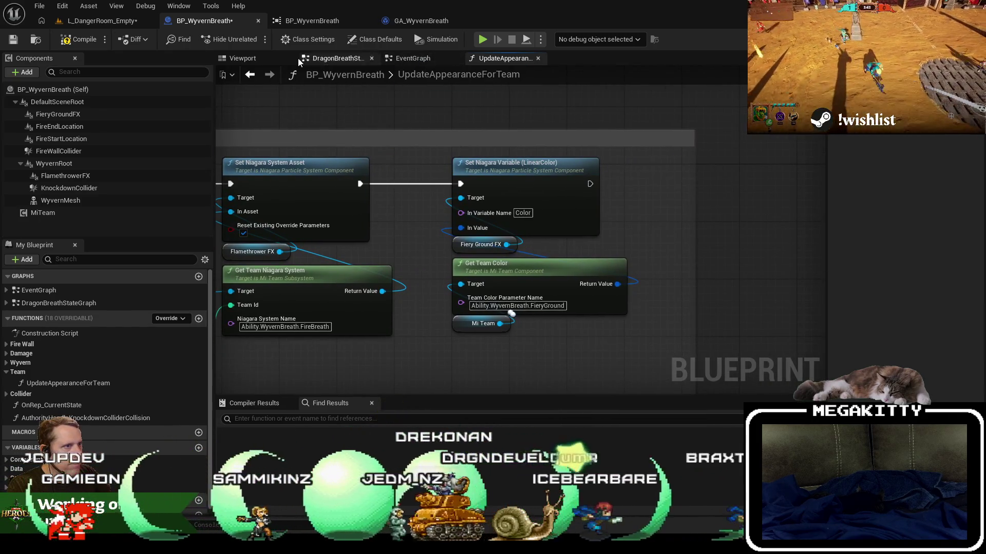
pyautogui.click(408, 60)
# Delete the collision-disabling nodes, reconnect BeginPlay to Sequence, and open the AreActorsHostile hostile result
pyautogui.moveTo(506, 207)
pyautogui.mouseDown()
pyautogui.moveTo(498, 226)
pyautogui.moveTo(433, 156)
pyautogui.moveTo(476, 177)
pyautogui.mouseUp()
pyautogui.press('Delete')
pyautogui.moveTo(771, 349)
pyautogui.mouseDown()
pyautogui.moveTo(336, 138)
pyautogui.moveTo(432, 180)
pyautogui.mouseUp()
pyautogui.moveTo(550, 165); pyautogui.dragTo(402, 165)
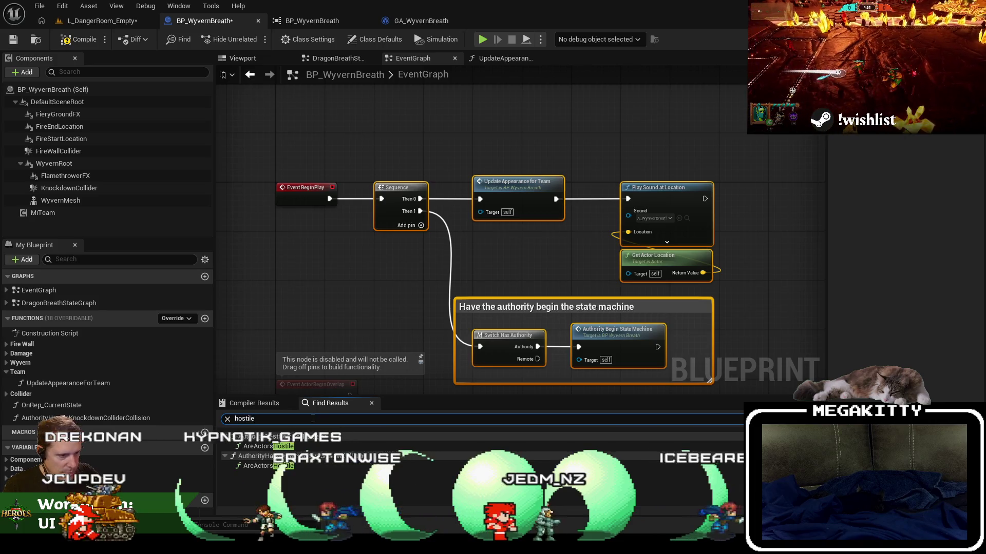
pyautogui.click(319, 446)
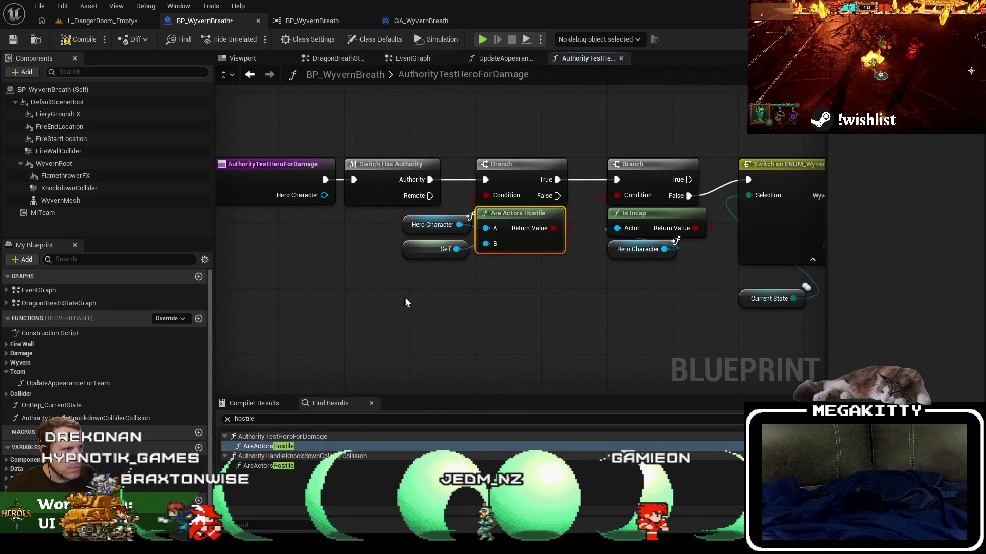
# Shift the hostility-check nodes right to make room after Switch Has Authority
pyautogui.scroll(-4, 352, 282)
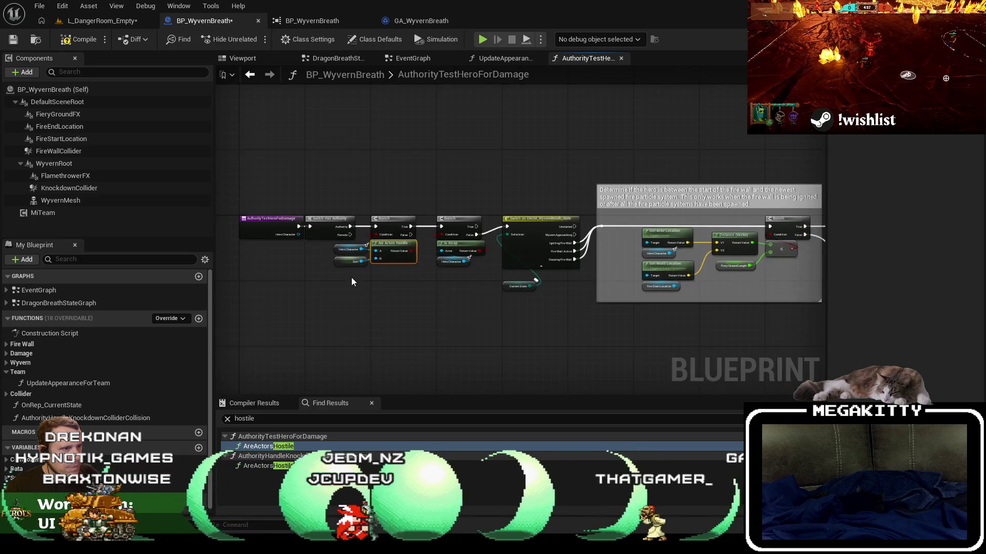
pyautogui.scroll(-2, 352, 281)
pyautogui.moveTo(359, 222)
pyautogui.mouseDown()
pyautogui.moveTo(369, 236)
pyautogui.moveTo(761, 355)
pyautogui.mouseUp()
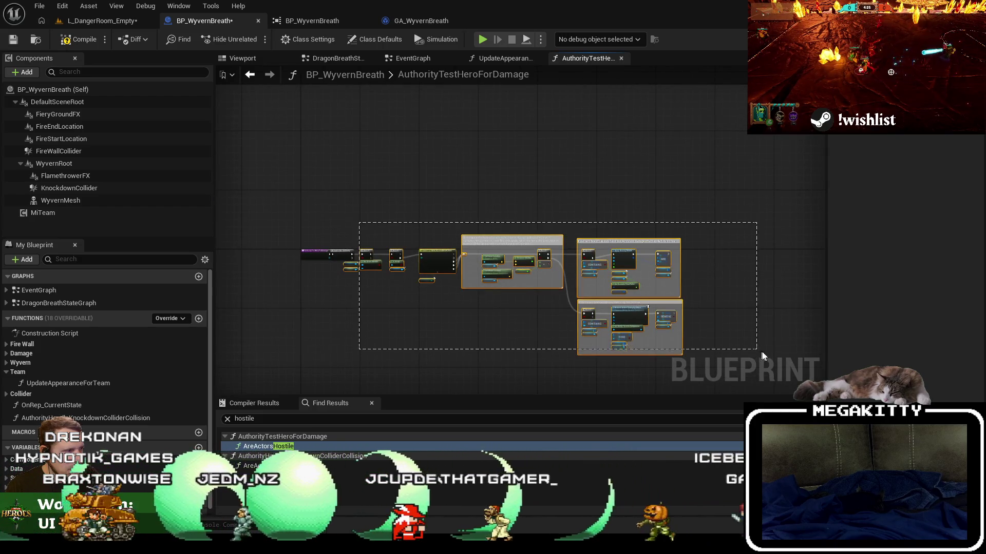
pyautogui.scroll(3, 482, 292)
pyautogui.moveTo(601, 280); pyautogui.dragTo(667, 279)
pyautogui.click(432, 327)
# Add a Mi Team Get Team Id != 0 check feeding a new Branch
pyautogui.rightClick(392, 330)
pyautogui.moveTo(43, 212)
pyautogui.mouseDown()
pyautogui.moveTo(447, 382)
pyautogui.moveTo(442, 347)
pyautogui.mouseUp()
pyautogui.write('get team id')
pyautogui.press('Return')
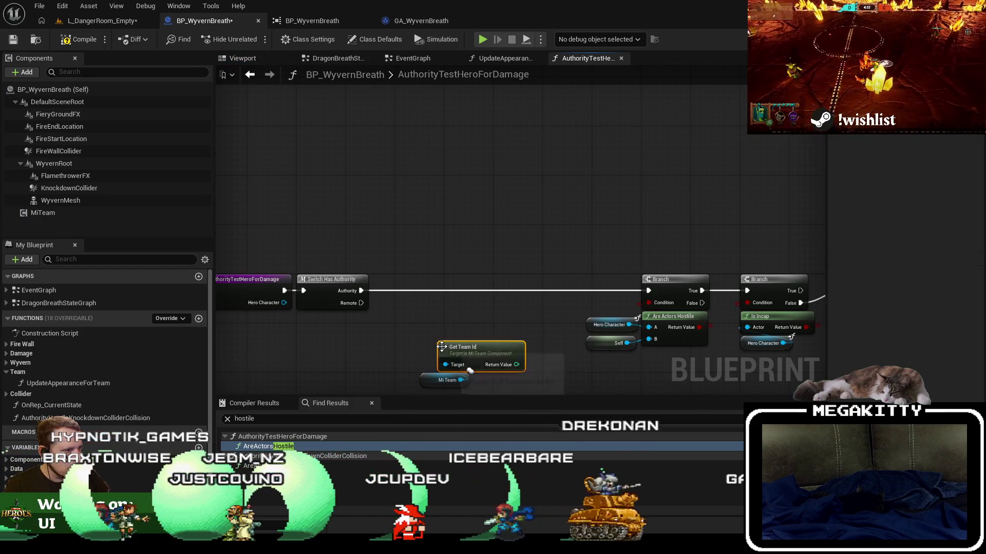
pyautogui.moveTo(518, 351)
pyautogui.mouseDown()
pyautogui.moveTo(496, 352)
pyautogui.moveTo(528, 365)
pyautogui.mouseUp()
pyautogui.write('!=')
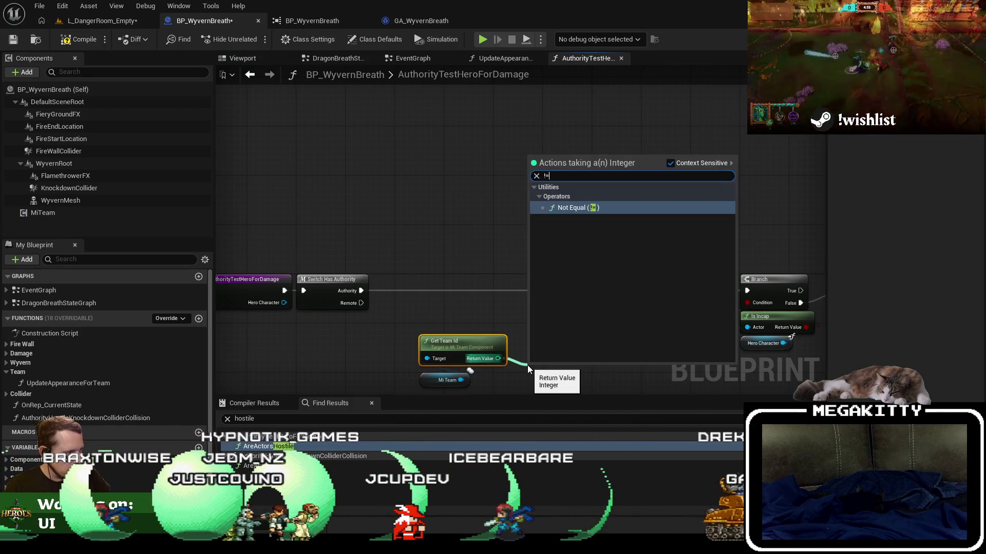
pyautogui.press('Return')
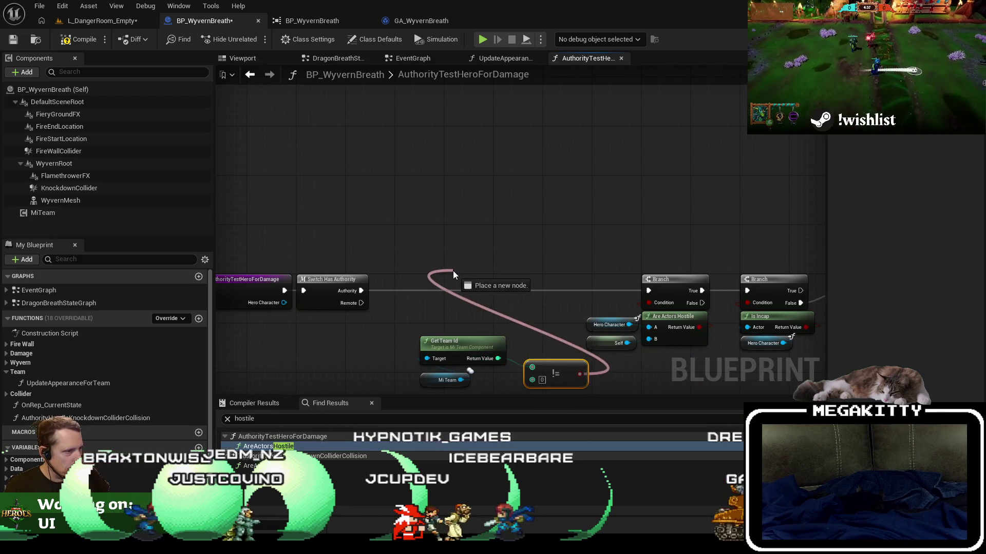
pyautogui.moveTo(452, 270); pyautogui.dragTo(453, 270)
pyautogui.write('branch')
pyautogui.press('Return')
# Wire Authority into the new Branch and its True output into the hostility Branch
pyautogui.scroll(2, 428, 301)
pyautogui.moveTo(404, 303); pyautogui.dragTo(378, 296)
pyautogui.moveTo(401, 252)
pyautogui.mouseDown()
pyautogui.moveTo(565, 326)
pyautogui.moveTo(414, 278)
pyautogui.moveTo(404, 236)
pyautogui.mouseUp()
pyautogui.click(413, 277)
pyautogui.moveTo(551, 204); pyautogui.dragTo(708, 193)
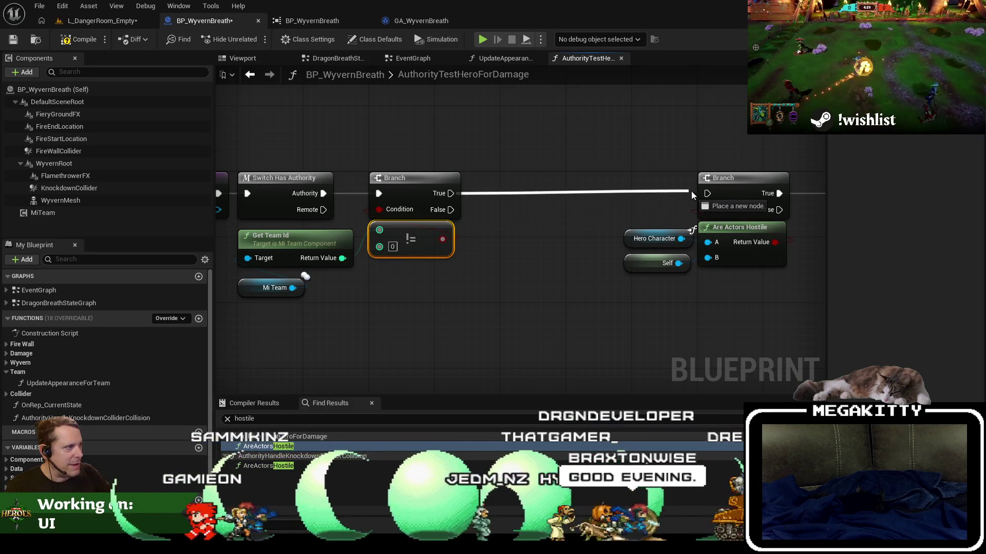
pyautogui.press('Home')
# Move the hostility-check nodes back left to tidy the function graph
pyautogui.moveTo(399, 172); pyautogui.dragTo(768, 383)
pyautogui.scroll(4, 282, 202)
pyautogui.moveTo(282, 203); pyautogui.dragTo(481, 193)
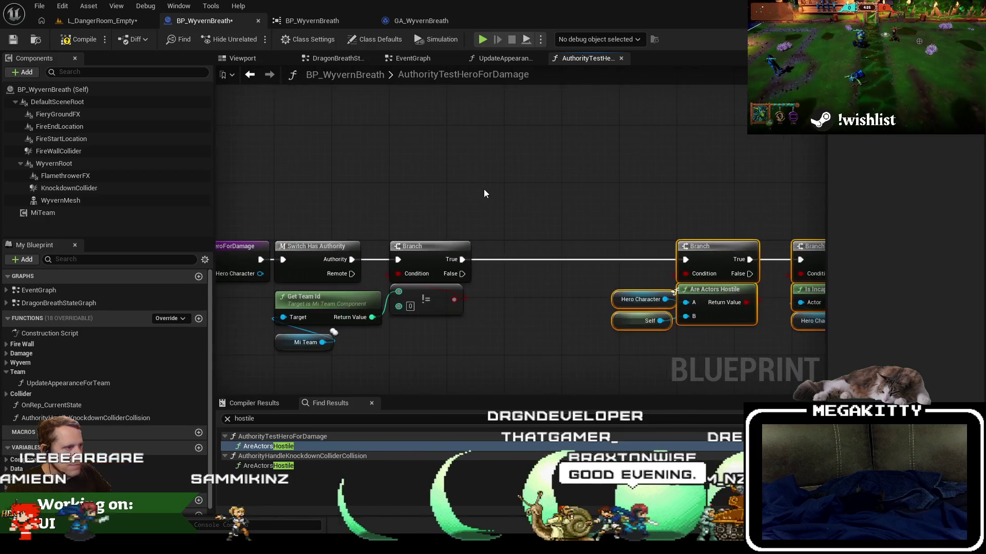
pyautogui.moveTo(714, 256); pyautogui.dragTo(594, 257)
pyautogui.moveTo(278, 360)
pyautogui.mouseDown()
pyautogui.moveTo(374, 314)
pyautogui.moveTo(378, 289)
pyautogui.mouseUp()
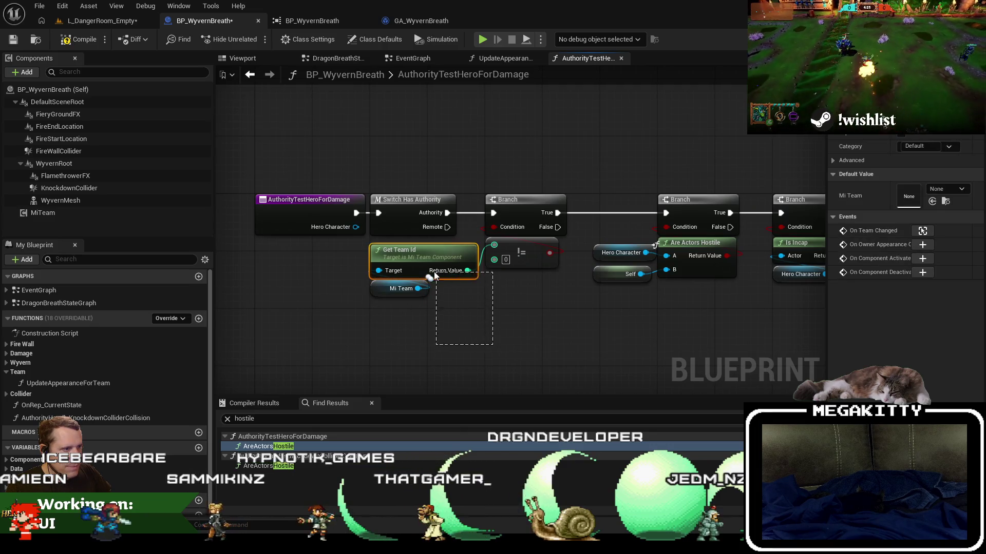
pyautogui.moveTo(436, 276); pyautogui.dragTo(458, 316)
# Copy the team-check nodes and paste them into AuthorityHandleKnockdownColliderCollision
pyautogui.moveTo(548, 312); pyautogui.dragTo(420, 255)
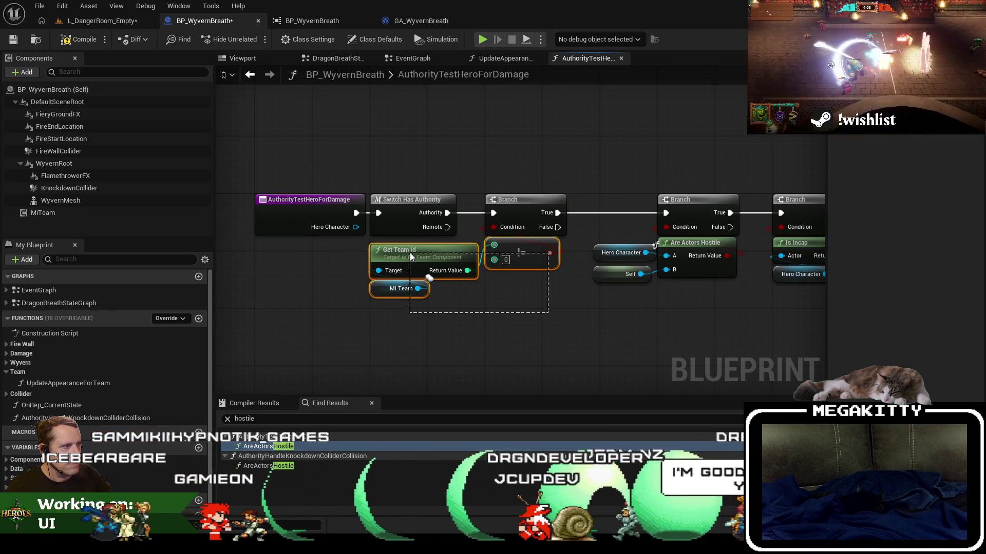
pyautogui.moveTo(541, 272); pyautogui.dragTo(541, 272)
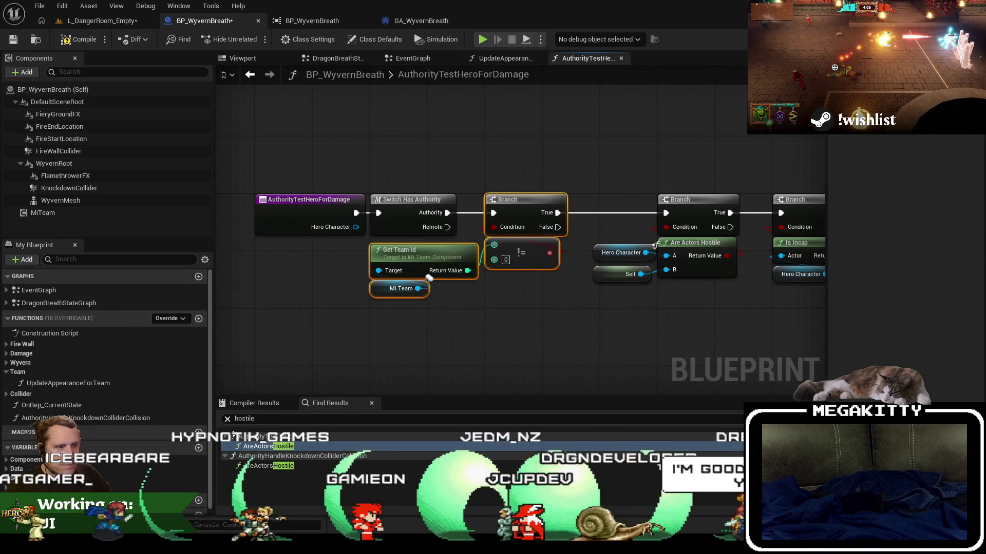
pyautogui.click(295, 466)
pyautogui.scroll(-5, 356, 312)
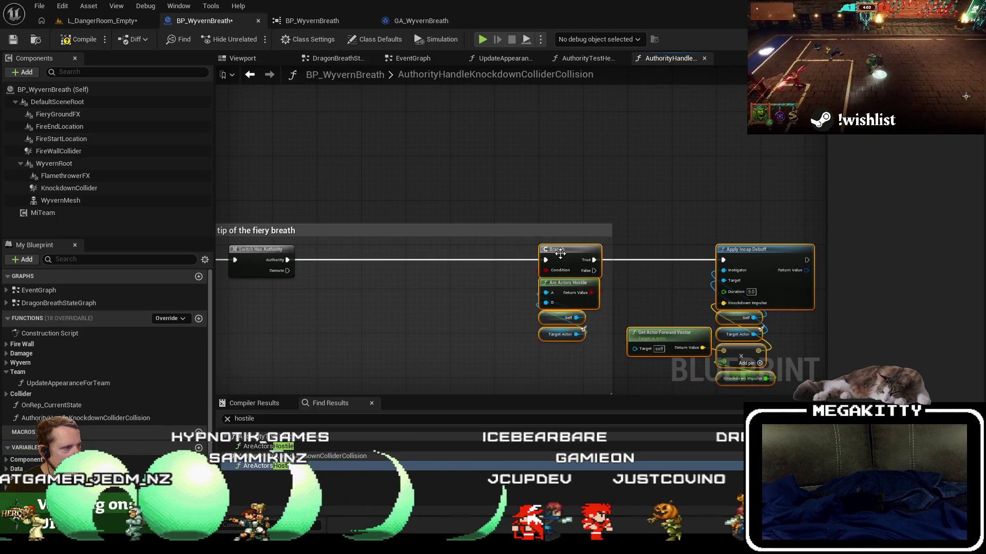
pyautogui.hotkey('ctrl', 'v')
# Place the pasted check beside Switch Has Authority and wire True into the hostility Branch
pyautogui.moveTo(395, 308); pyautogui.dragTo(343, 254)
pyautogui.scroll(2, 334, 259)
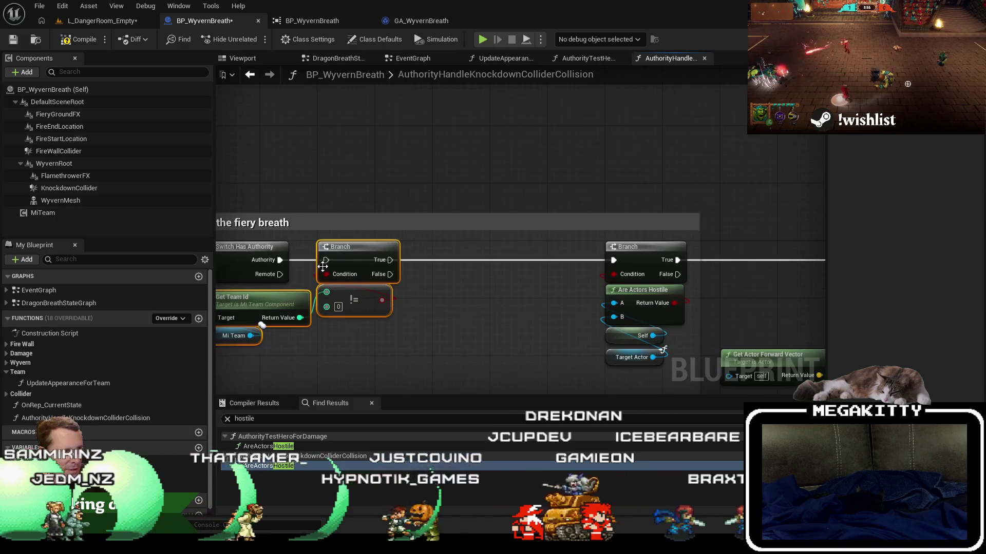
pyautogui.moveTo(615, 260); pyautogui.dragTo(615, 260)
pyautogui.scroll(-6, 603, 258)
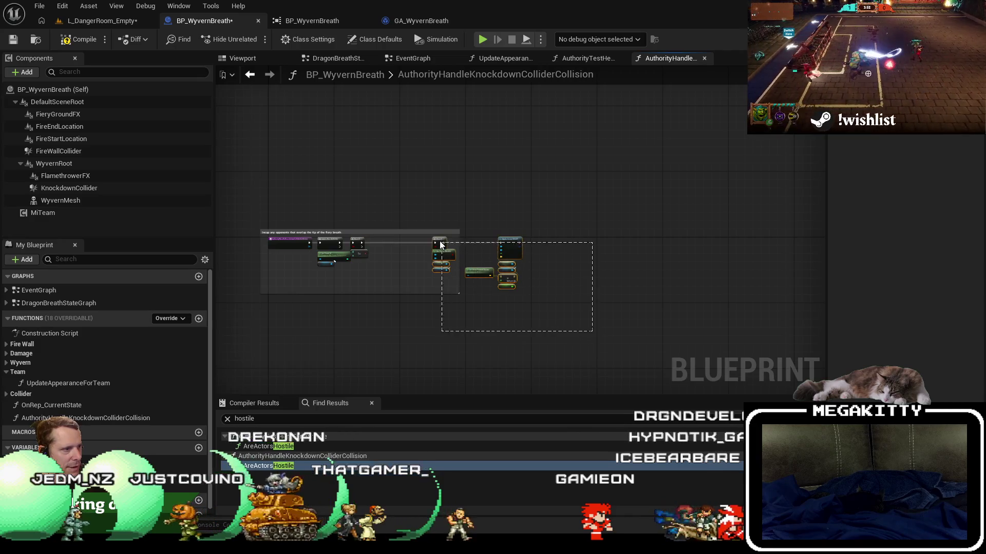
# Widen the fiery breath comment over all nodes, compile BP_WyvernBreath, and start a PIE test
pyautogui.moveTo(441, 246); pyautogui.dragTo(443, 245)
pyautogui.scroll(6, 402, 242)
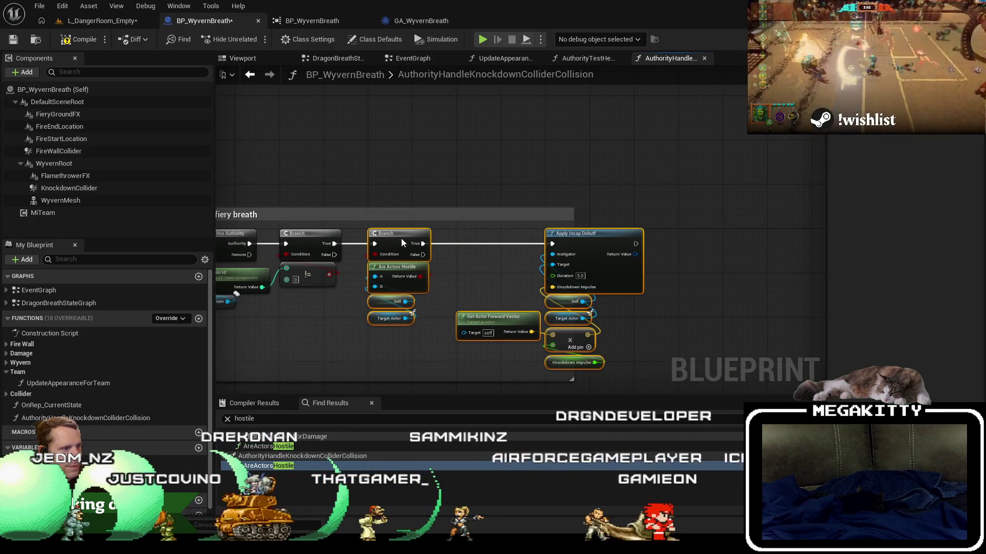
pyautogui.moveTo(609, 224); pyautogui.dragTo(657, 222)
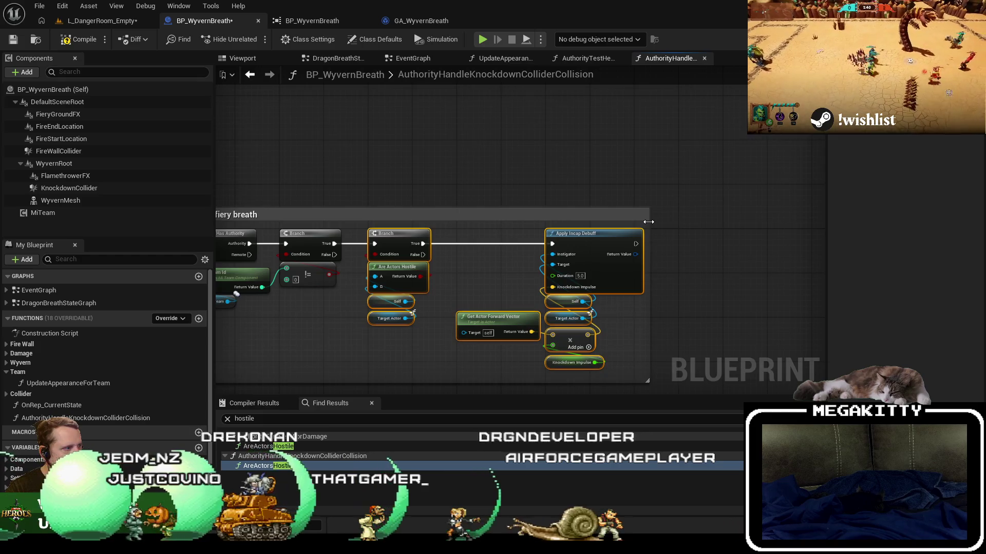
pyautogui.moveTo(406, 181); pyautogui.dragTo(596, 171)
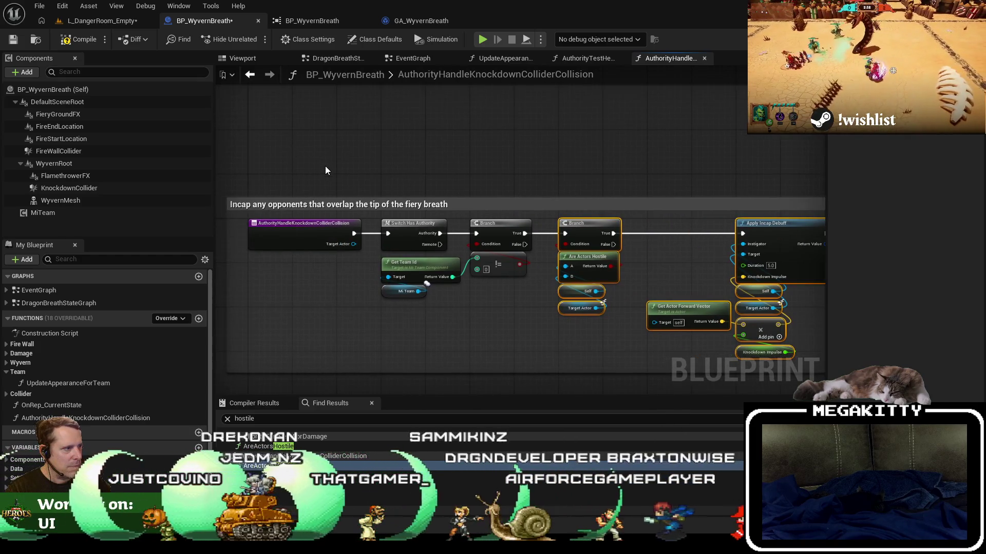
pyautogui.click(14, 39)
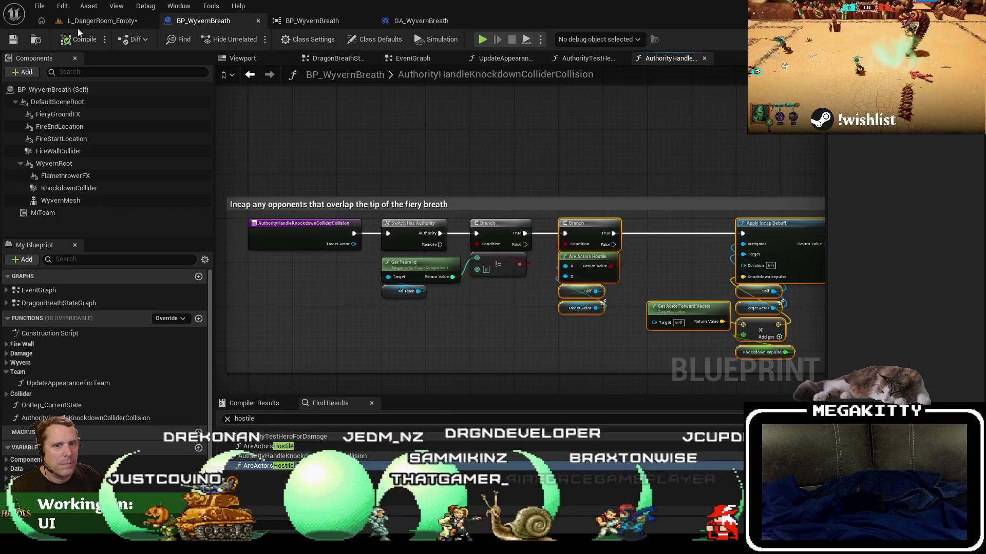
pyautogui.hotkey('alt', 'p')
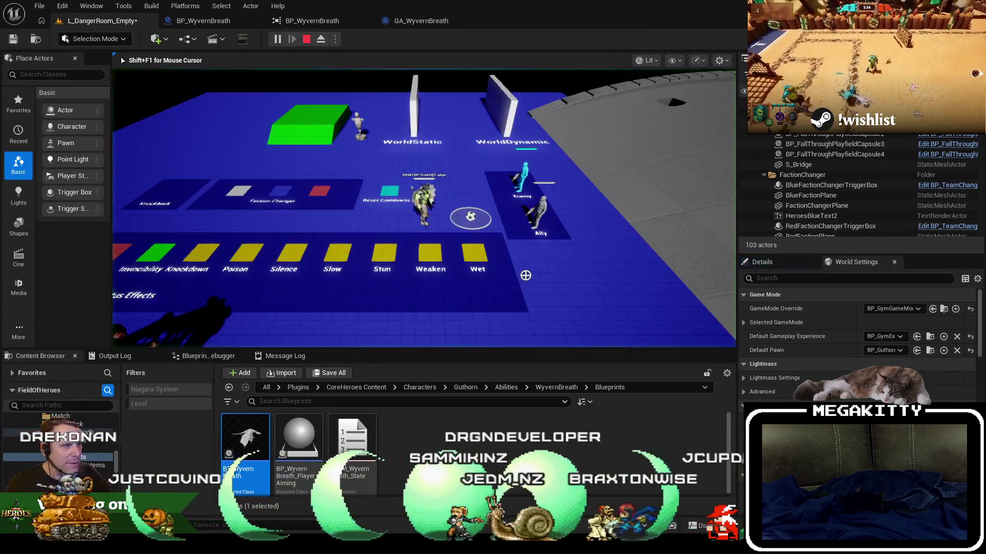
pyautogui.press('a')
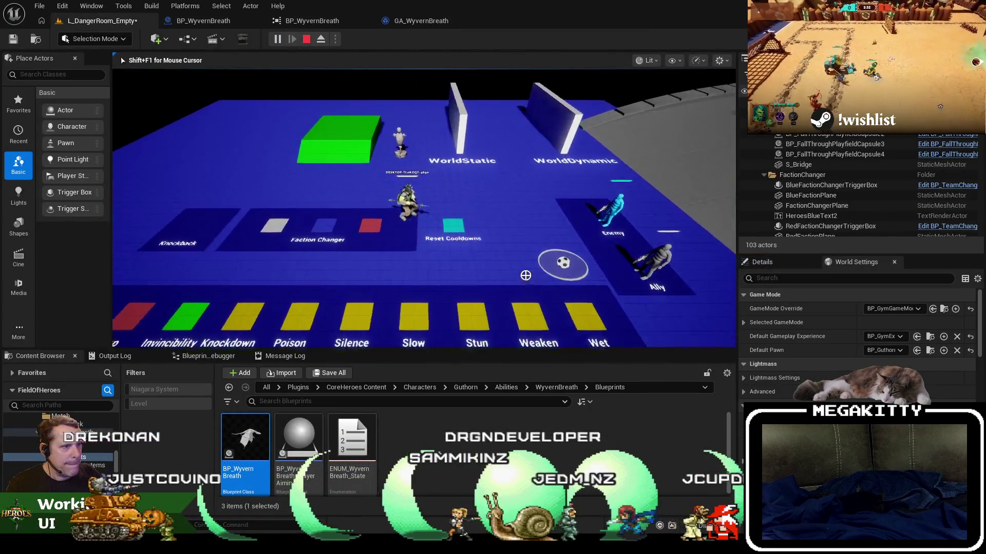
pyautogui.press('w')
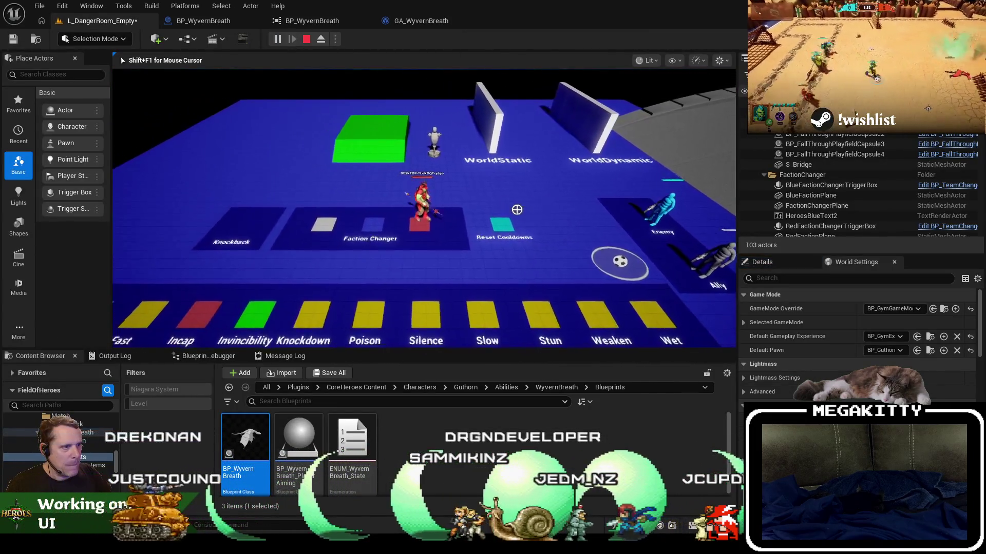
pyautogui.press('r')
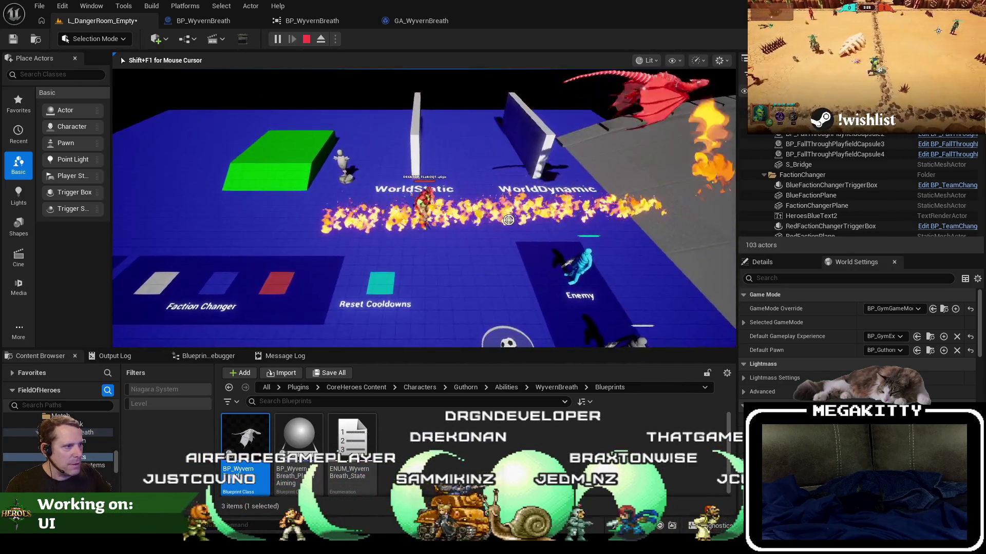
pyautogui.press('Escape')
pyautogui.click(277, 39)
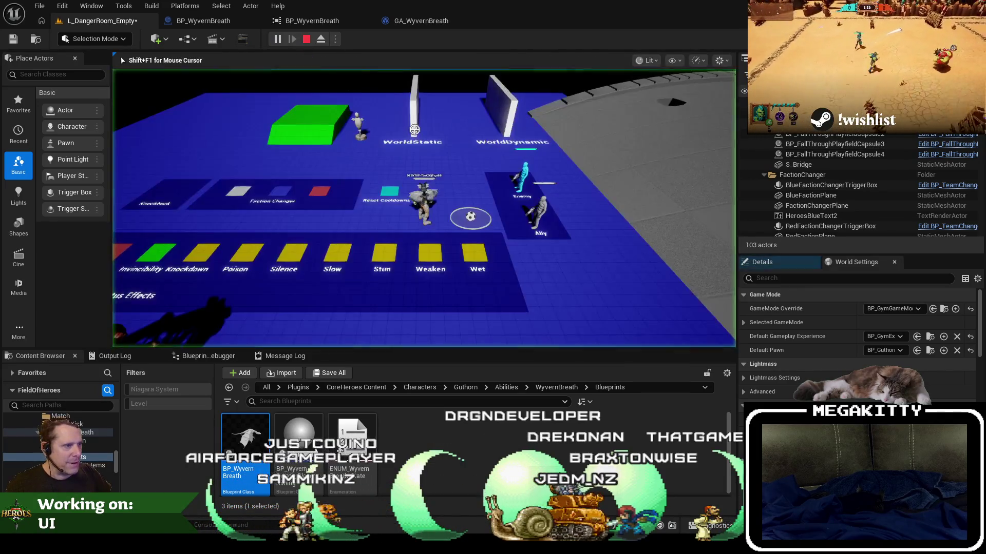
pyautogui.press('a')
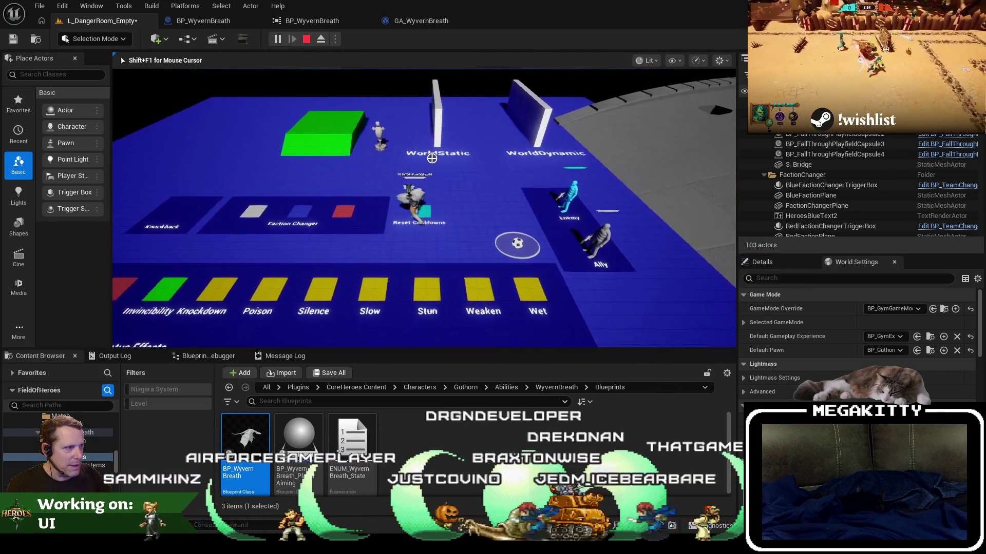
pyautogui.press('d')
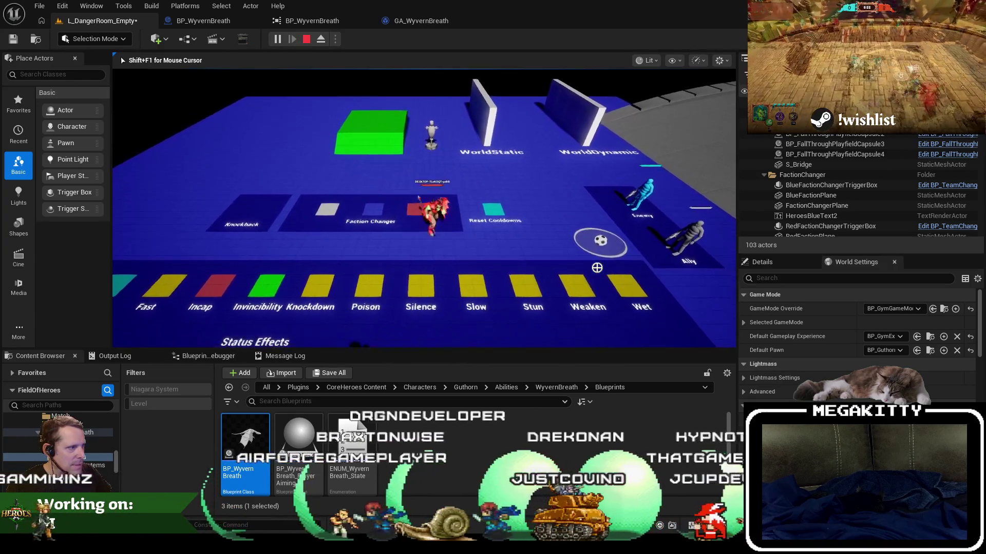
pyautogui.press('d')
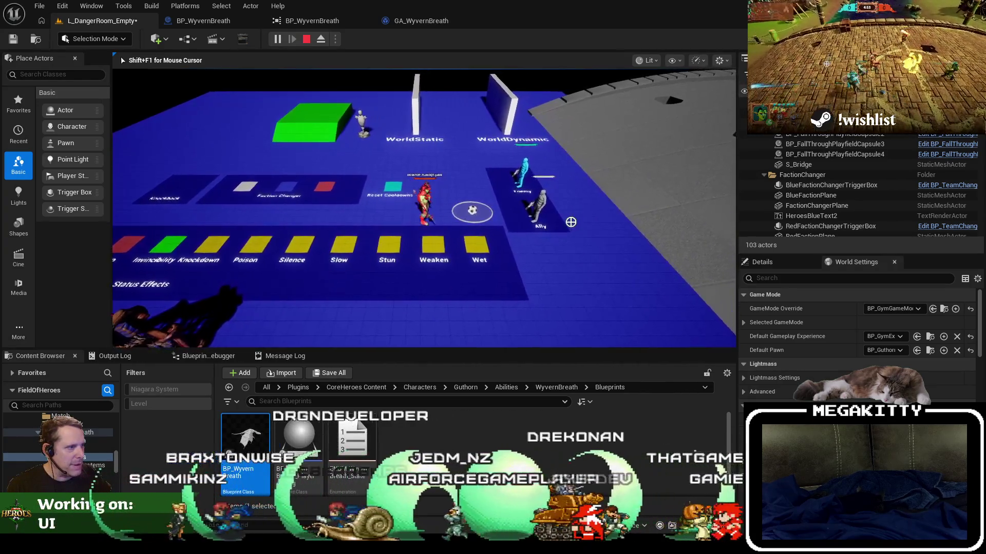
pyautogui.press('r')
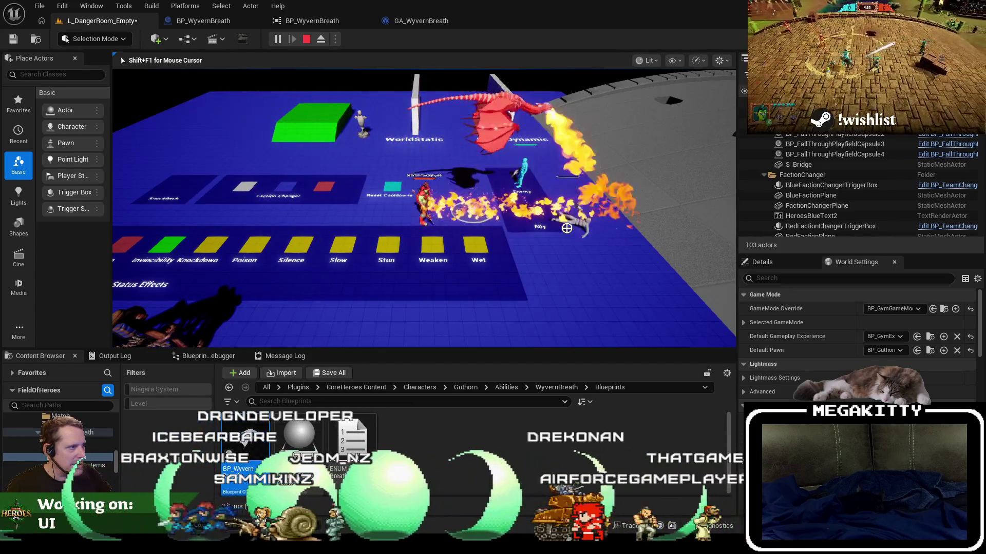
pyautogui.press('a')
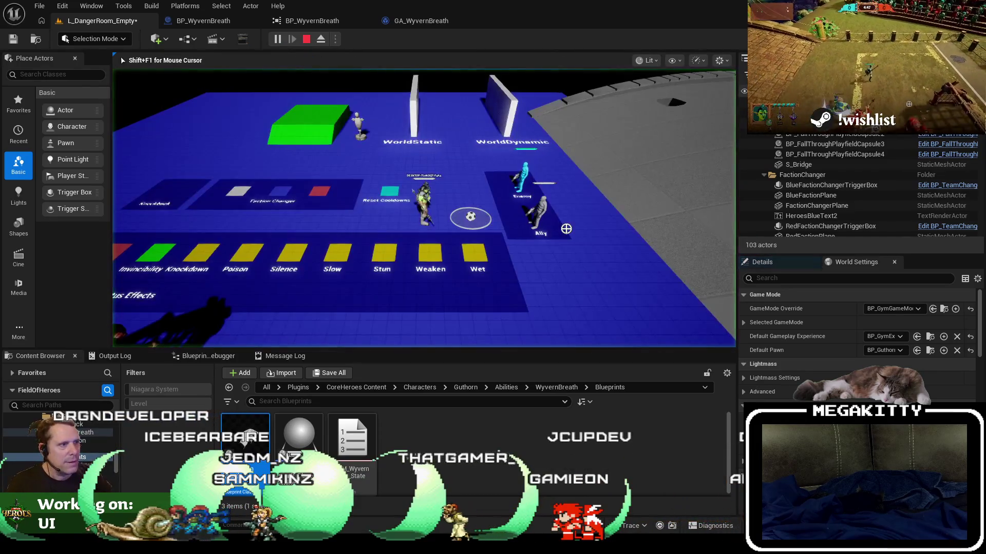
pyautogui.press('a')
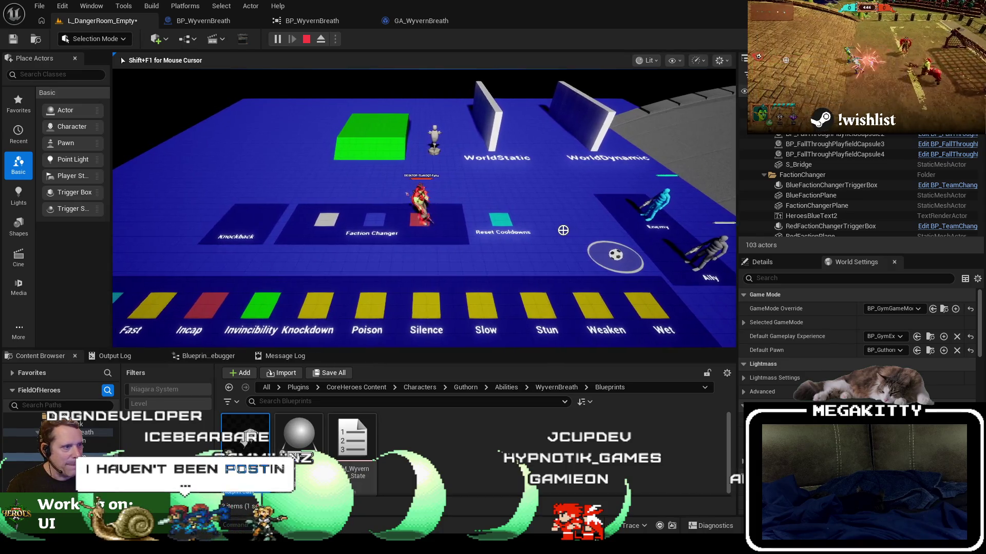
pyautogui.press('w')
pyautogui.press('w')
pyautogui.press('q')
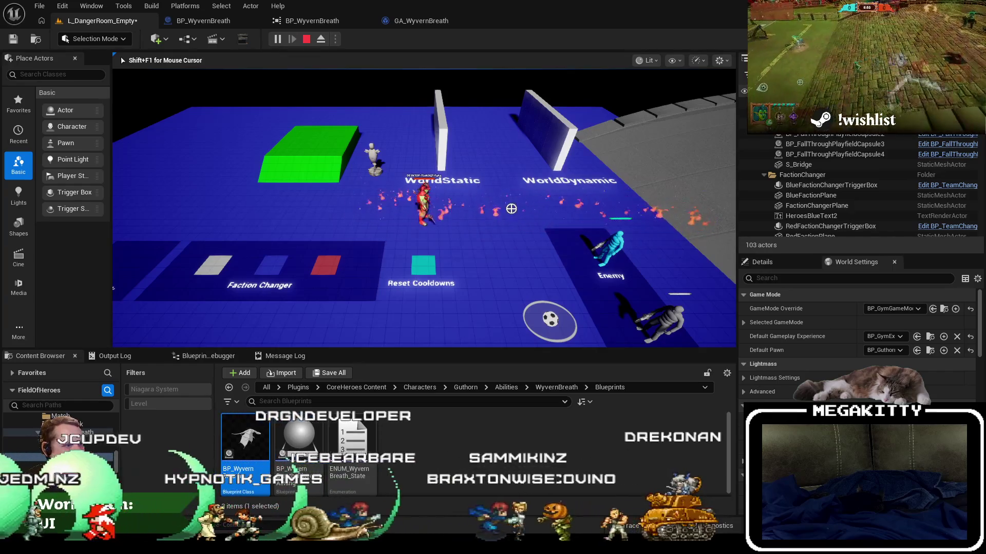
pyautogui.press('Escape')
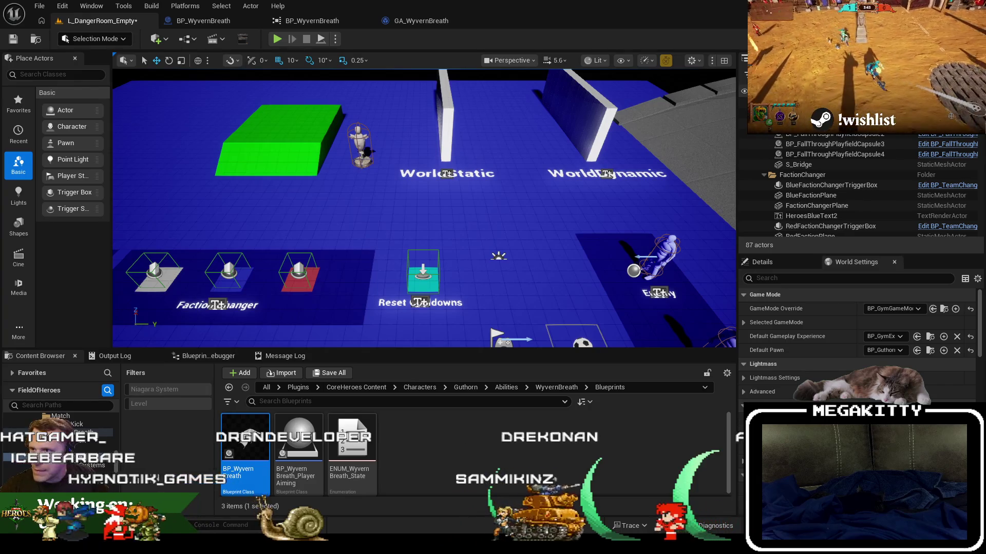
# Open the File menu to reach Recent Levels
pyautogui.click(40, 6)
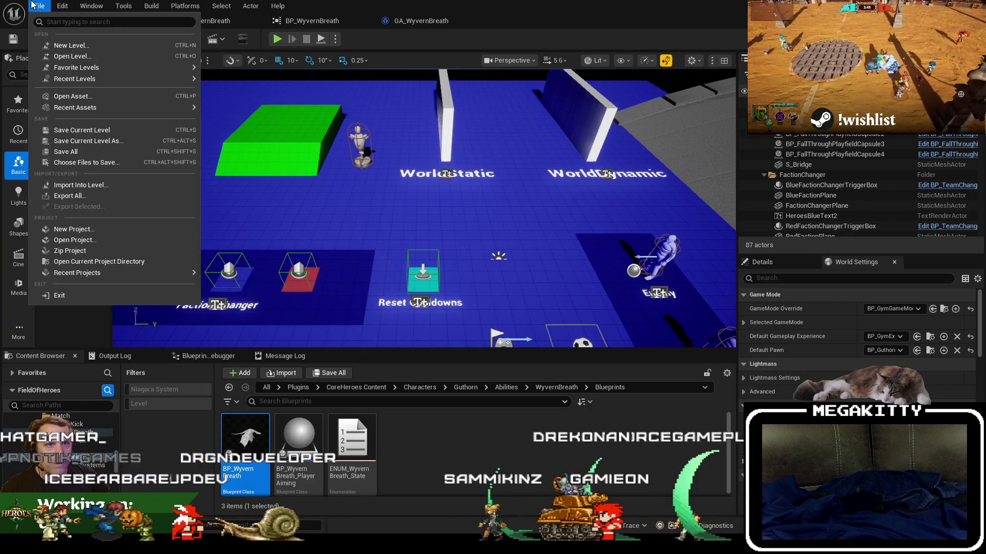
# Open L_Slog_Bog from Recent Levels without saving L_DangerRoom_Empty
pyautogui.moveTo(95, 89)
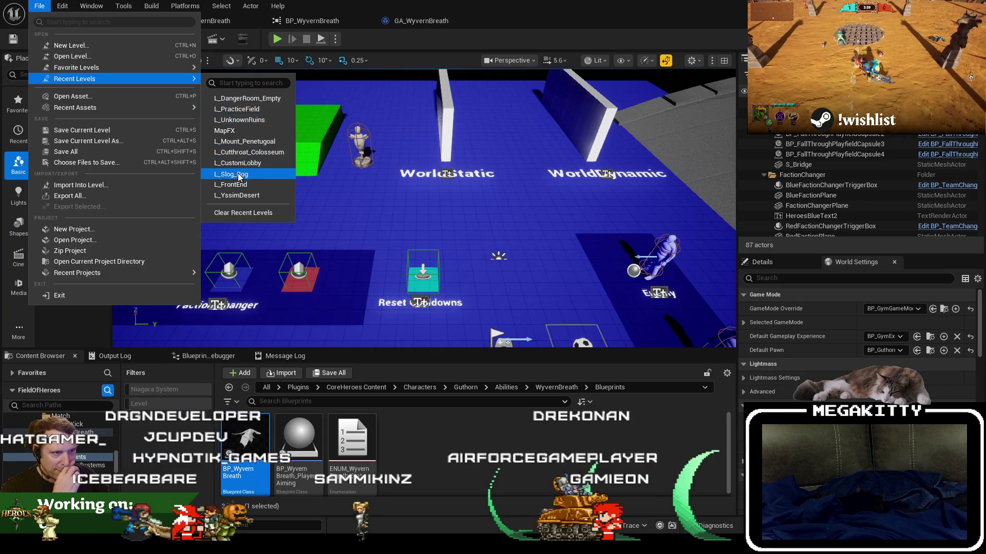
pyautogui.click(234, 173)
pyautogui.click(628, 389)
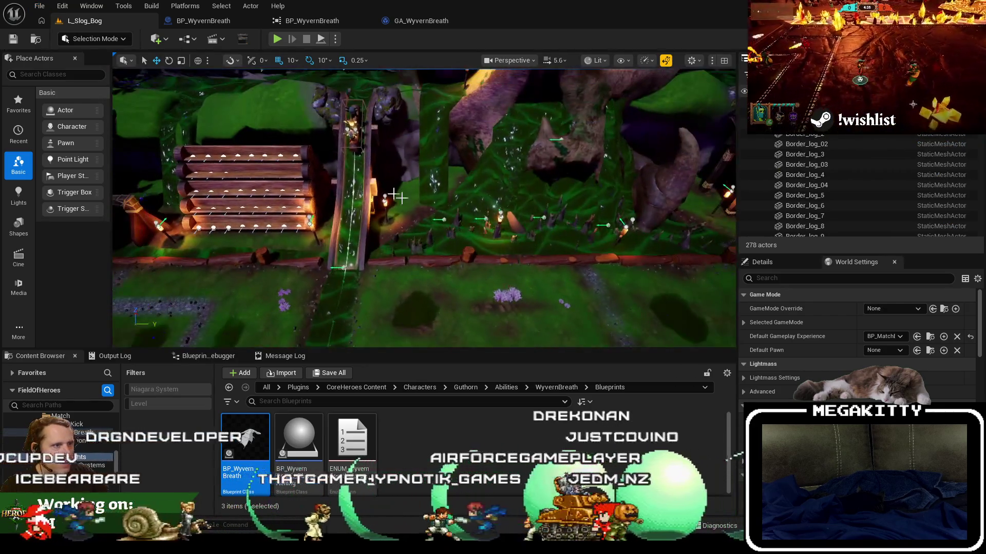
# Filter the Outliner for 'light', focus TorchLightLeye, and start filtering its Details
pyautogui.moveTo(395, 195); pyautogui.dragTo(359, 246)
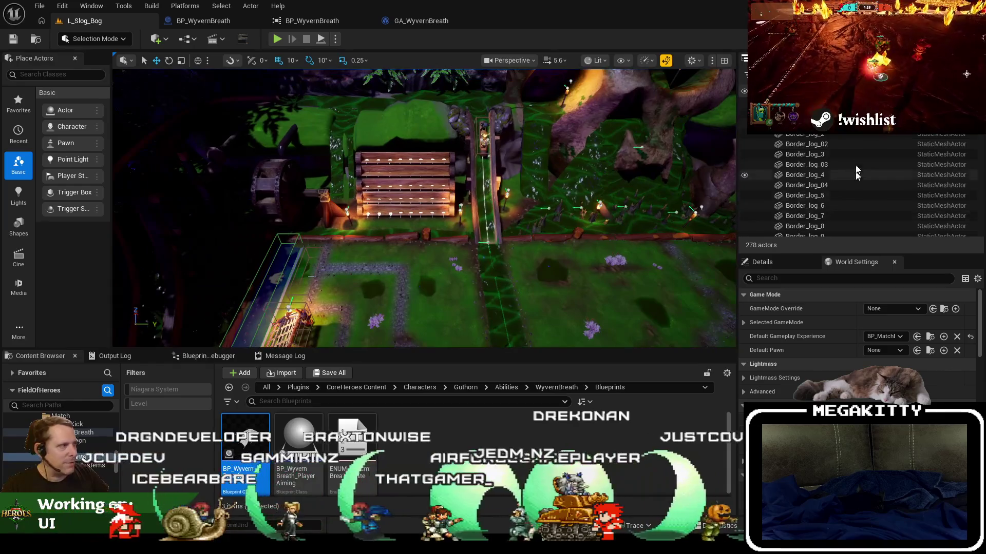
pyautogui.write('light')
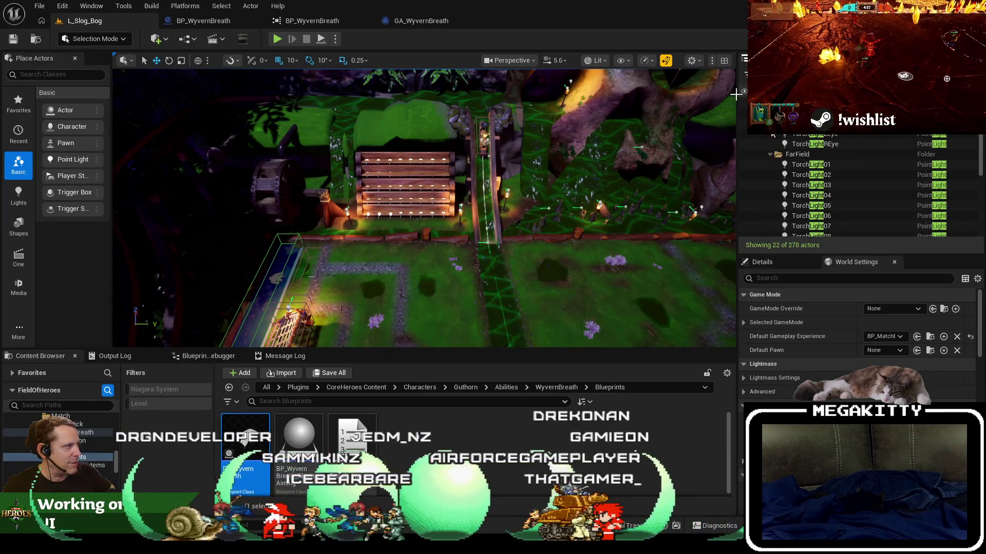
pyautogui.doubleClick(859, 137)
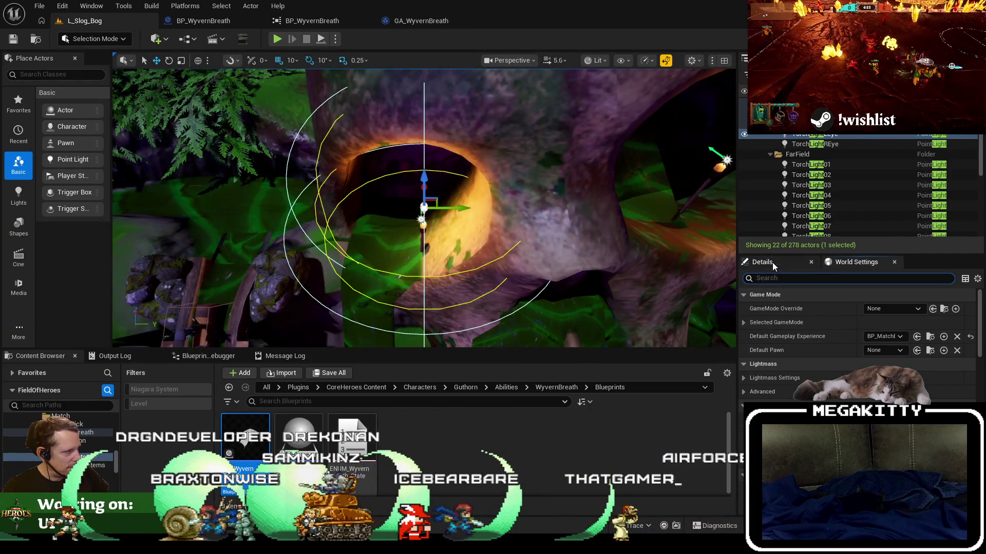
pyautogui.click(762, 261)
pyautogui.click(824, 331)
# Filter Details for 'shadow' and toggle TorchLightLeye's Cast Shadows setting
pyautogui.write('shadow')
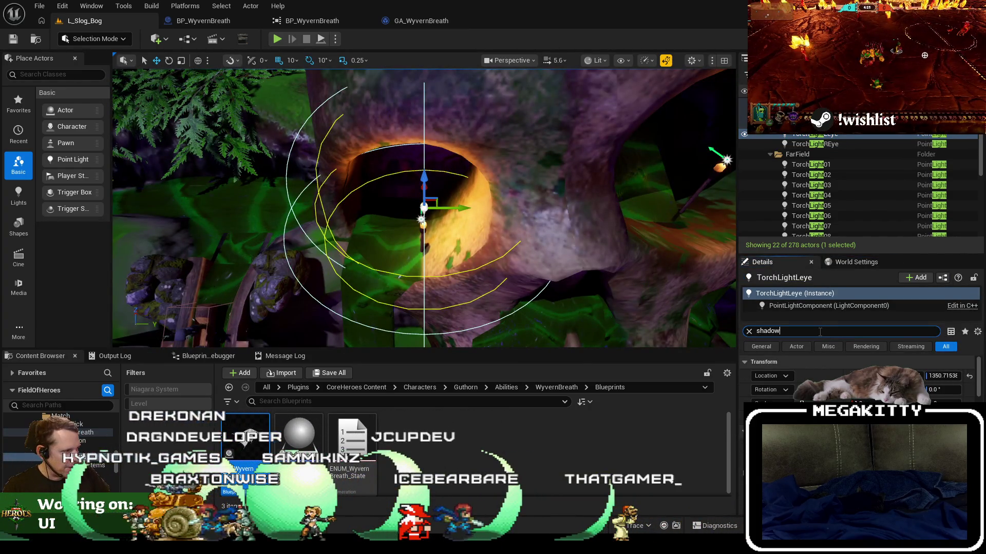
pyautogui.click(873, 376)
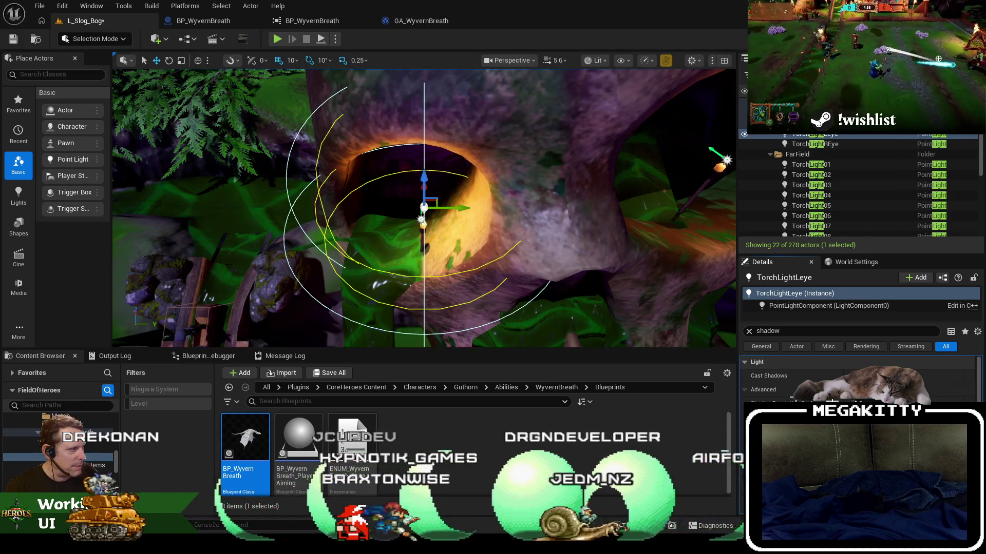
pyautogui.scroll(-5, 487, 225)
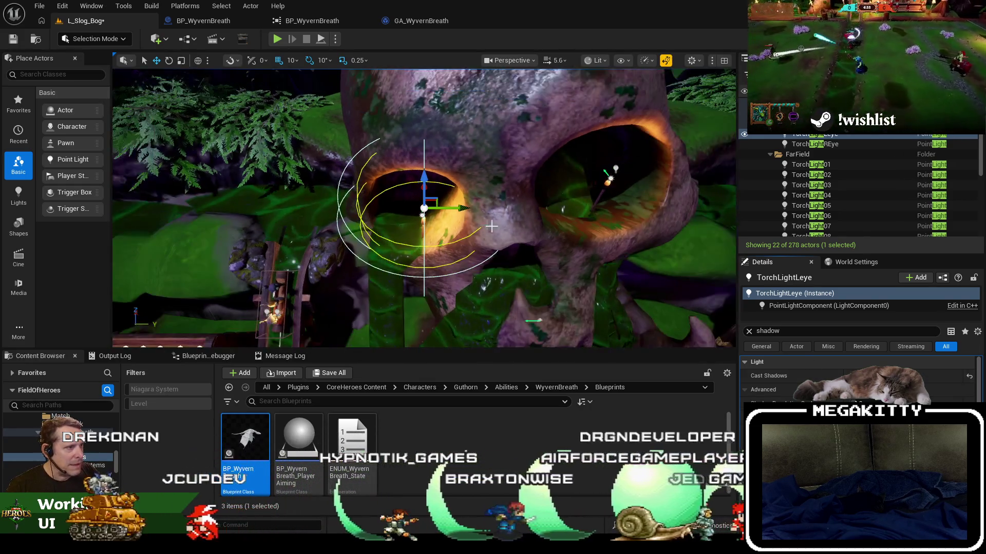
pyautogui.scroll(-5, 487, 224)
# Inspect the arena in full-screen view by selecting its actors, then select TorchLightREye
pyautogui.press('F11')
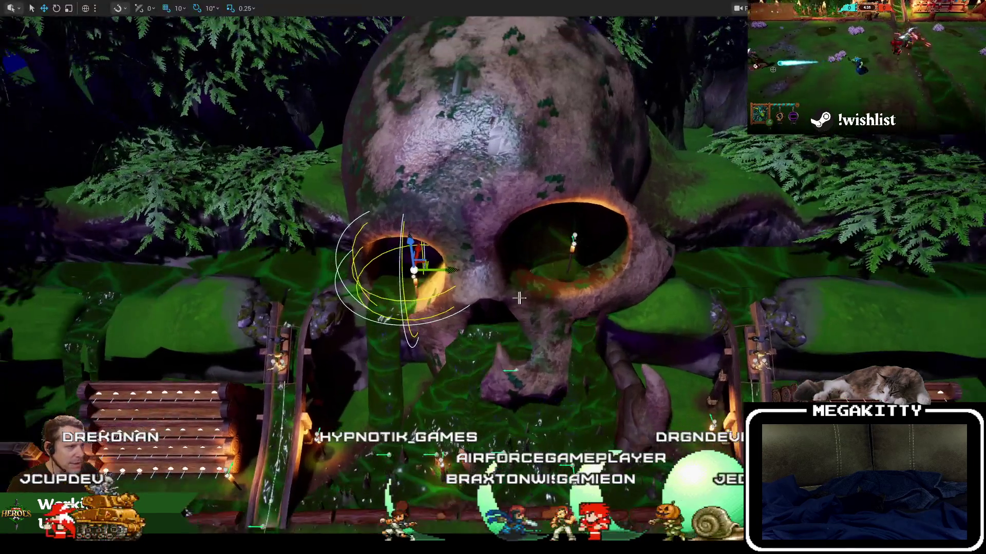
pyautogui.press('F11')
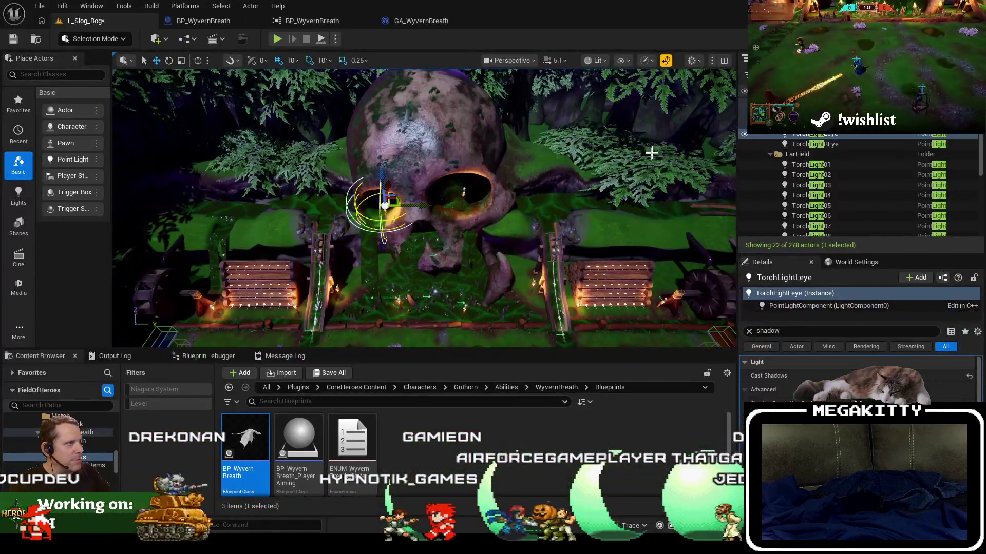
pyautogui.press('F11')
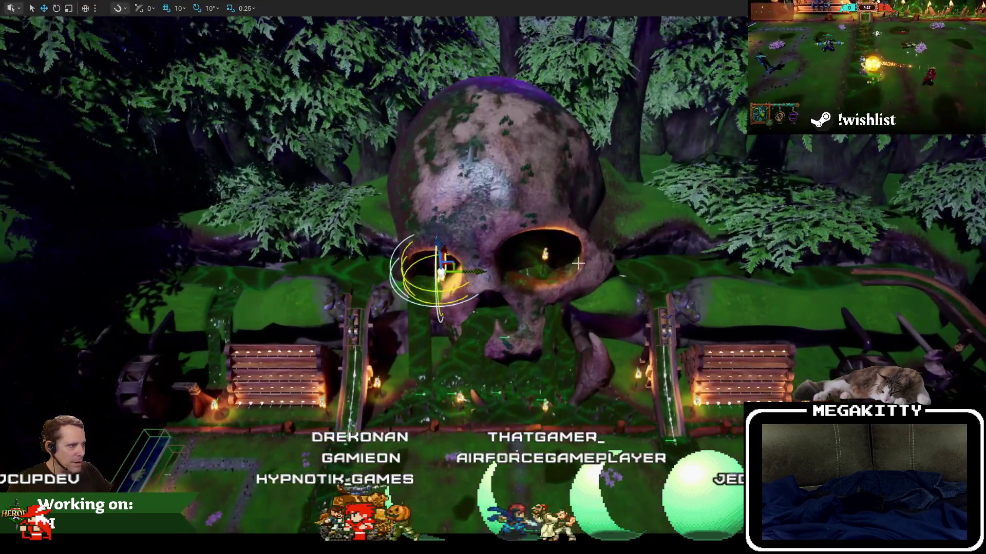
pyautogui.moveTo(578, 263)
pyautogui.mouseDown()
pyautogui.moveTo(580, 313)
pyautogui.moveTo(542, 252)
pyautogui.moveTo(543, 235)
pyautogui.mouseUp()
pyautogui.click(498, 368)
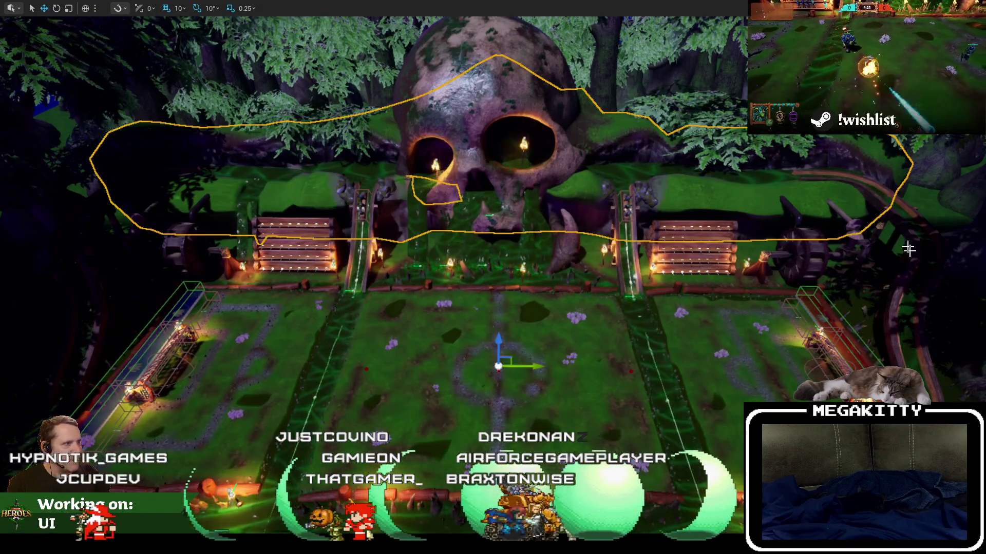
pyautogui.click(855, 105)
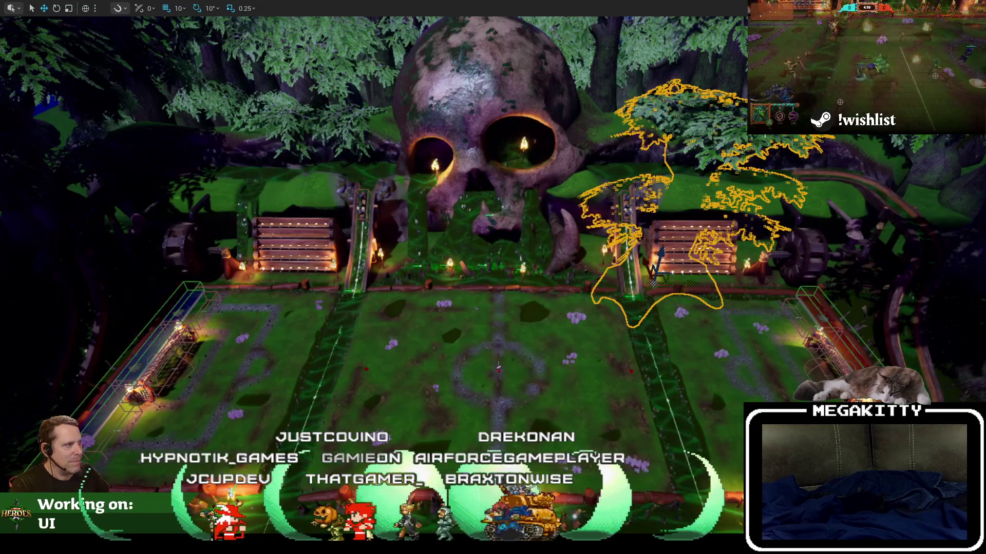
pyautogui.click(694, 428)
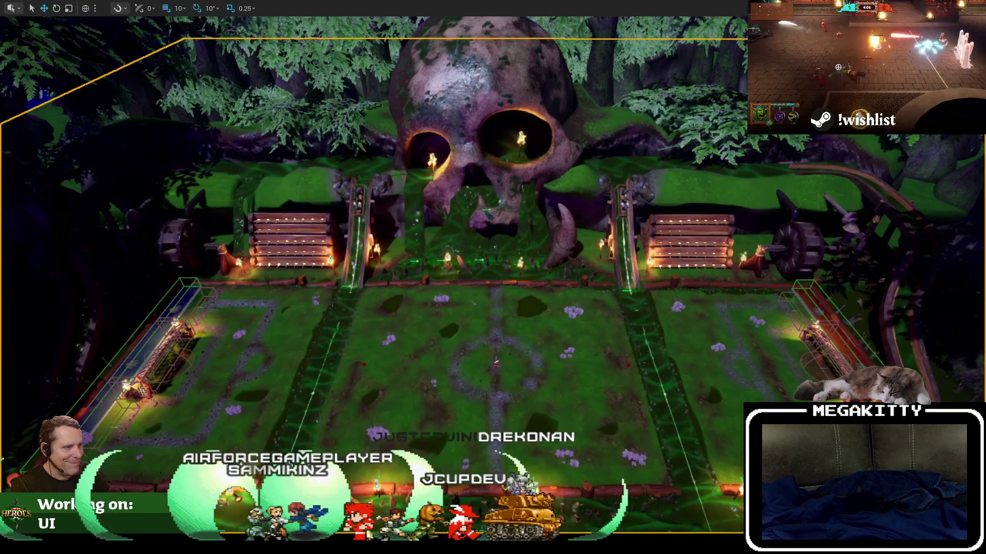
pyautogui.rightClick(817, 338)
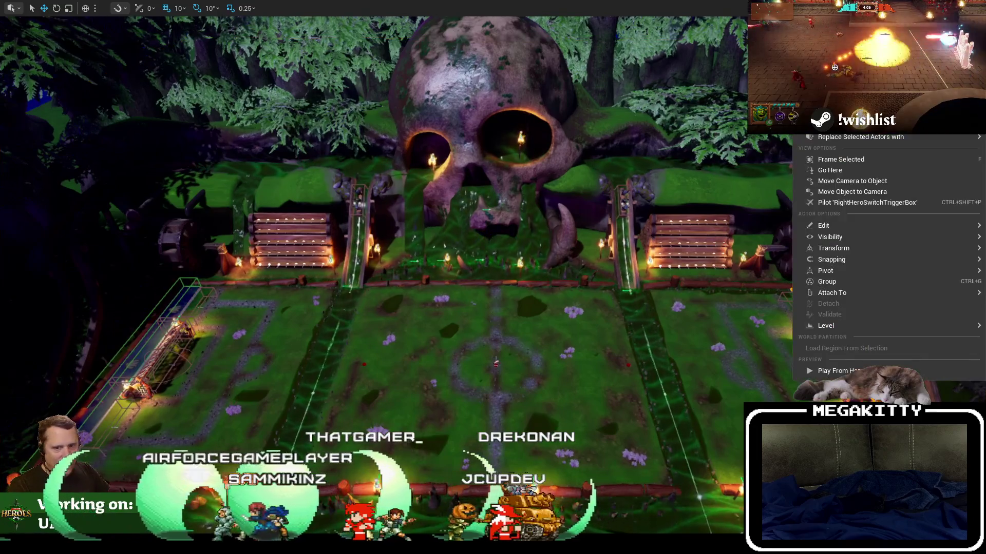
pyautogui.press('Escape')
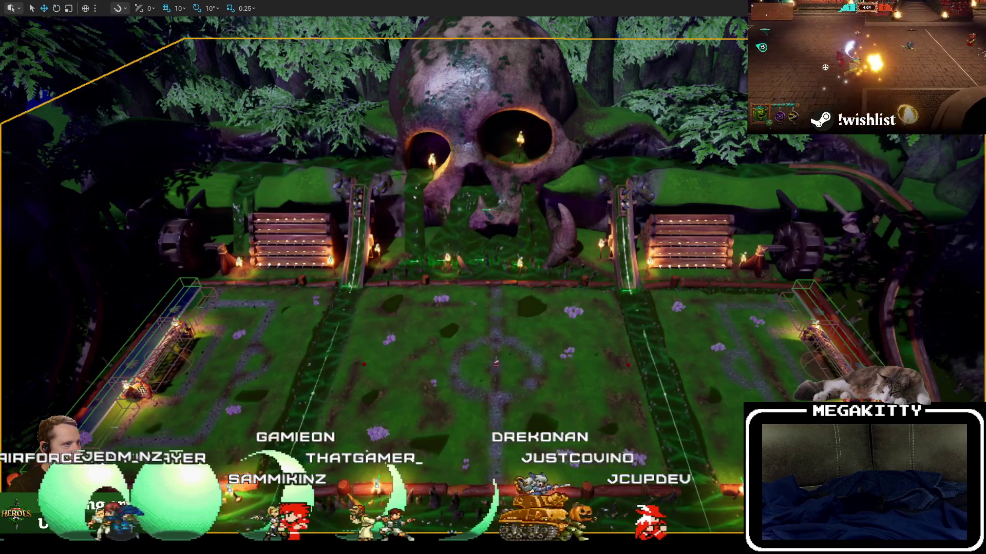
pyautogui.scroll(5, 513, 244)
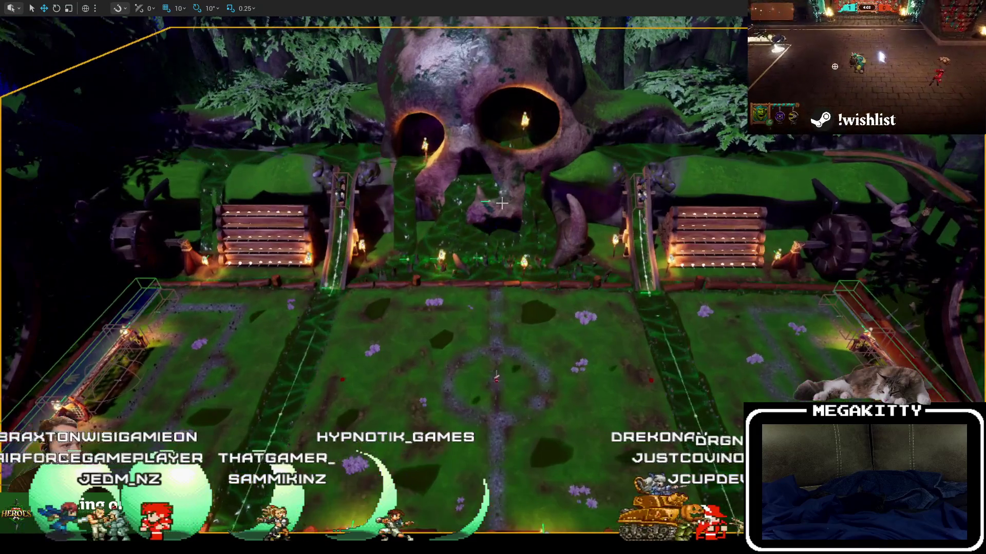
pyautogui.press('F11')
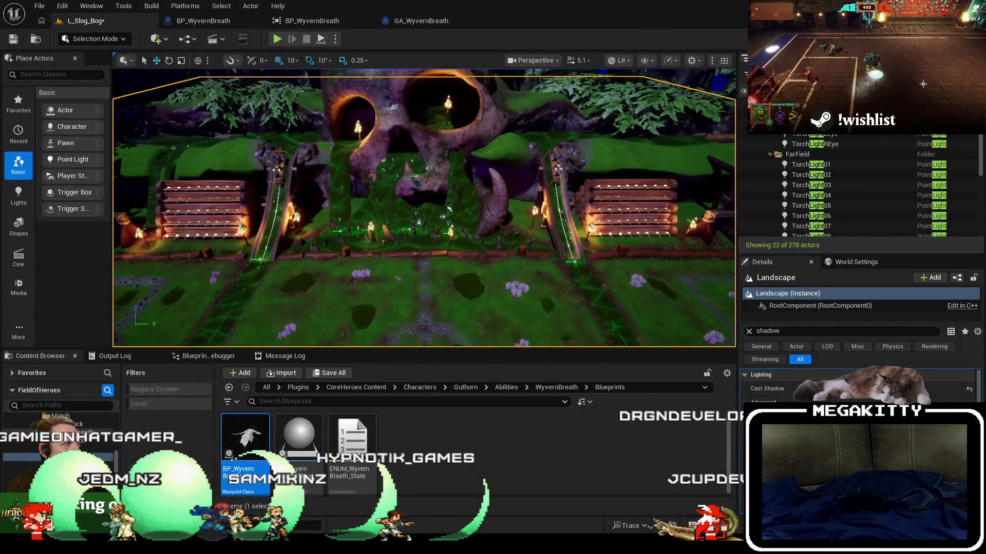
pyautogui.click(813, 144)
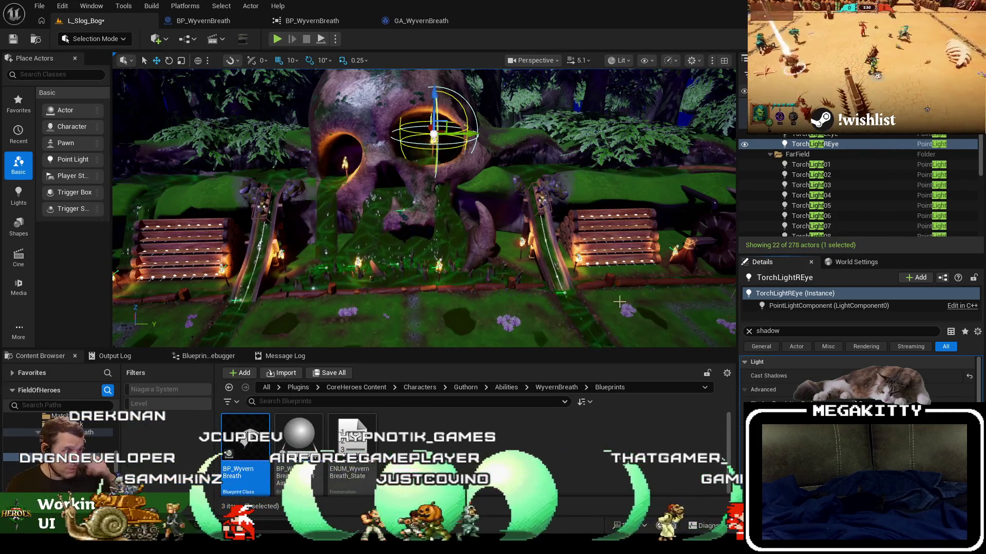
# Frame the skull, select the instanced foliage and sky sphere, then select TorchLight01
pyautogui.moveTo(619, 302); pyautogui.dragTo(611, 315)
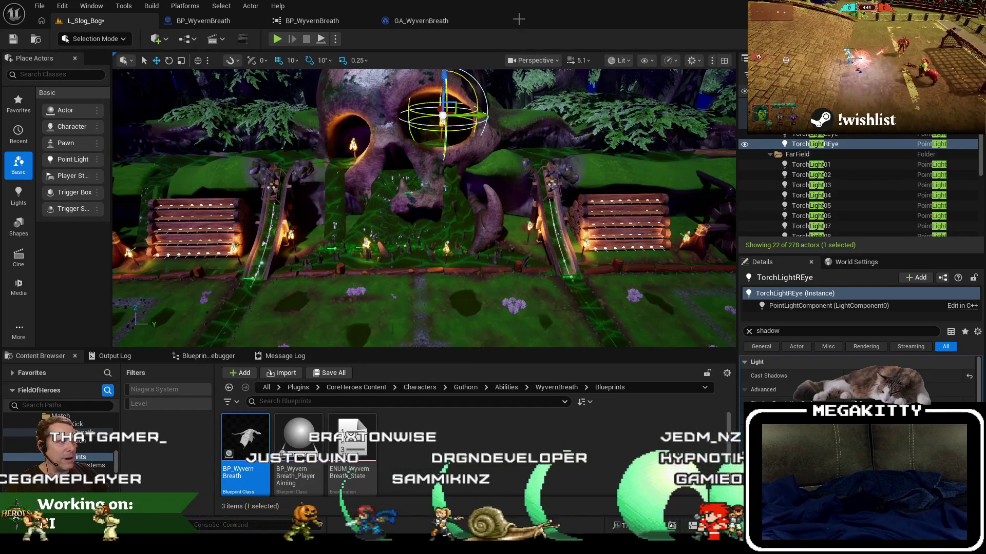
pyautogui.click(590, 88)
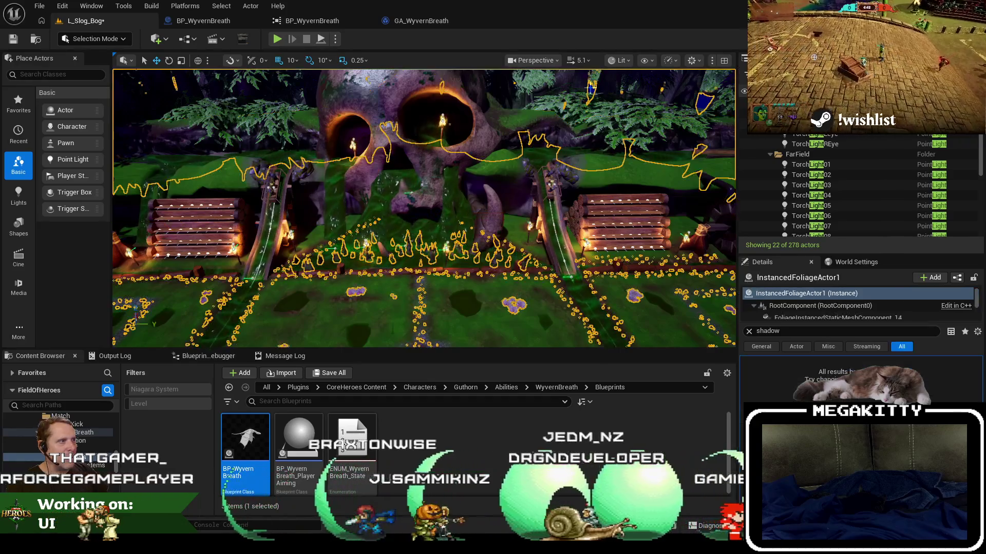
pyautogui.click(703, 110)
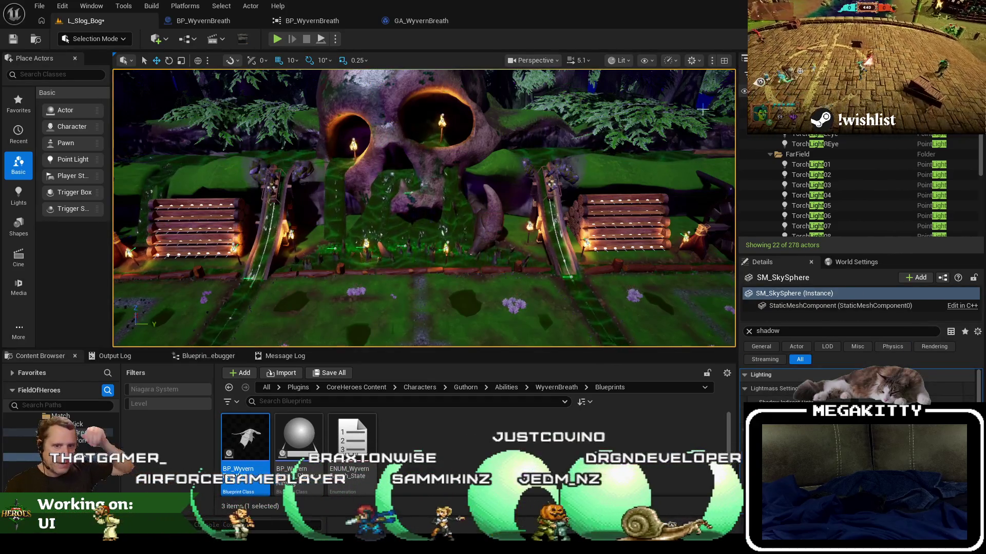
pyautogui.click(845, 165)
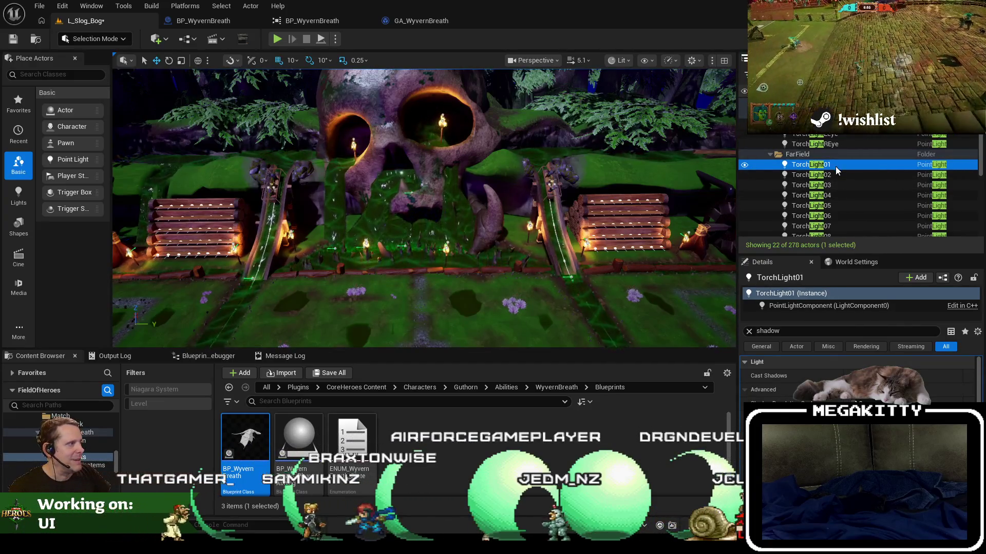
# Frame TorchLight01 along the fence in full-screen view and enter 'stat gpu' in the console
pyautogui.doubleClick(836, 167)
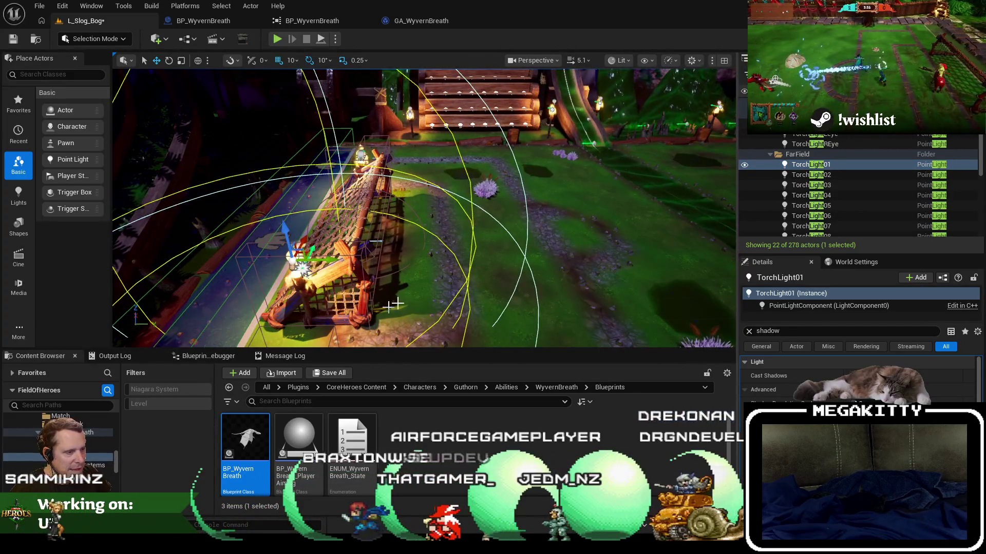
pyautogui.moveTo(379, 310)
pyautogui.mouseDown()
pyautogui.moveTo(485, 248)
pyautogui.moveTo(271, 318)
pyautogui.moveTo(403, 240)
pyautogui.mouseUp()
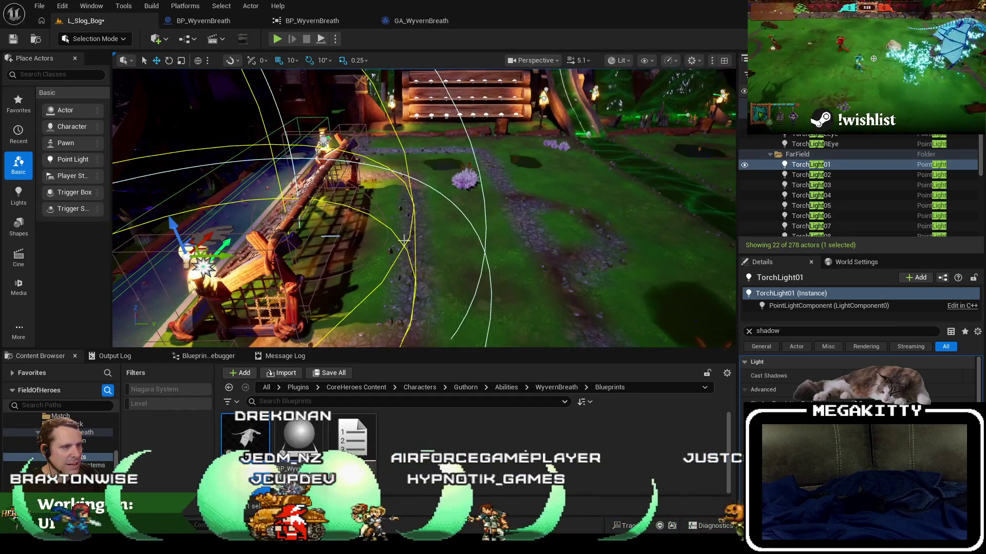
pyautogui.press('F11')
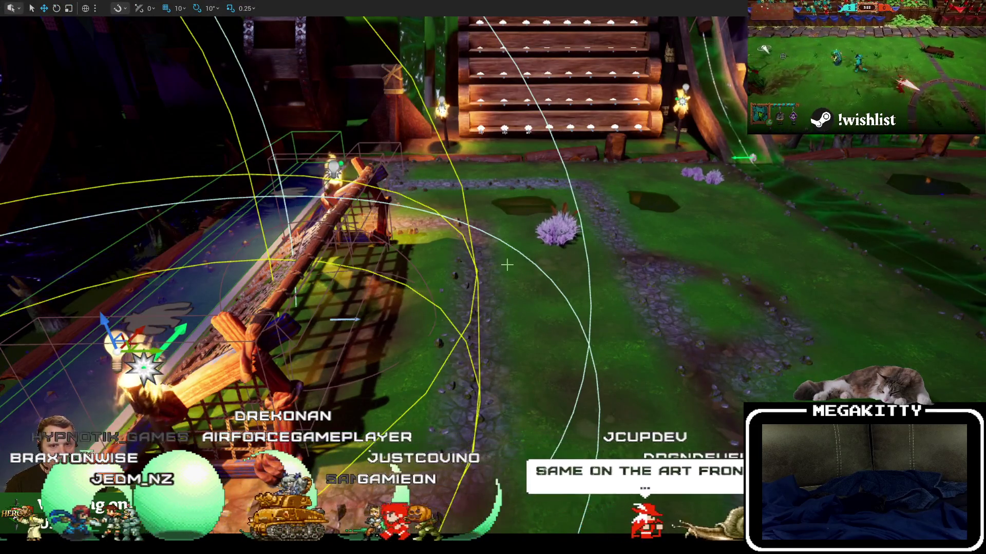
pyautogui.hotkey('ctrl', 'a')
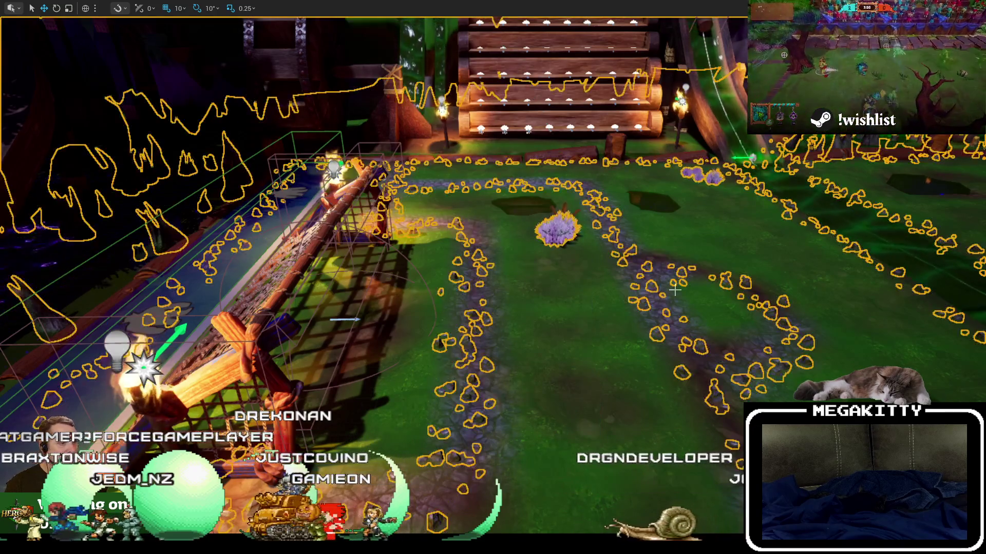
pyautogui.click(744, 152)
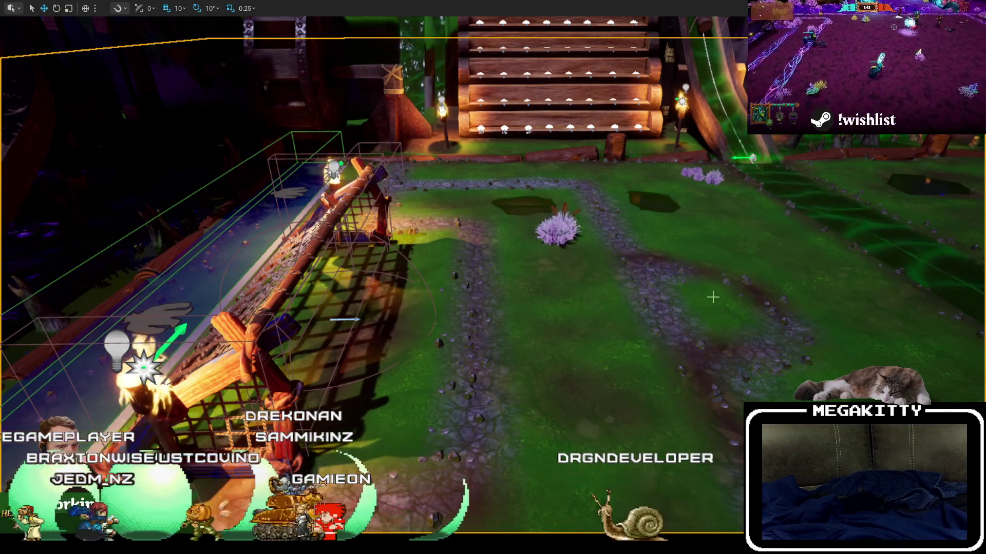
pyautogui.write('st')
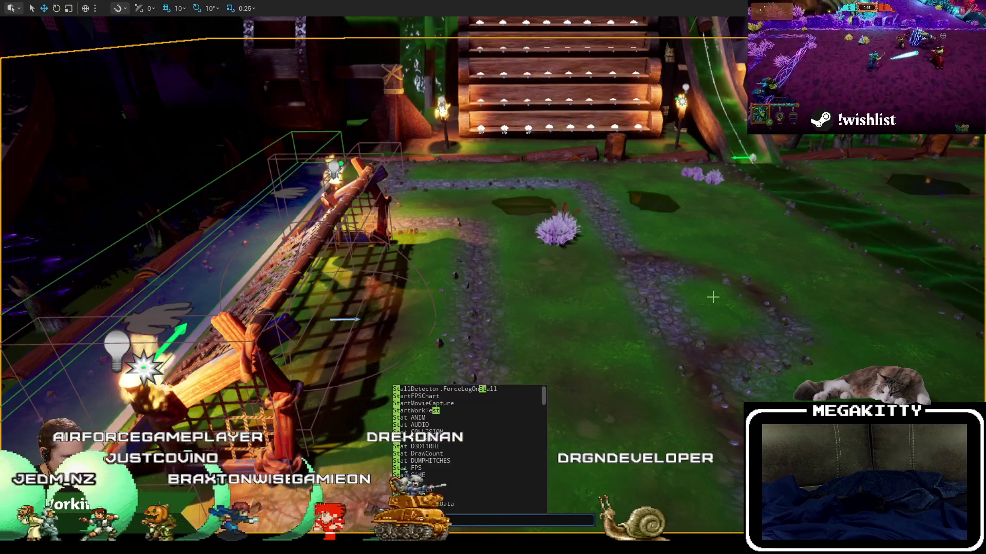
pyautogui.write('at gpu')
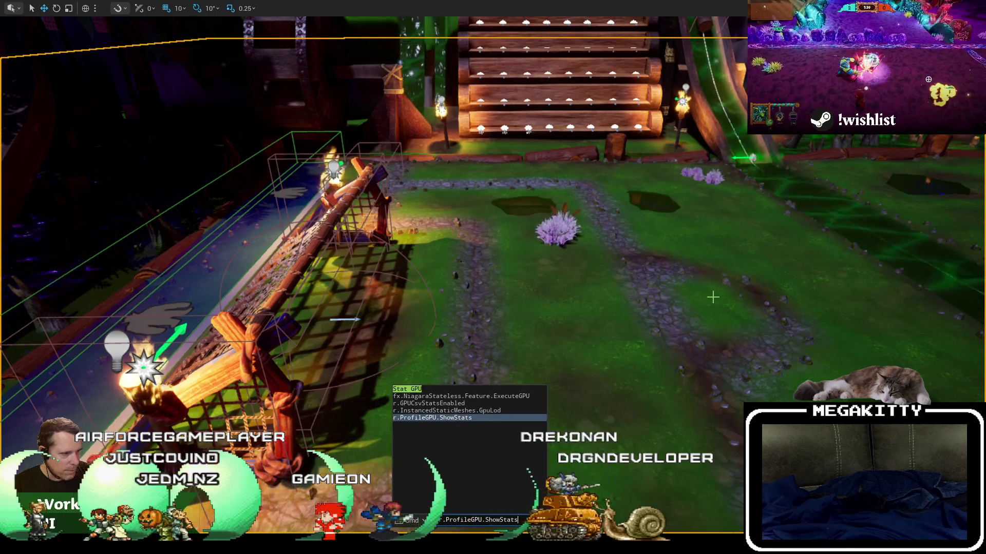
# Show and review the stat GPU overlay, hide it, and restore the editor with TorchLight01 selected
pyautogui.press('Down')
pyautogui.press('Return')
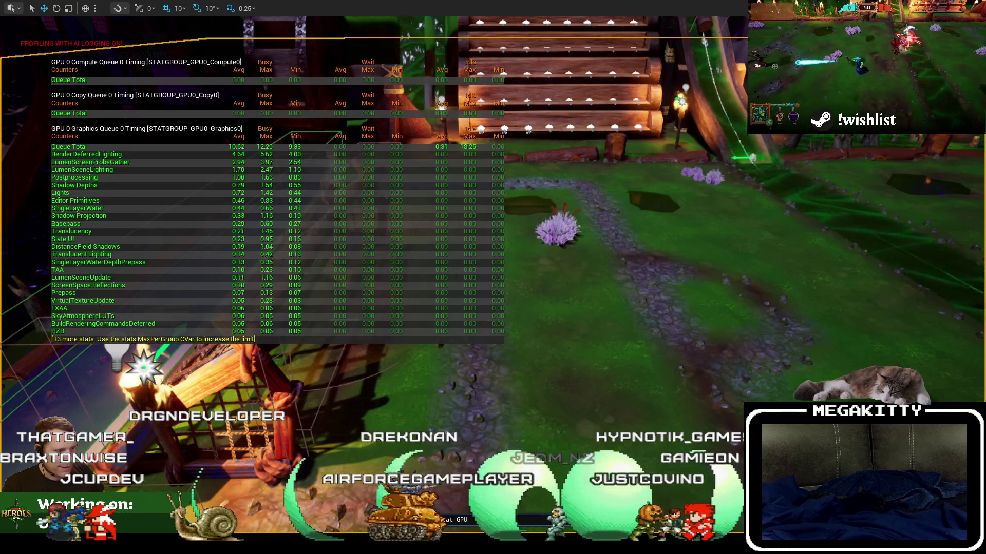
pyautogui.press('Escape')
pyautogui.scroll(-5, 543, 306)
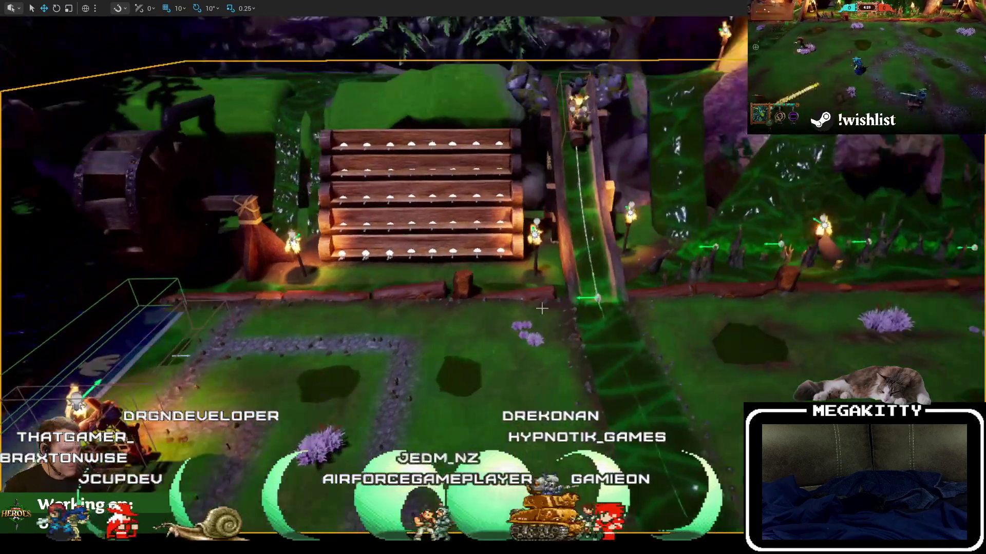
pyautogui.press('F11')
pyautogui.click(811, 165)
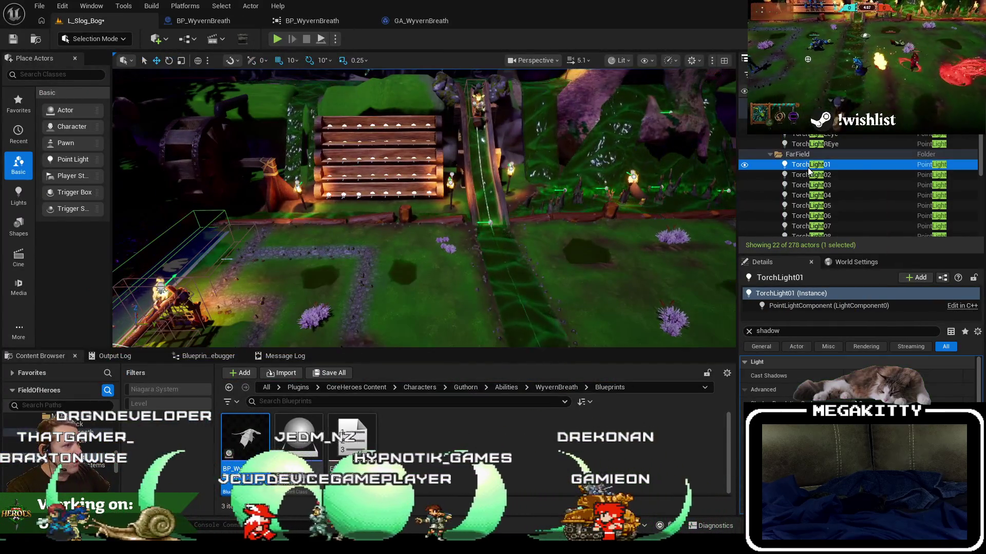
# Turn off Cast Shadows on TorchLight02, then focus TorchLight03 through TorchLight06 in turn
pyautogui.doubleClick(811, 175)
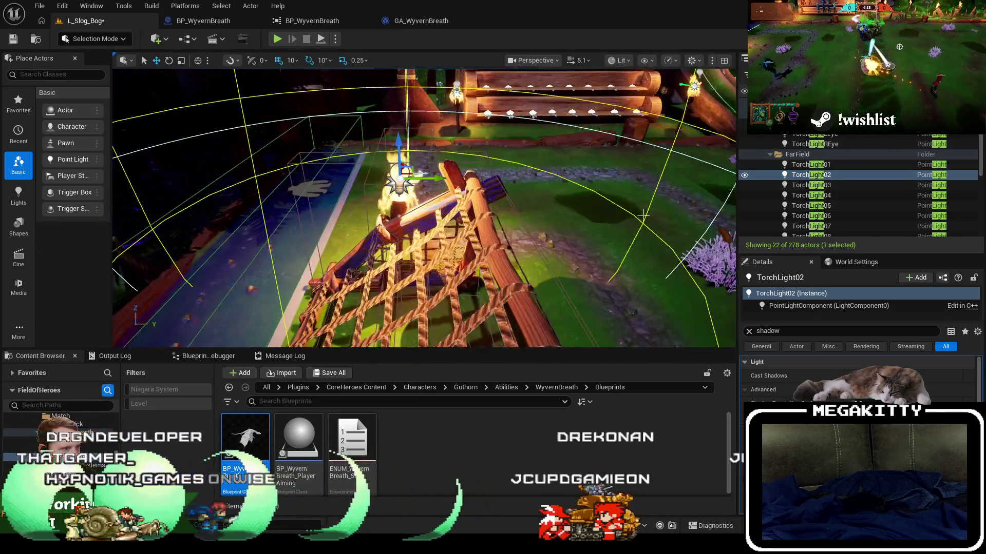
pyautogui.click(850, 375)
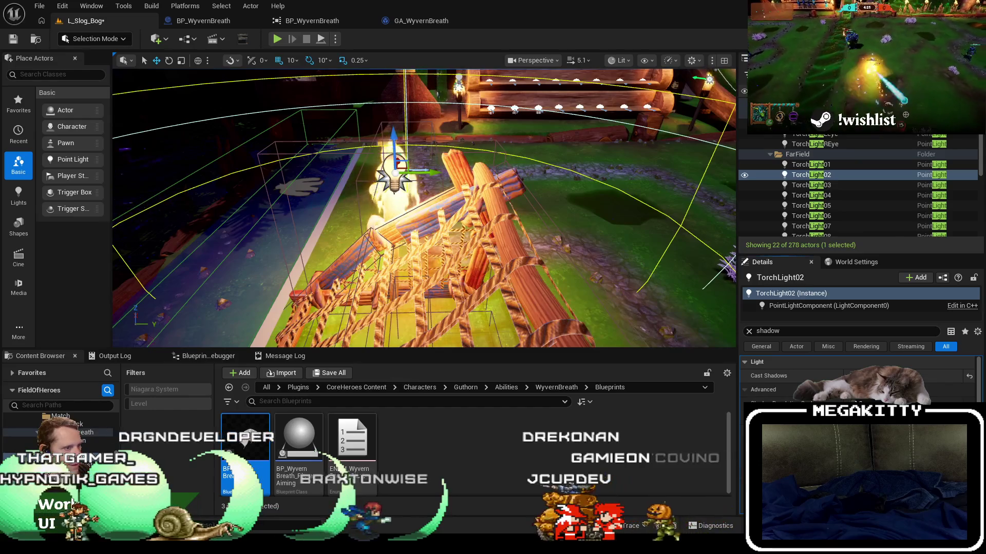
pyautogui.doubleClick(840, 185)
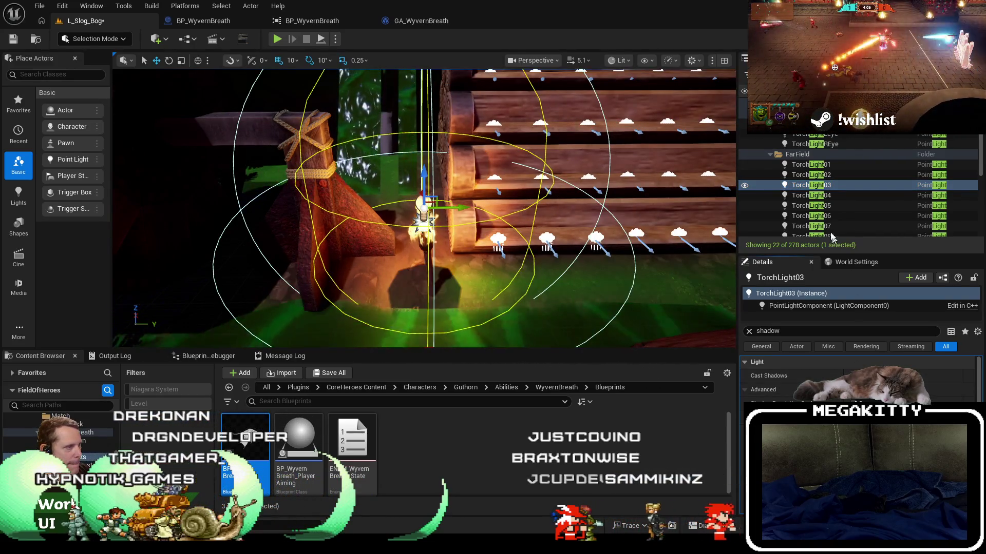
pyautogui.doubleClick(829, 195)
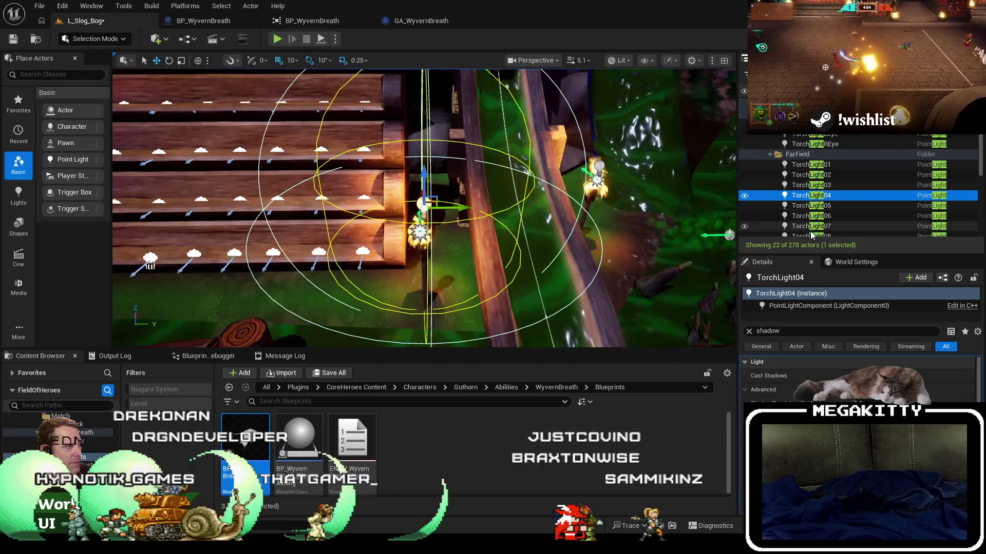
pyautogui.doubleClick(822, 206)
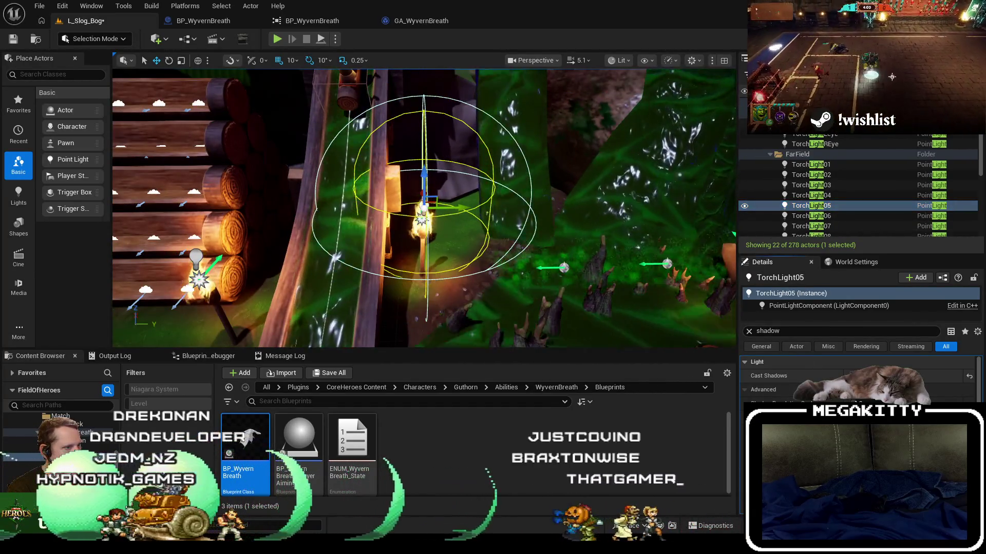
pyautogui.scroll(-10, 479, 274)
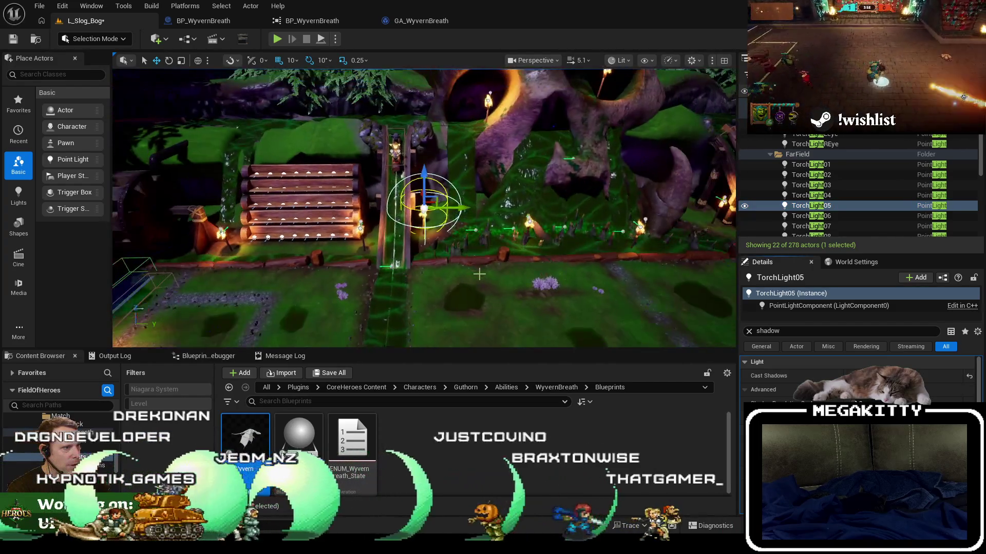
pyautogui.scroll(10, 479, 275)
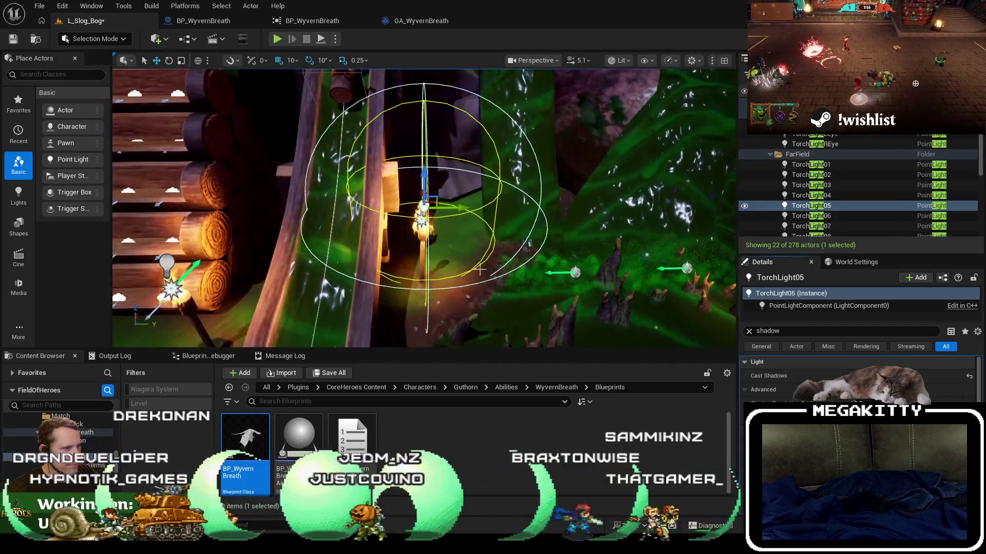
pyautogui.moveTo(479, 269); pyautogui.dragTo(472, 256)
pyautogui.doubleClick(847, 215)
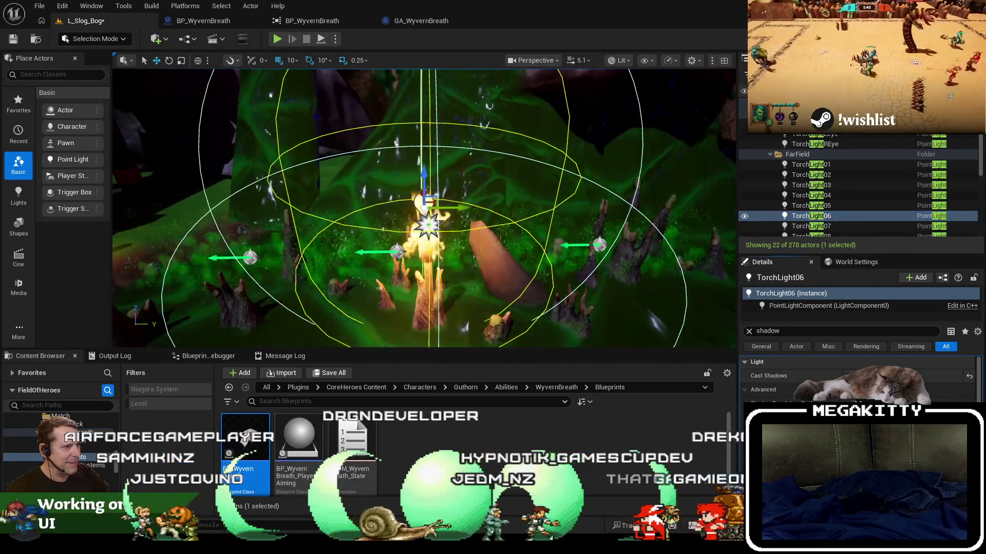
pyautogui.scroll(-5, 424, 208)
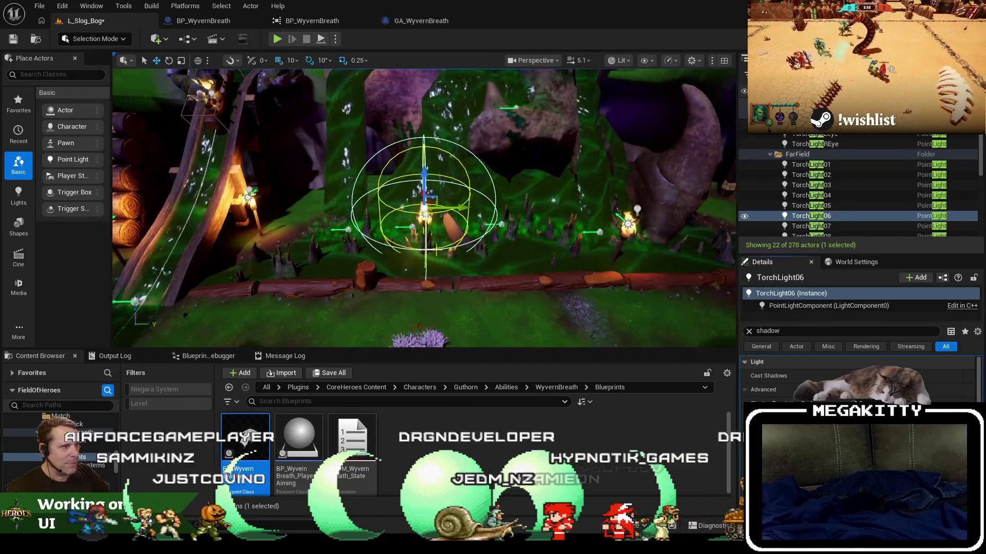
pyautogui.scroll(2, 436, 250)
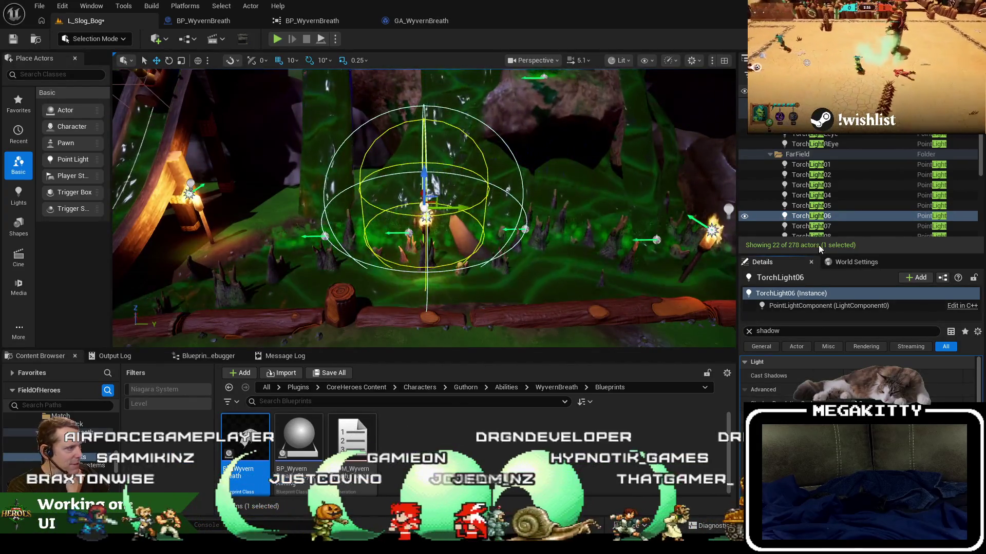
# Step through TorchLight07 to 10, turning off Cast Shadows on TorchLight08 and TorchLight10
pyautogui.doubleClick(811, 226)
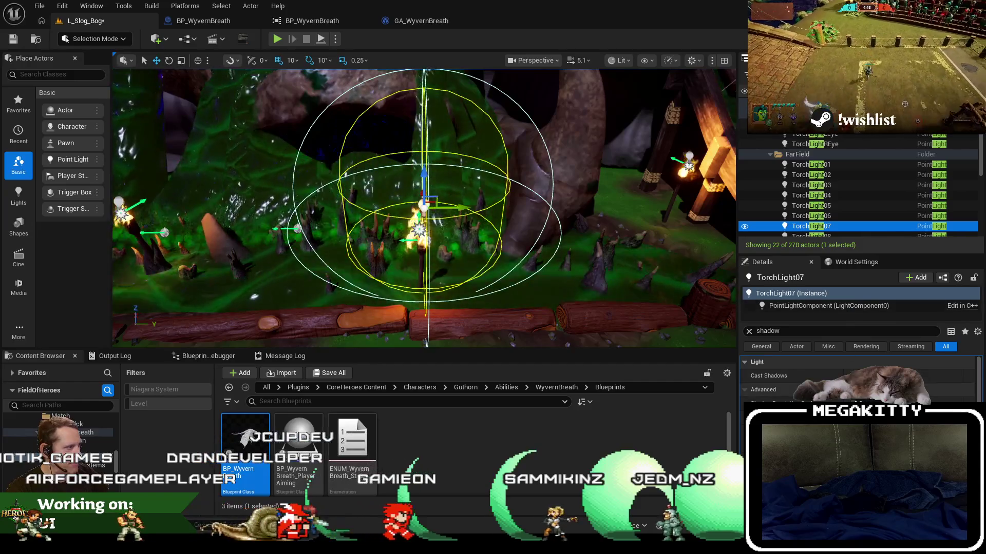
pyautogui.scroll(-2, 854, 229)
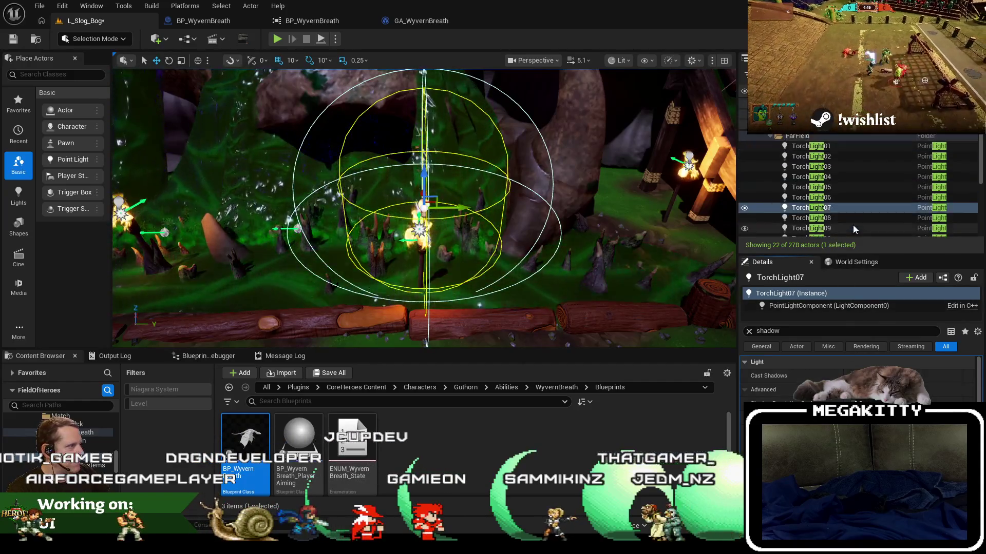
pyautogui.scroll(-3, 843, 214)
pyautogui.doubleClick(839, 183)
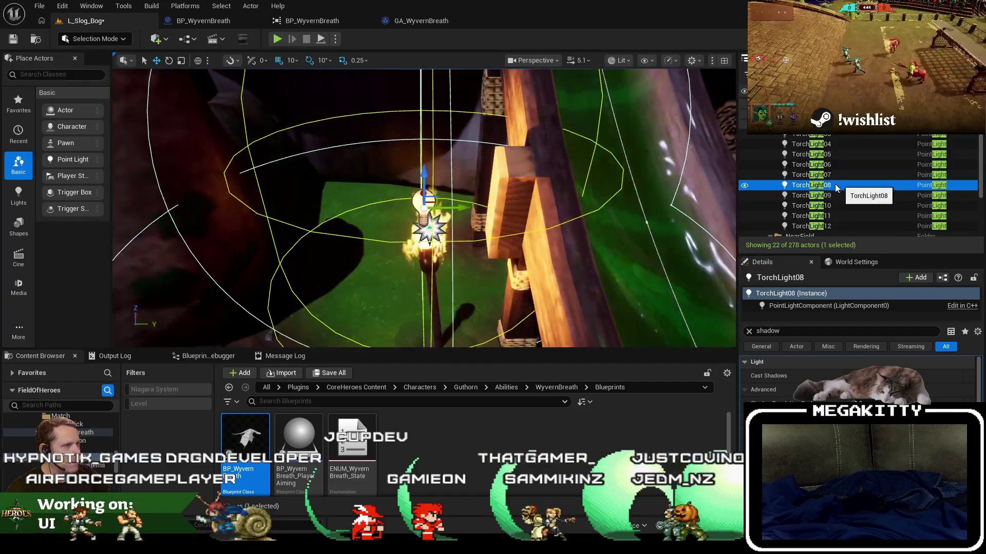
pyautogui.scroll(-5, 524, 240)
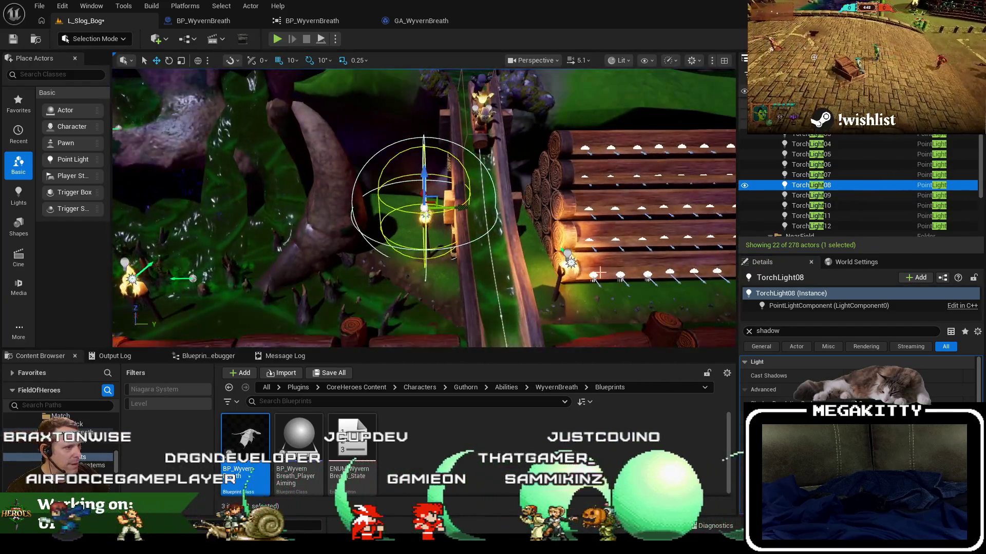
pyautogui.moveTo(599, 273); pyautogui.dragTo(511, 252)
pyautogui.click(850, 376)
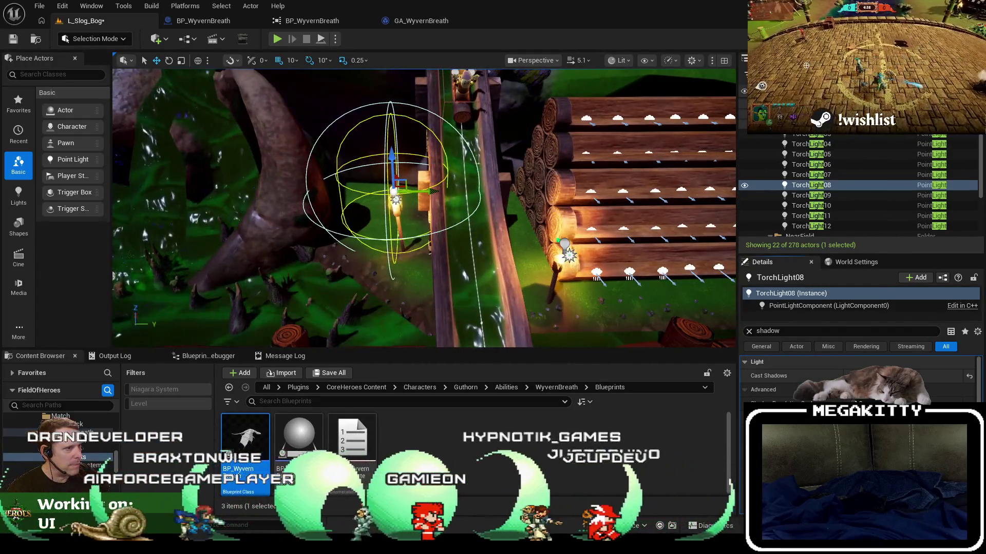
pyautogui.doubleClick(829, 195)
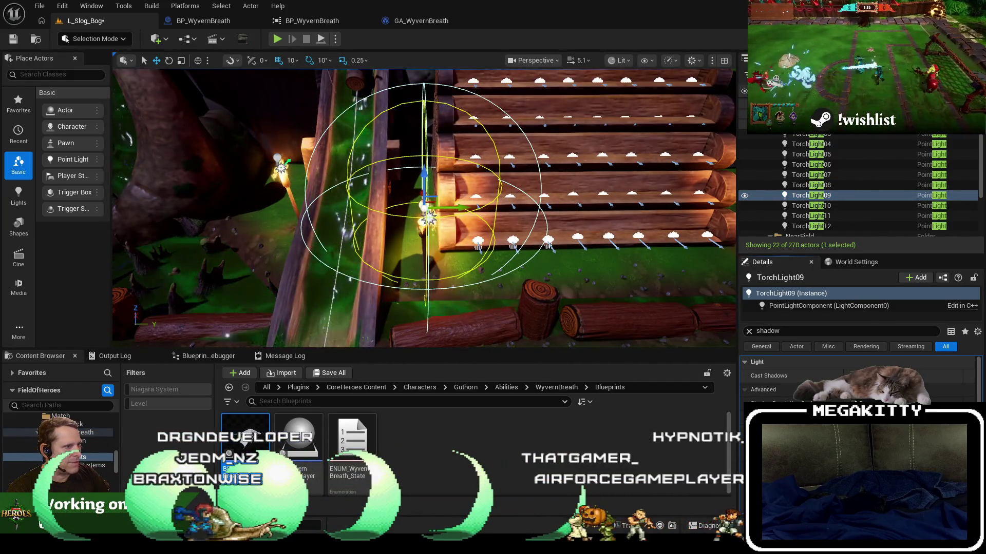
pyautogui.doubleClick(873, 206)
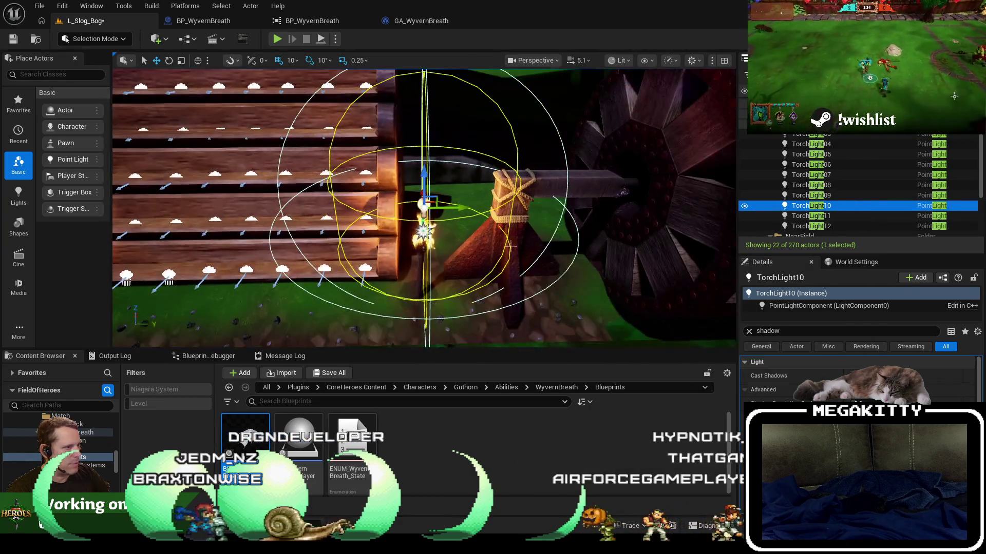
pyautogui.click(852, 376)
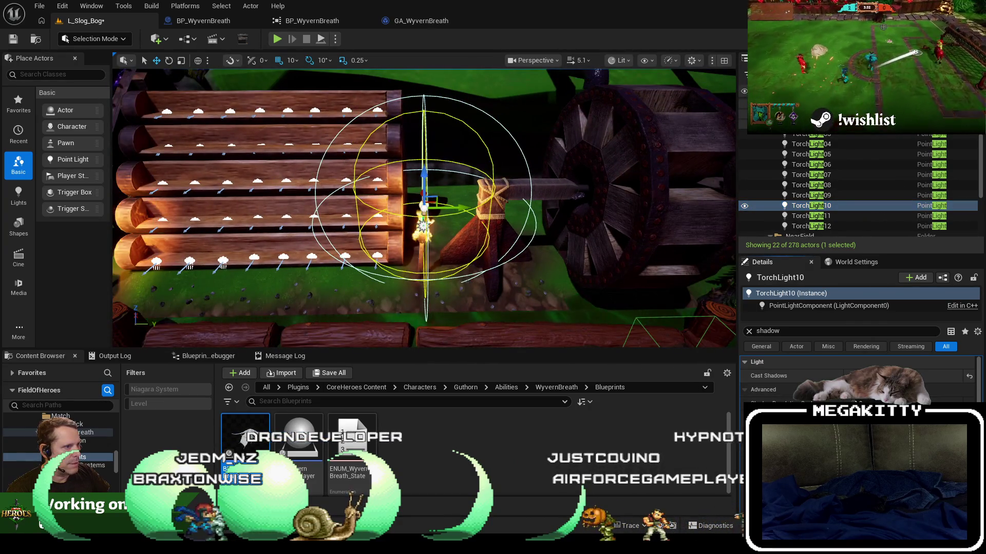
# Step through TorchLight11 and 18–23, disabling TorchLight20's shadows, then pull back over the skull area
pyautogui.doubleClick(829, 217)
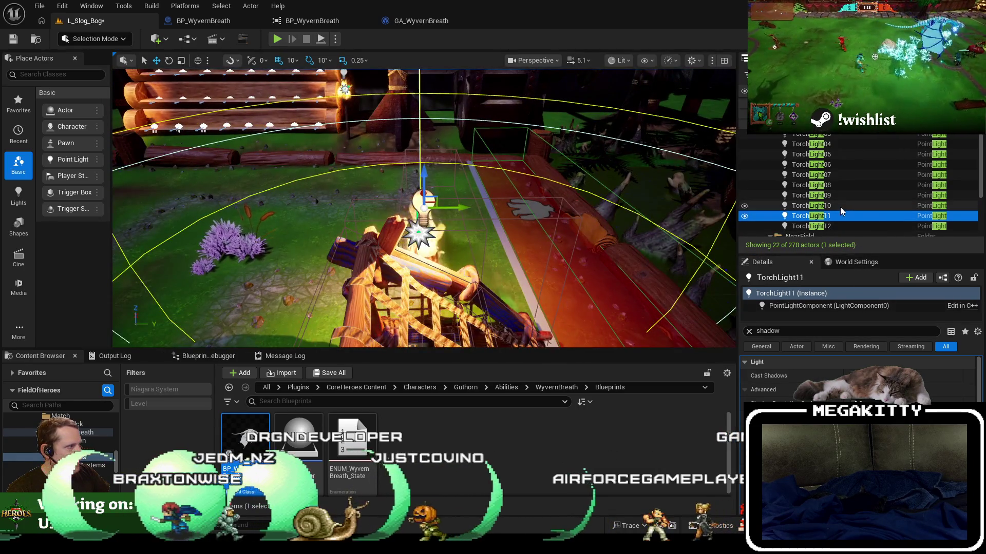
pyautogui.scroll(-2, 822, 205)
pyautogui.doubleClick(820, 198)
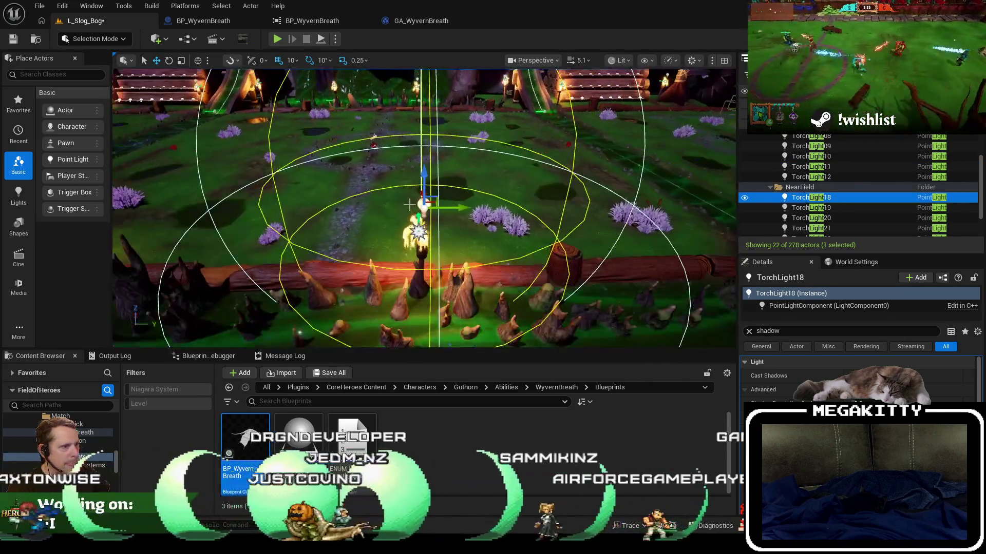
pyautogui.moveTo(480, 242); pyautogui.dragTo(480, 285)
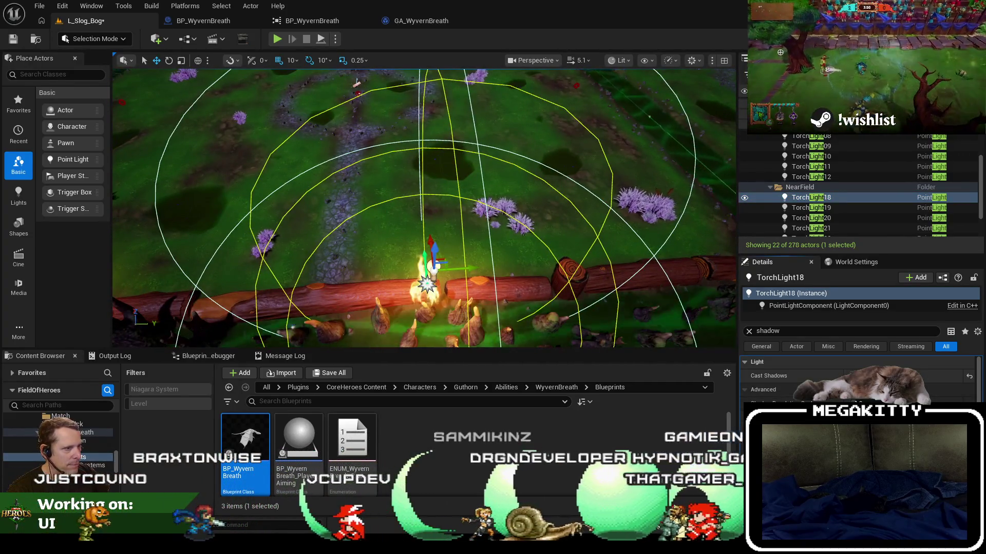
pyautogui.doubleClick(847, 205)
pyautogui.doubleClick(840, 220)
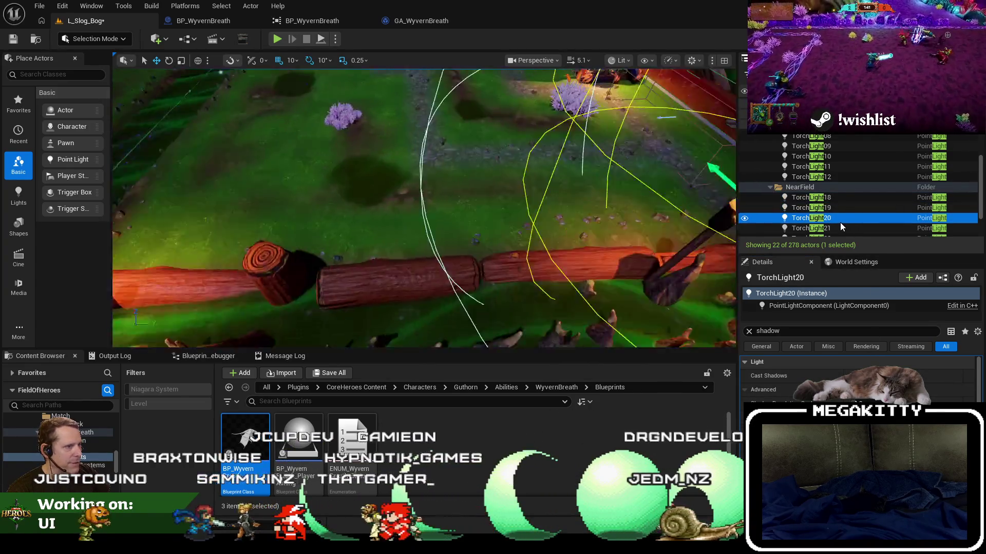
pyautogui.click(863, 375)
pyautogui.doubleClick(846, 229)
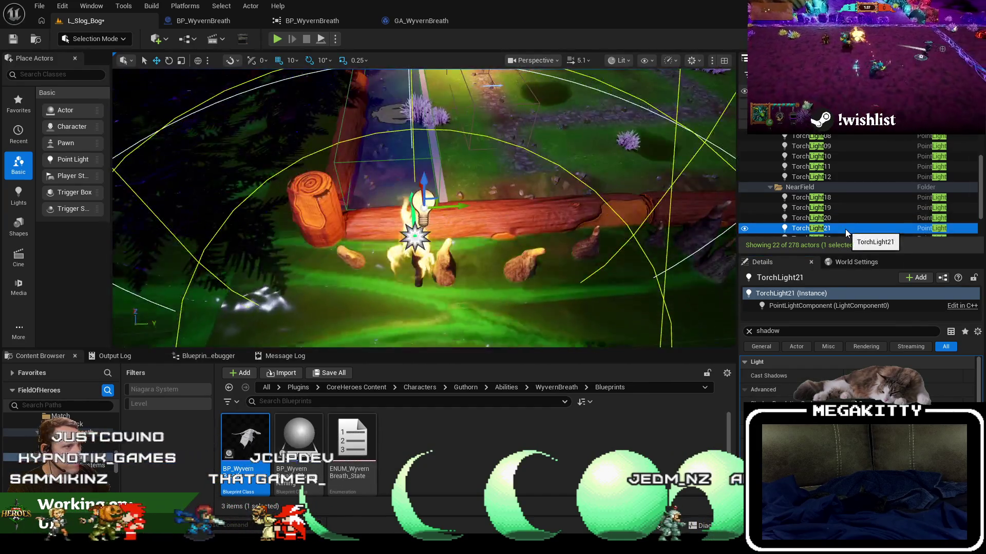
pyautogui.scroll(-2, 845, 229)
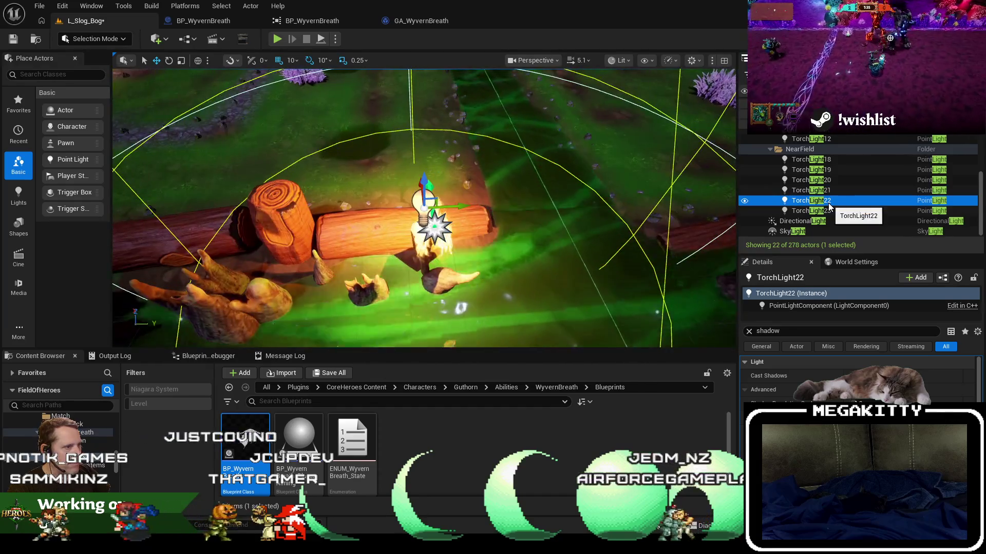
pyautogui.doubleClick(828, 202)
pyautogui.moveTo(495, 175)
pyautogui.mouseDown()
pyautogui.moveTo(581, 246)
pyautogui.moveTo(581, 226)
pyautogui.mouseUp()
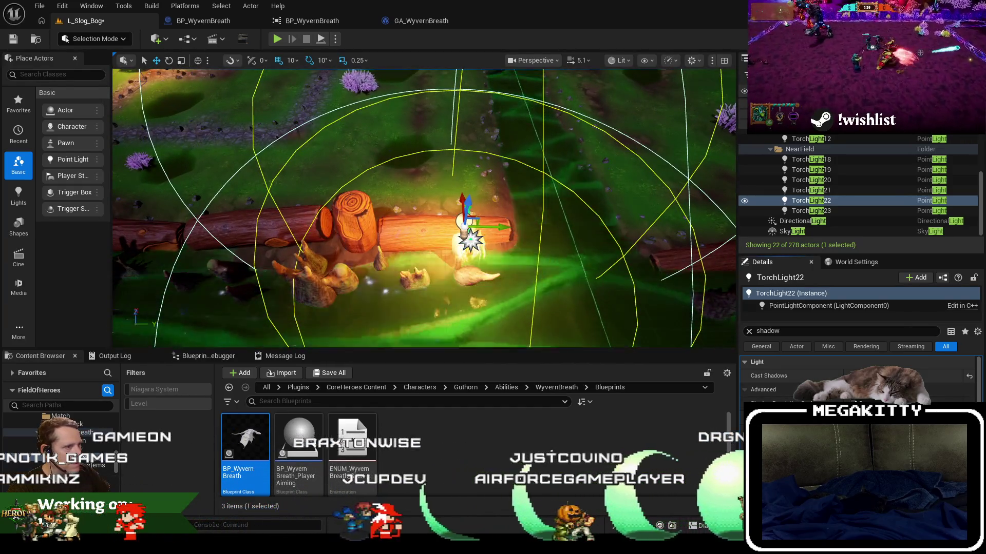
pyautogui.doubleClick(812, 211)
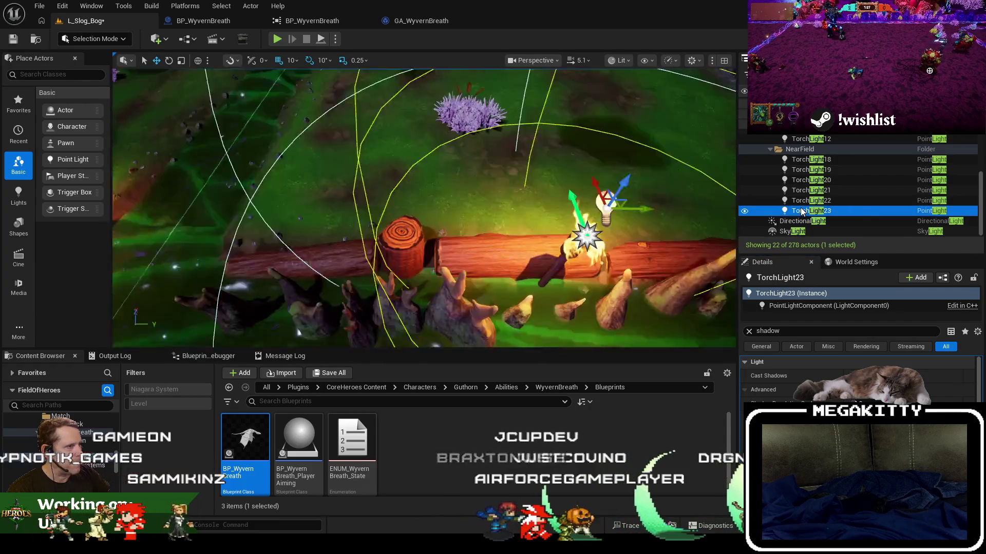
pyautogui.click(854, 401)
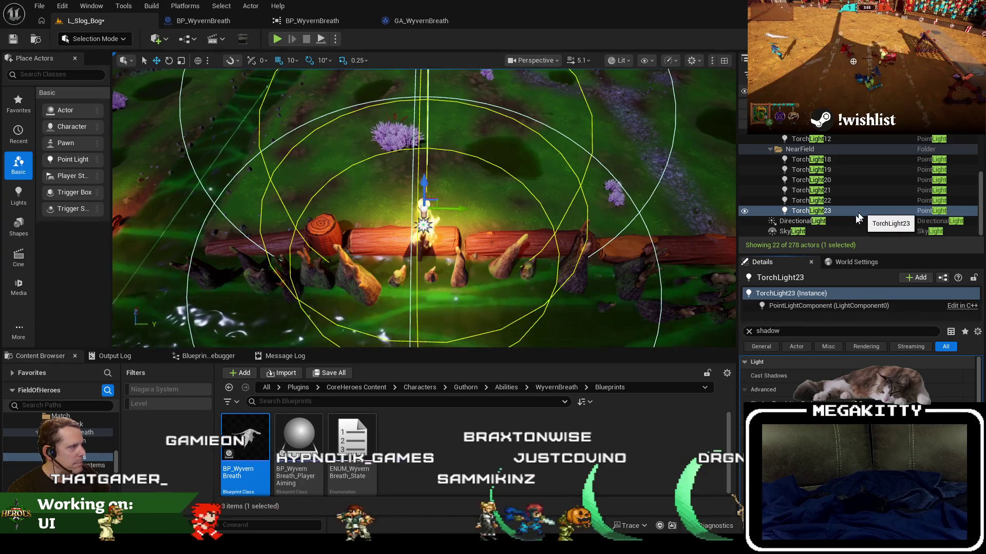
pyautogui.moveTo(390, 215); pyautogui.dragTo(370, 195)
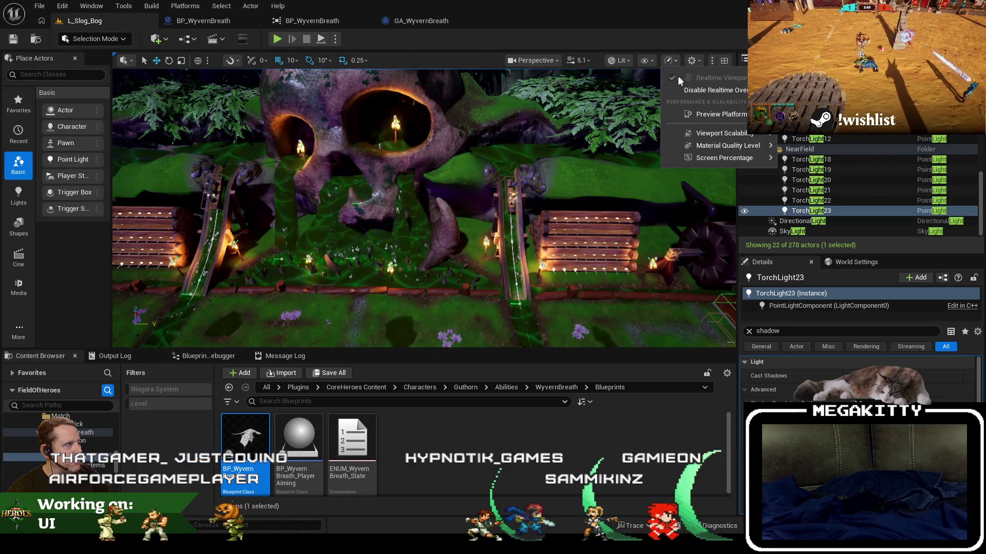
# Enable Realtime rendering for the viewport
pyautogui.click(669, 61)
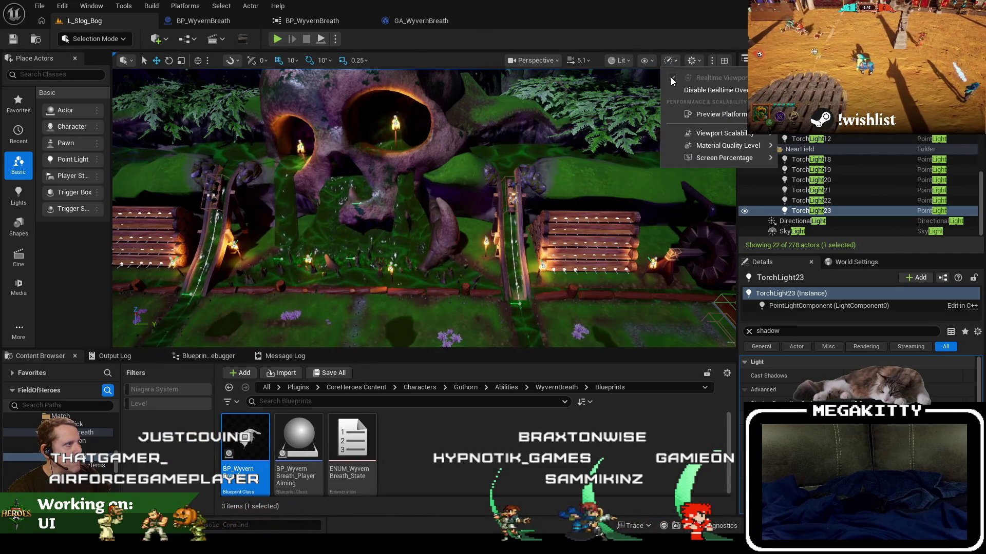
pyautogui.click(714, 89)
pyautogui.click(669, 61)
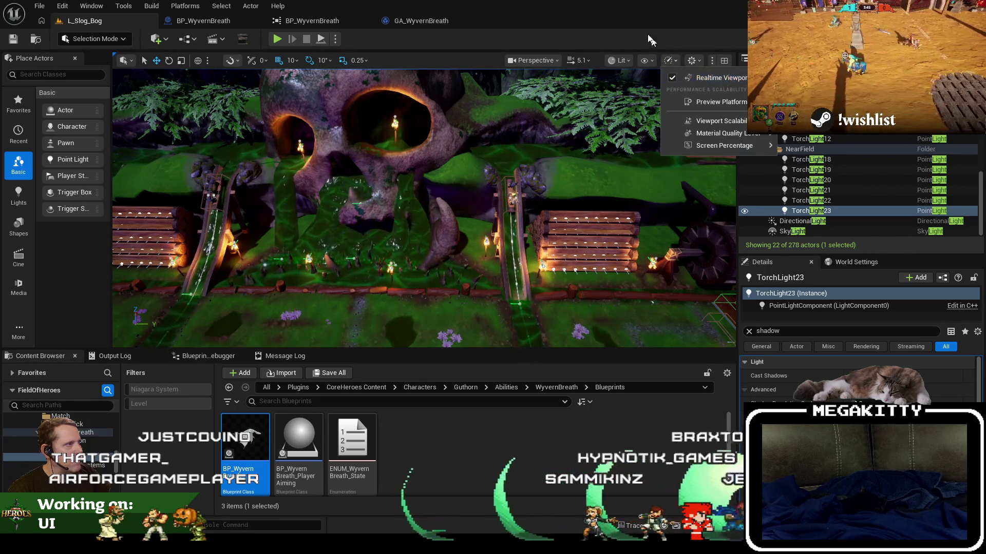
pyautogui.click(541, 343)
pyautogui.scroll(5, 542, 343)
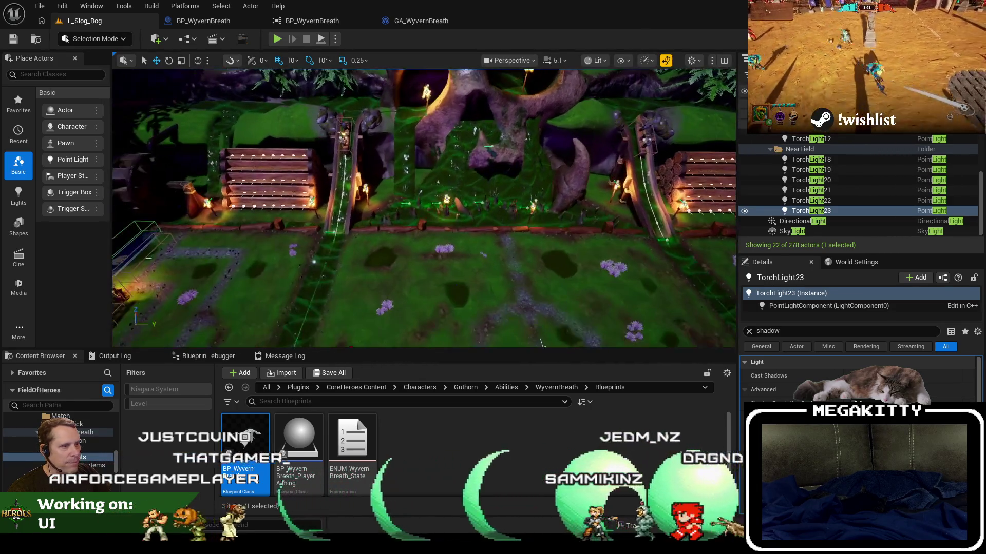
pyautogui.scroll(10, 542, 342)
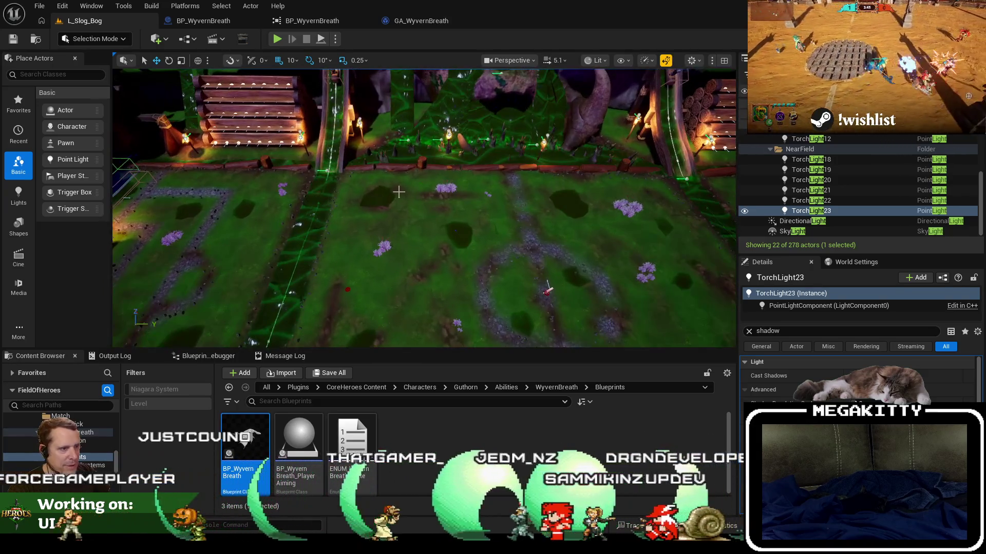
# Reopen L_DangerRoom_Empty from Recent Levels and leave the editor
pyautogui.click(40, 5)
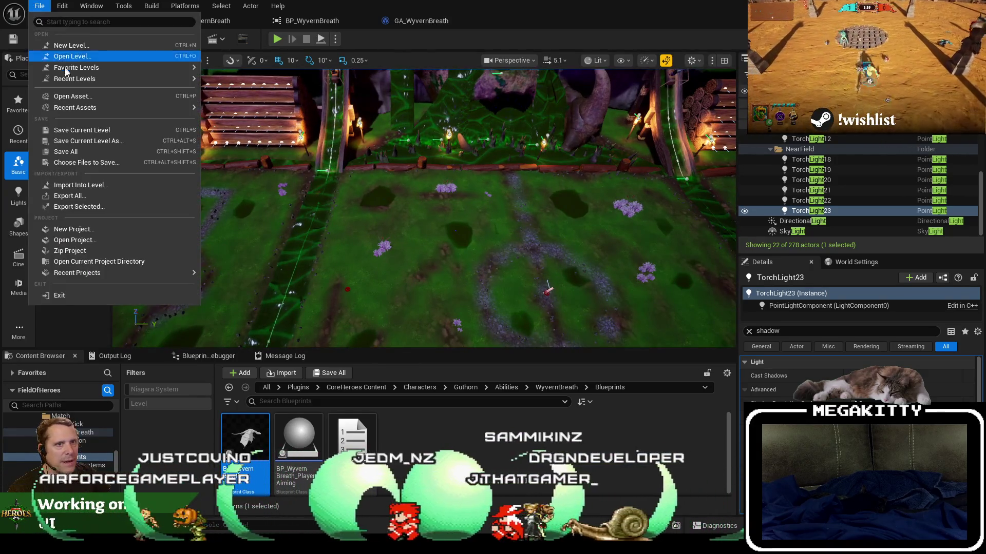
pyautogui.click(392, 189)
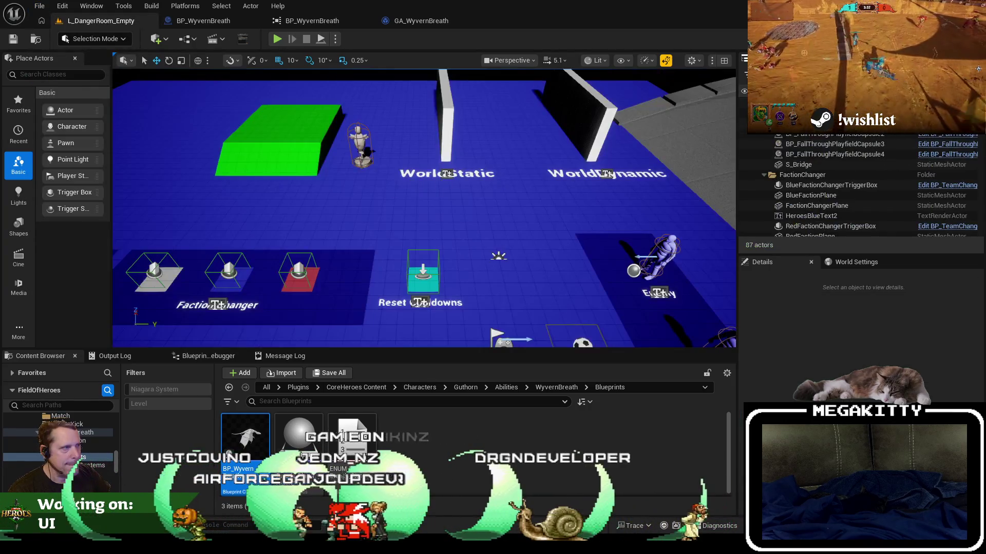
pyautogui.hotkey('alt', 'Tab')
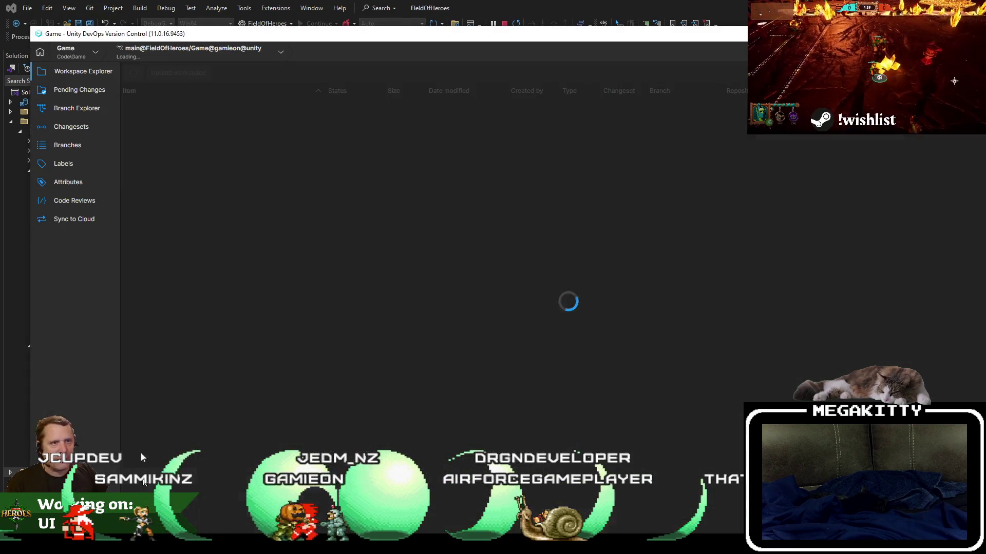
# Check in L_Slog_Bog.umap with the comment 'Removed some discrete shadows f', then return to the code
pyautogui.click(58, 91)
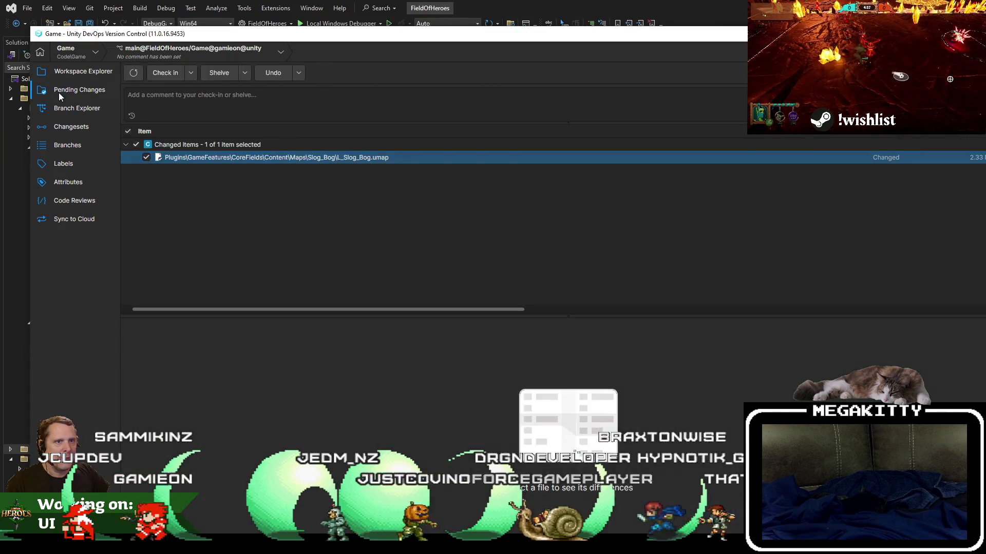
pyautogui.moveTo(216, 39)
pyautogui.mouseDown()
pyautogui.moveTo(199, 143)
pyautogui.moveTo(213, 242)
pyautogui.mouseUp()
pyautogui.click(201, 311)
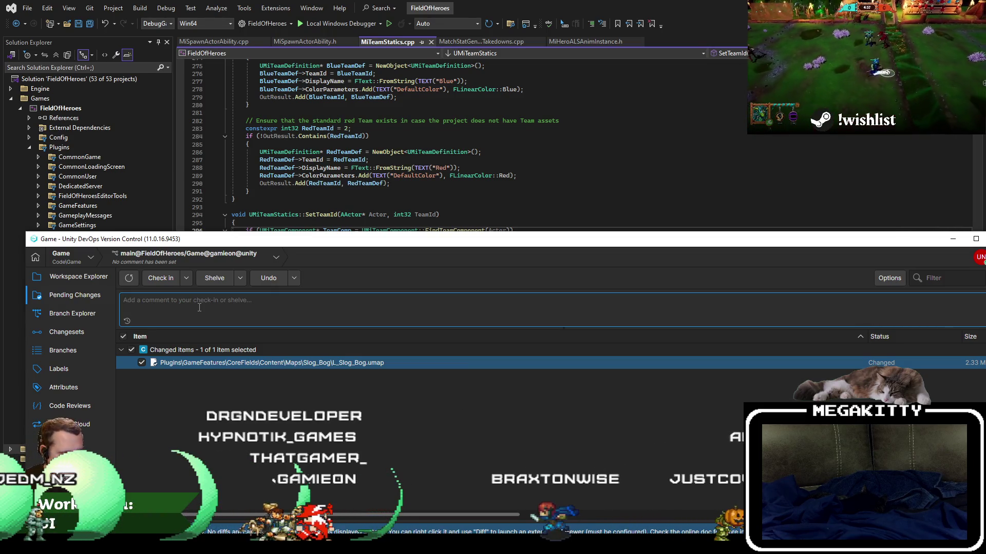
pyautogui.write('Removed some')
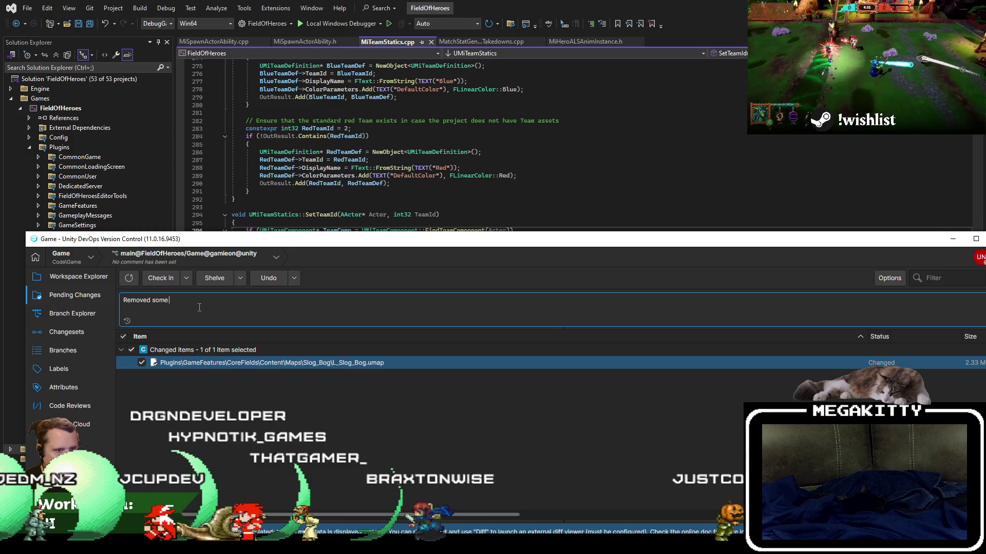
pyautogui.write(' discrete shadows from Slog Bog torches')
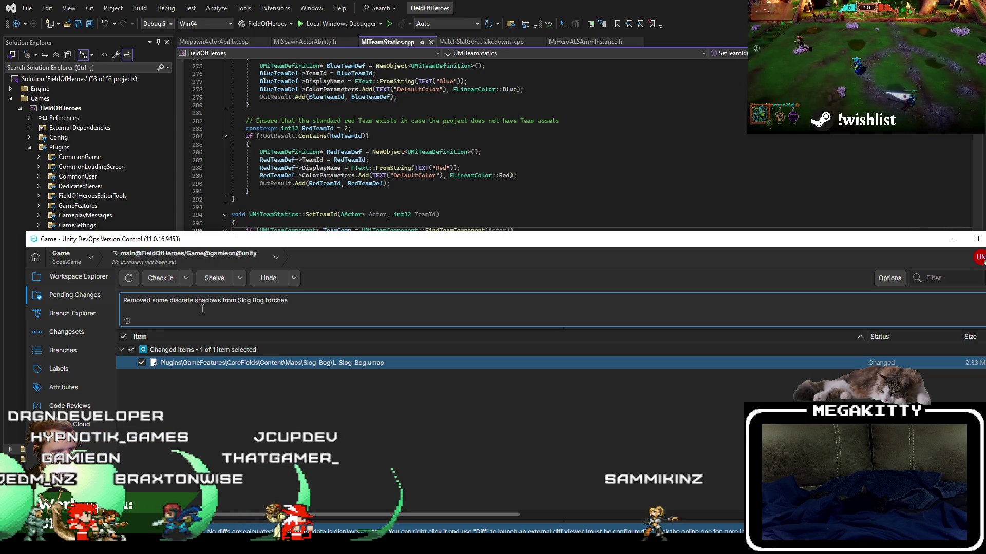
pyautogui.click(155, 278)
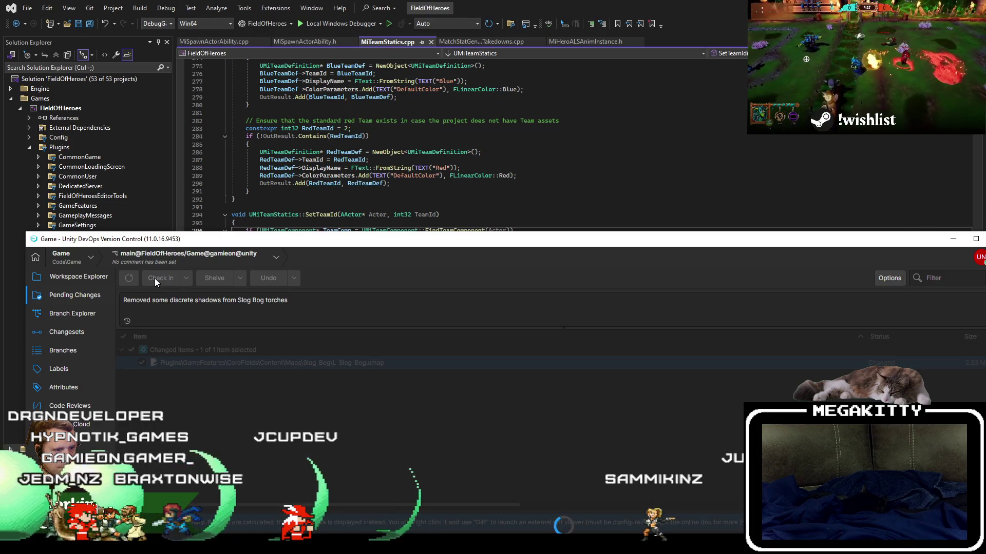
pyautogui.hotkey('alt', 'Tab')
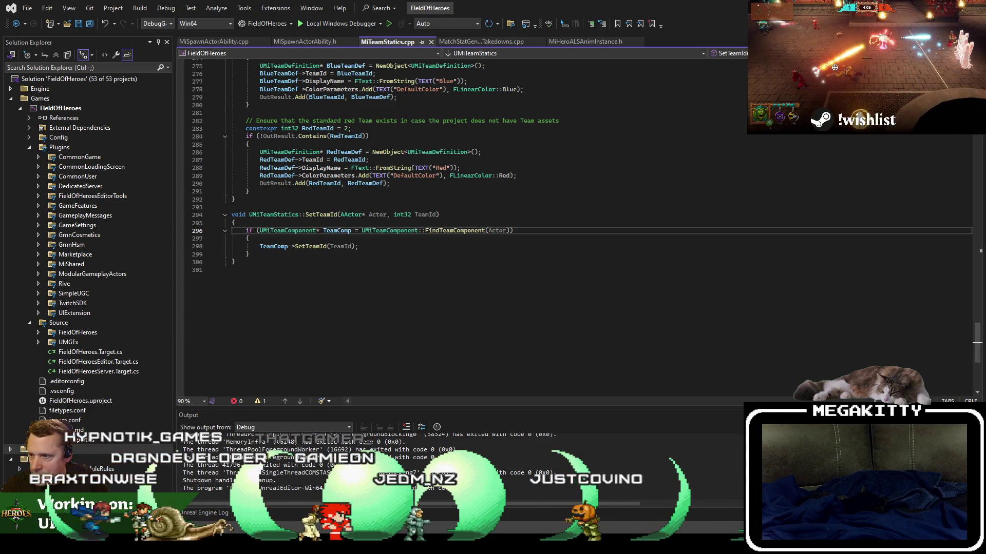
pyautogui.click(335, 255)
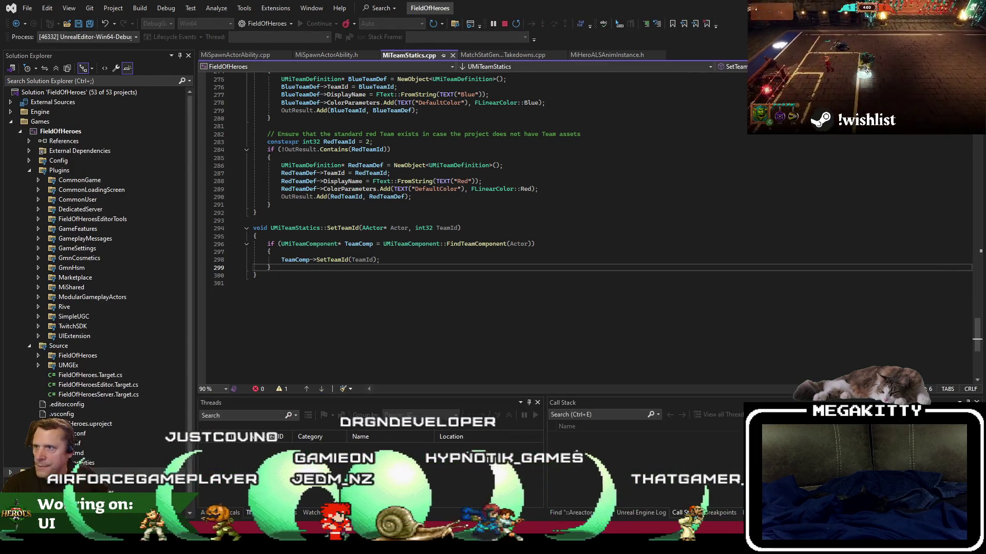
# Switch to notes.txt in Notepad++ to read the performance notes
pyautogui.hotkey('alt', 'Tab')
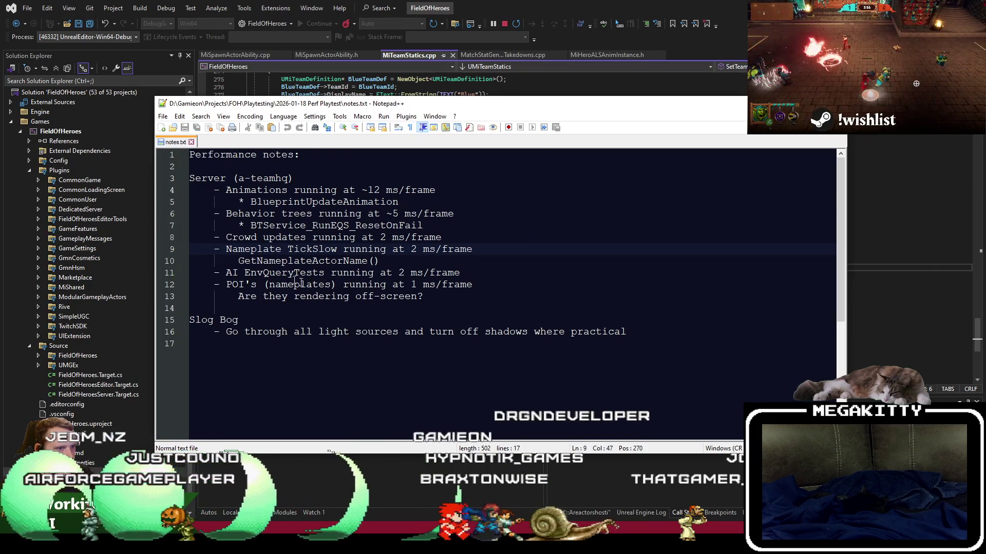
# Highlight the 'Nameplate TickSlow running at 2 ms/frame' note on line 9, then return to Unreal
pyautogui.doubleClick(253, 249)
pyautogui.keyDown('shift'); pyautogui.click(476, 252); pyautogui.keyUp('shift')
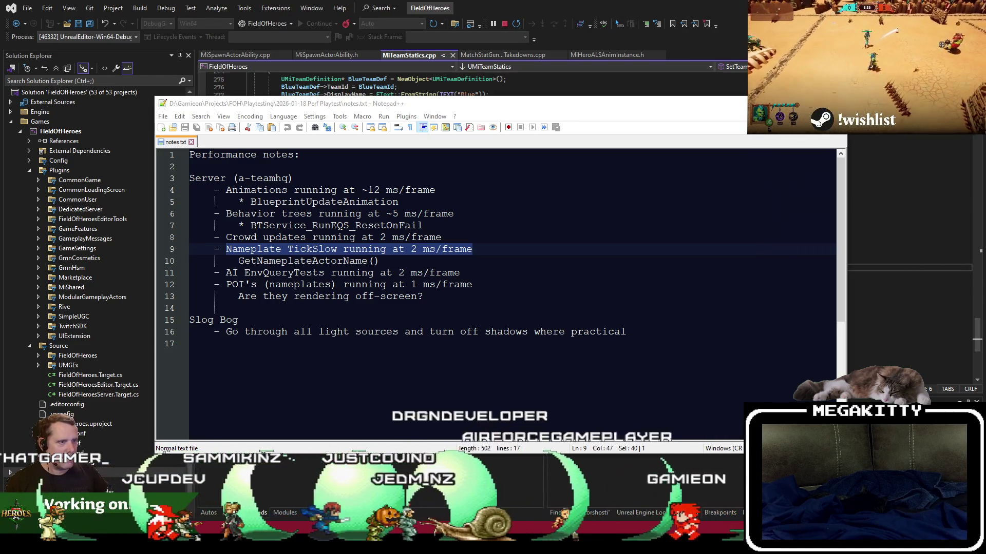
pyautogui.hotkey('alt', 'Tab')
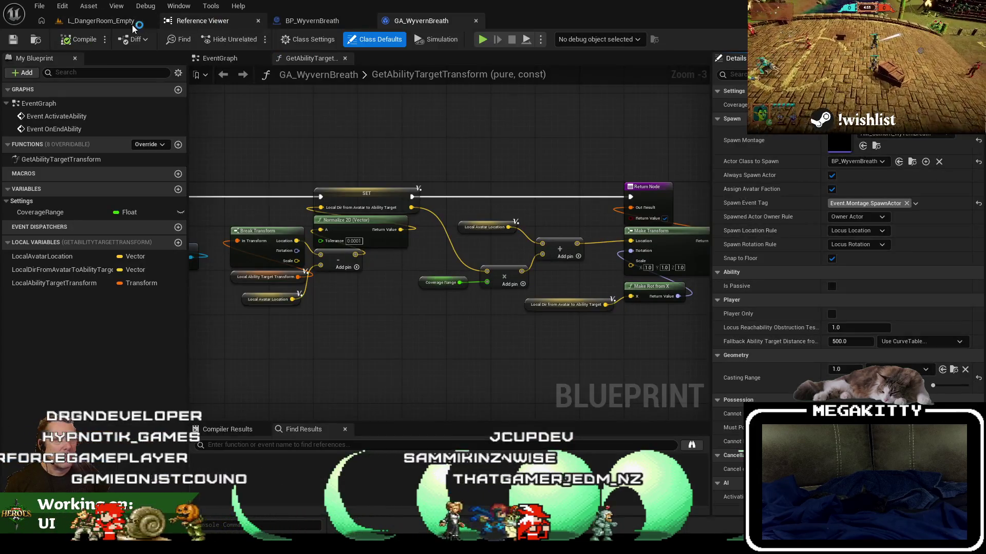
# Close every tab except the level tab
pyautogui.click(131, 25)
pyautogui.rightClick(115, 23)
pyautogui.click(181, 88)
# Search the Content Browser for 'wbp_nameplate' and open WBP_Nameplate_Hero
pyautogui.click(267, 387)
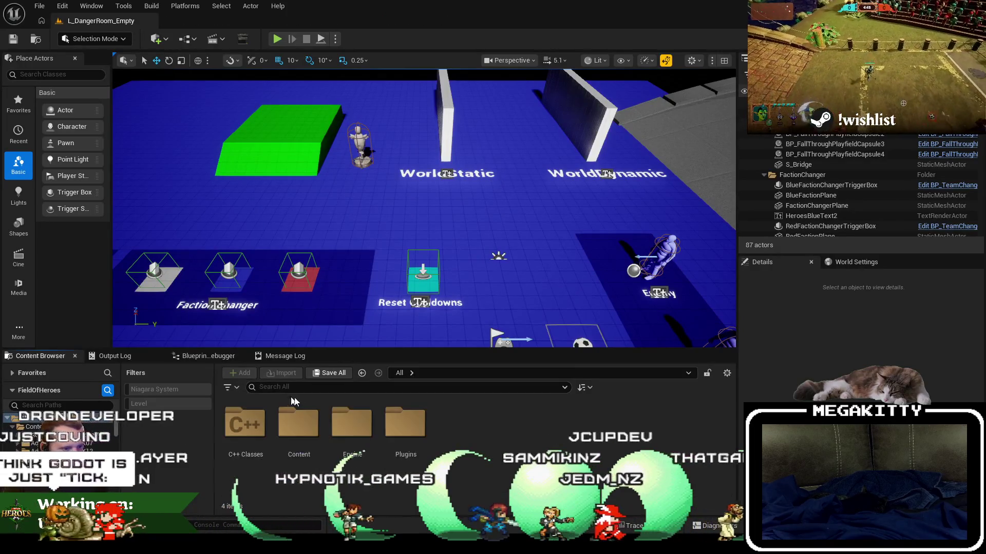
pyautogui.click(317, 387)
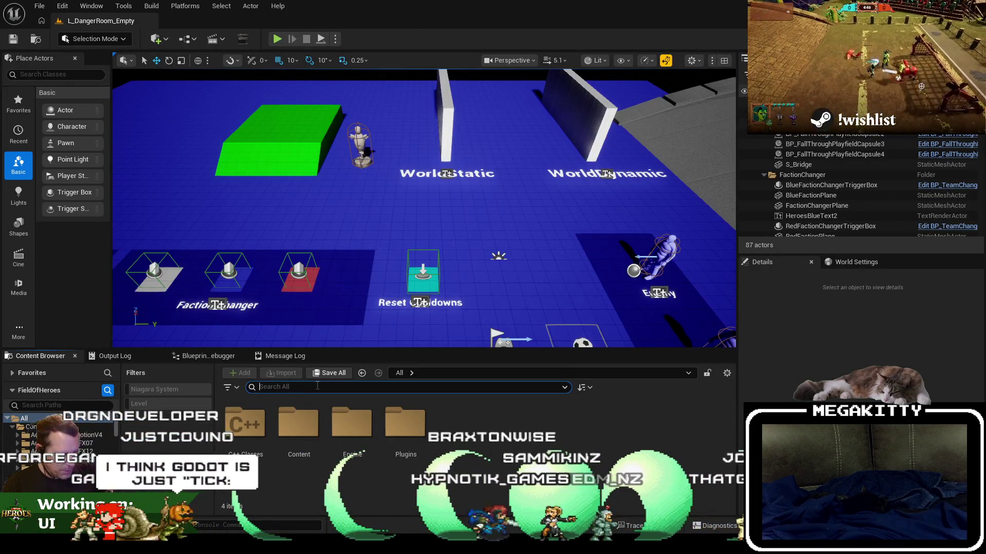
pyautogui.write('wbp_nameplate')
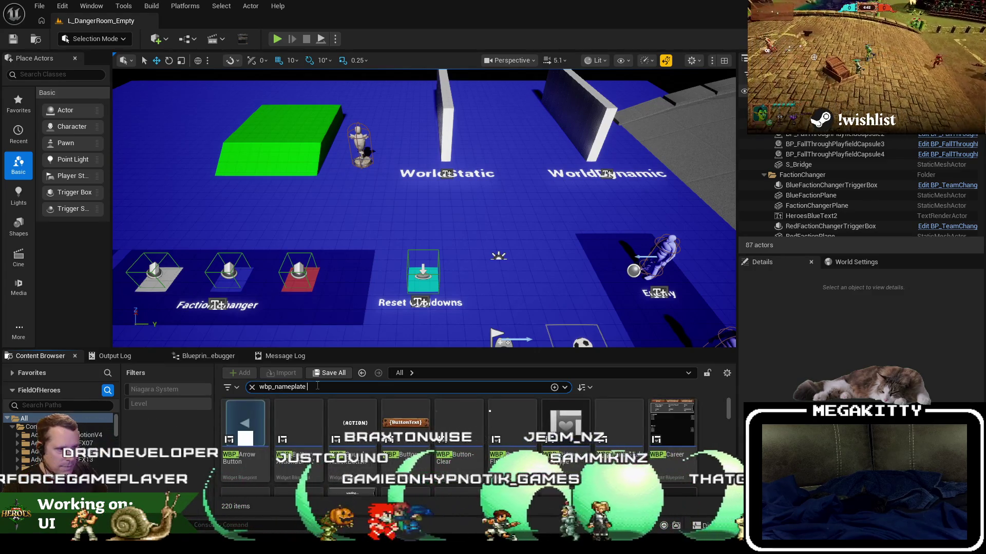
pyautogui.doubleClick(245, 442)
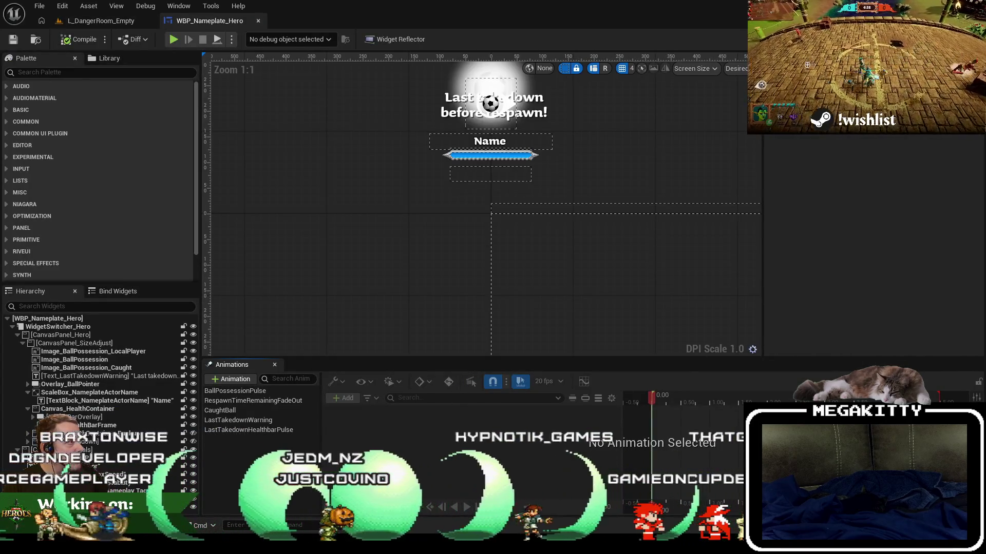
# Search the blueprint for 'tickslow' and jump to the TickSlow event
pyautogui.hotkey('ctrl', 'f')
pyautogui.write('ticksl')
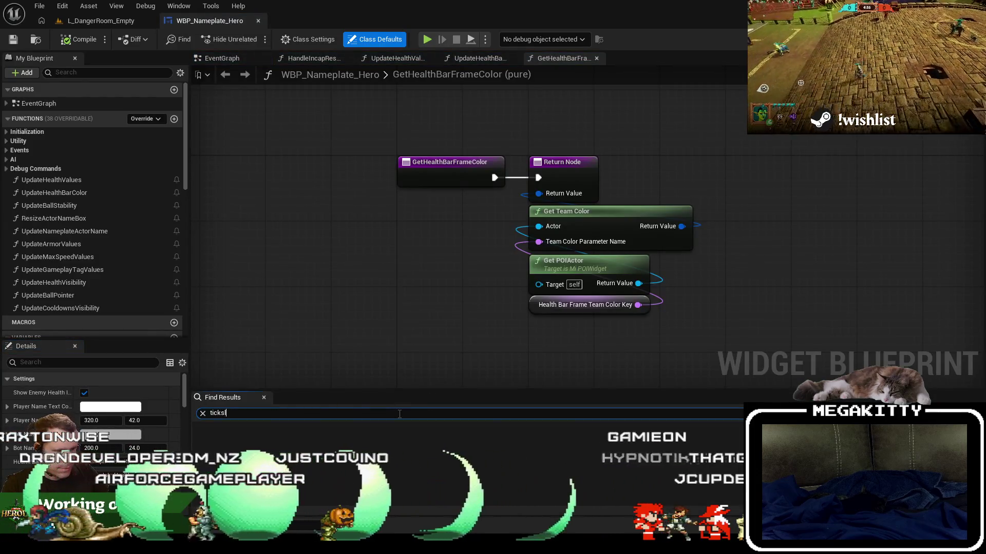
pyautogui.write('ow')
pyautogui.click(281, 436)
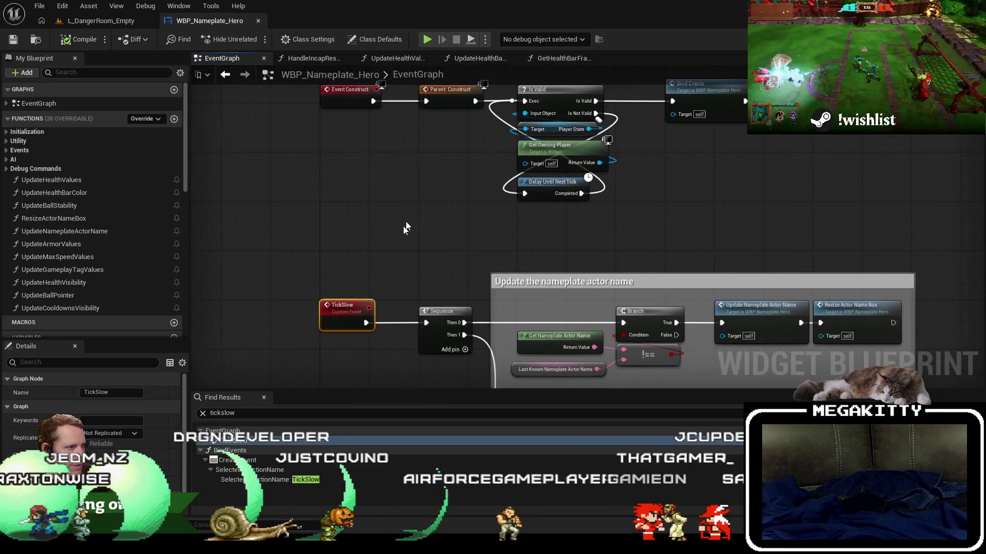
# Find TickSlow's references, check its timer hookup and Recurring Tasks Frequency, then return to the event
pyautogui.rightClick(343, 308)
pyautogui.moveTo(390, 120)
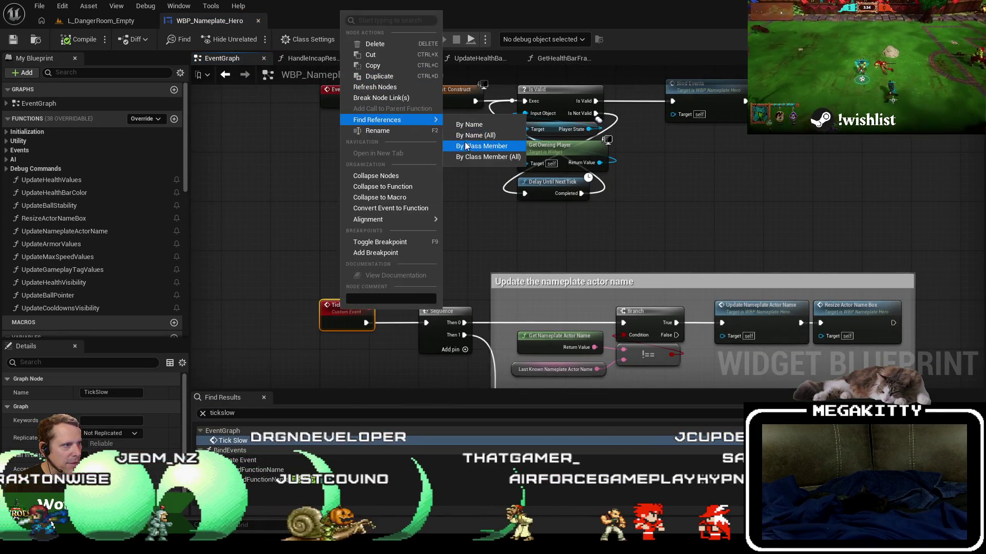
pyautogui.click(465, 139)
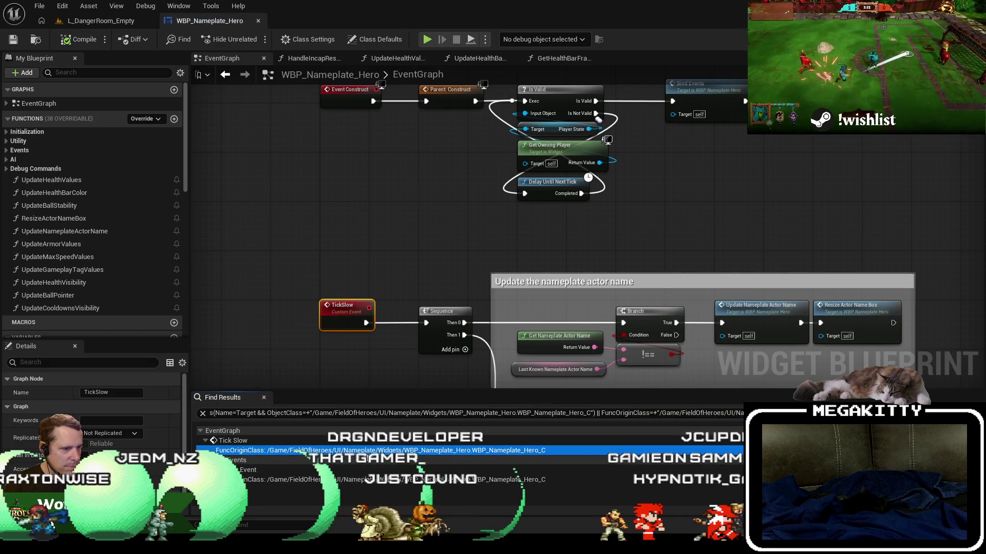
pyautogui.doubleClick(390, 479)
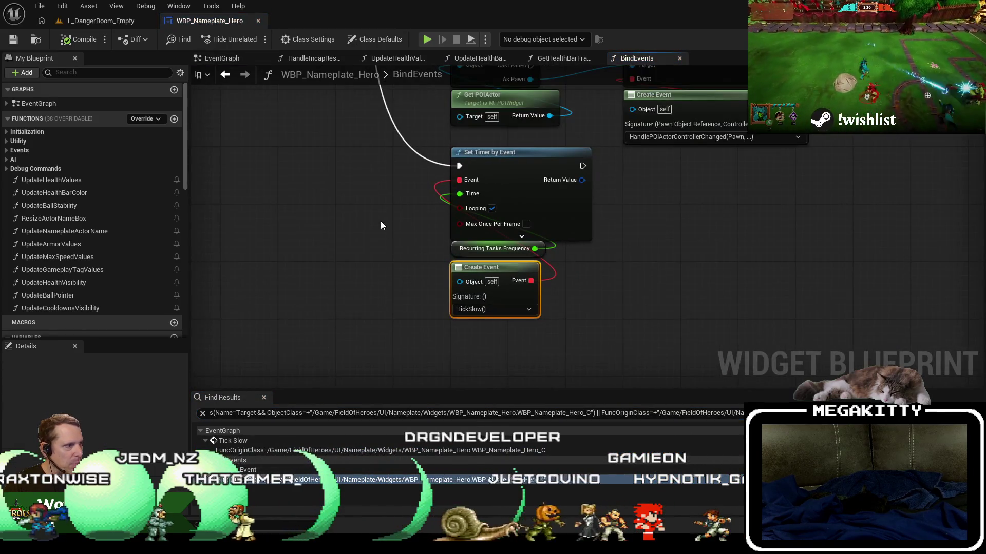
pyautogui.click(439, 281)
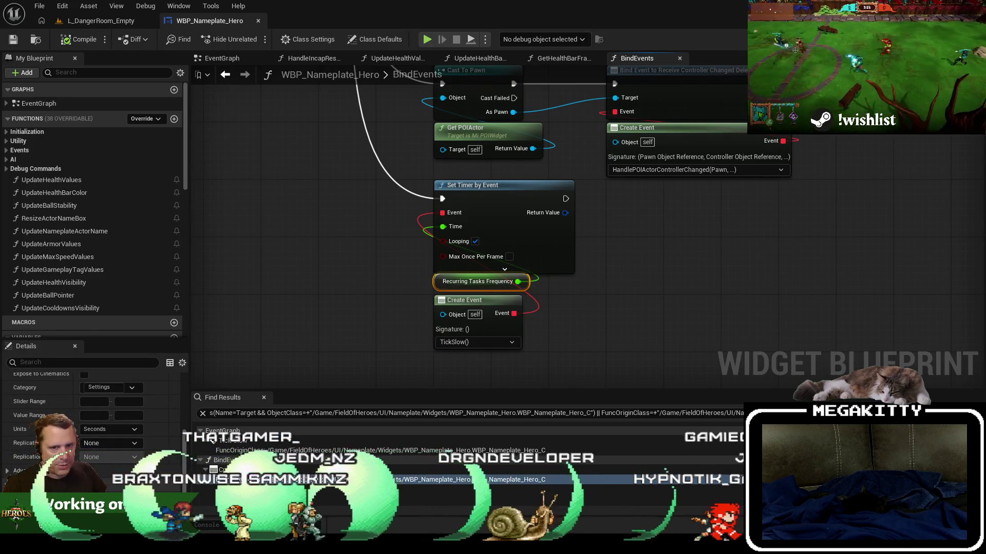
pyautogui.moveTo(480, 197)
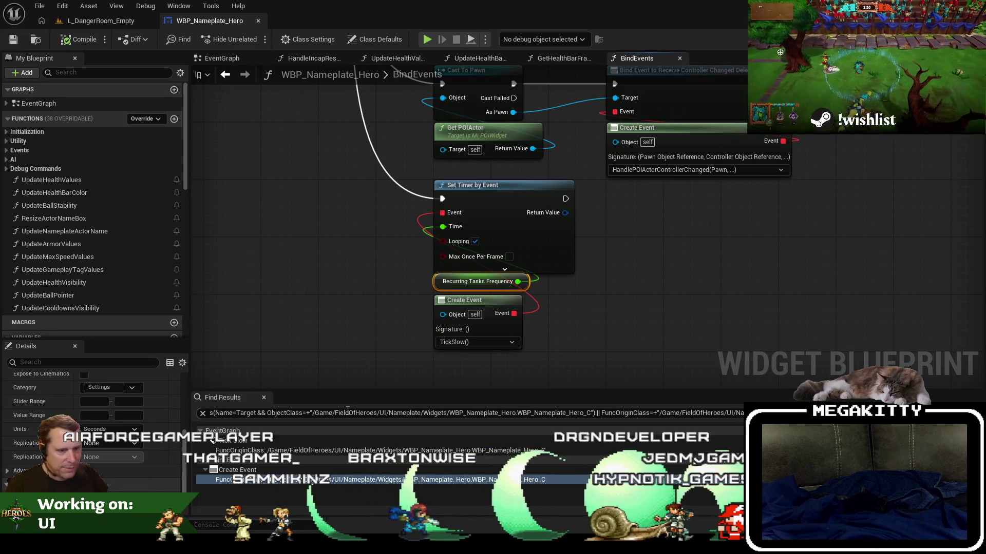
pyautogui.doubleClick(284, 439)
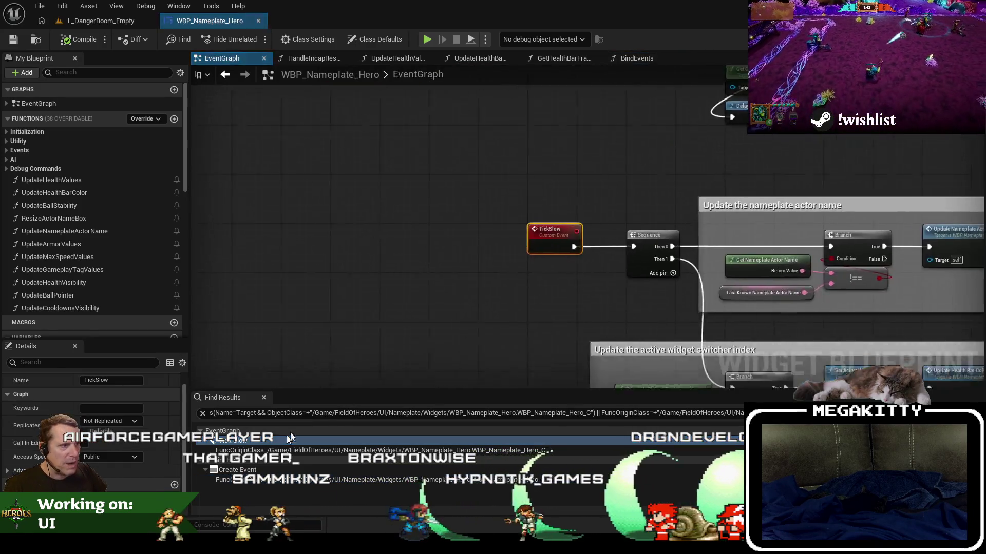
# Pan across the EventGraph to inspect TickSlow's Sequence, the widget switcher logic and Event Tick nodes
pyautogui.moveTo(434, 258); pyautogui.dragTo(349, 258)
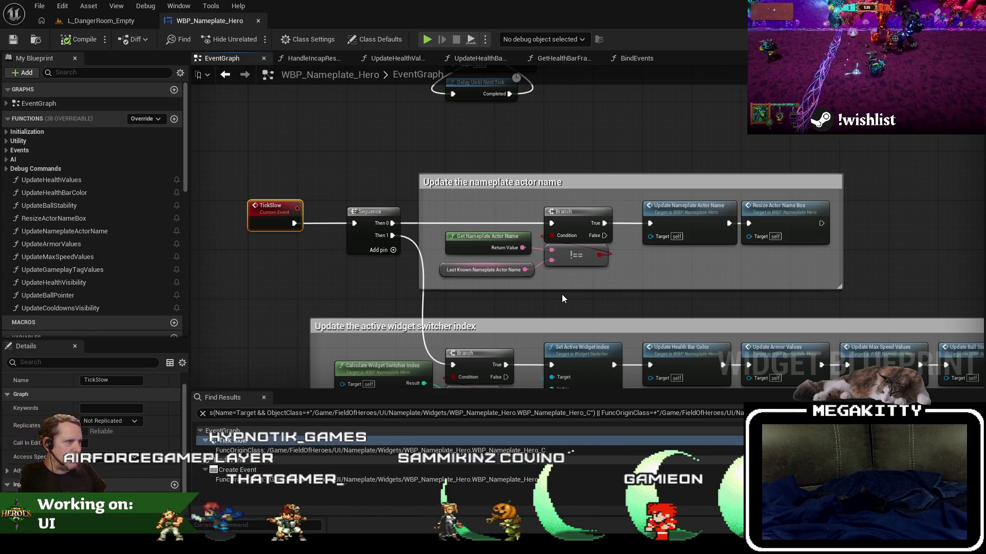
pyautogui.moveTo(562, 294); pyautogui.dragTo(518, 230)
pyautogui.moveTo(454, 371); pyautogui.dragTo(405, 333)
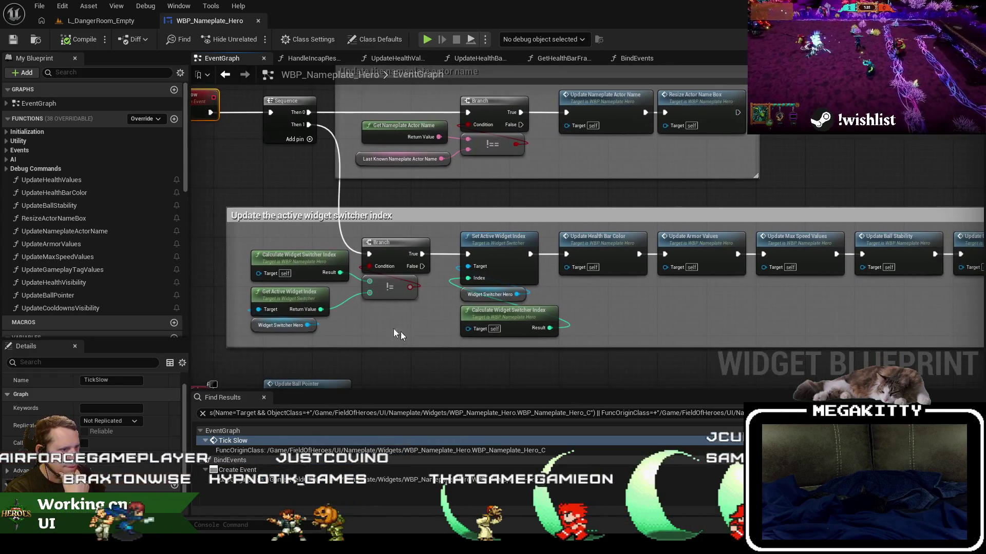
pyautogui.moveTo(511, 314); pyautogui.dragTo(598, 317)
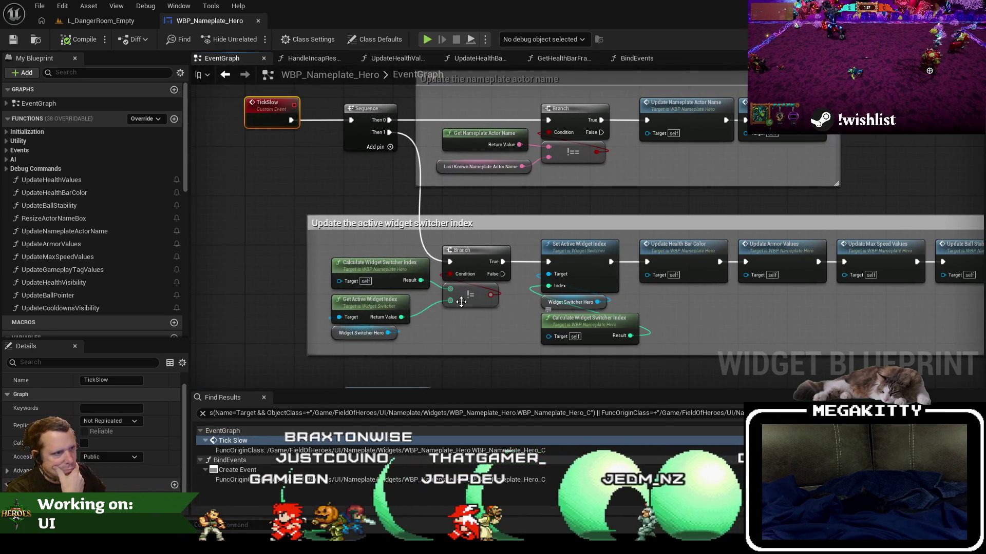
pyautogui.scroll(-2, 513, 323)
pyautogui.moveTo(472, 363); pyautogui.dragTo(439, 240)
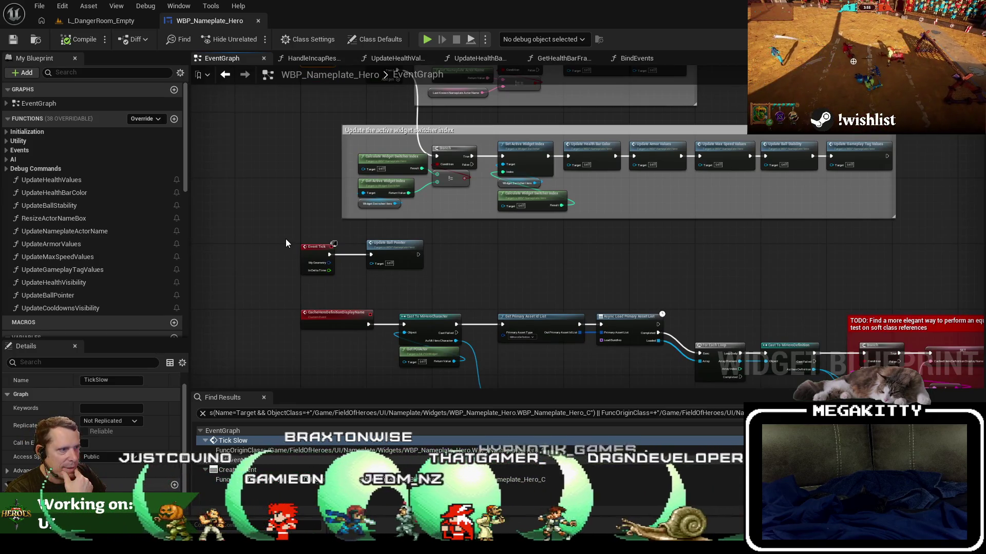
pyautogui.scroll(-3, 286, 238)
pyautogui.scroll(-1, 270, 251)
pyautogui.moveTo(270, 251)
pyautogui.mouseDown()
pyautogui.moveTo(315, 171)
pyautogui.moveTo(726, 369)
pyautogui.mouseUp()
pyautogui.scroll(4, 329, 180)
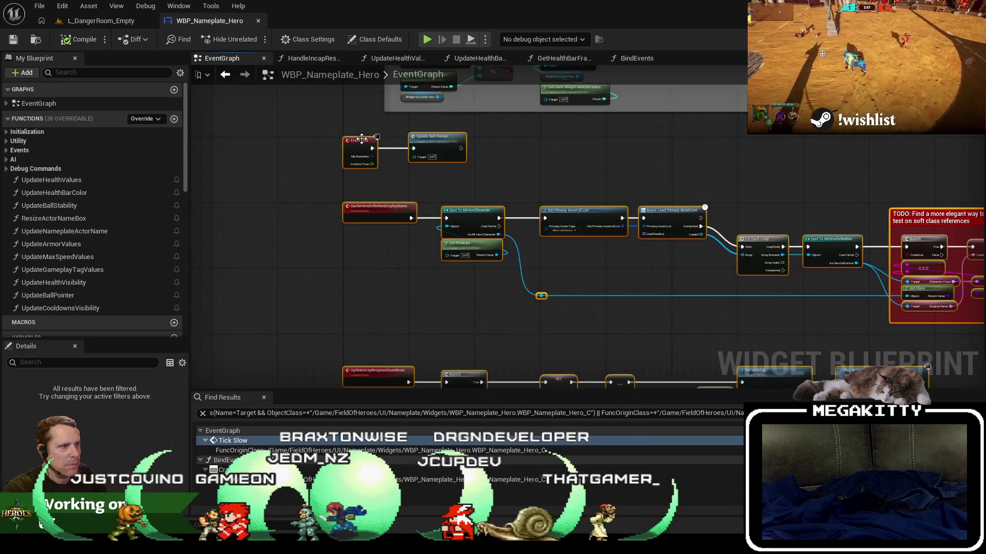
pyautogui.moveTo(347, 216); pyautogui.dragTo(353, 208)
pyautogui.click(385, 183)
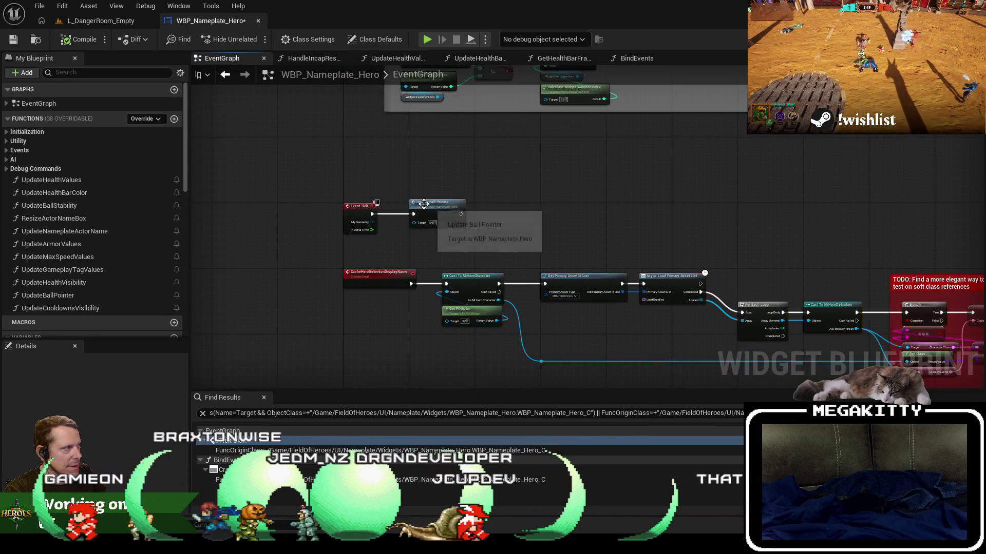
pyautogui.scroll(2, 442, 208)
# Look through the Update Ball Pointer function graph, then go back to the EventGraph
pyautogui.doubleClick(446, 210)
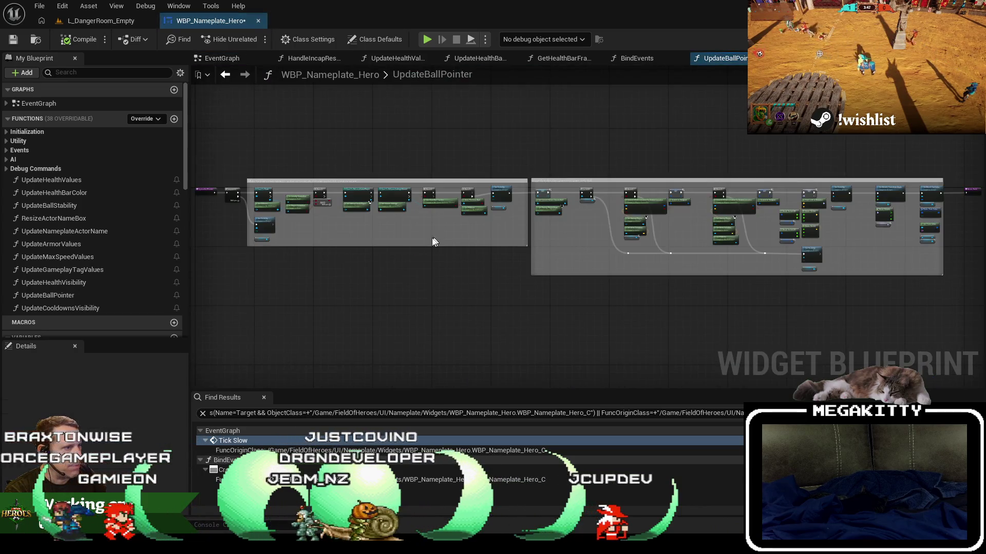
pyautogui.moveTo(362, 225); pyautogui.dragTo(681, 236)
pyautogui.moveTo(526, 236)
pyautogui.mouseDown()
pyautogui.moveTo(631, 239)
pyautogui.moveTo(580, 233)
pyautogui.mouseUp()
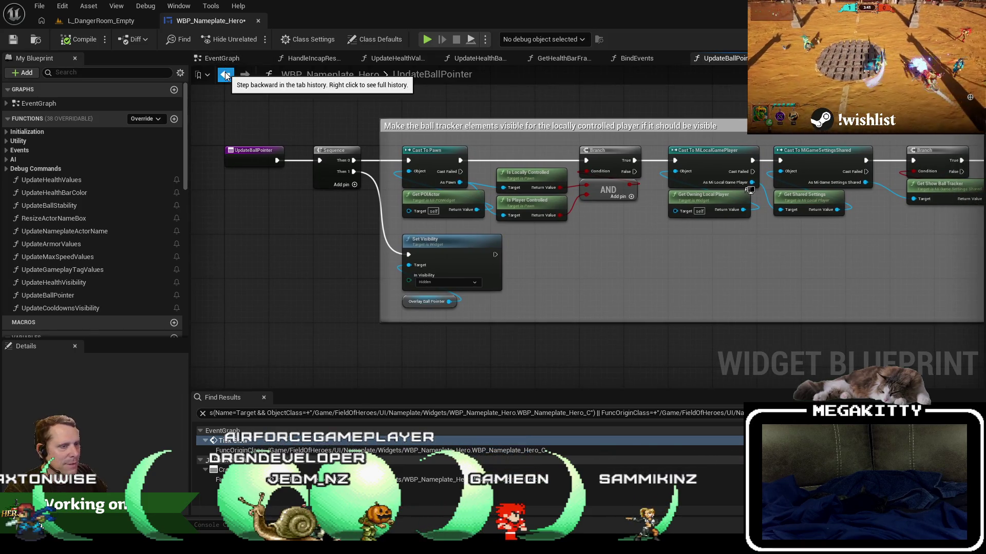
pyautogui.click(225, 75)
pyautogui.scroll(-5, 358, 293)
pyautogui.scroll(5, 358, 294)
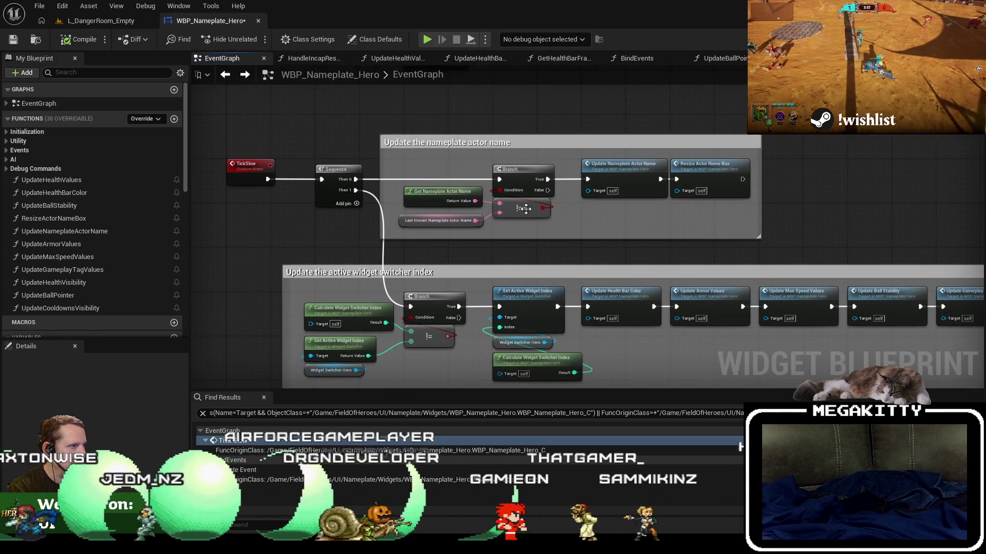
# Break the link between TickSlow's execution output and its Sequence node
pyautogui.moveTo(519, 234); pyautogui.dragTo(487, 231)
pyautogui.moveTo(249, 194); pyautogui.dragTo(258, 202)
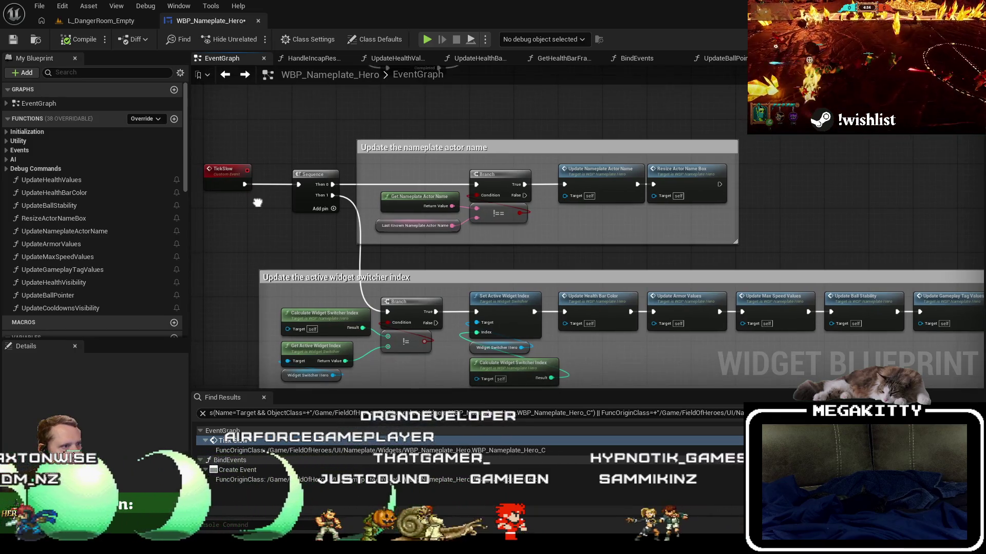
pyautogui.rightClick(245, 185)
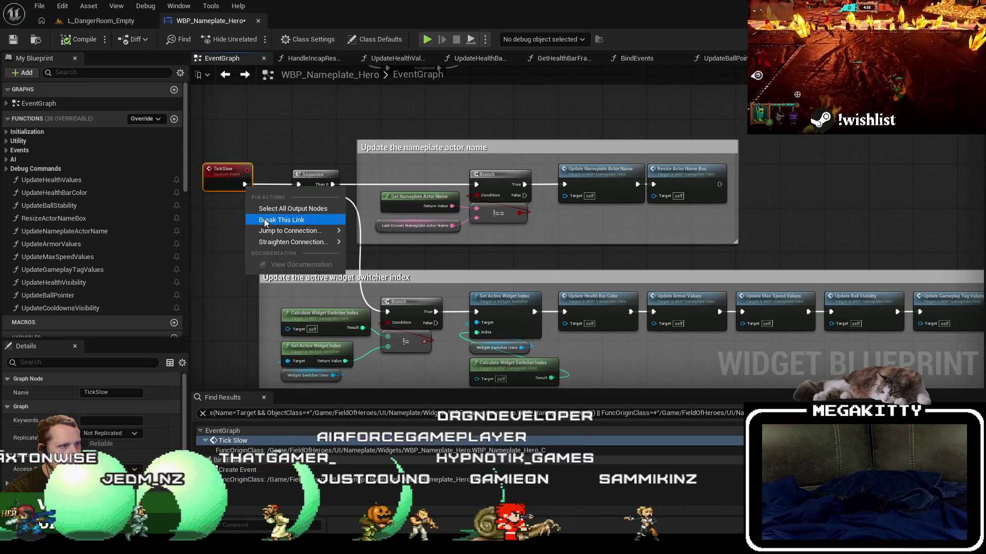
pyautogui.click(265, 219)
# Find references to Last Known Nameplate Actor Name and open where it gets set
pyautogui.moveTo(358, 115)
pyautogui.mouseDown()
pyautogui.moveTo(440, 165)
pyautogui.moveTo(476, 173)
pyautogui.mouseUp()
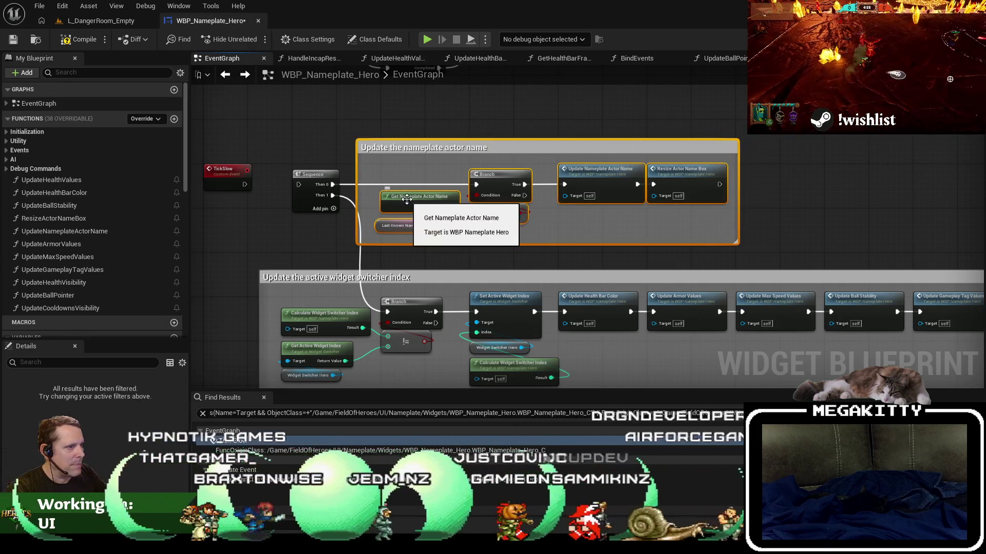
pyautogui.click(413, 203)
pyautogui.click(404, 225)
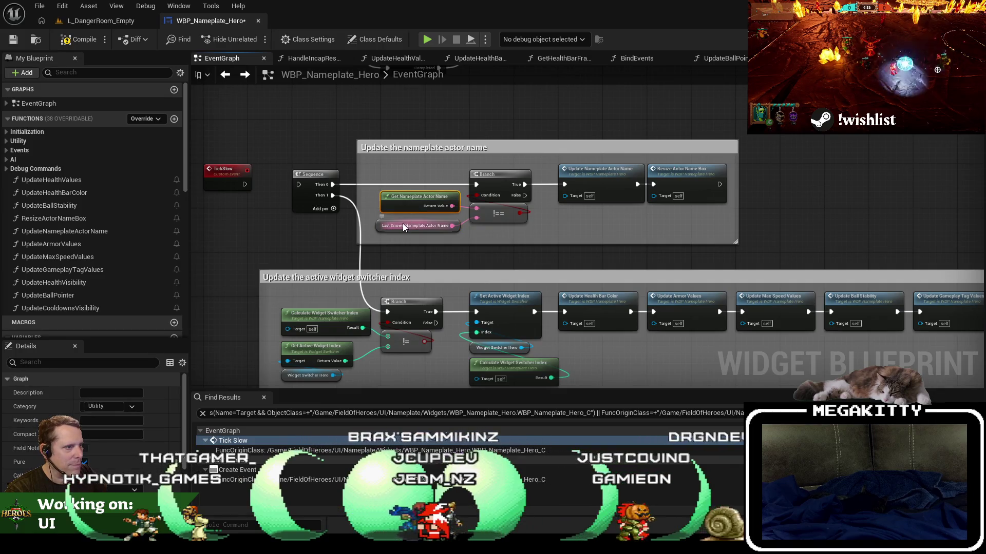
pyautogui.scroll(2, 404, 226)
pyautogui.rightClick(403, 227)
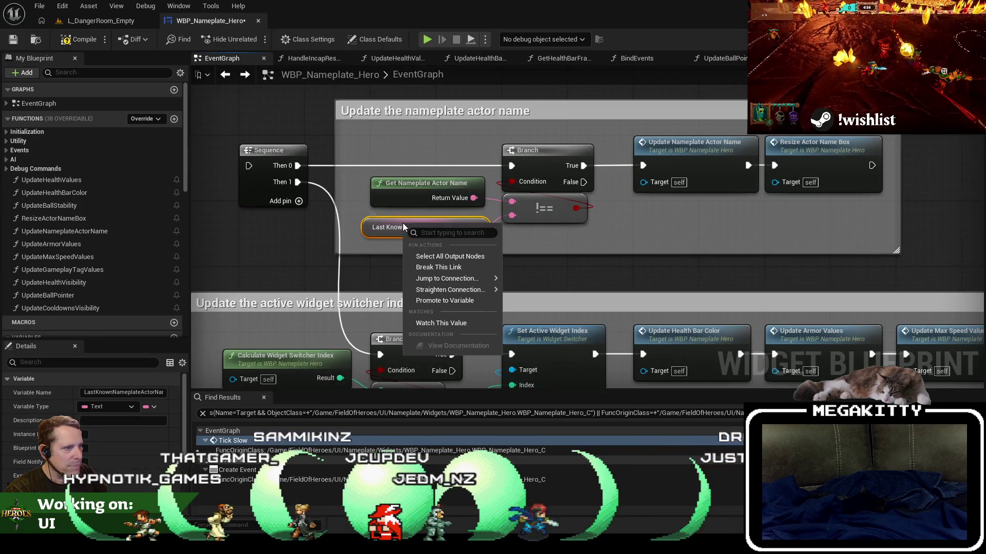
pyautogui.click(392, 206)
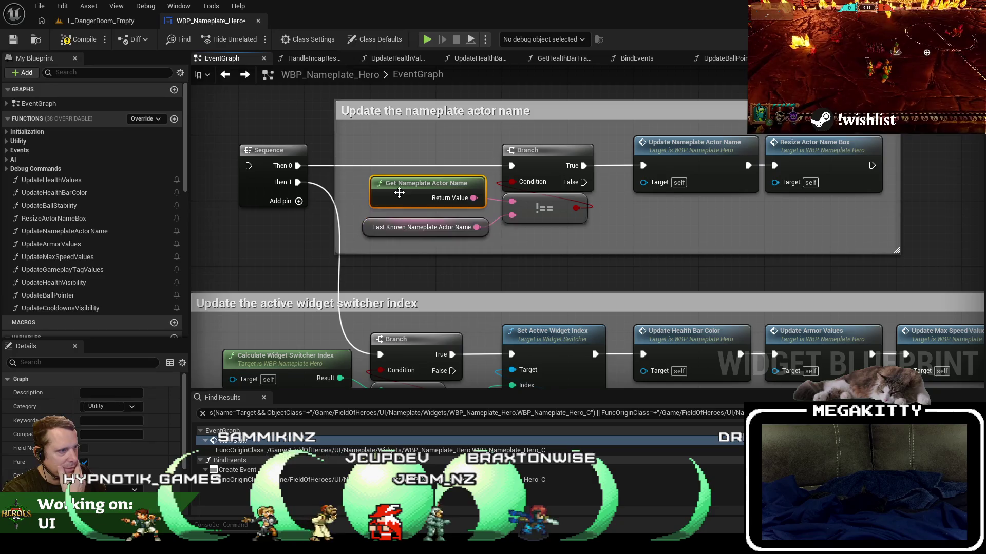
pyautogui.rightClick(399, 235)
pyautogui.moveTo(519, 331)
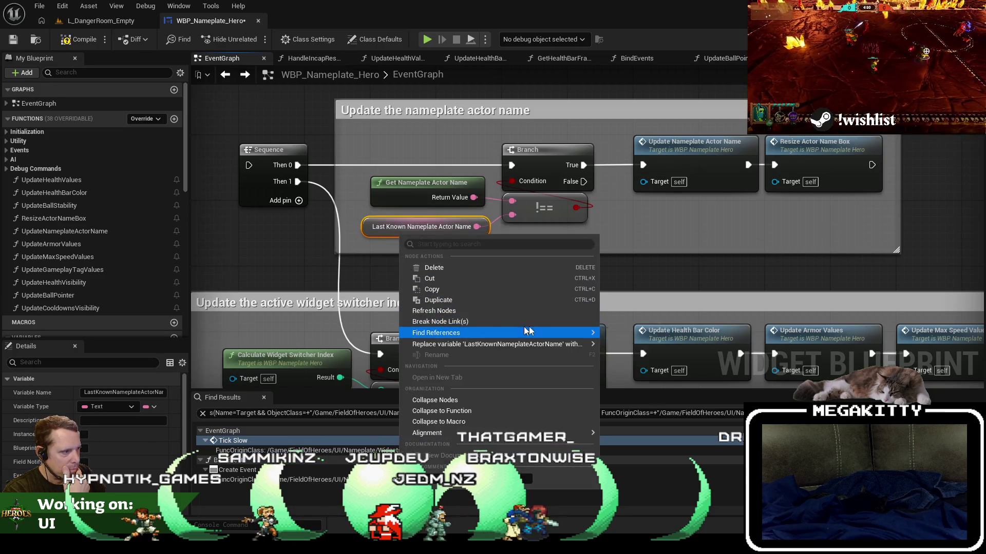
pyautogui.click(643, 360)
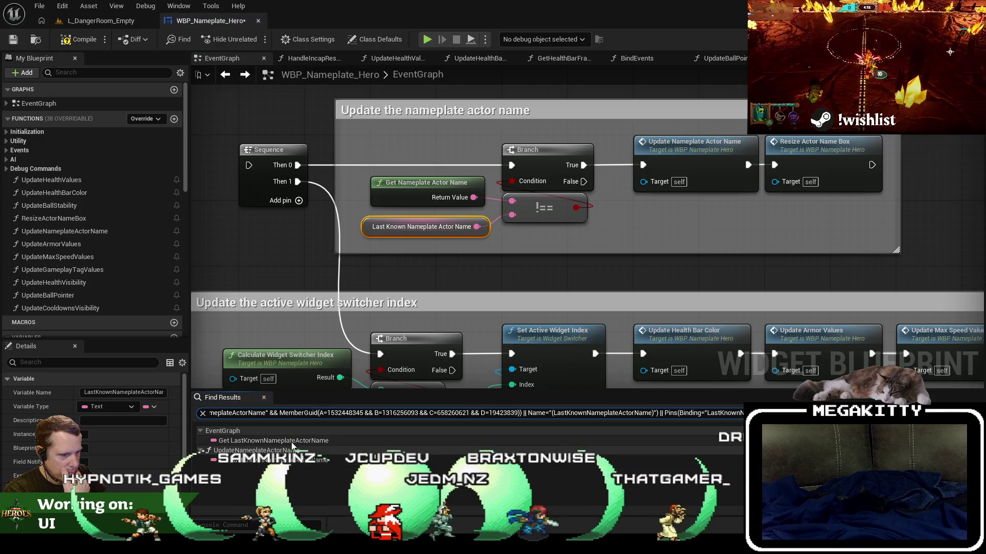
pyautogui.doubleClick(272, 460)
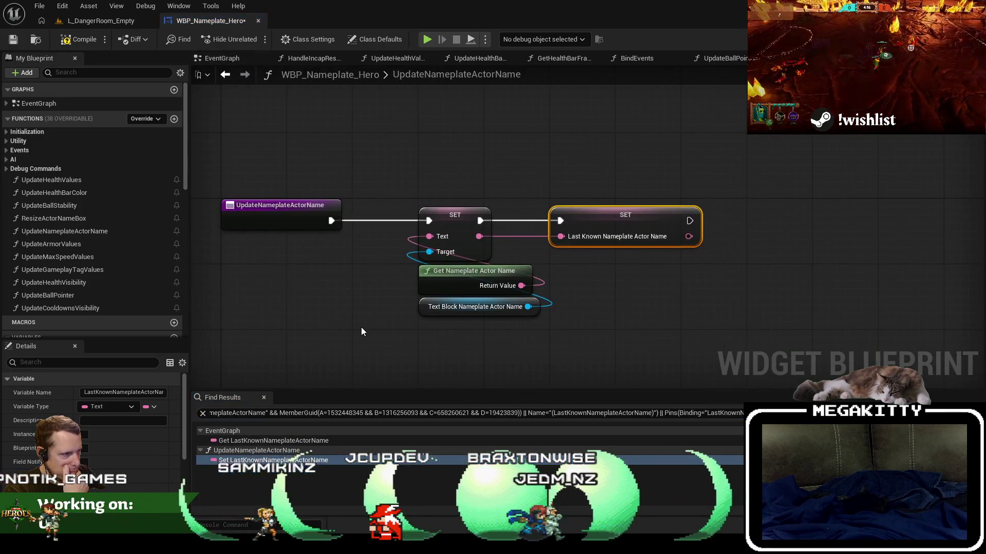
# Open the GetNameplateActorName function graph and review its player-name return branches
pyautogui.click(459, 278)
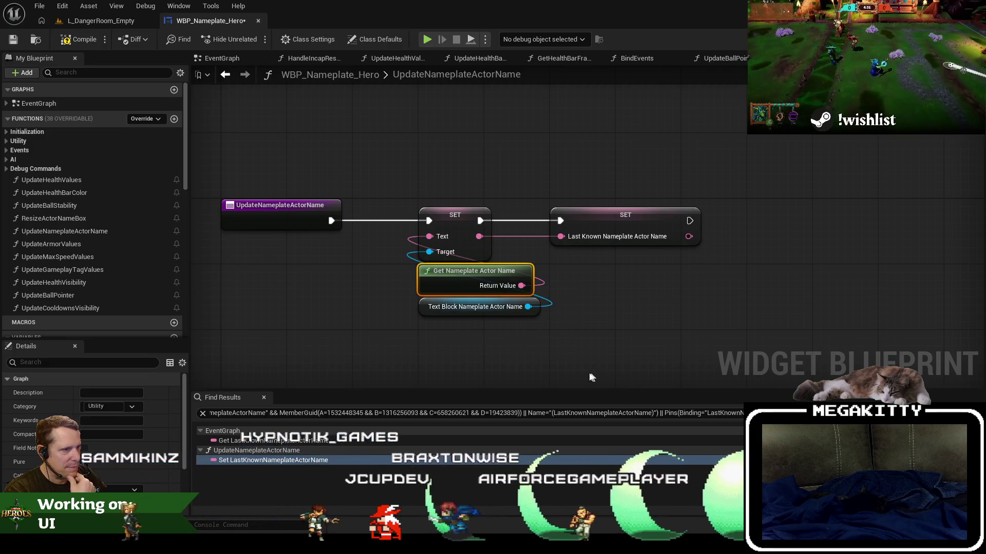
pyautogui.doubleClick(441, 282)
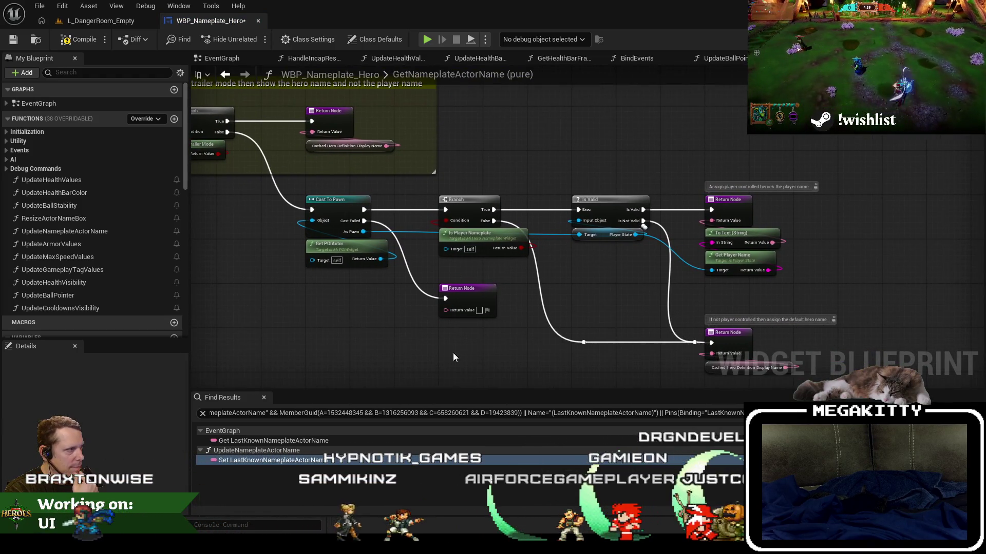
pyautogui.moveTo(477, 320); pyautogui.dragTo(400, 320)
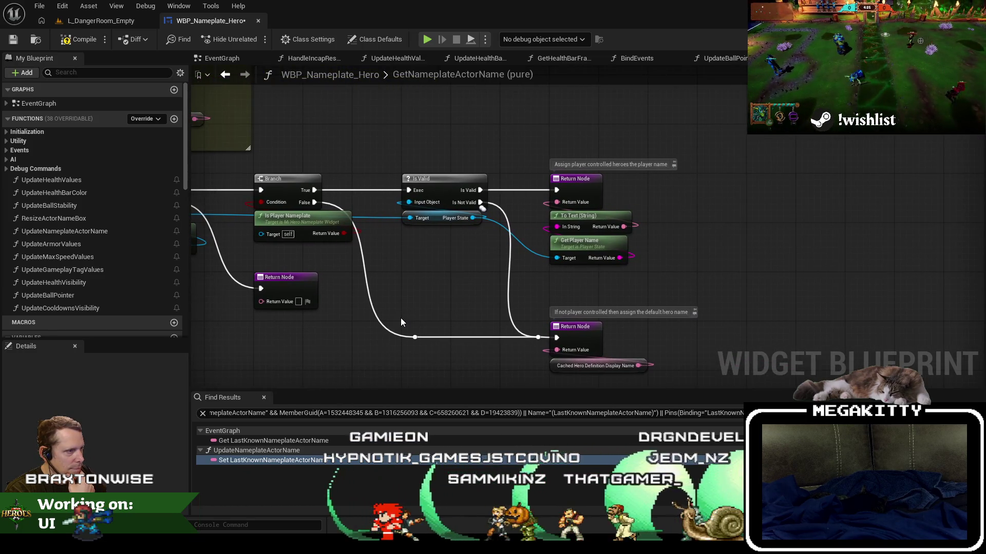
pyautogui.rightClick(215, 59)
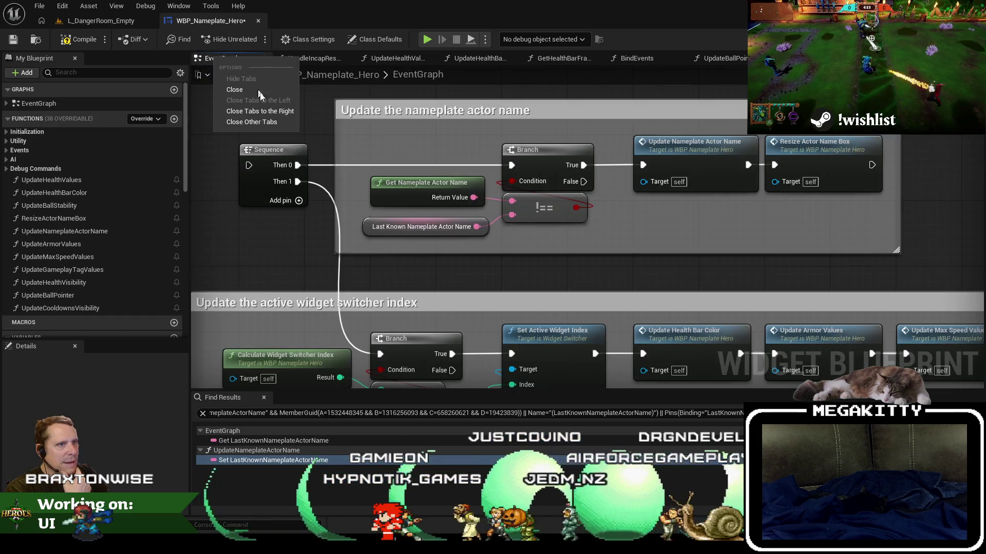
# Close all graph tabs to the right of the EventGraph
pyautogui.click(260, 111)
pyautogui.scroll(1, 269, 122)
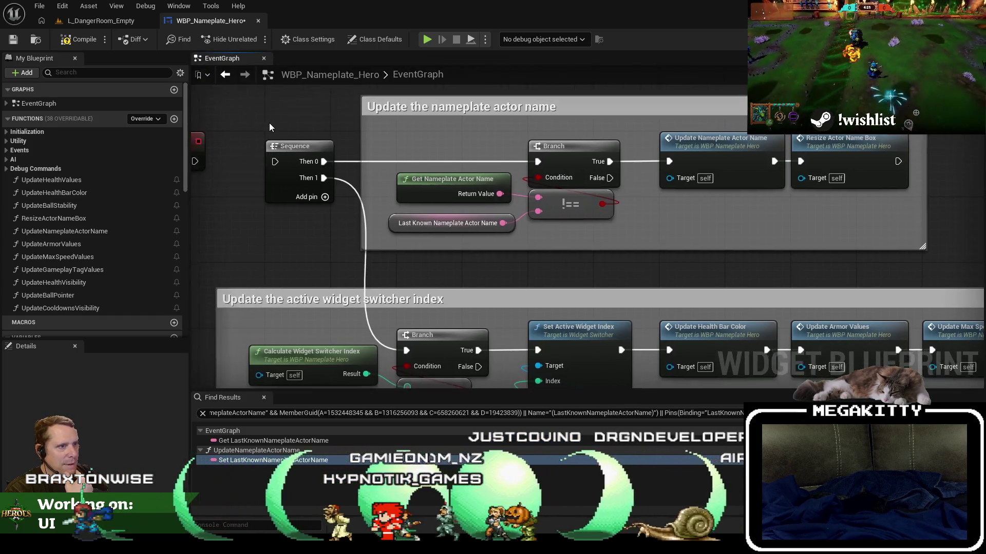
pyautogui.scroll(-3, 268, 126)
pyautogui.scroll(2, 313, 186)
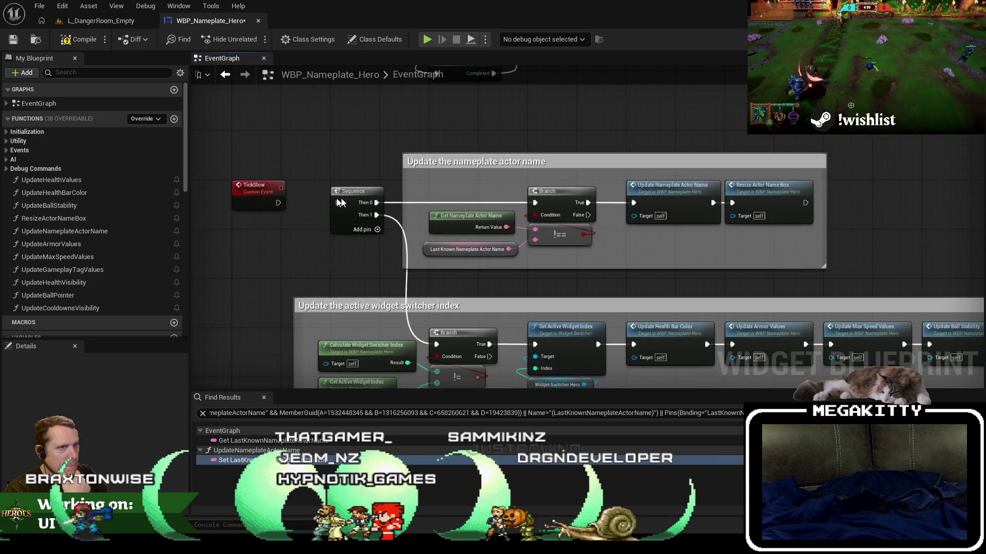
# Save WBP_Nameplate_Hero by confirming Save Selected
pyautogui.hotkey('ctrl', 'shift', 's')
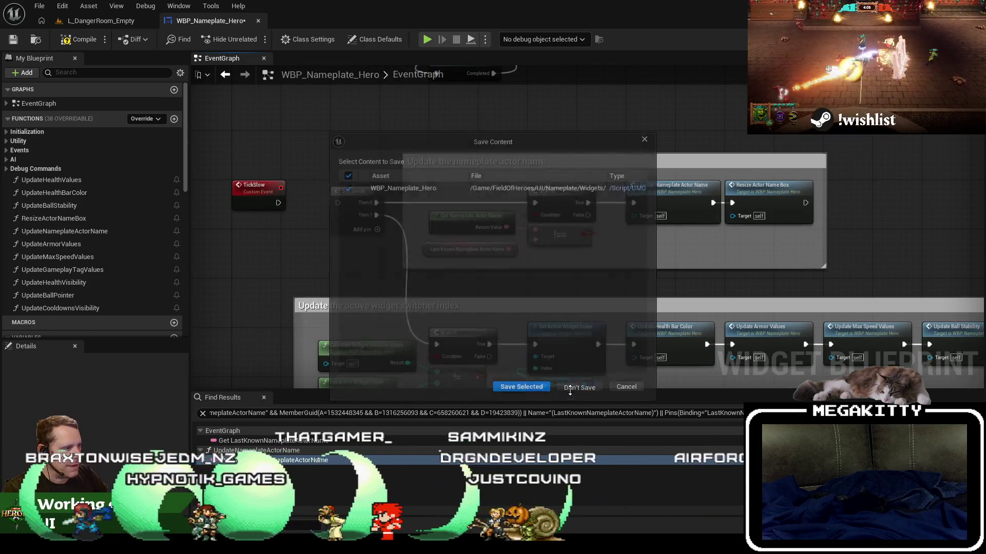
pyautogui.click(569, 389)
pyautogui.hotkey('alt', 'Tab')
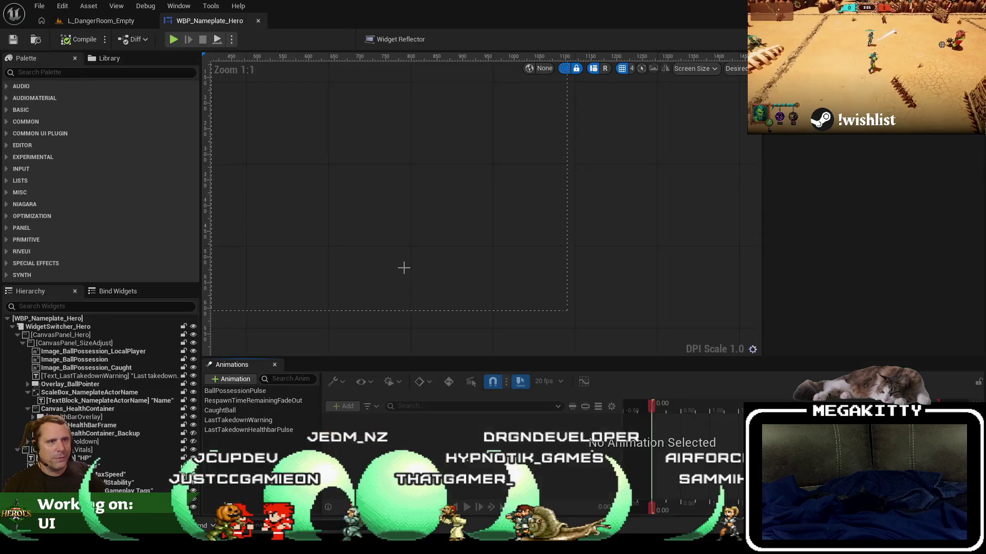
# Switch the widget blueprint to its EventGraph and close the other graph tabs
pyautogui.scroll(-4, 364, 234)
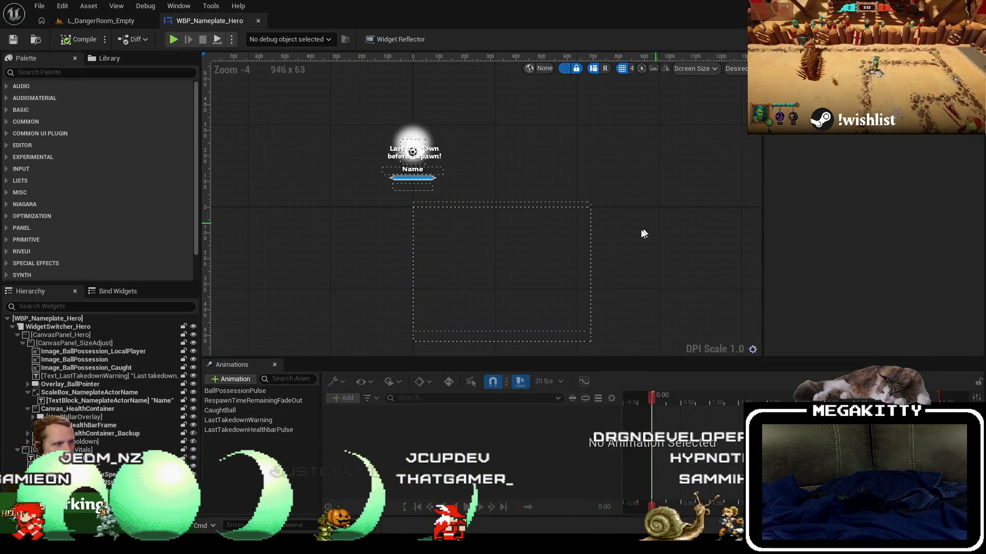
pyautogui.click(968, 39)
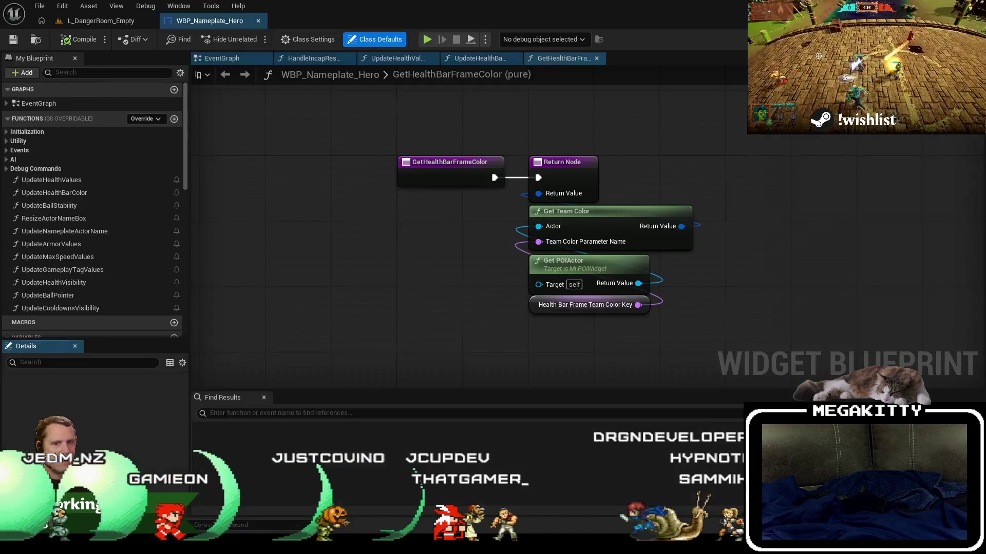
pyautogui.click(218, 59)
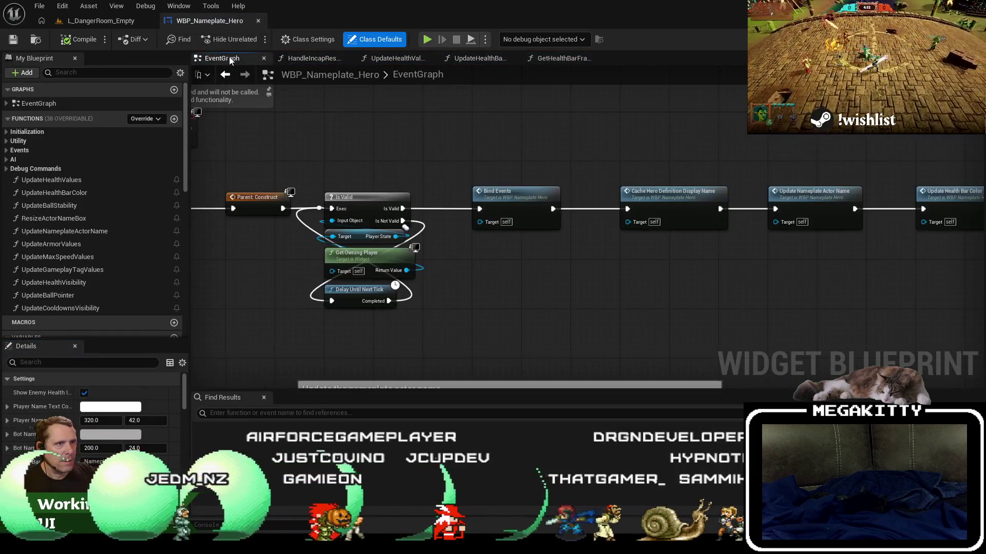
pyautogui.rightClick(234, 60)
pyautogui.click(272, 113)
pyautogui.scroll(-3, 403, 210)
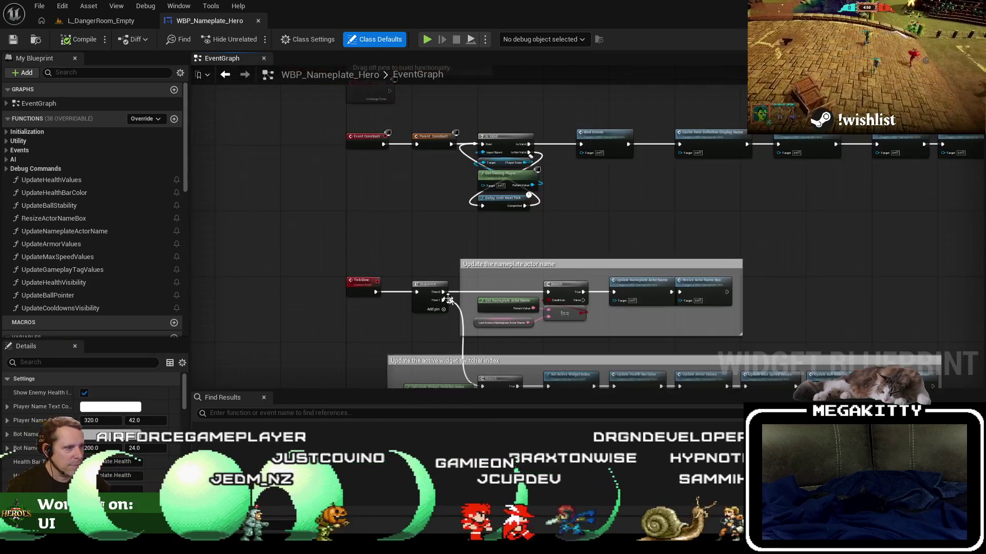
pyautogui.scroll(5, 403, 209)
# Break TickSlow's link to the Sequence node and compile WBP_Nameplate_Hero
pyautogui.rightClick(361, 187)
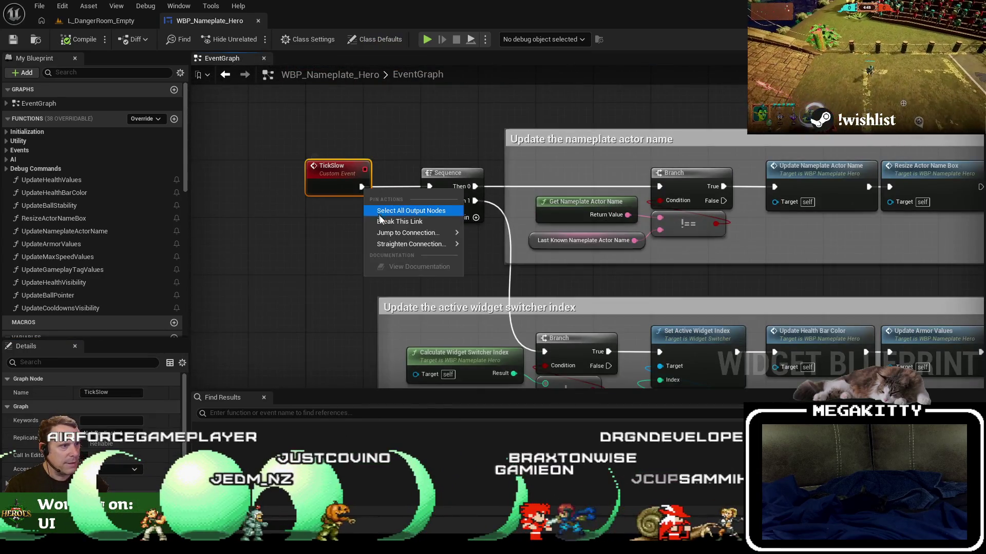
pyautogui.click(386, 225)
pyautogui.click(79, 41)
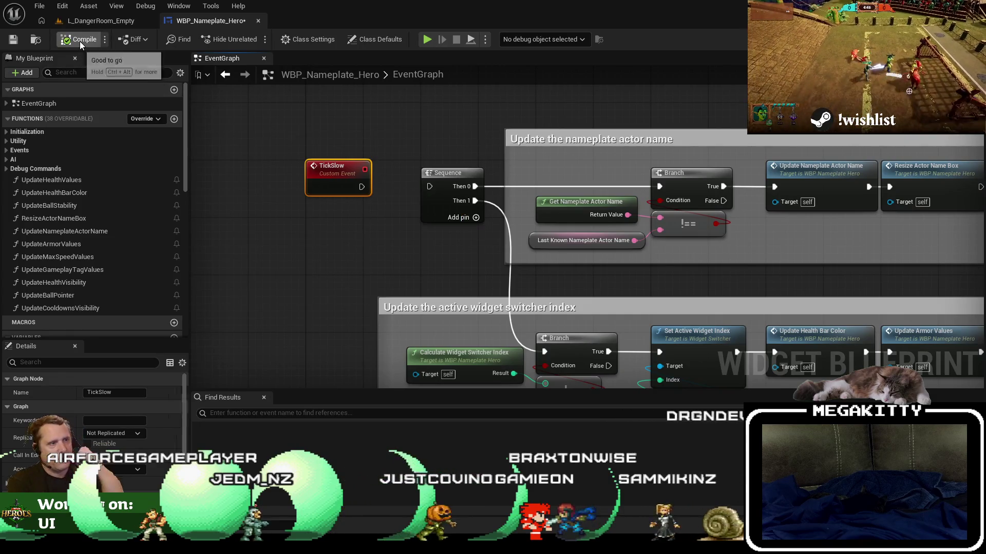
pyautogui.click(105, 22)
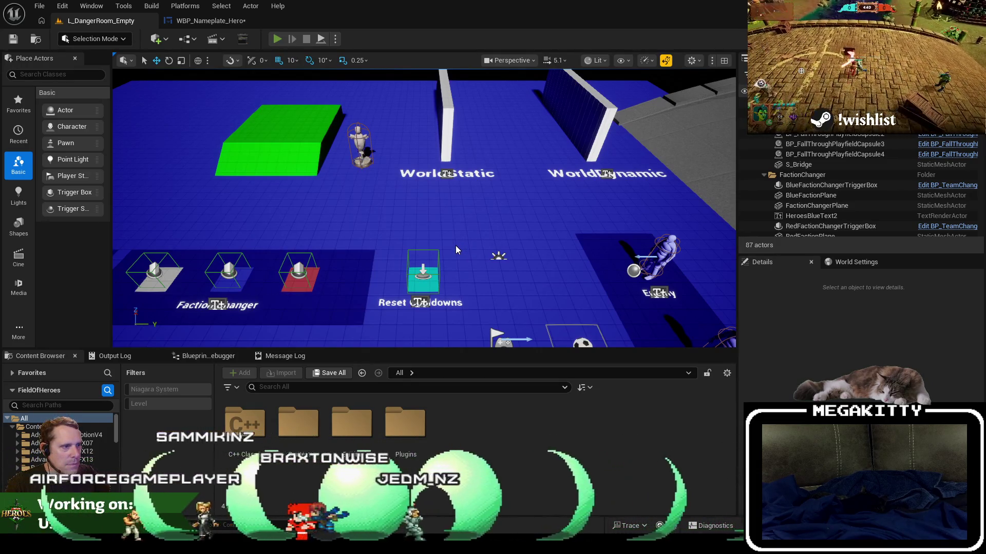
# Play L_DangerRoom_Empty in fullscreen to inspect the hero nameplate, then restore the editor view
pyautogui.hotkey('alt', 'p')
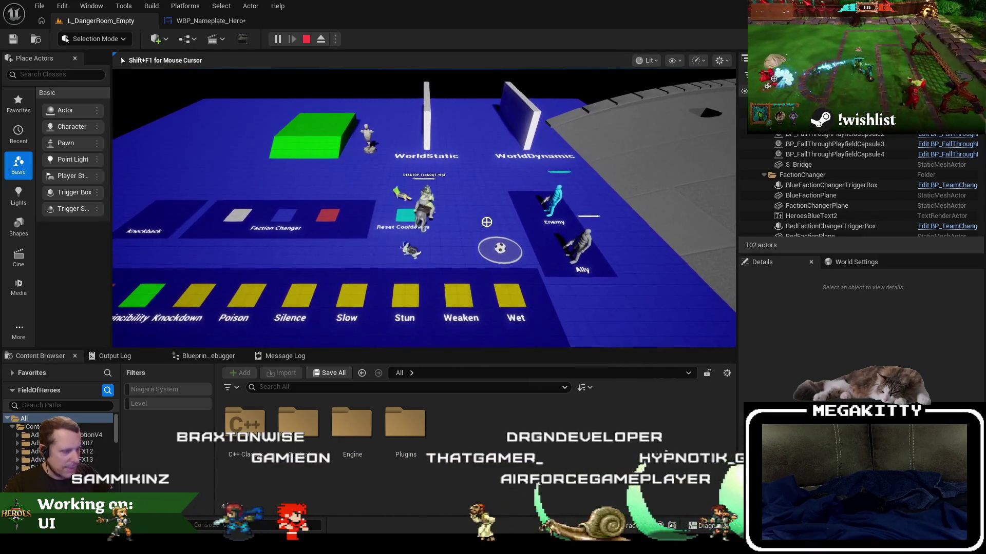
pyautogui.press('F11')
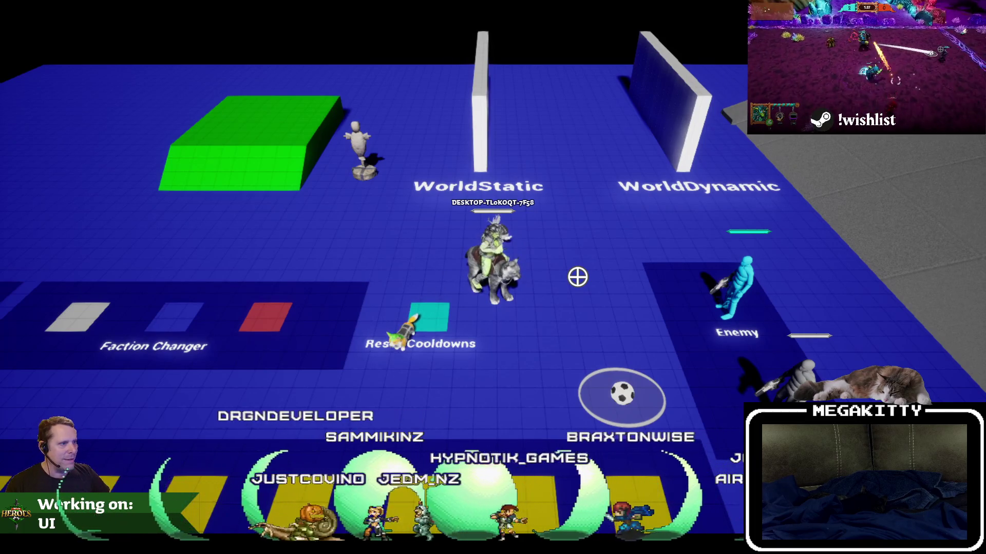
pyautogui.press('F11')
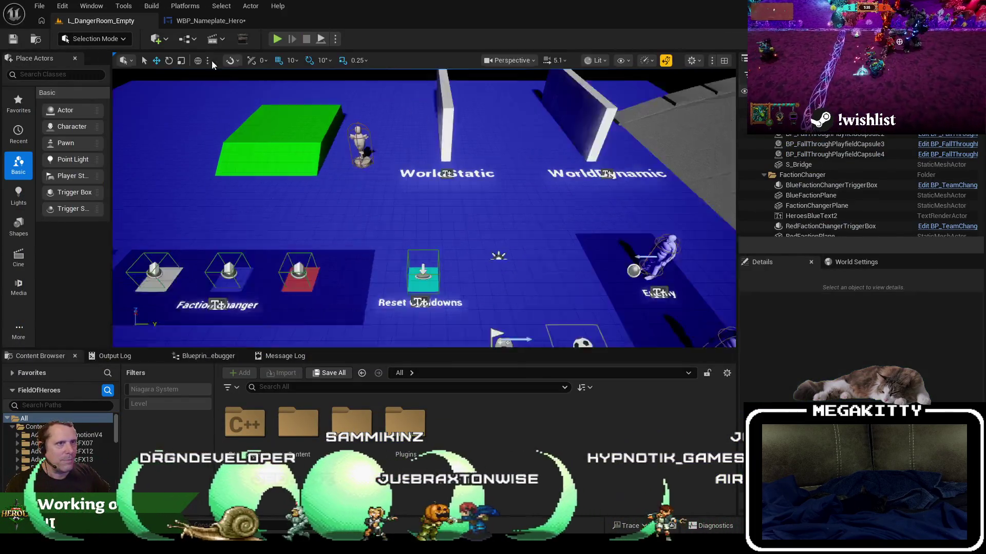
# Glance at the nameplate actor name group in the event graph, then return to L_DangerRoom_Empty
pyautogui.click(208, 20)
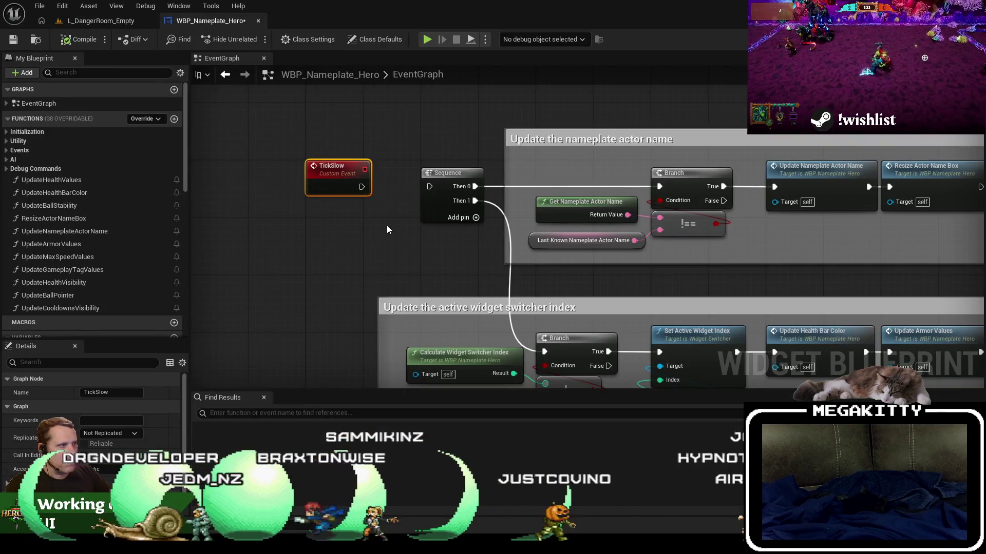
pyautogui.moveTo(387, 225); pyautogui.dragTo(287, 238)
pyautogui.scroll(1, 295, 257)
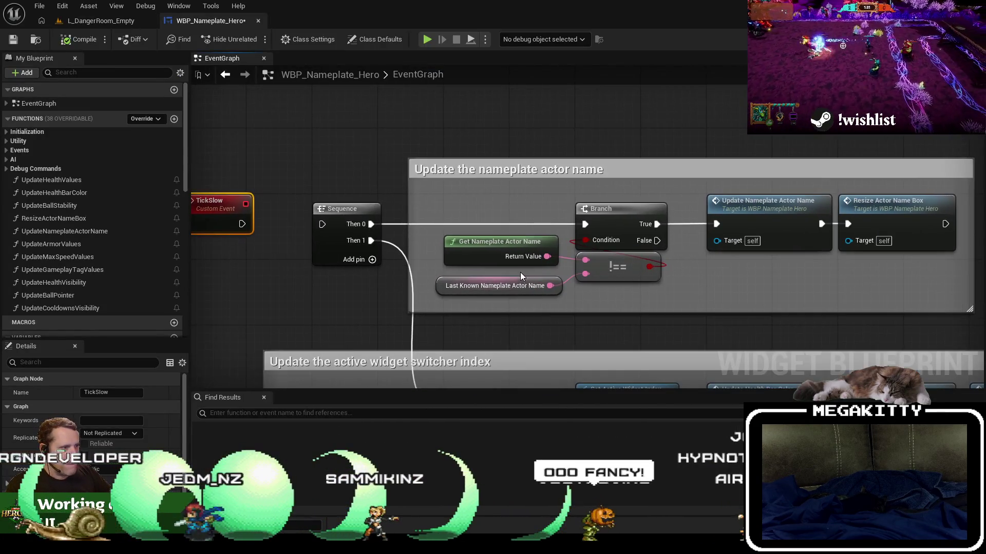
pyautogui.click(86, 18)
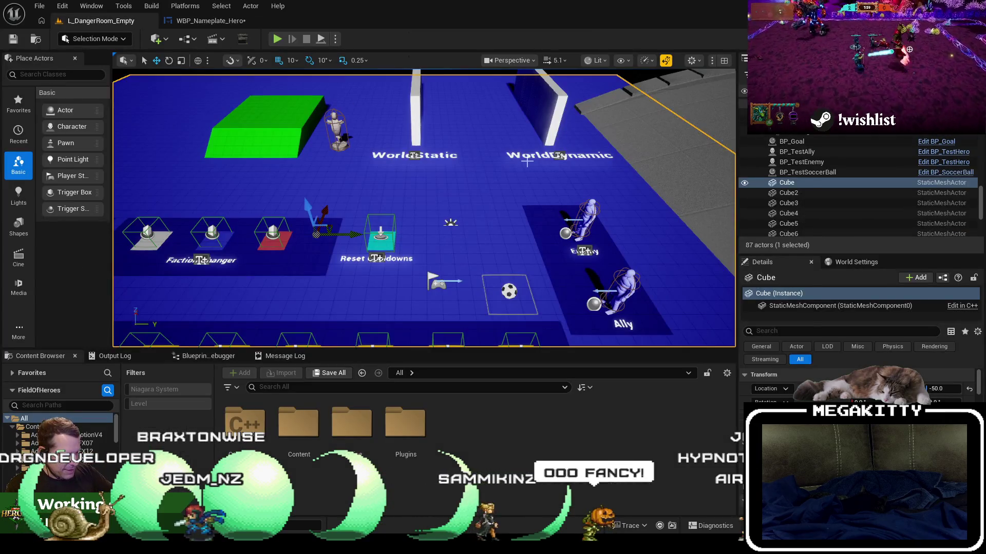
# Play the level, walk the hero over the red and blue Faction Changer tiles, then stop
pyautogui.hotkey('alt', 'p')
pyautogui.press('a')
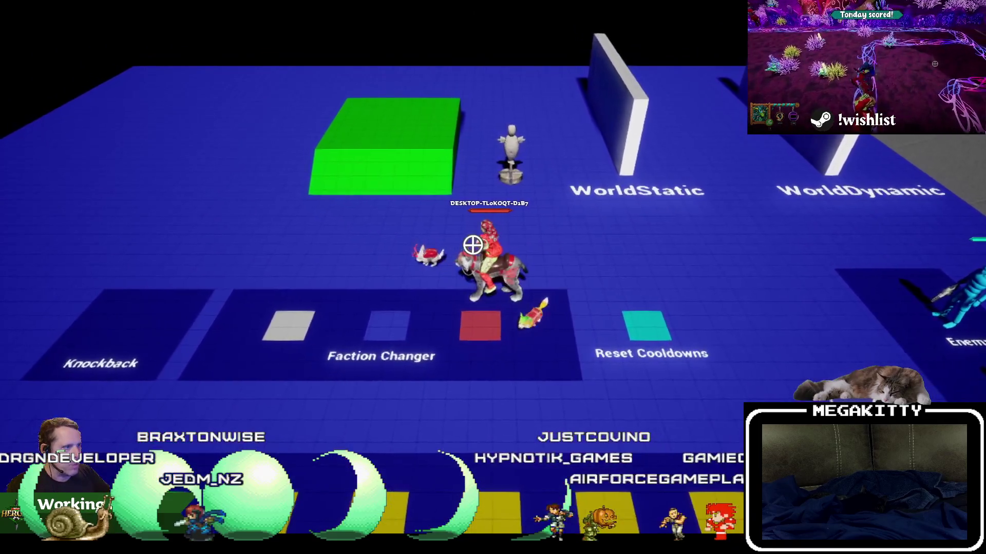
pyautogui.press('a')
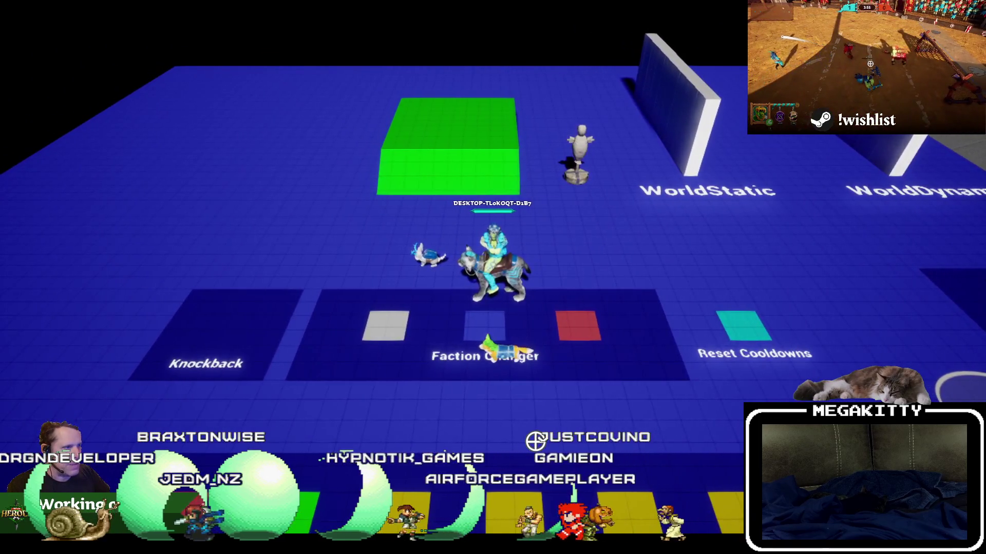
pyautogui.press('w')
pyautogui.press('d')
pyautogui.press('d')
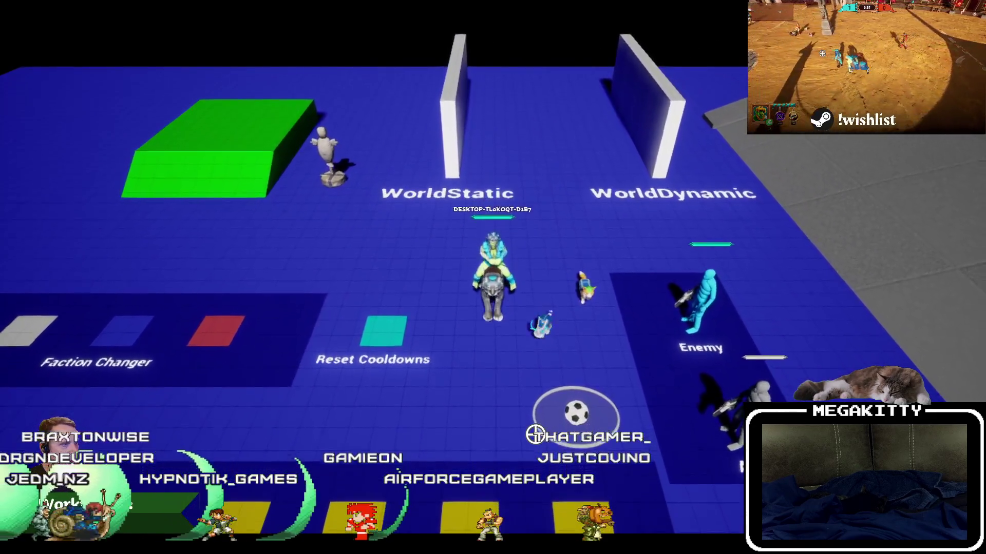
pyautogui.press('s')
pyautogui.press('w')
pyautogui.press('a')
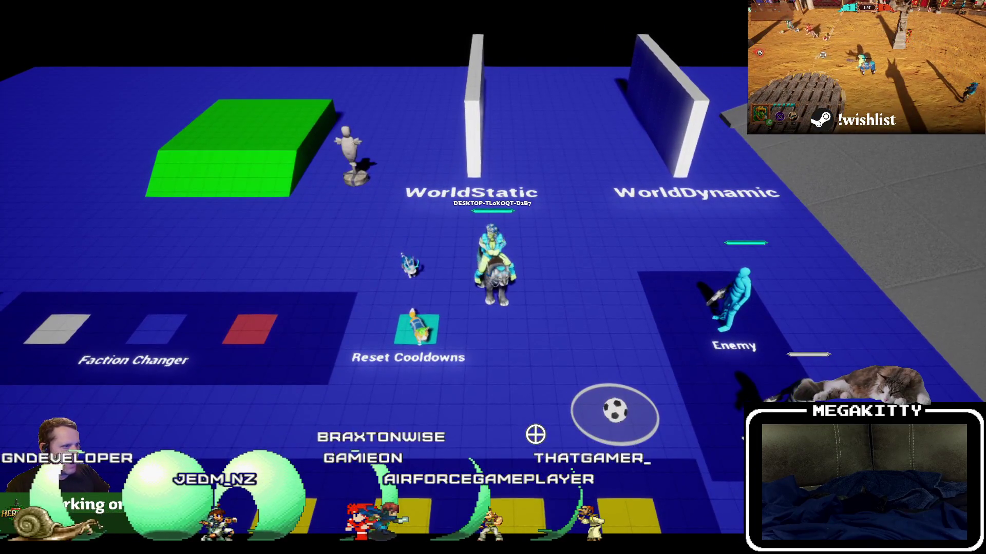
pyautogui.press('Escape')
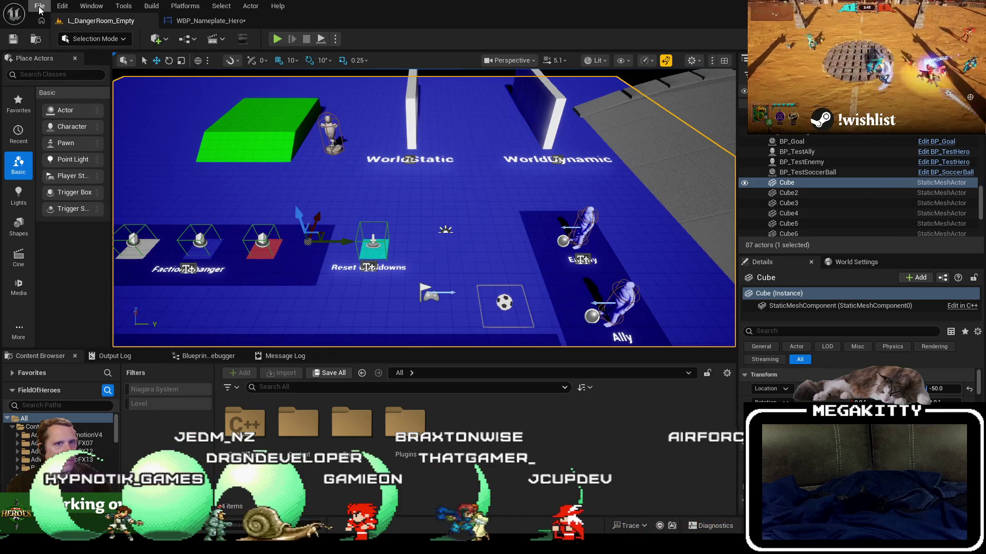
# Reopen a recently used level from Recent Levels, then start and stop a quick play session
pyautogui.click(217, 20)
pyautogui.click(97, 20)
pyautogui.click(40, 5)
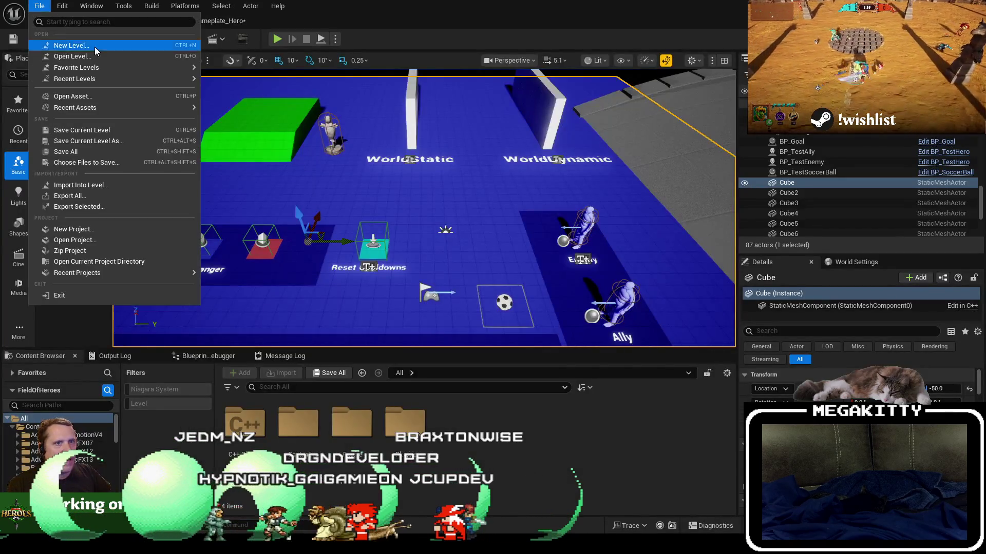
pyautogui.moveTo(154, 79)
pyautogui.click(241, 99)
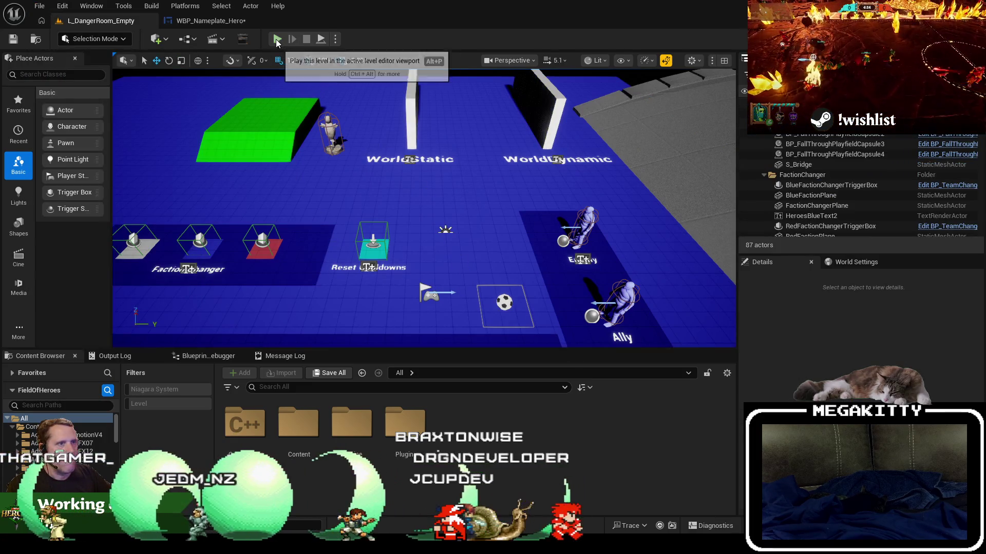
pyautogui.hotkey('alt', 'p')
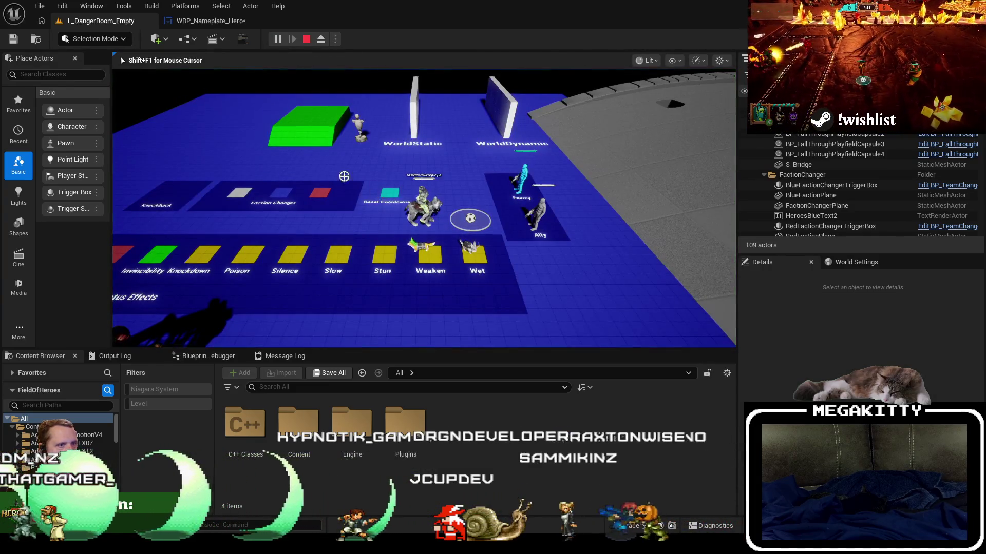
pyautogui.press('Escape')
# Open L_Slog_Bog from Recent Levels, select its Landscape, and make the viewport fill the screen
pyautogui.click(40, 6)
pyautogui.moveTo(126, 80)
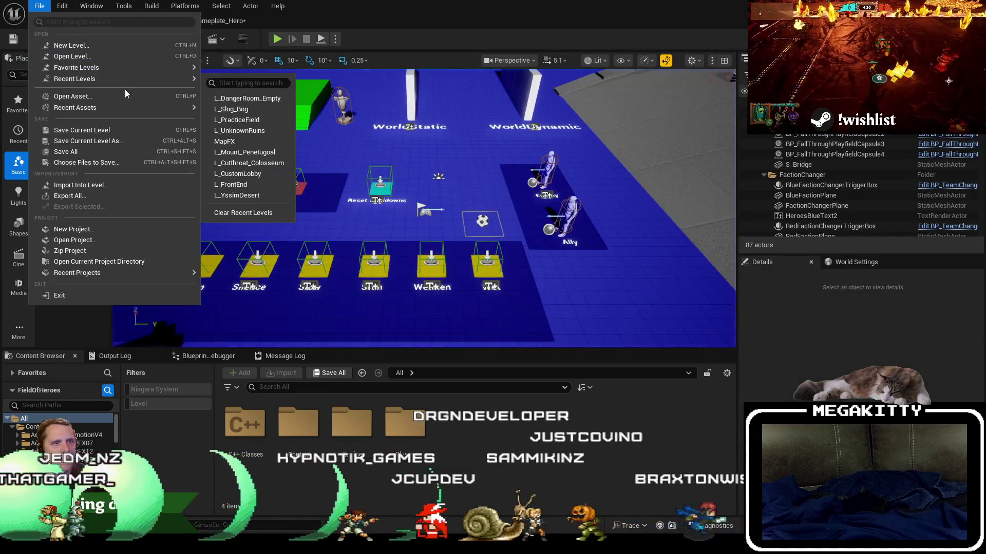
pyautogui.click(247, 100)
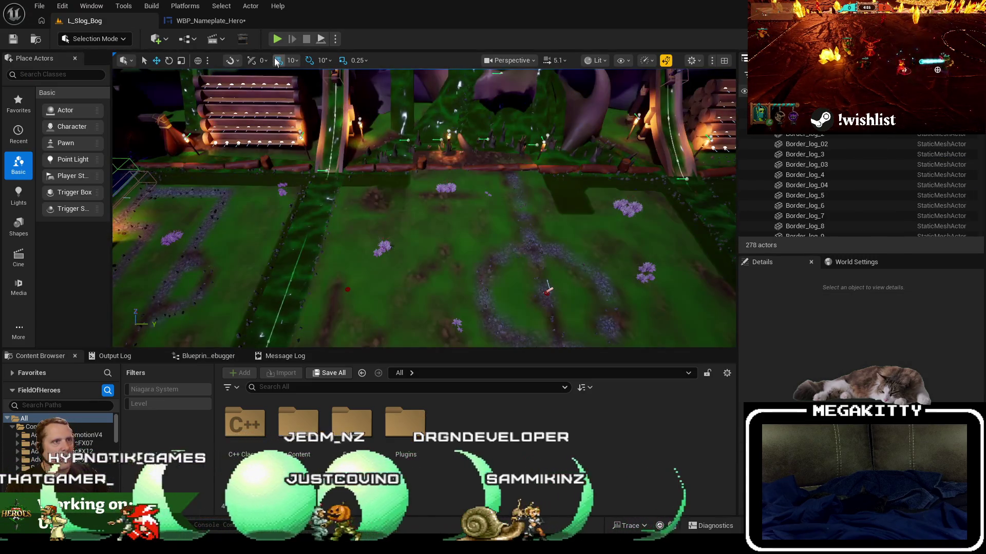
pyautogui.click(526, 191)
pyautogui.press('F11')
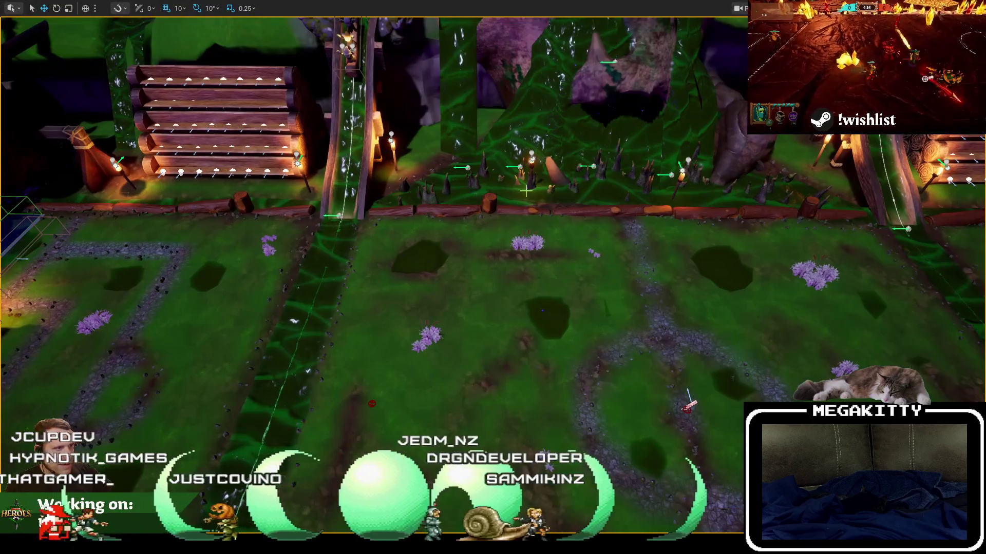
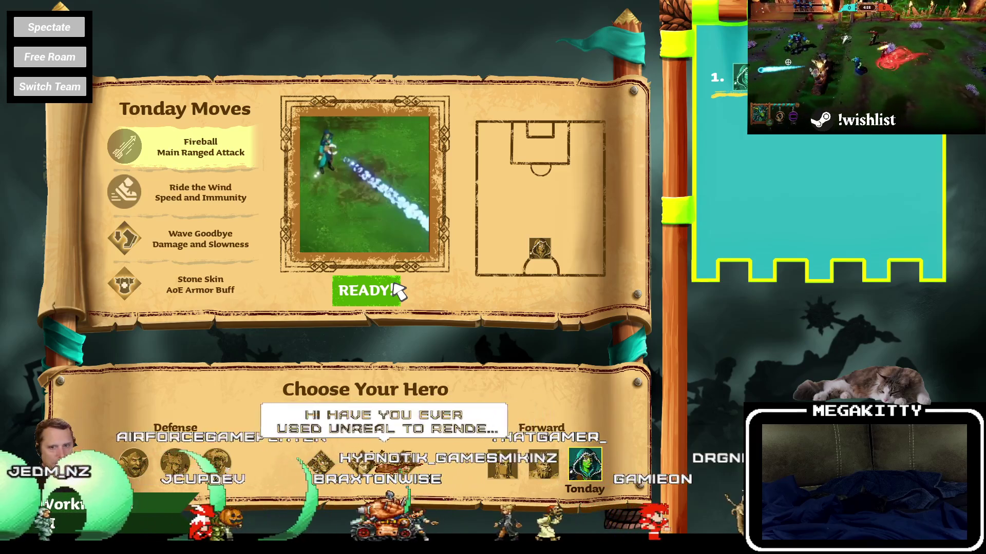
# Start the match as Tonday, walk the hero right, up, down and up, then pause
pyautogui.click(398, 291)
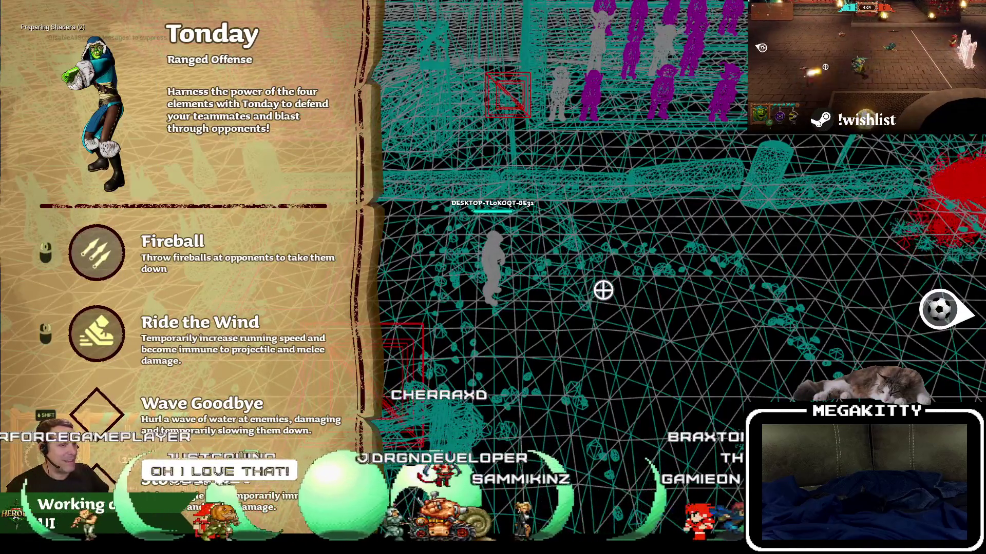
pyautogui.press('d')
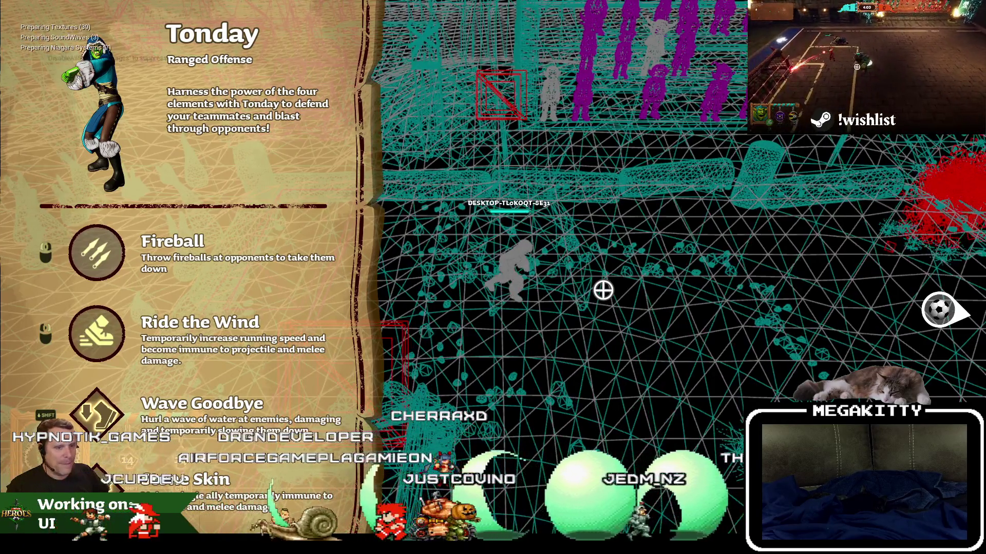
pyautogui.press('w')
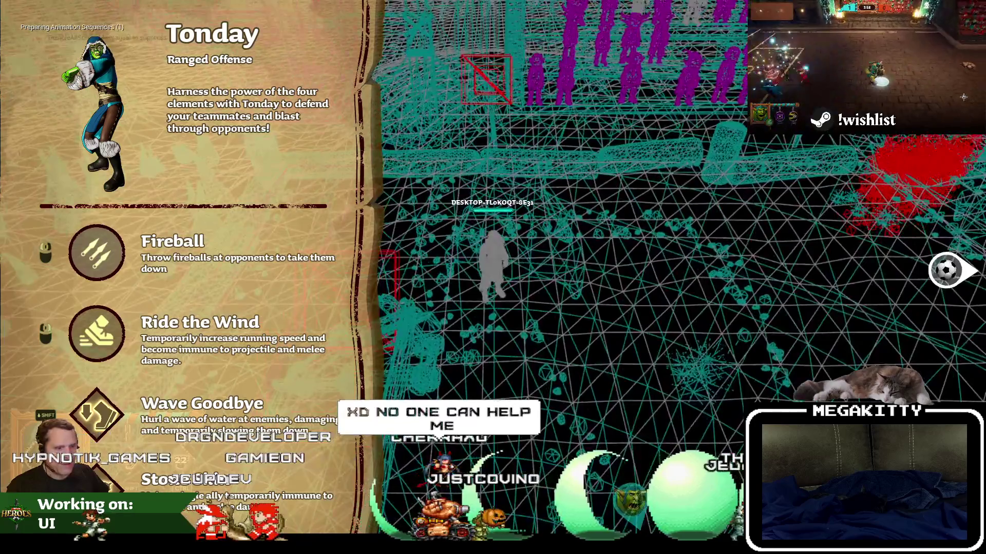
pyautogui.press('s')
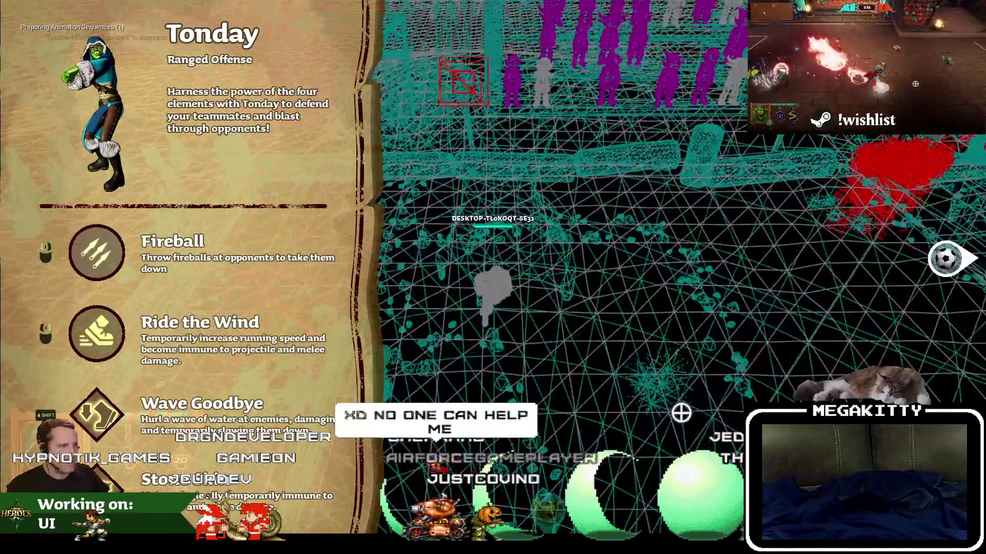
pyautogui.press('w')
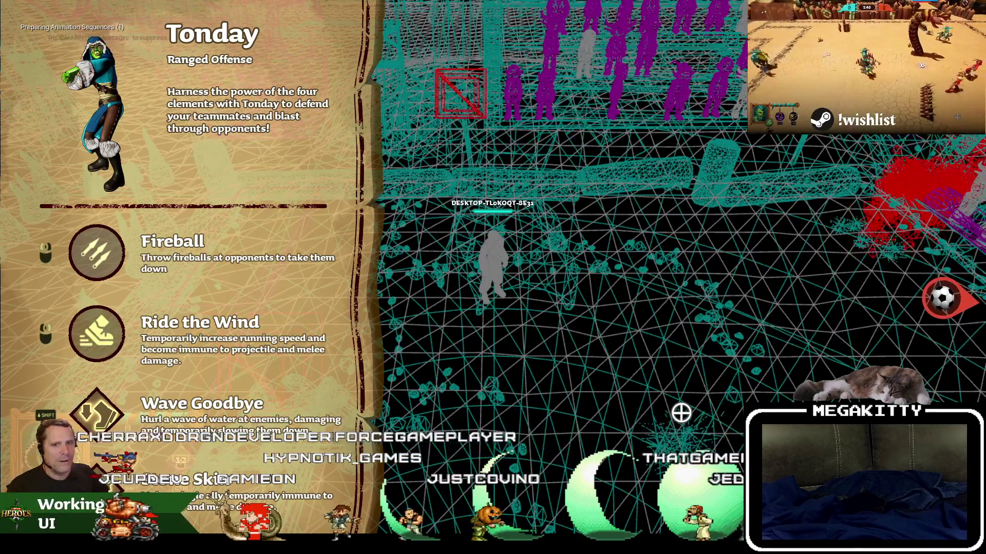
pyautogui.press('Escape')
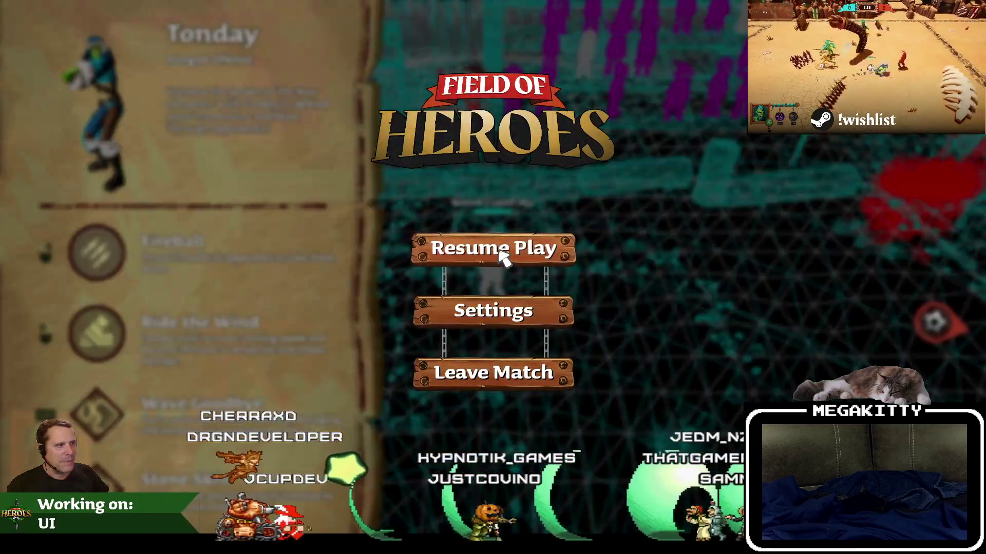
# Resume the match, hide Tonday's ability panel, stop Play In Editor and restore the side panels
pyautogui.click(498, 250)
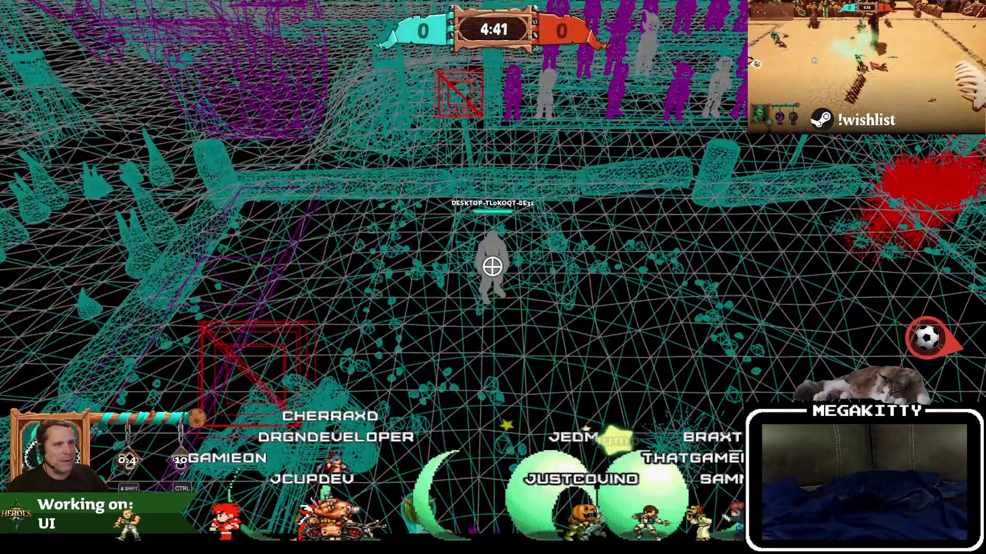
pyautogui.press('Tab')
pyautogui.press('Tab')
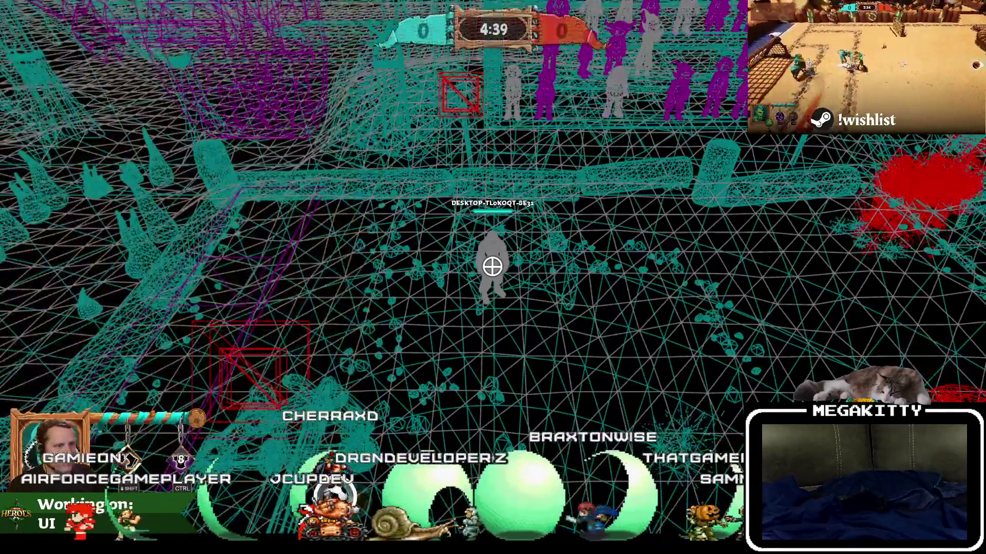
pyautogui.press('Escape')
pyautogui.press('F11')
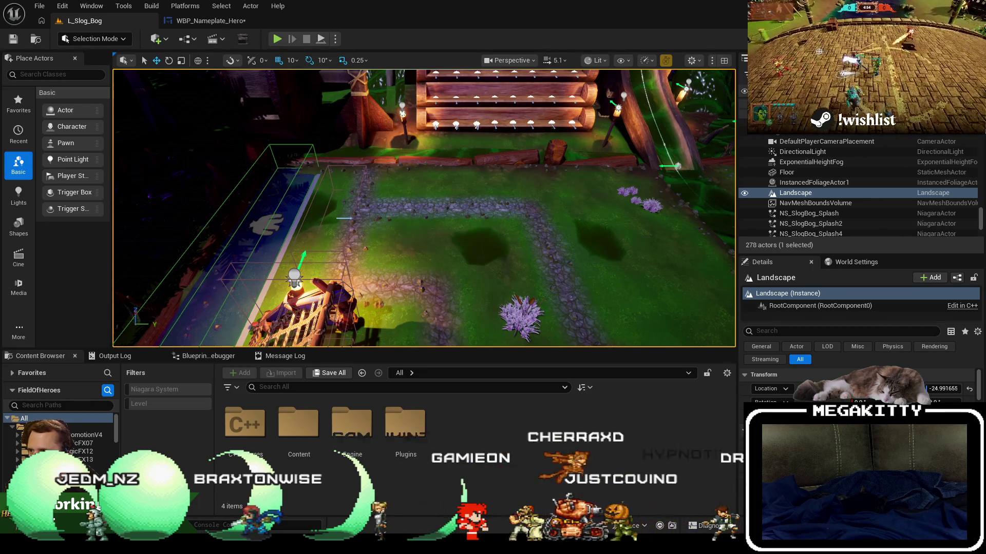
# Switch to the 'unreal engine path tracing' Google results in Chrome and maximize the browser
pyautogui.hotkey('alt', 'Tab')
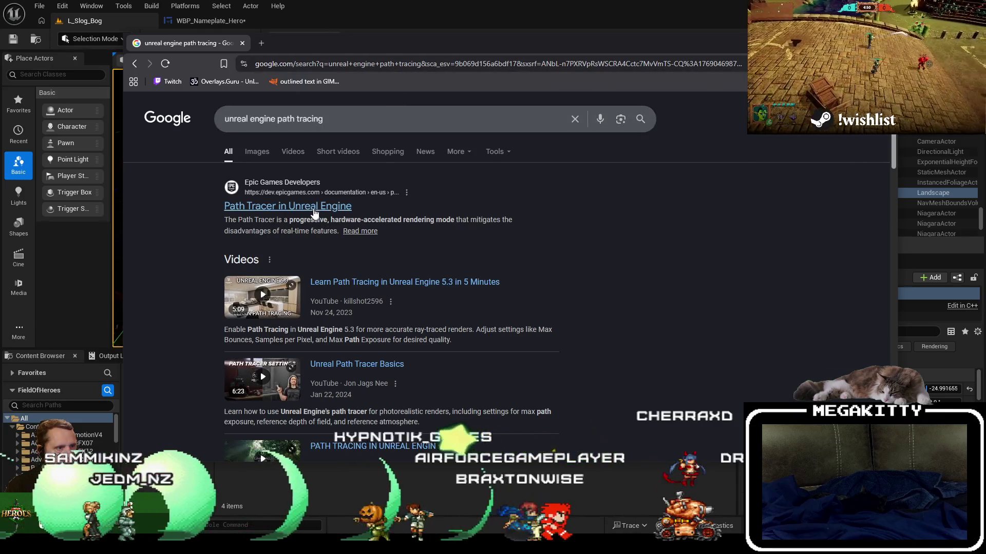
pyautogui.doubleClick(413, 48)
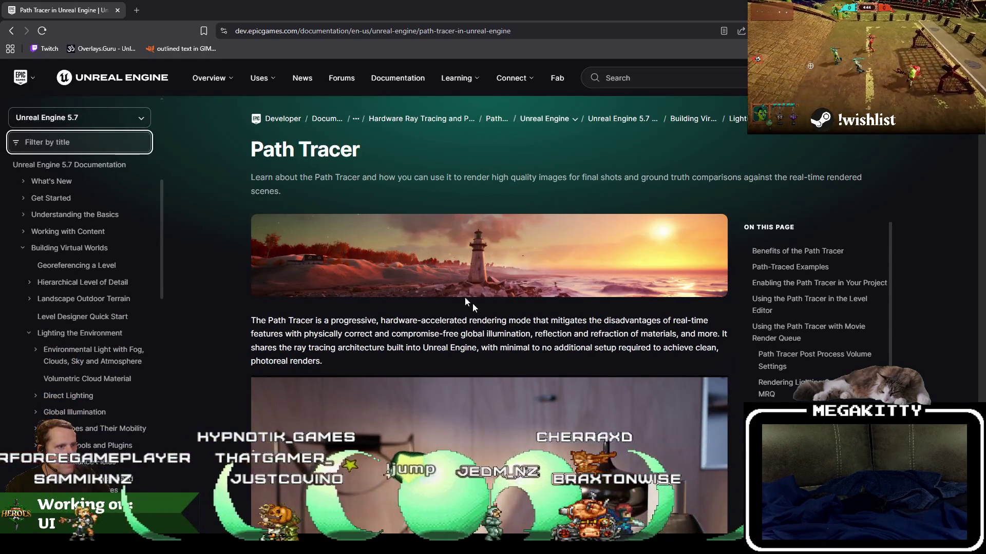
# Scroll down to the Path Tracer system requirements, briefly highlighting the GPU requirement text
pyautogui.scroll(-1, 705, 358)
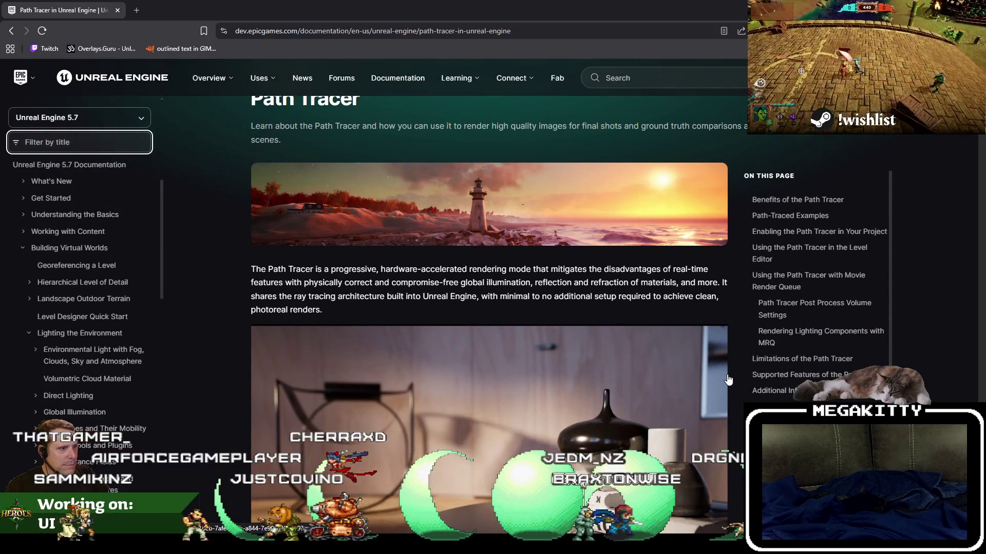
pyautogui.scroll(-1, 729, 380)
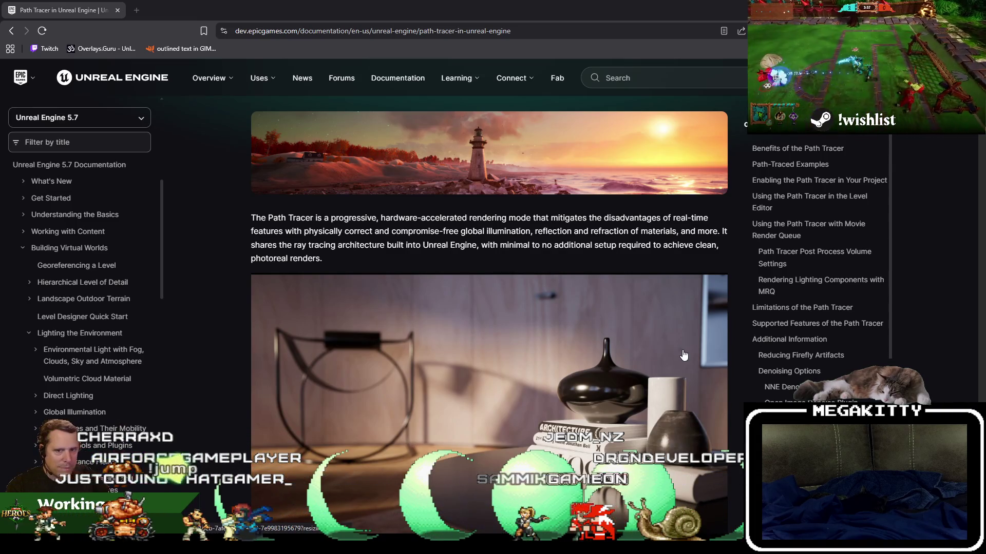
pyautogui.scroll(-10, 683, 356)
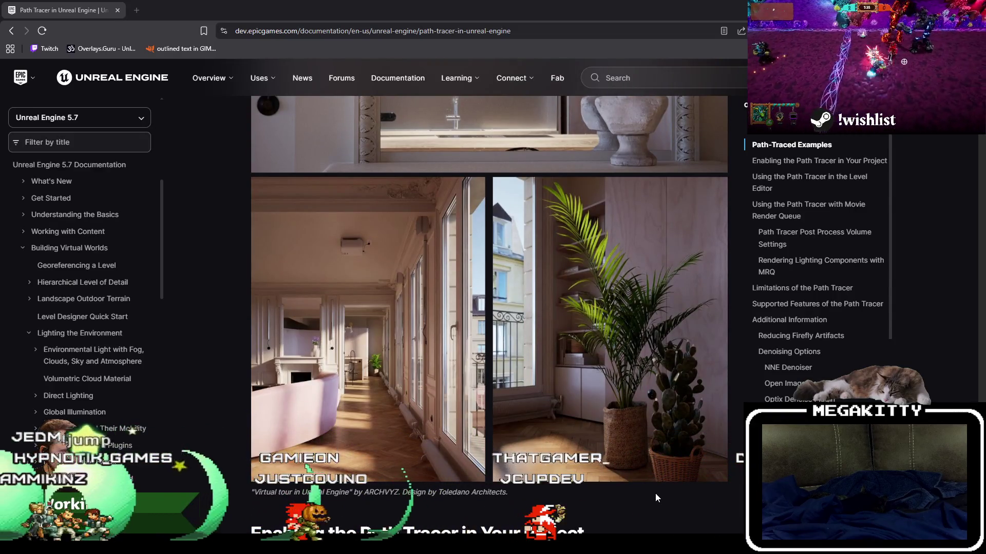
pyautogui.scroll(-2, 656, 494)
pyautogui.scroll(-3, 655, 497)
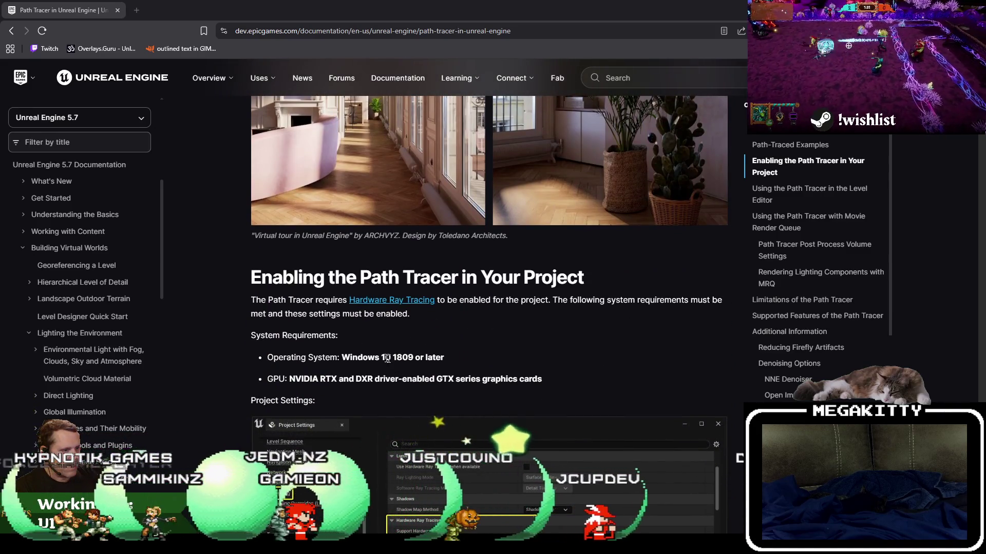
pyautogui.moveTo(514, 379); pyautogui.dragTo(362, 379)
pyautogui.click(578, 357)
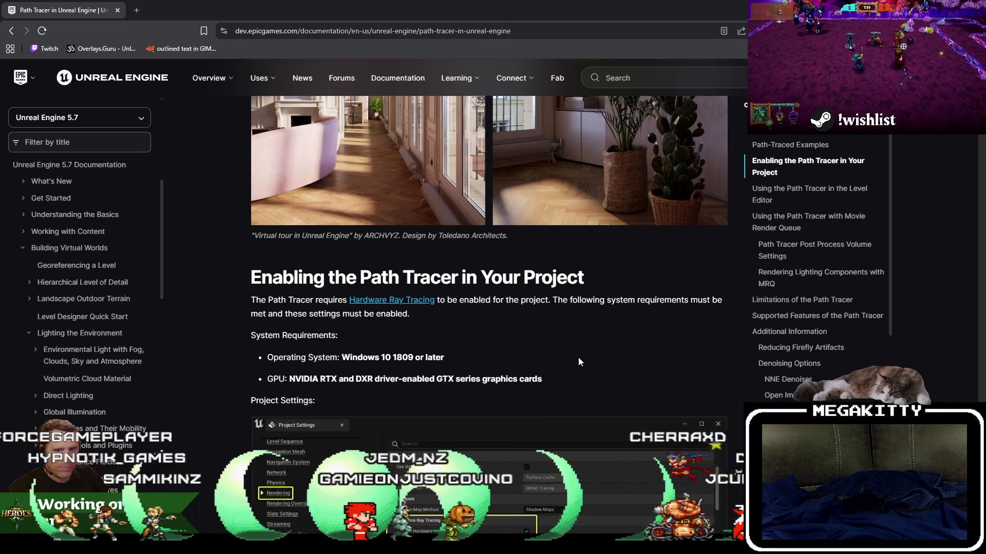
# Read on through 'Enabling the Path Tracer in Your Project' to 'Using the Path Tracer in the Level Editor'
pyautogui.scroll(-2, 578, 357)
pyautogui.scroll(-1, 406, 299)
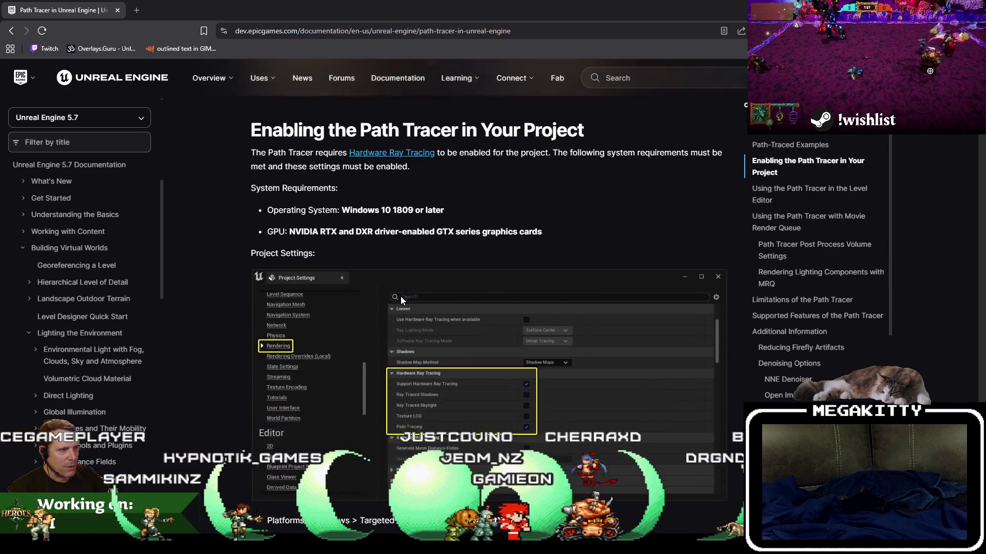
pyautogui.scroll(-2, 424, 372)
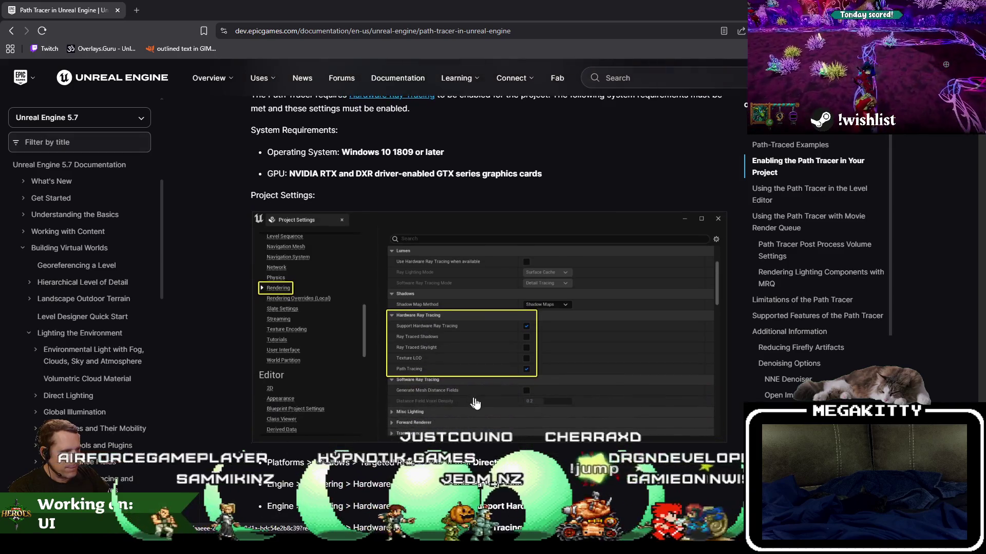
pyautogui.scroll(-2, 478, 399)
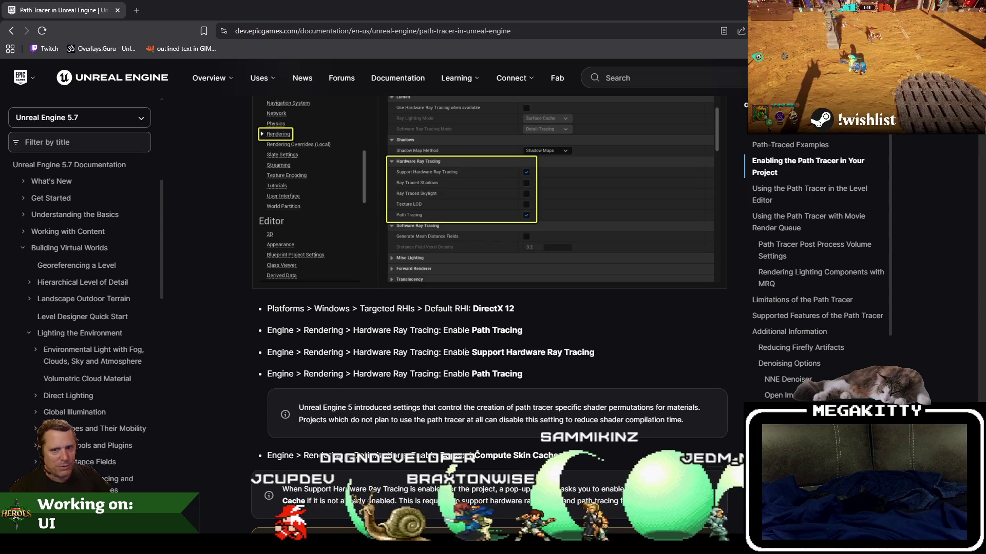
pyautogui.scroll(-2, 465, 352)
pyautogui.scroll(-6, 464, 351)
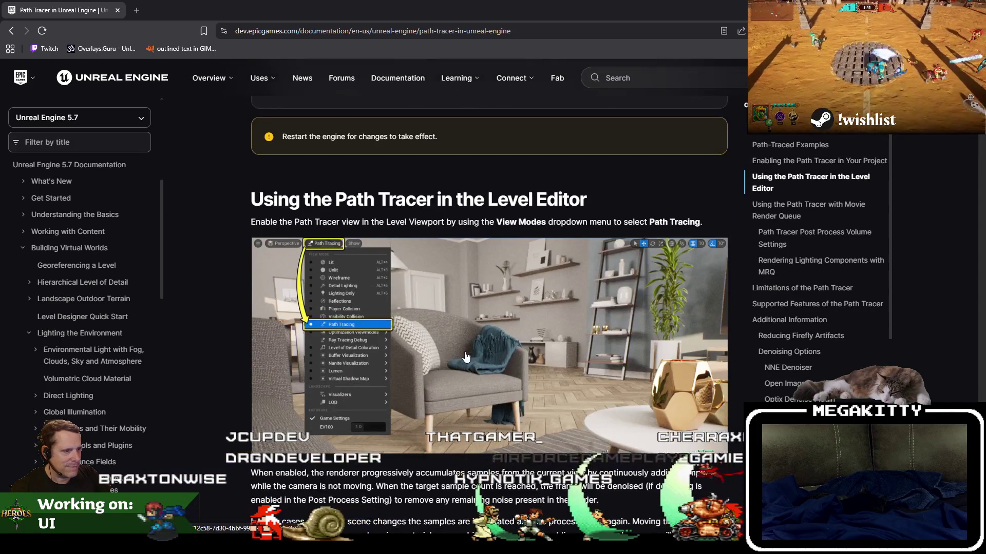
pyautogui.scroll(-1, 466, 355)
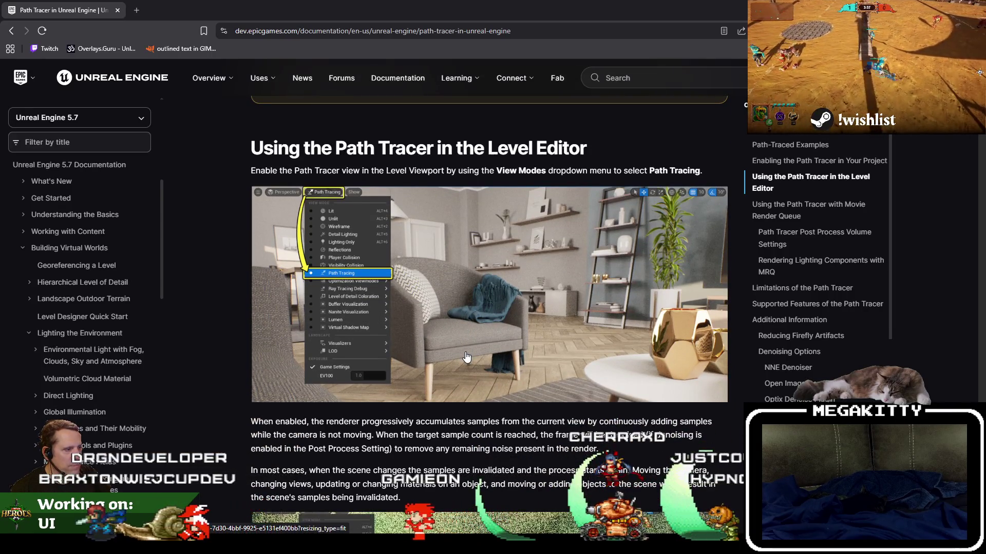
pyautogui.scroll(-2, 466, 356)
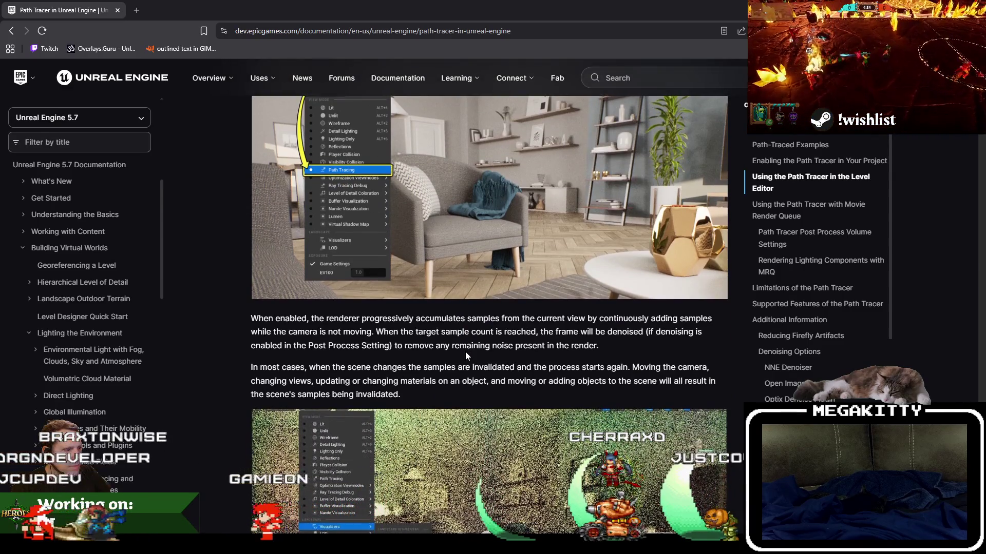
pyautogui.scroll(-3, 465, 352)
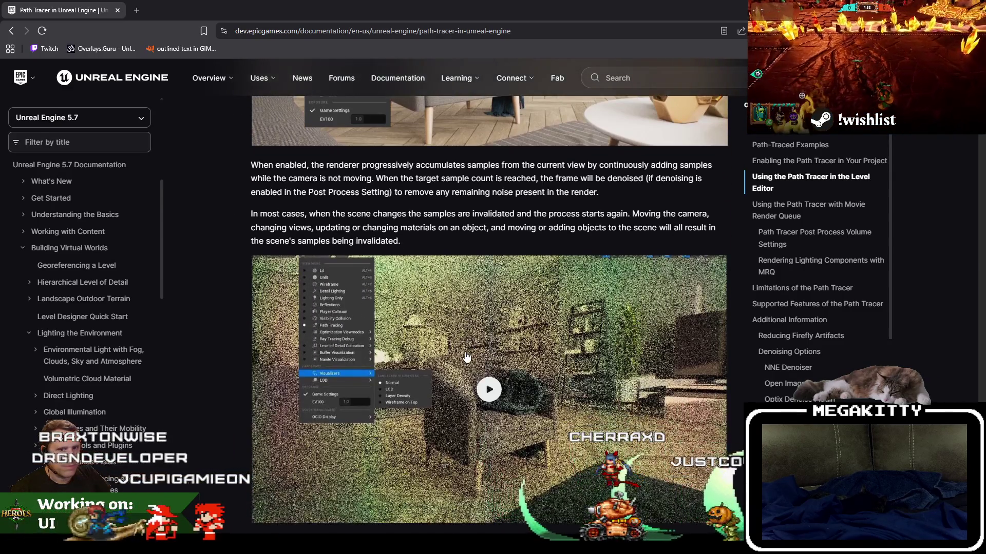
pyautogui.scroll(-1, 466, 355)
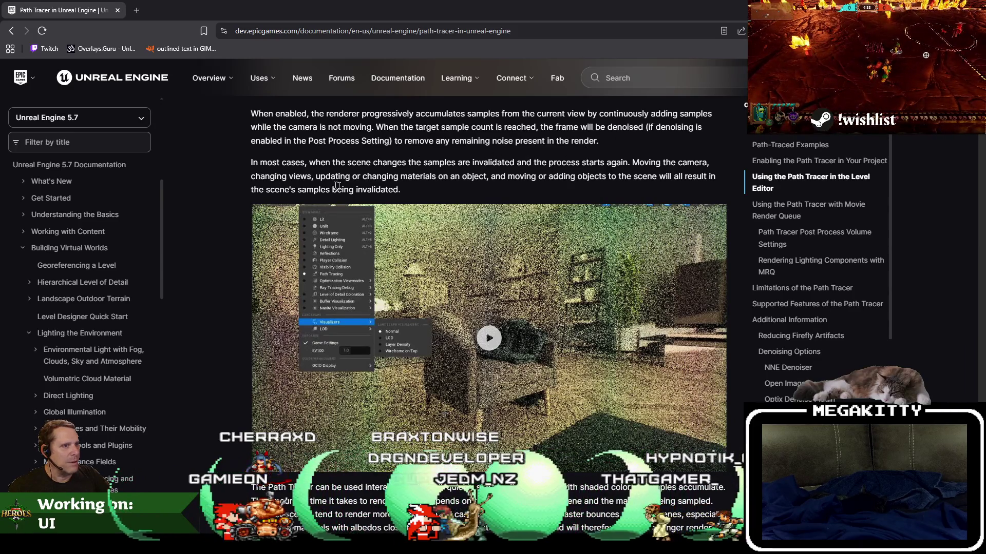
# Play the path tracing demo video and scroll further down the article
pyautogui.click(488, 337)
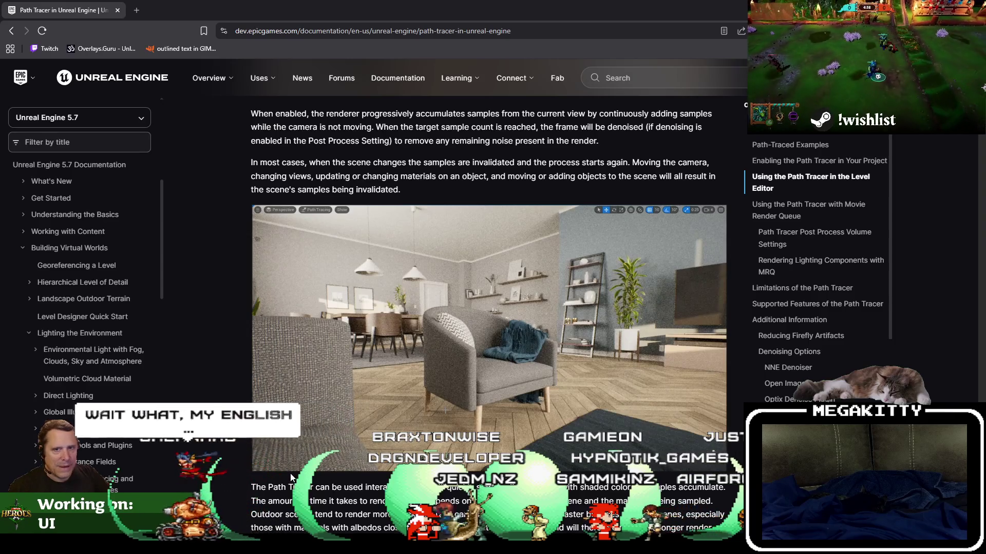
pyautogui.moveTo(277, 465)
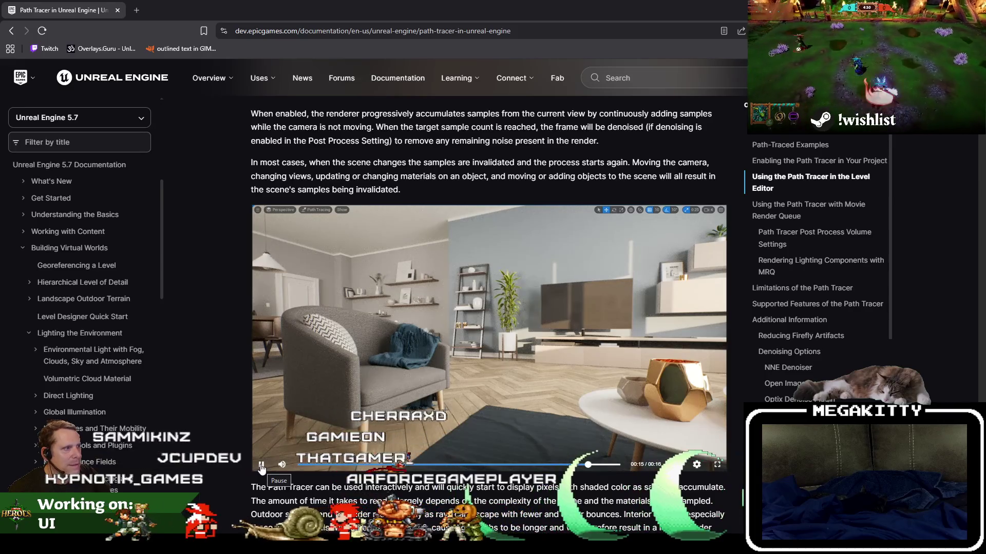
pyautogui.scroll(-3, 363, 381)
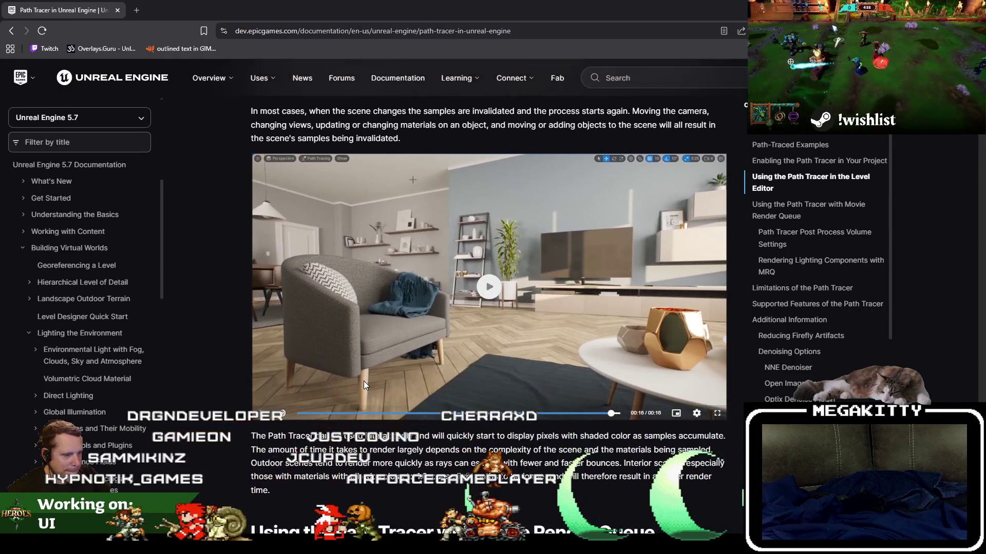
pyautogui.scroll(-1, 363, 381)
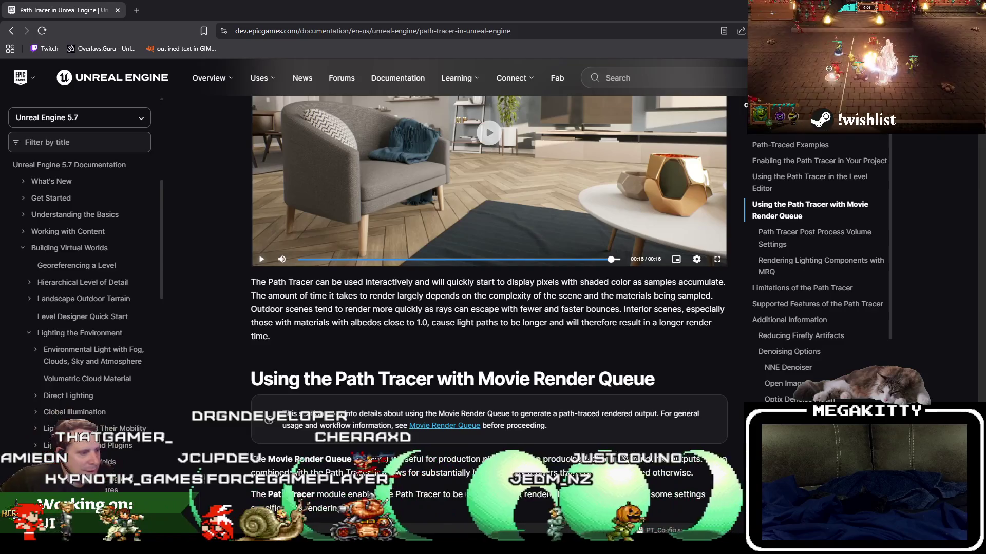
pyautogui.scroll(-4, 503, 269)
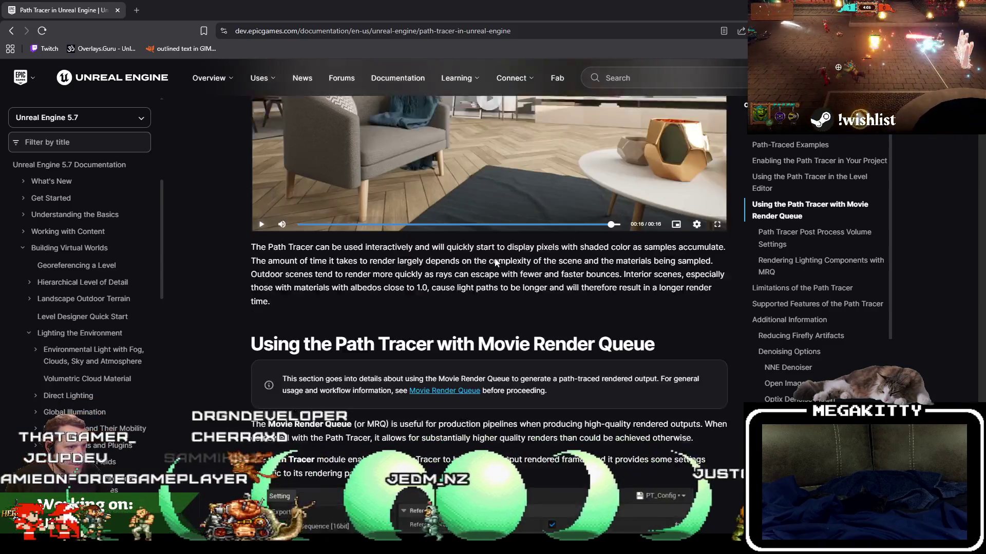
pyautogui.scroll(-10, 494, 262)
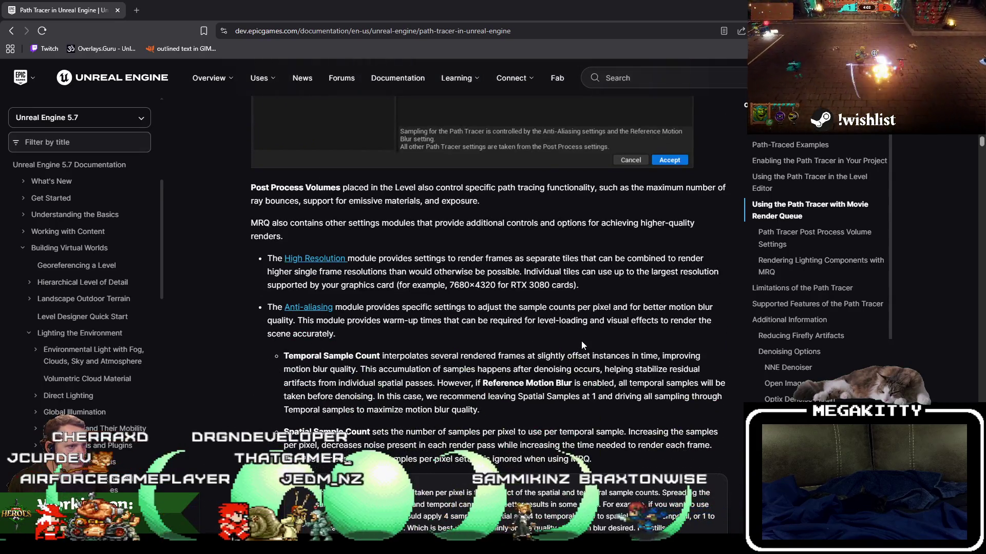
# Return to the living-room video, restart it and skip ahead to the path-traced frame
pyautogui.scroll(-3, 492, 313)
pyautogui.scroll(-5, 491, 312)
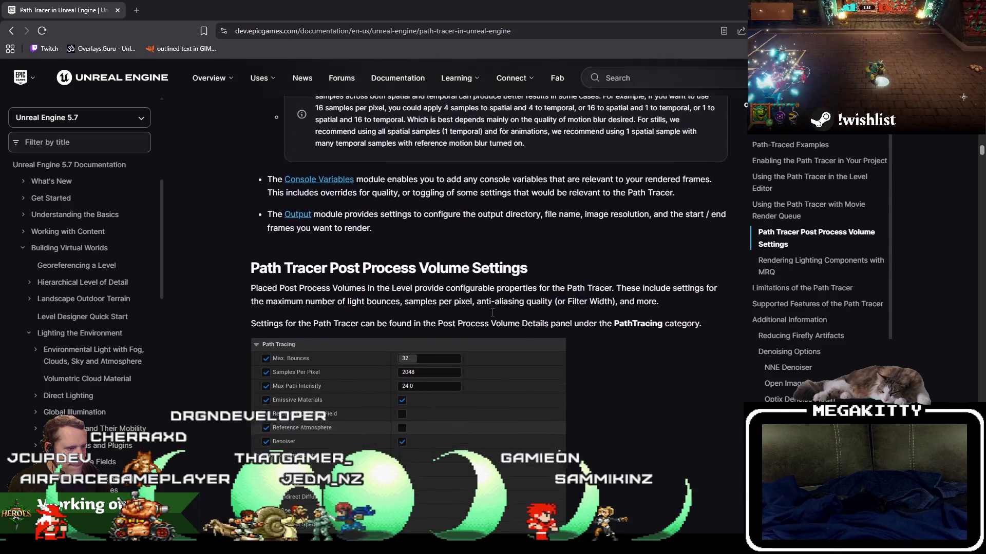
pyautogui.scroll(-1, 492, 313)
pyautogui.scroll(-5, 630, 362)
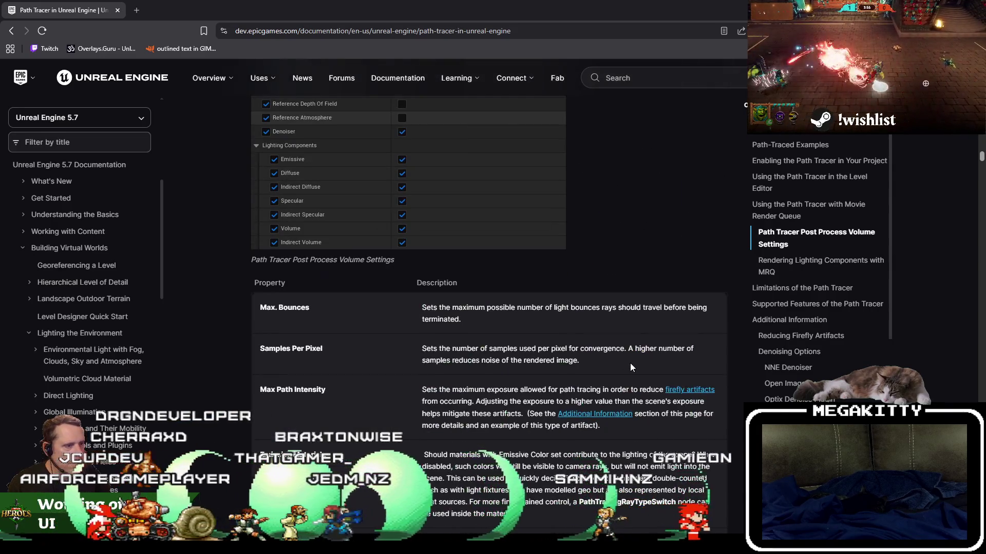
pyautogui.scroll(-4, 630, 362)
pyautogui.scroll(15, 630, 363)
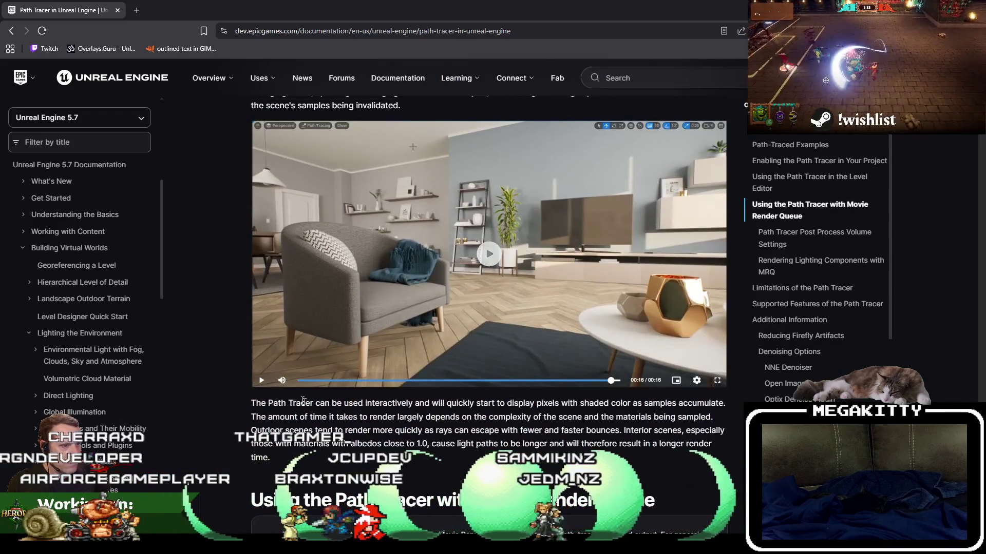
pyautogui.click(308, 381)
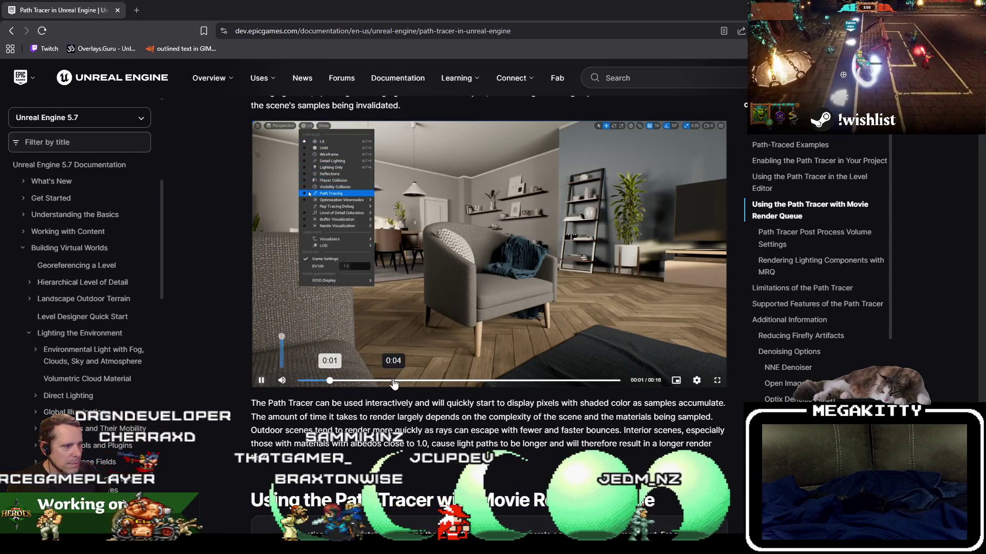
pyautogui.click(405, 381)
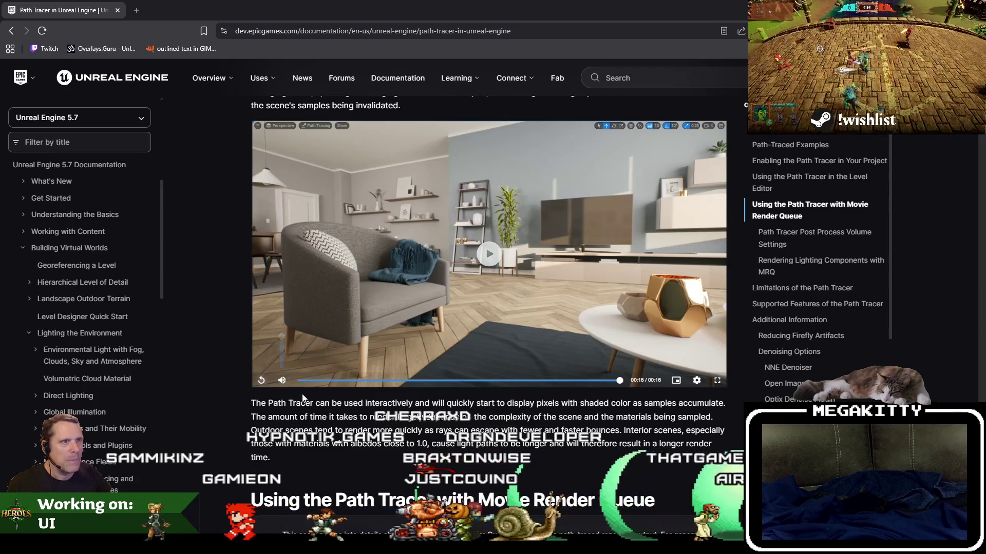
# In a new tab, search Google for 'unreal engine path tracing viewport looks better than final output'
pyautogui.click(137, 9)
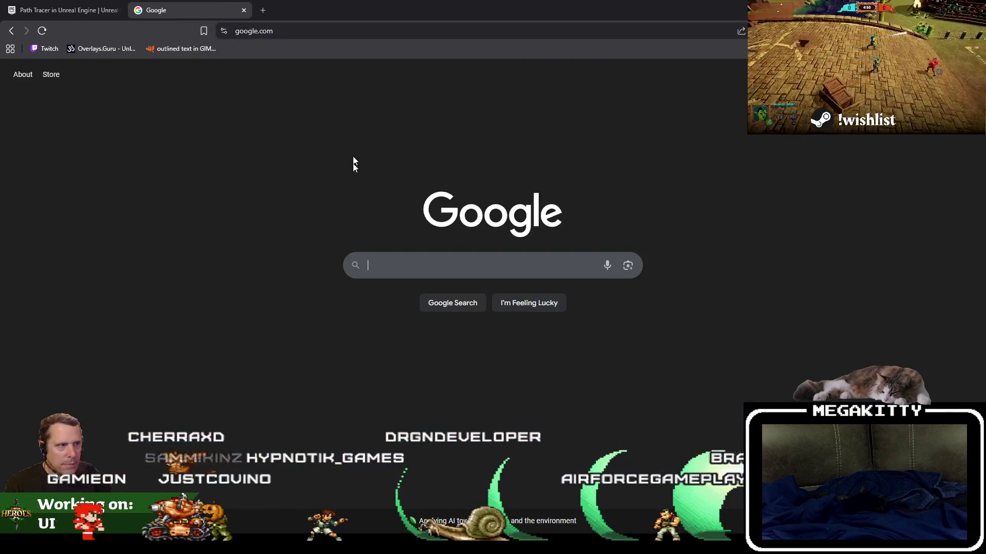
pyautogui.click(420, 263)
pyautogui.write('unreal engine ')
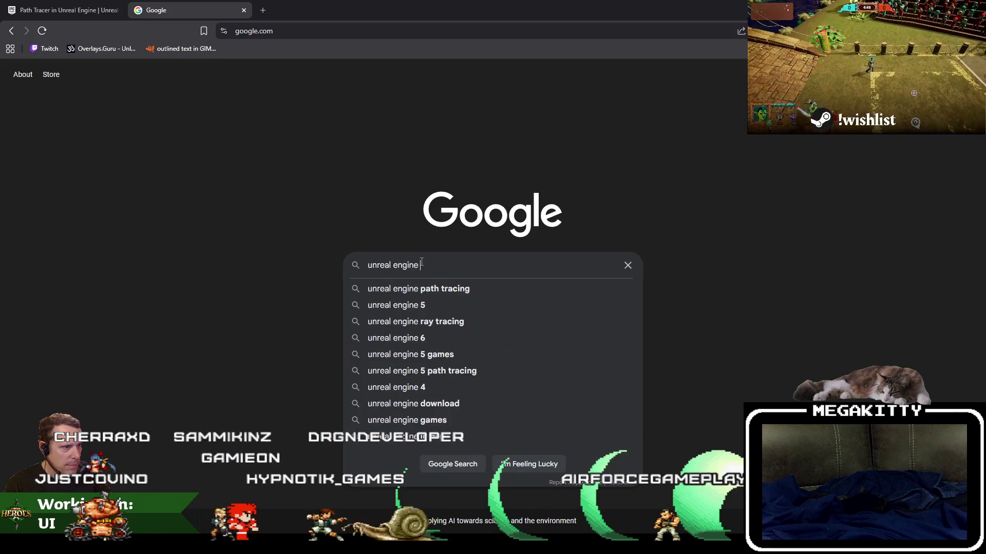
pyautogui.write('path tracing l')
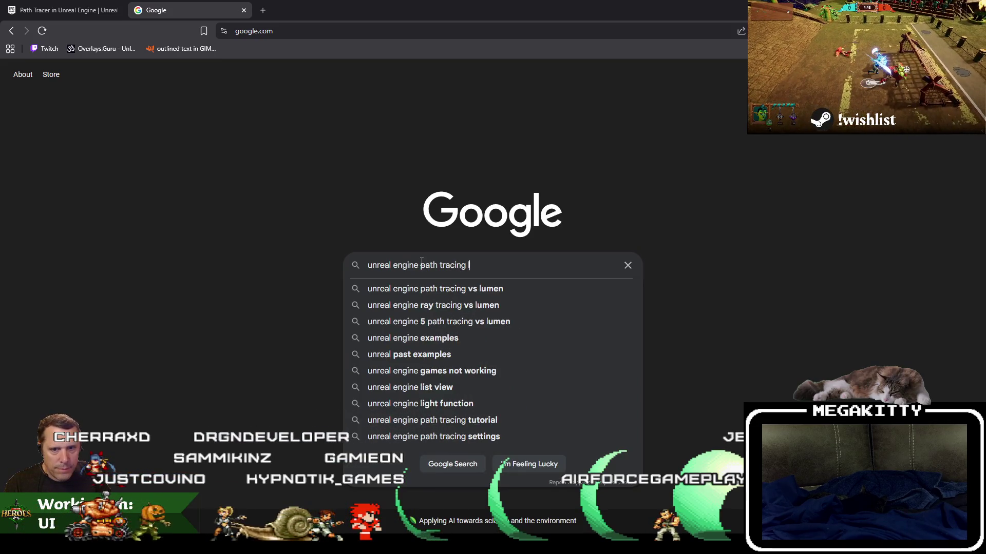
pyautogui.press('BackSpace')
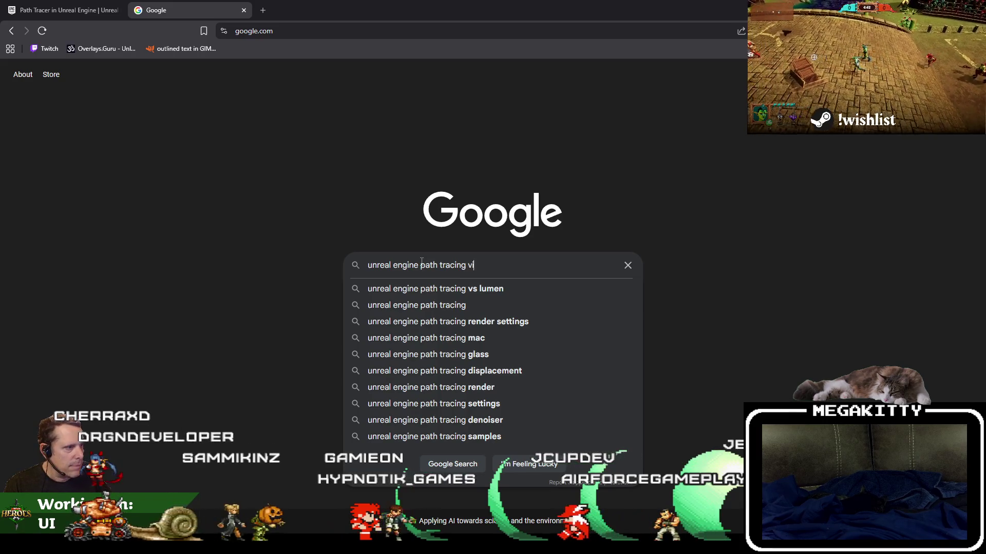
pyautogui.write('iewport looks be')
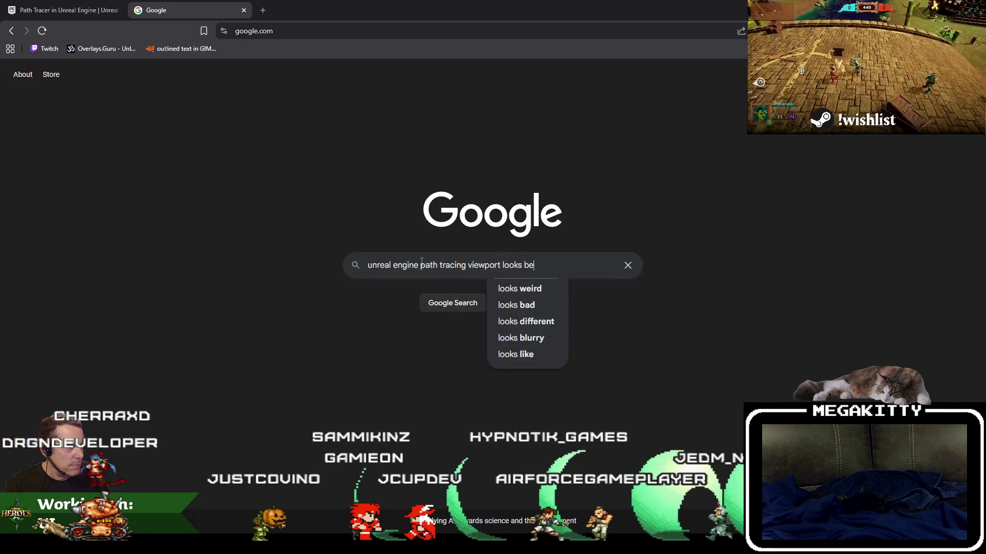
pyautogui.write('tter than final')
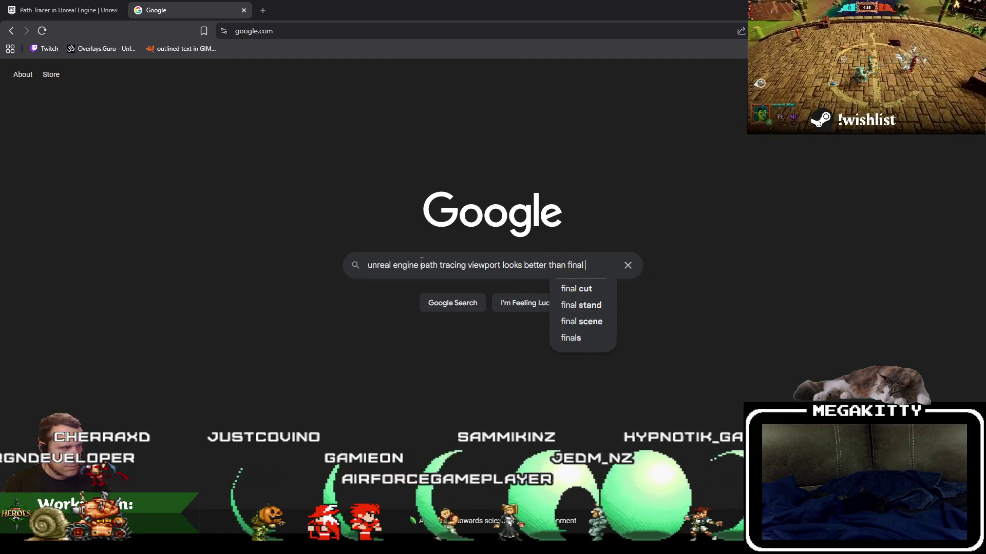
pyautogui.write(' output')
pyautogui.press('Return')
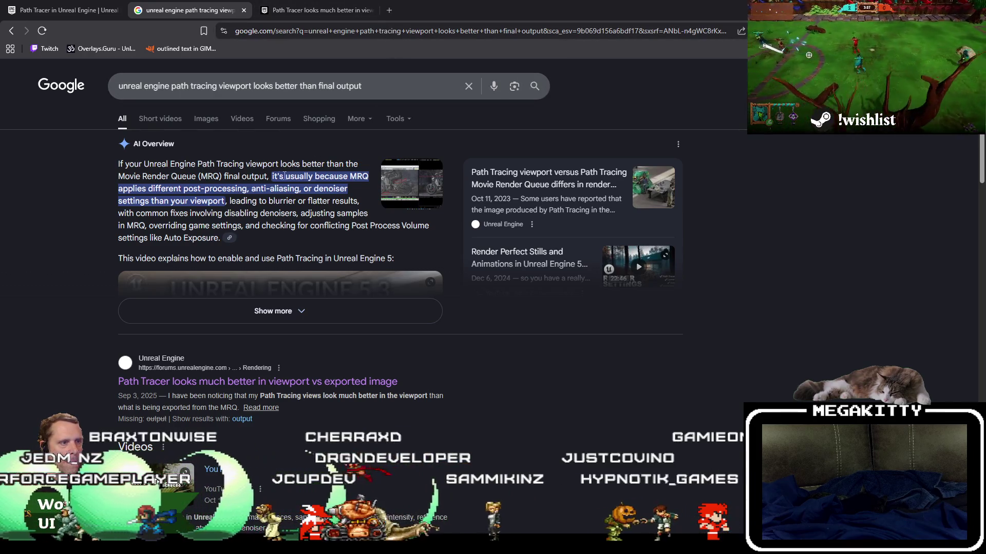
# Switch to the path tracer export thread and highlight the solved answer's OCIO fix
pyautogui.click(316, 10)
pyautogui.scroll(-3, 478, 310)
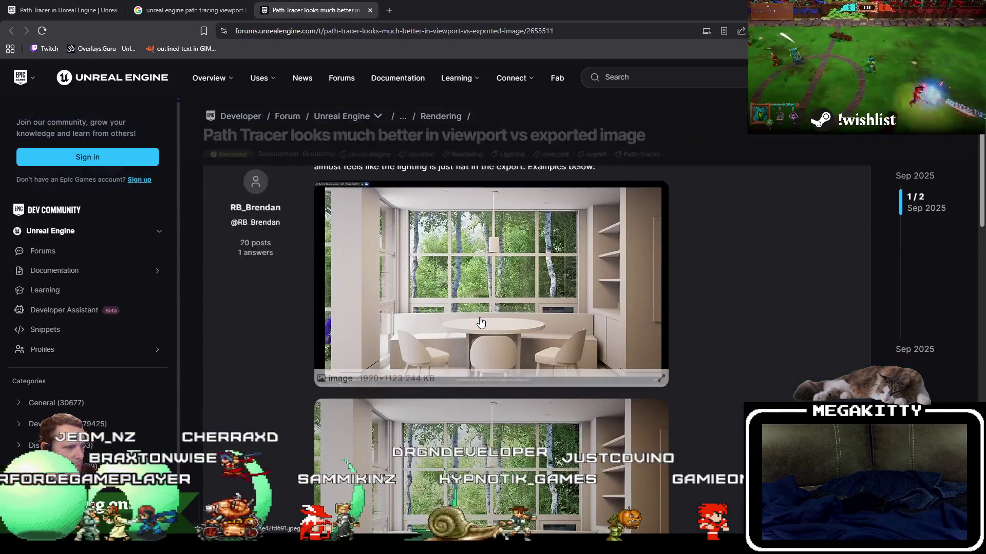
pyautogui.scroll(2, 479, 310)
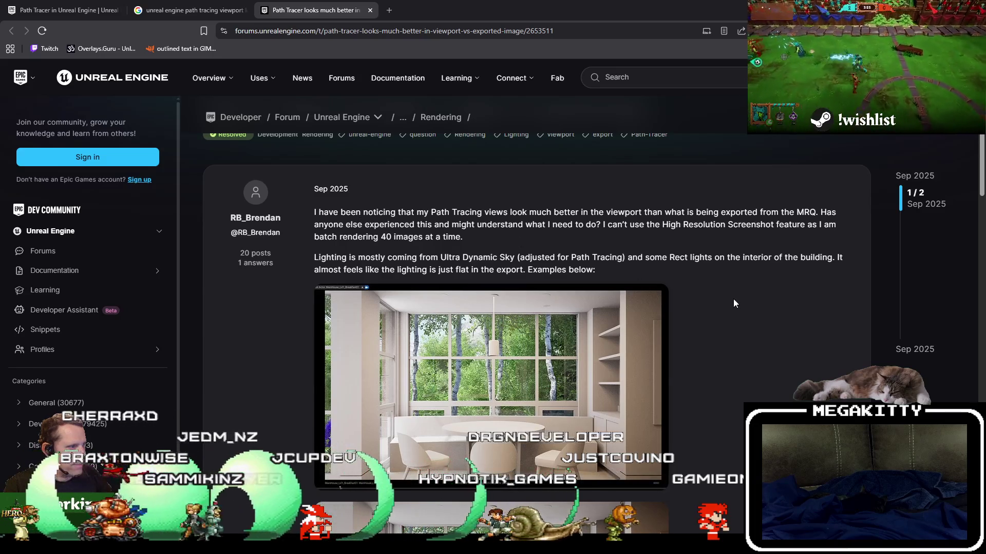
pyautogui.scroll(-10, 733, 303)
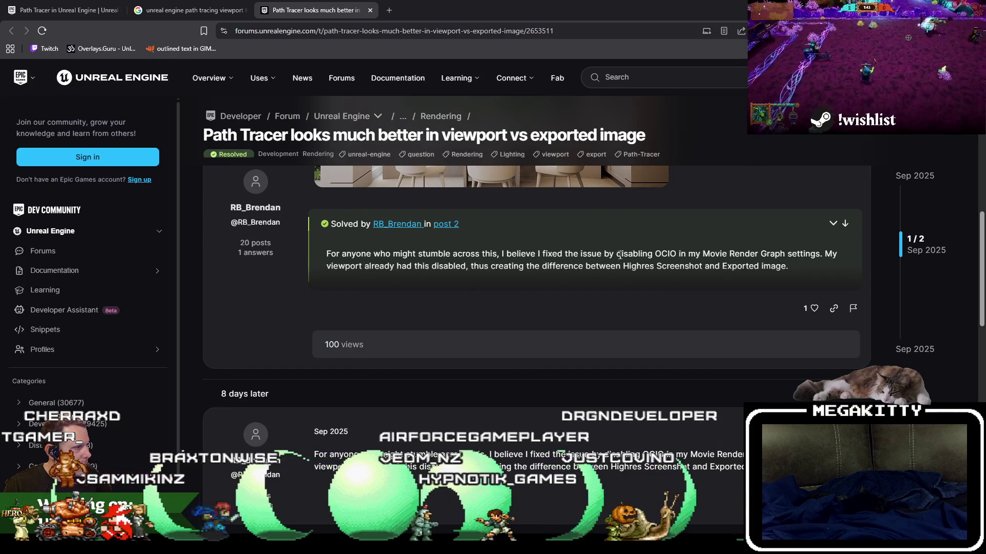
pyautogui.moveTo(633, 255); pyautogui.dragTo(778, 253)
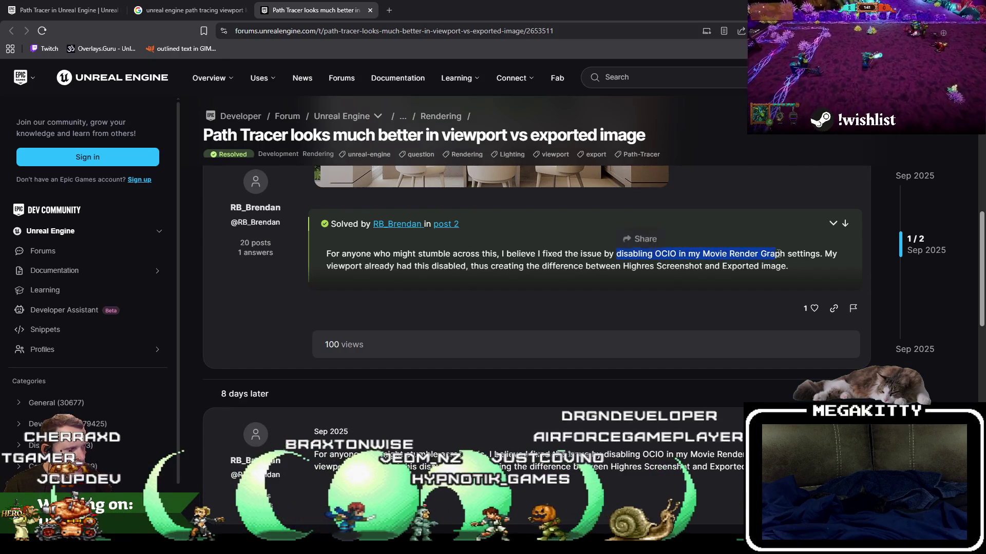
pyautogui.click(817, 254)
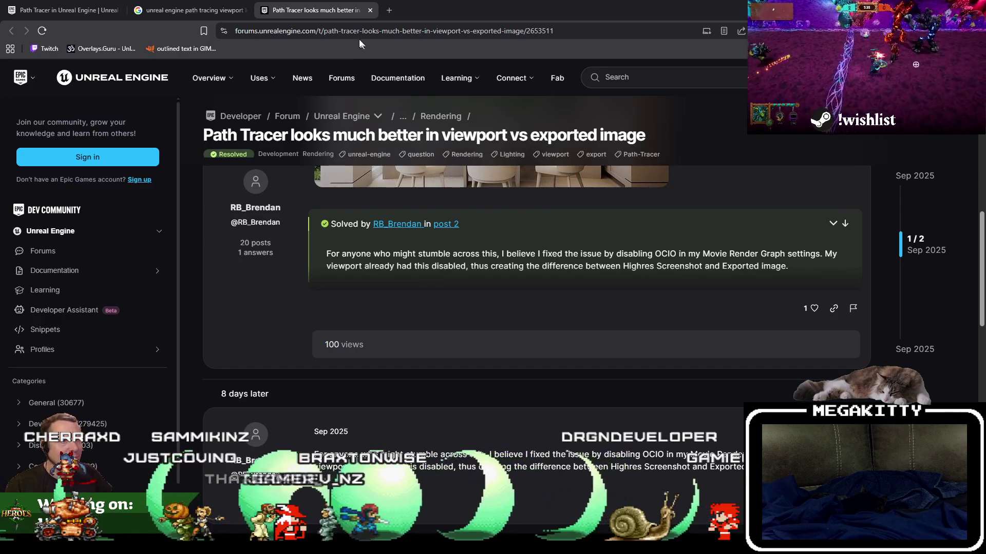
# Select the thread's web address twice, leaving it unselected each time
pyautogui.hotkey('ctrl', 'l')
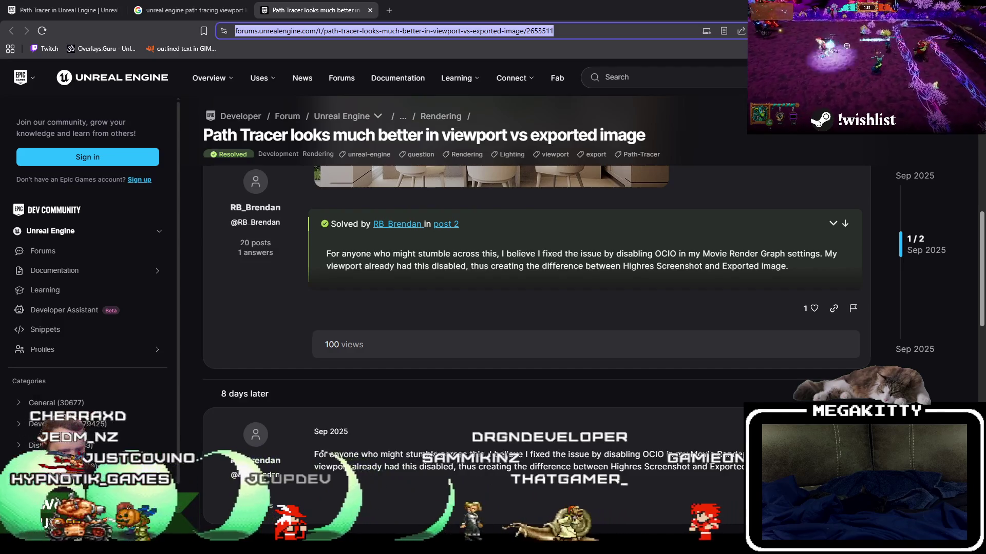
pyautogui.press('Escape')
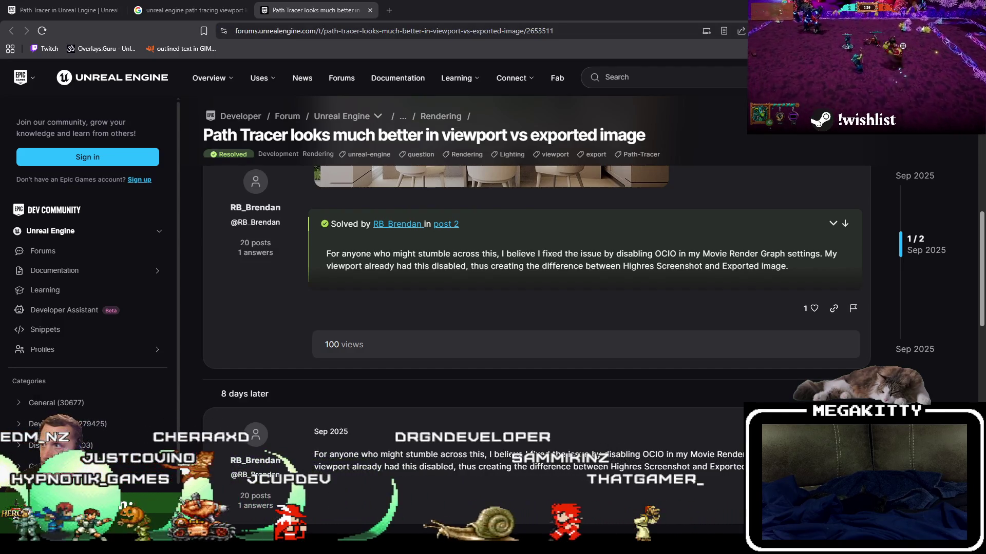
pyautogui.hotkey('ctrl', 'l')
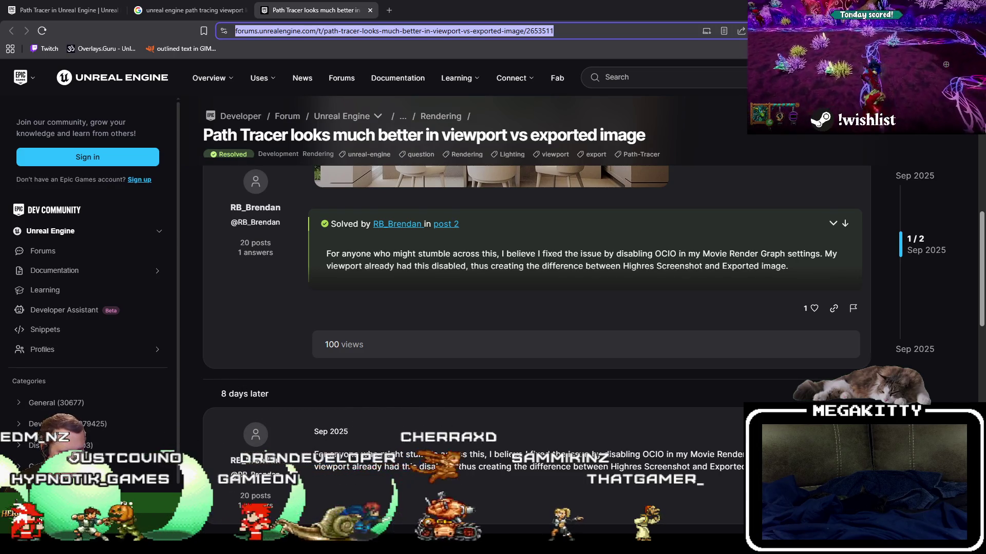
pyautogui.press('Escape')
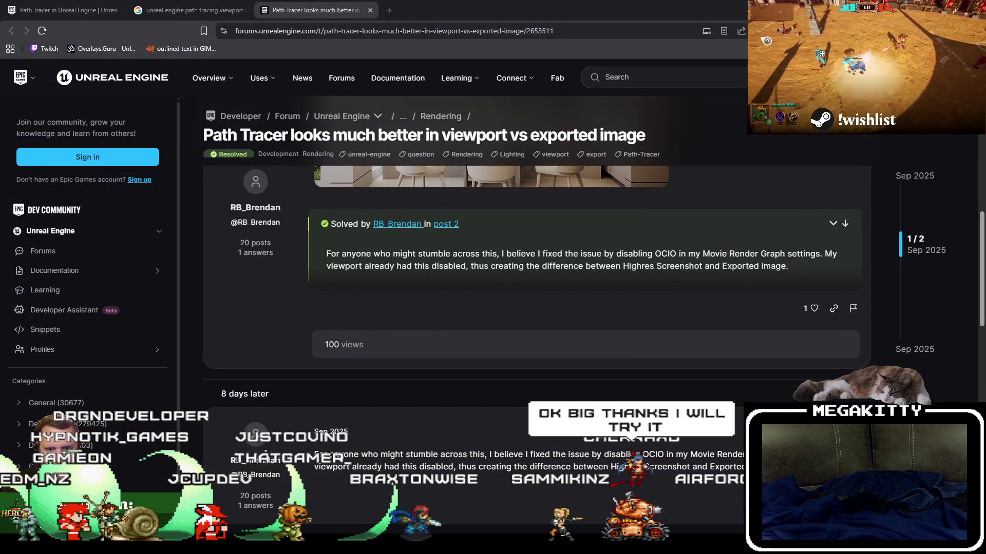
# Back on the Google results, scroll down and open the viewport versus Movie Render Queue thread
pyautogui.click(195, 11)
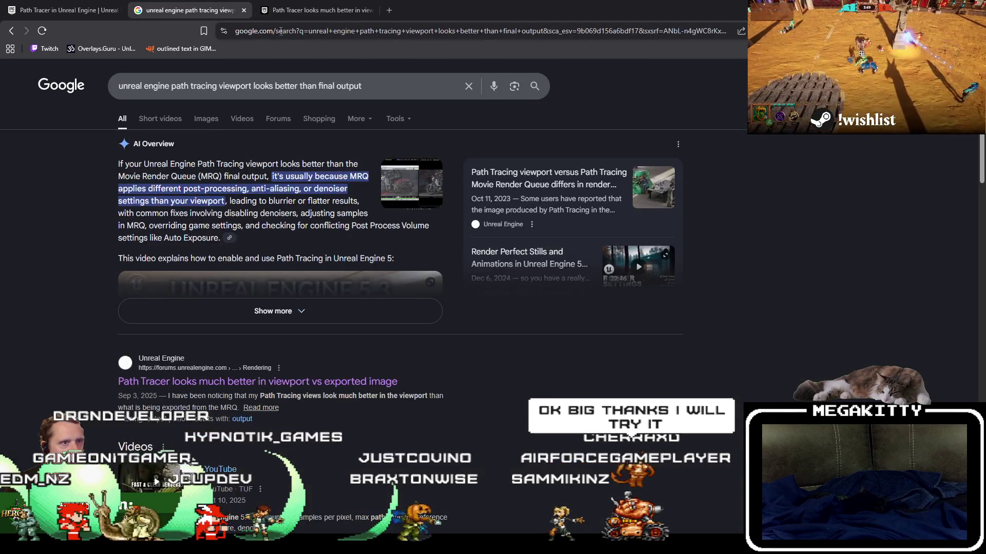
pyautogui.hotkey('ctrl', 'l')
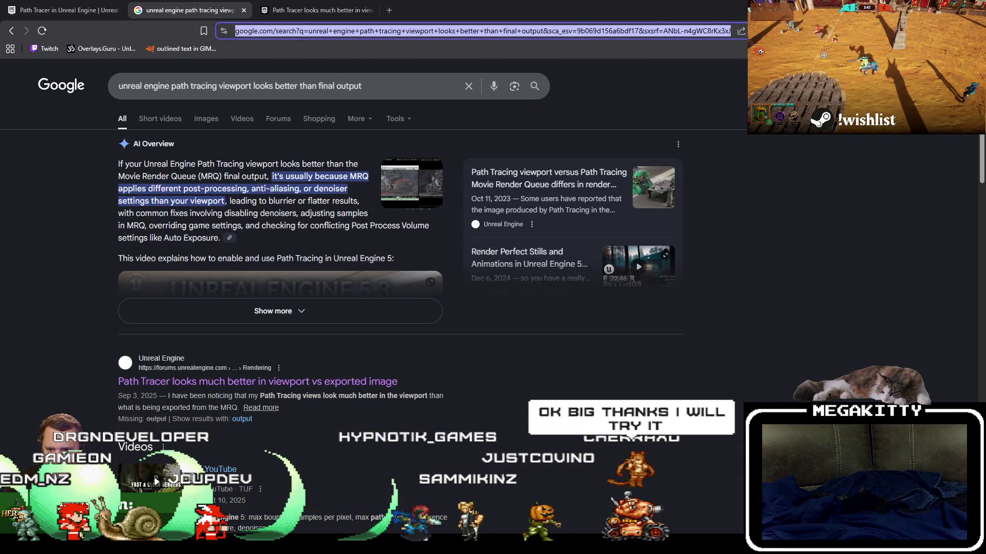
pyautogui.press('Escape')
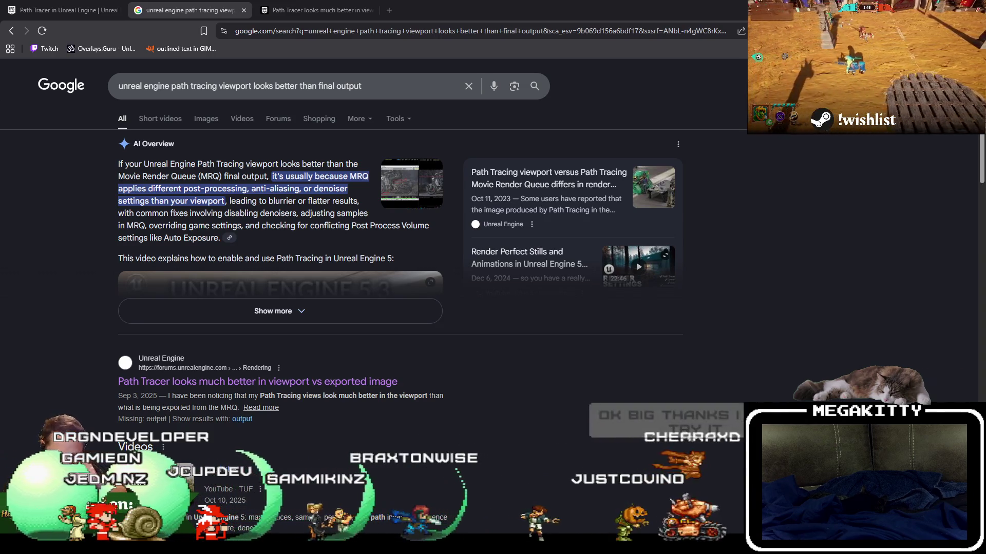
pyautogui.scroll(-3, 168, 177)
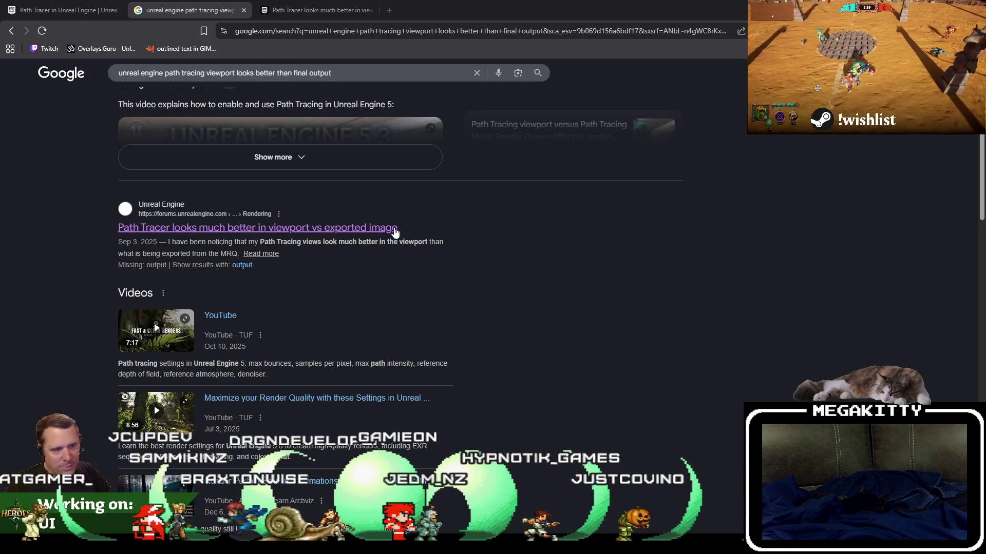
pyautogui.scroll(-2, 526, 292)
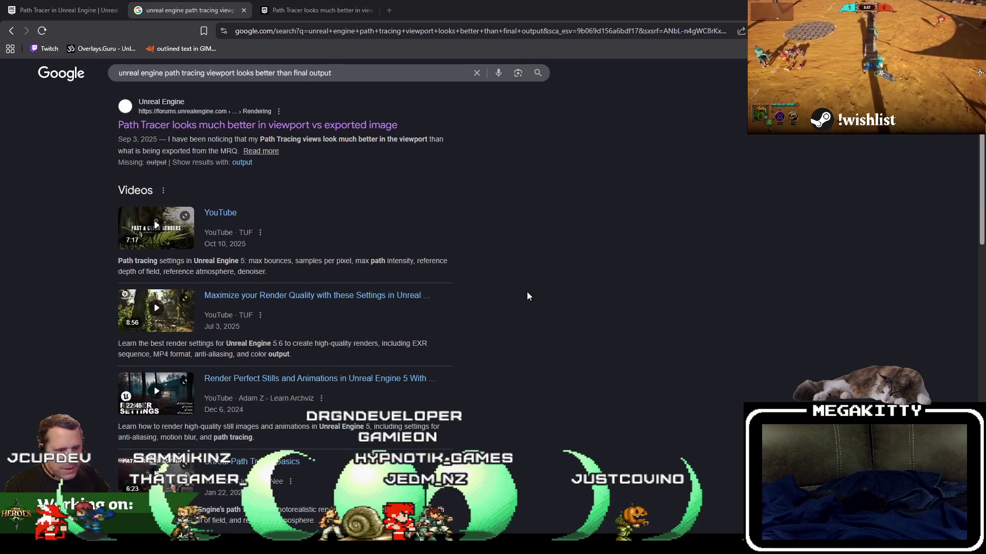
pyautogui.scroll(-2, 527, 292)
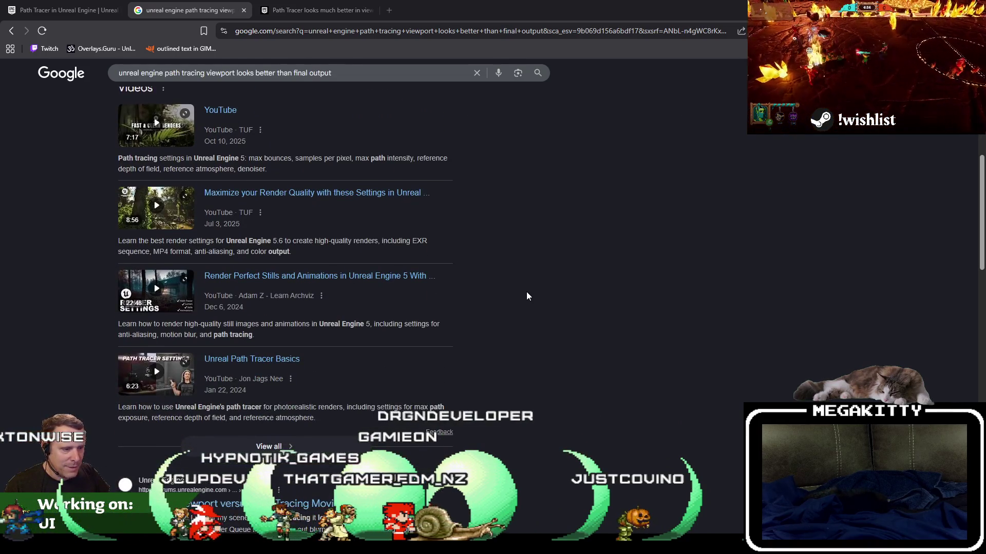
pyautogui.scroll(-3, 526, 296)
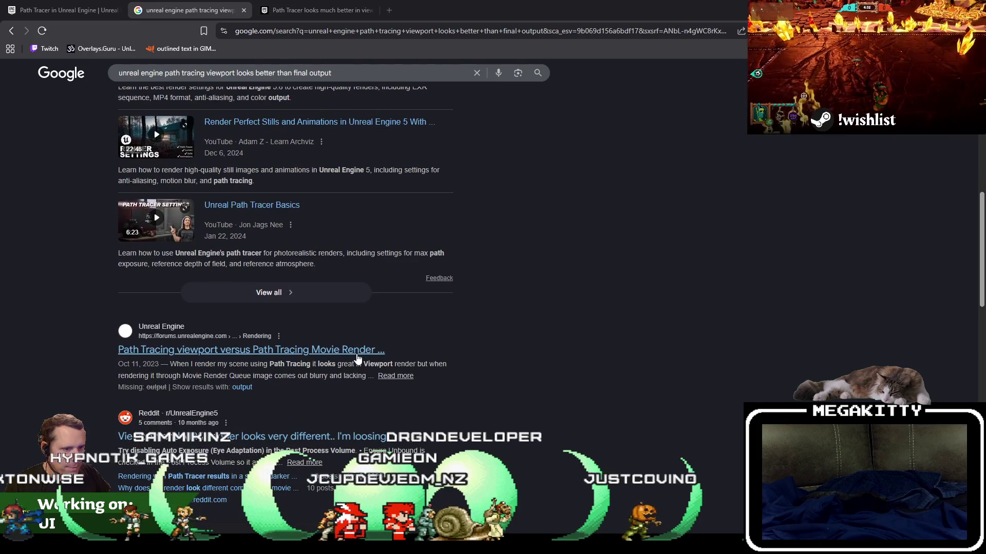
pyautogui.click(358, 354)
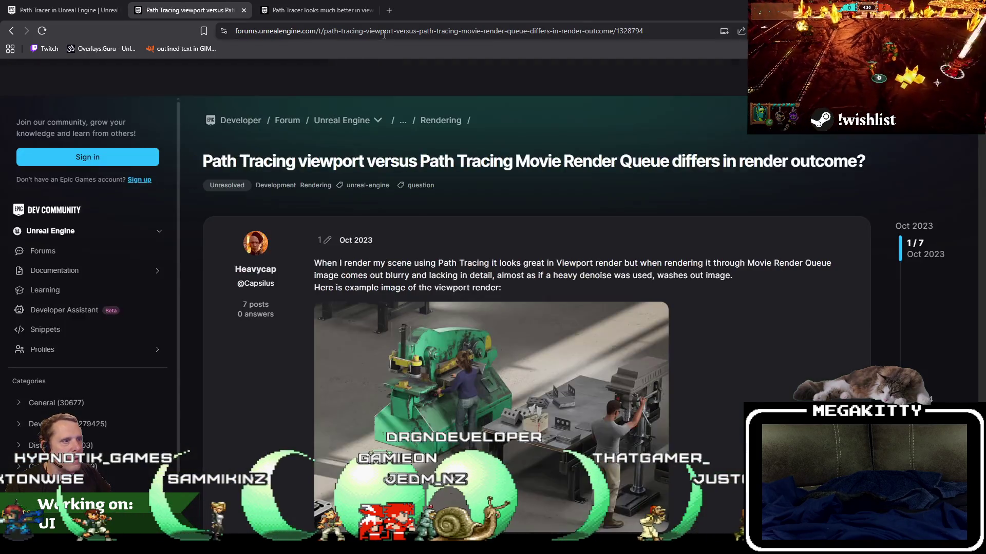
# Check the new thread's web address and skim its opening posts
pyautogui.hotkey('ctrl', 'l')
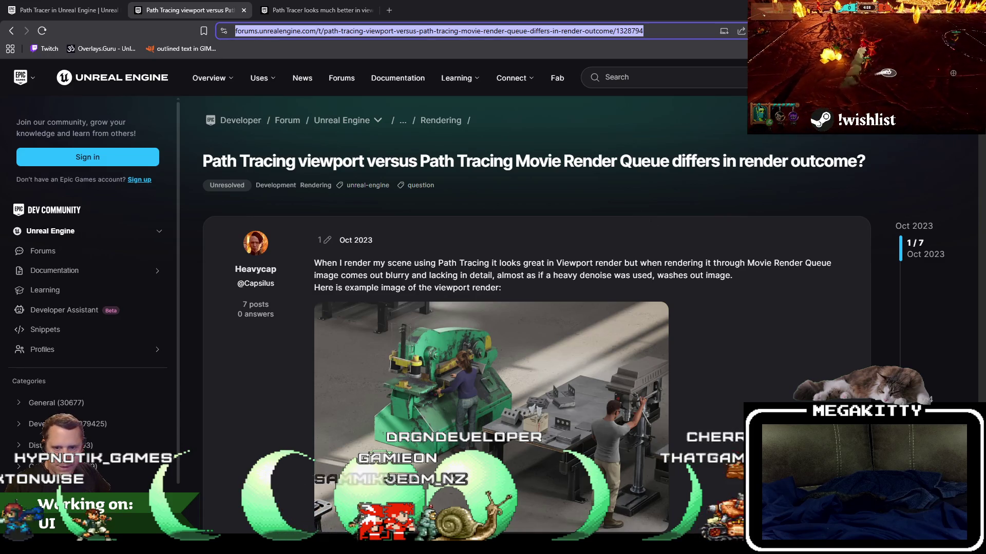
pyautogui.press('Escape')
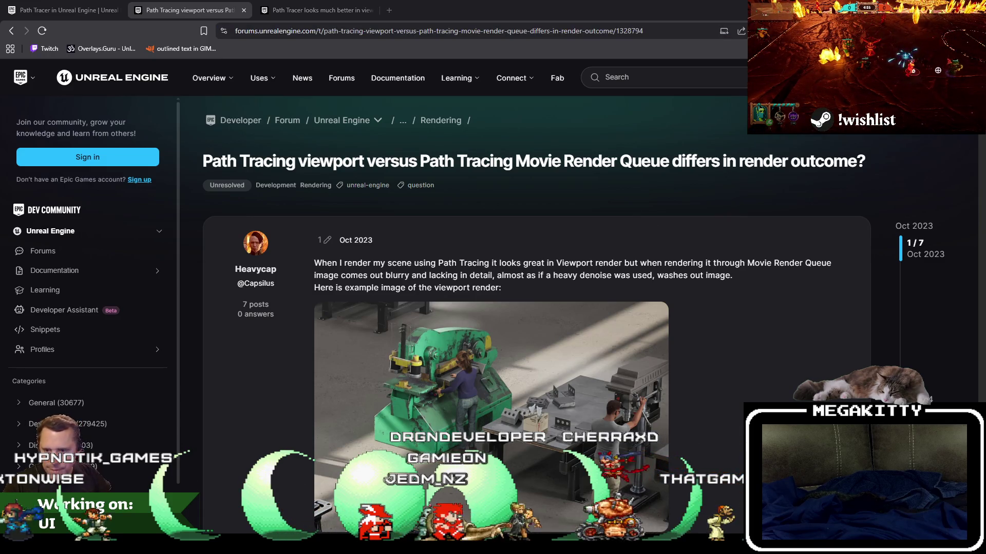
pyautogui.scroll(-4, 376, 406)
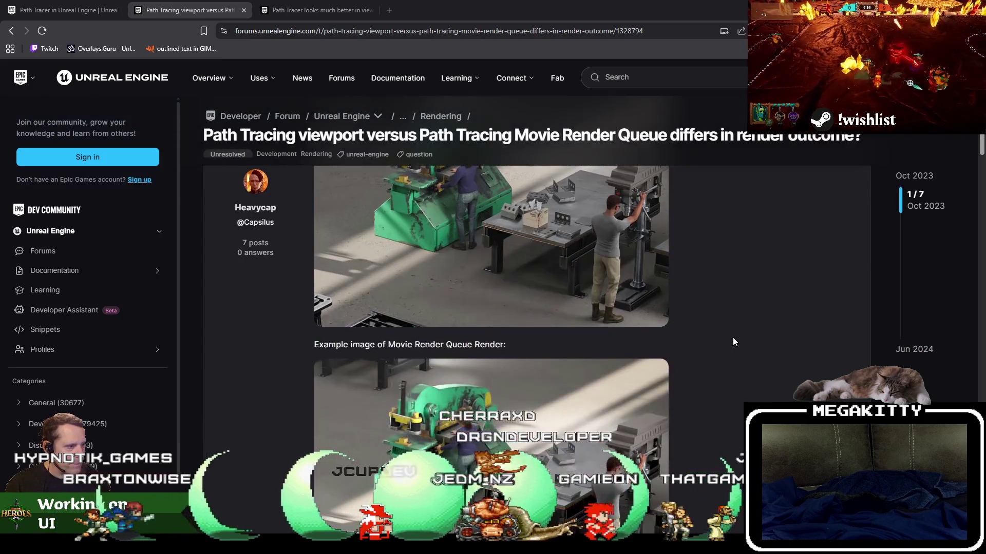
pyautogui.scroll(3, 521, 298)
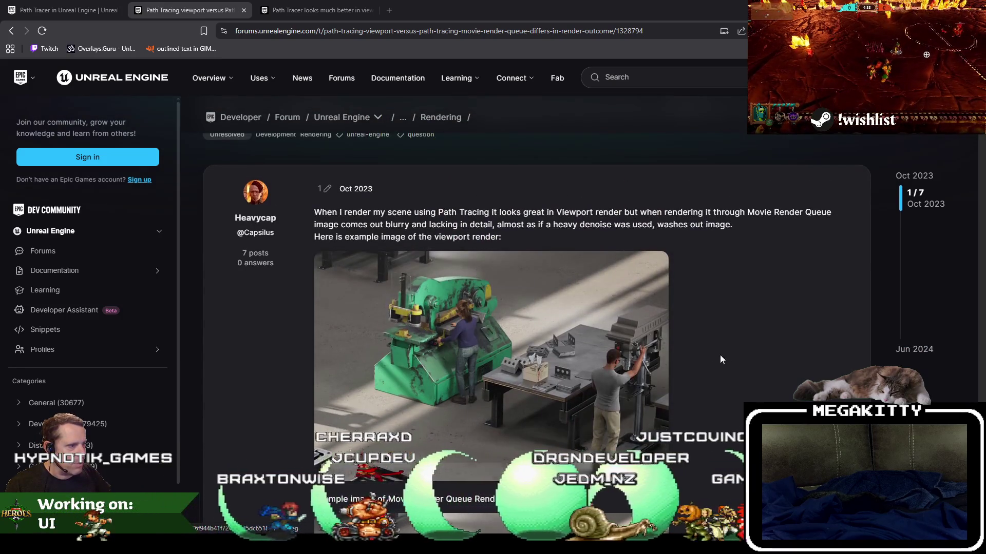
pyautogui.scroll(-4, 740, 360)
pyautogui.scroll(3, 739, 360)
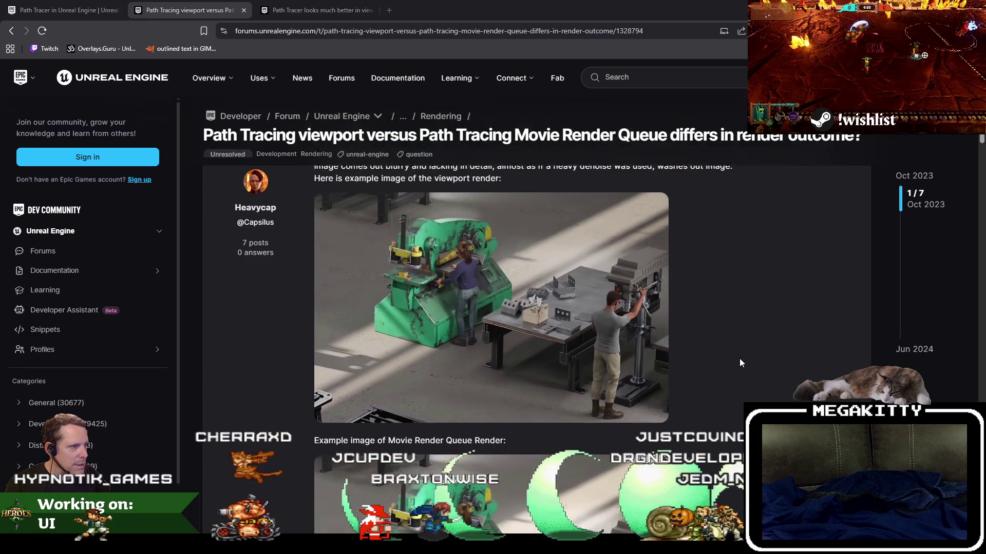
pyautogui.scroll(-8, 740, 363)
# Read down to the Jun 2024 r.Pathtracing.Denoiser 0 fix, then switch back to Unreal
pyautogui.scroll(-1, 740, 359)
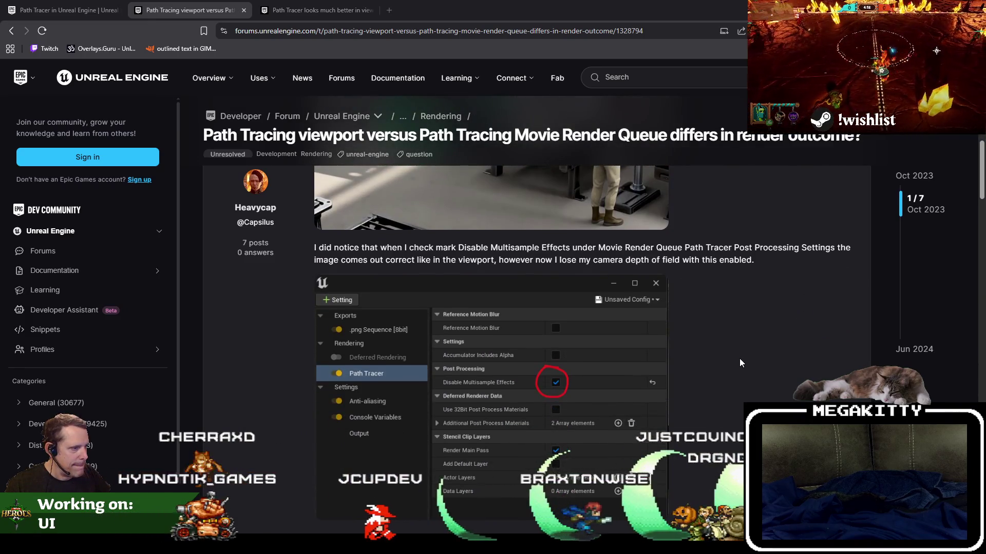
pyautogui.scroll(-3, 740, 359)
pyautogui.scroll(-3, 740, 360)
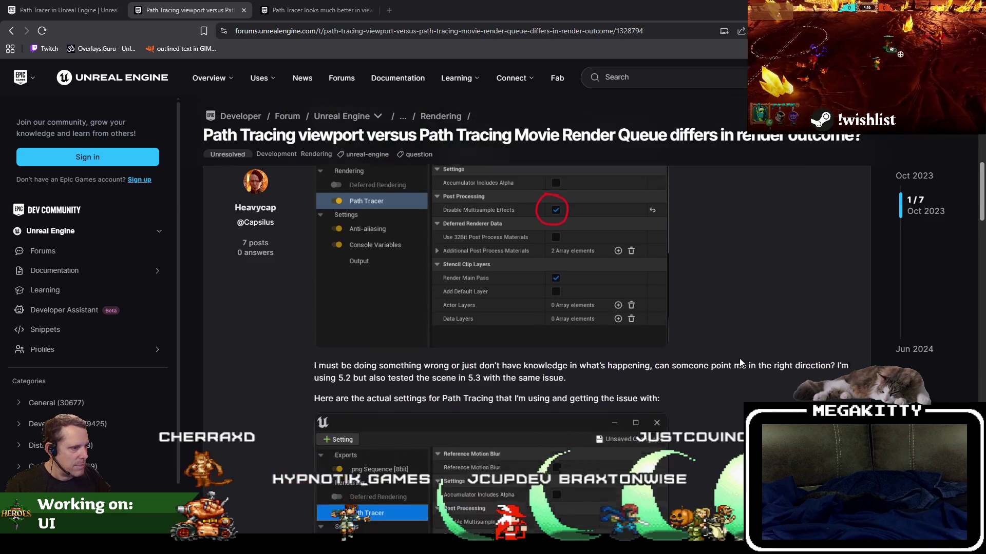
pyautogui.scroll(-12, 739, 362)
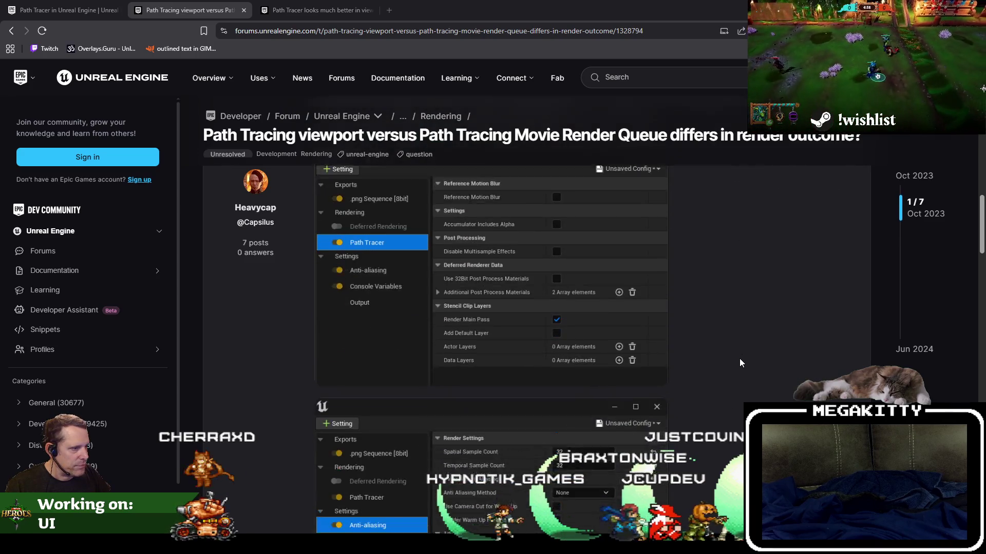
pyautogui.scroll(-10, 739, 362)
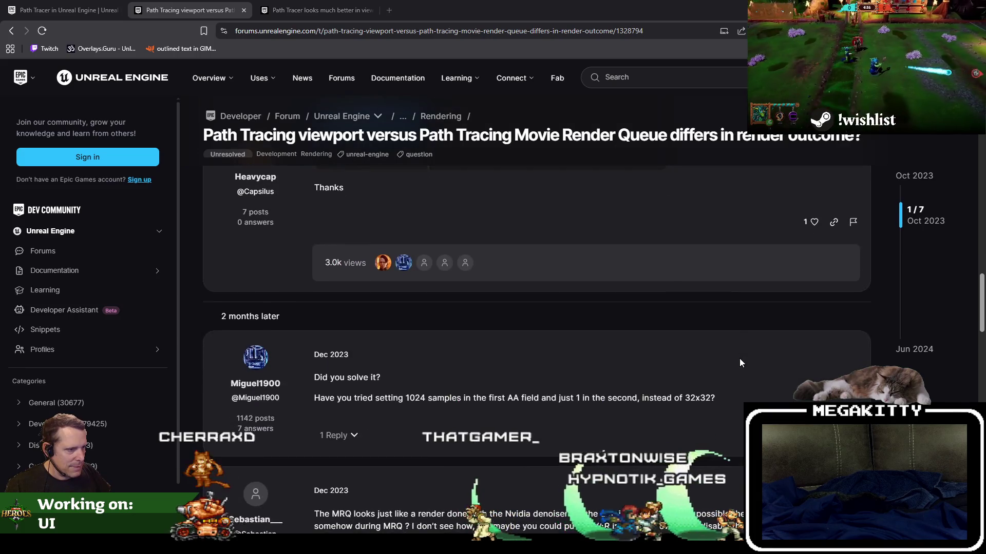
pyautogui.scroll(-2, 740, 362)
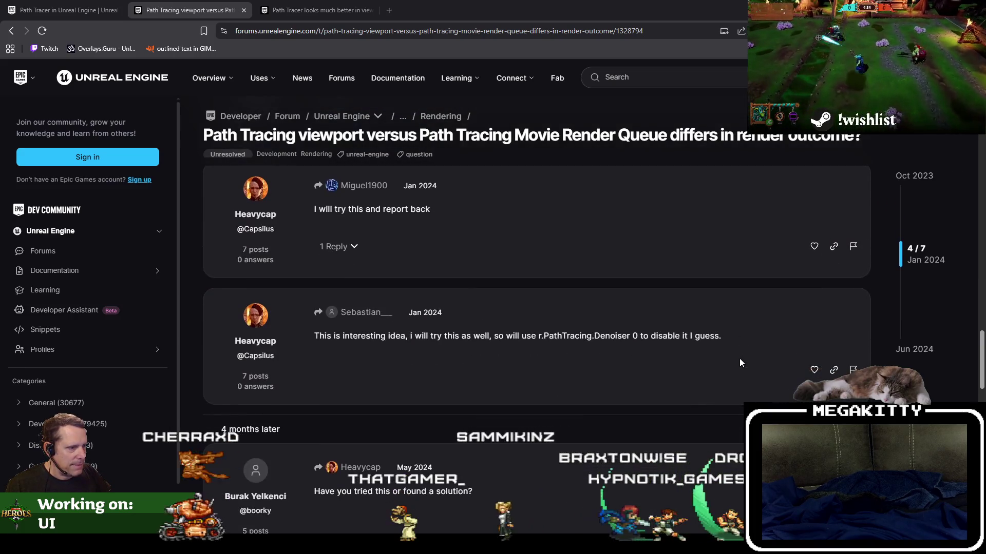
pyautogui.scroll(-5, 740, 363)
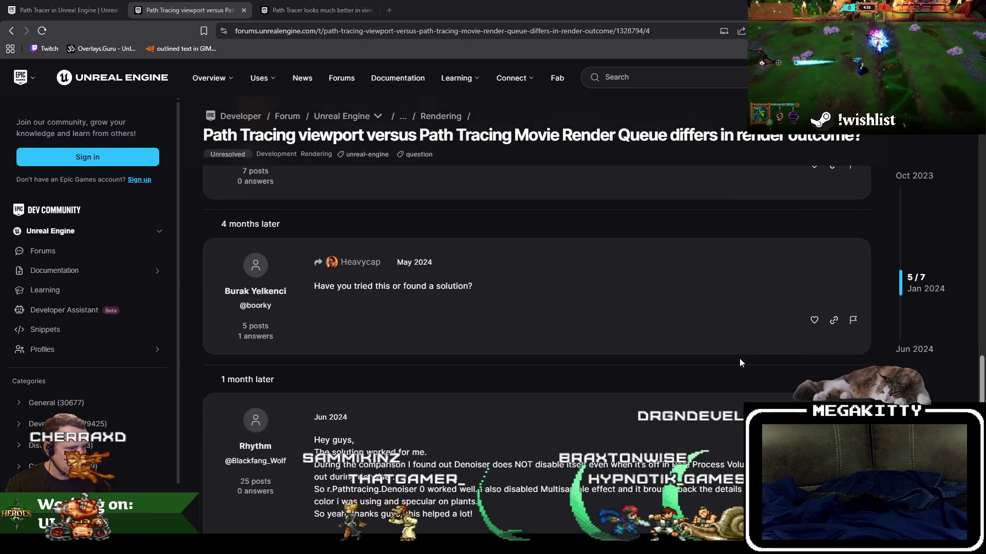
pyautogui.scroll(-2, 739, 363)
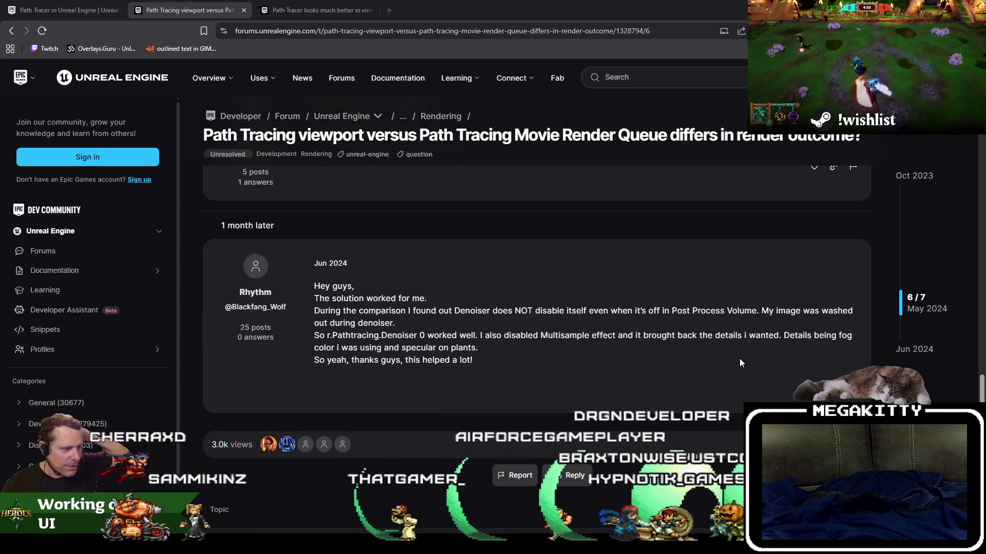
pyautogui.hotkey('alt', 'Tab')
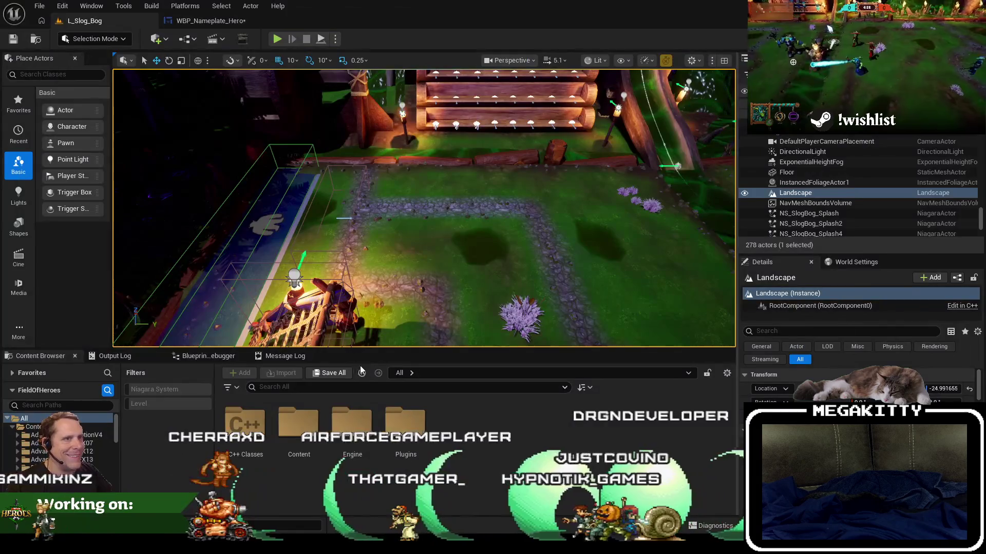
# Bring up the WBP_Nameplate_Hero EventGraph and zoom around it with no nodes selected
pyautogui.click(204, 16)
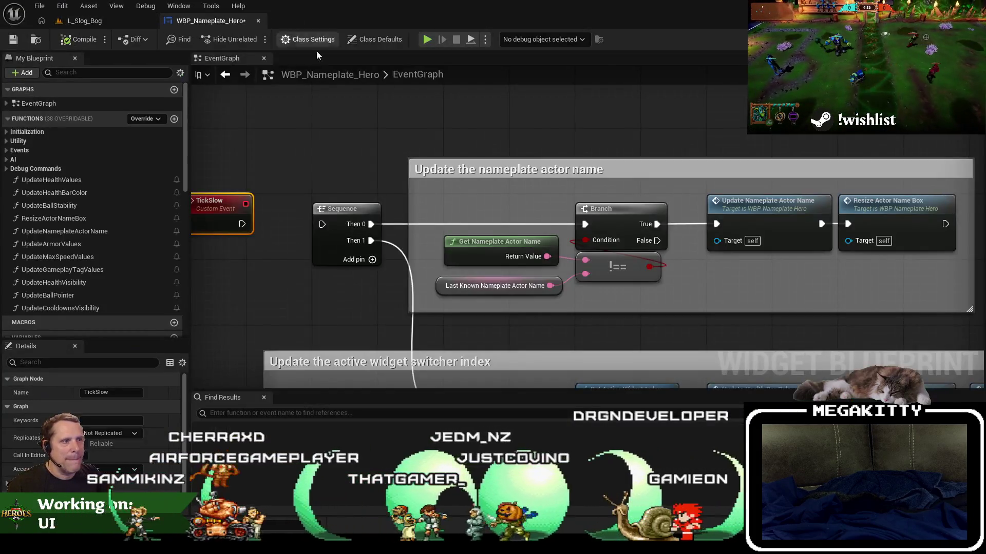
pyautogui.scroll(-5, 432, 153)
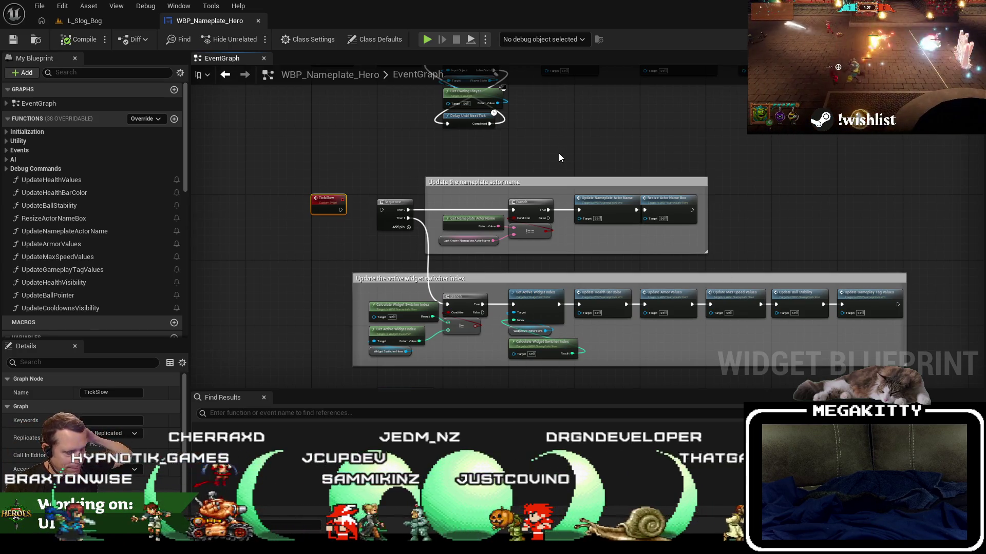
pyautogui.scroll(2, 406, 159)
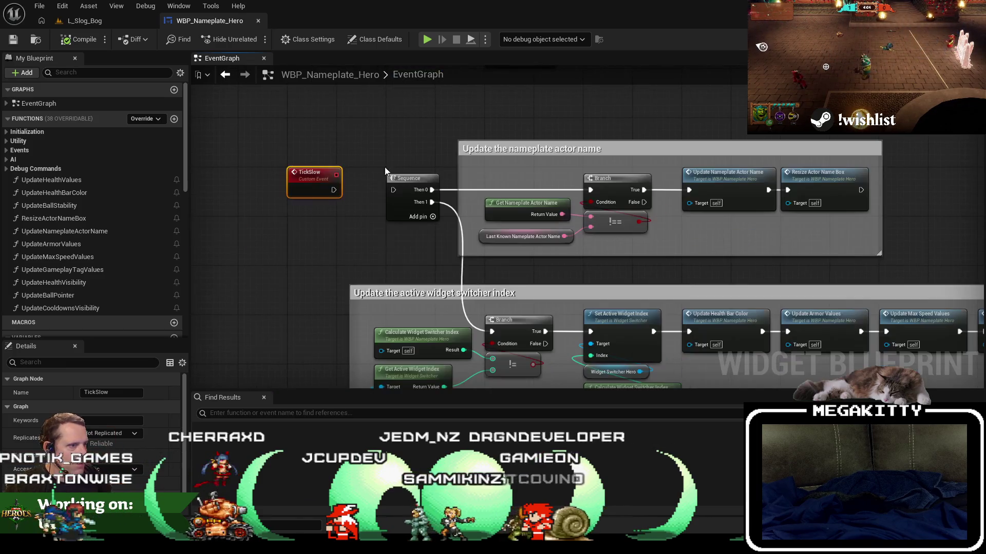
pyautogui.click(347, 189)
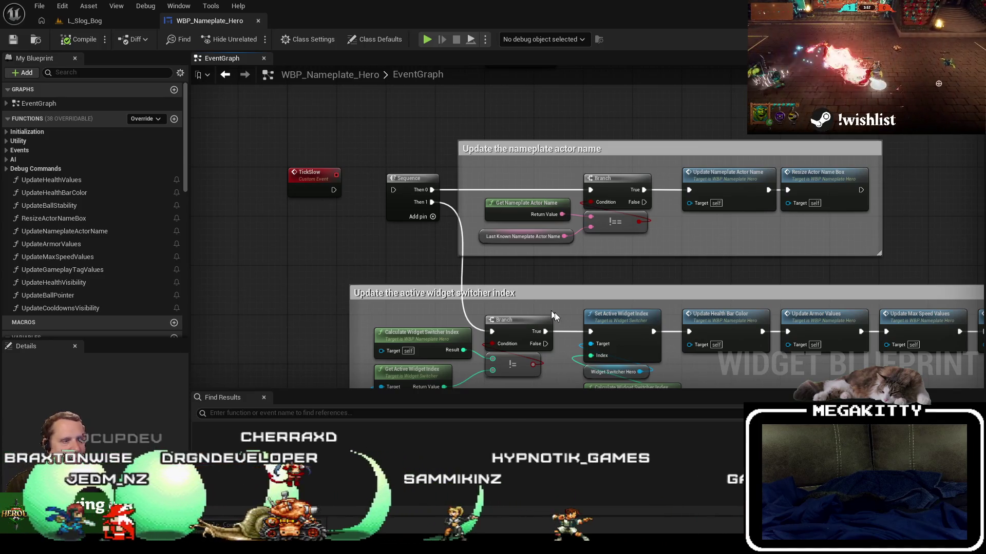
pyautogui.scroll(2, 456, 249)
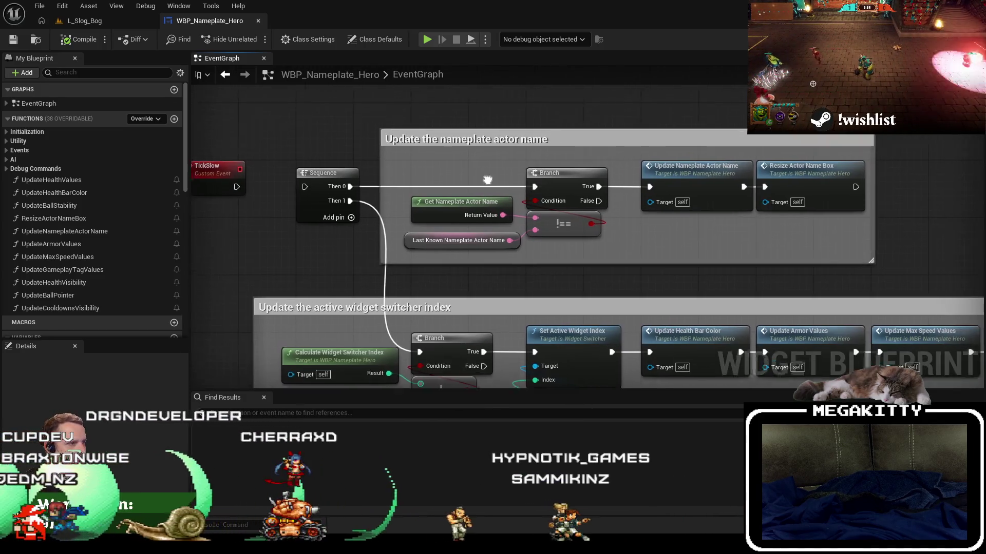
pyautogui.scroll(-2, 308, 153)
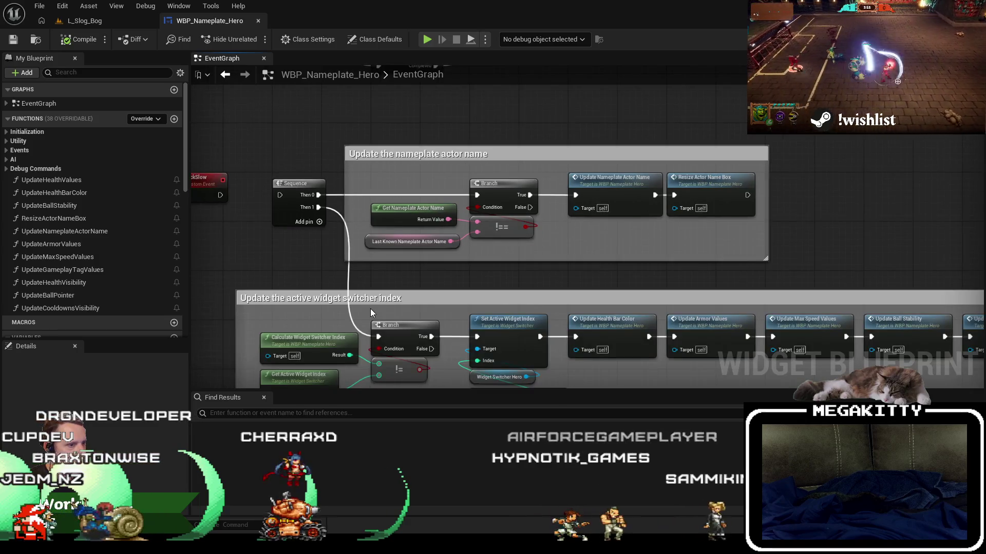
# Pan to the TickSlow event and widget switcher index group, then open CalculateWidgetSwitcherIndex
pyautogui.moveTo(378, 280); pyautogui.dragTo(405, 238)
pyautogui.moveTo(713, 362); pyautogui.dragTo(646, 330)
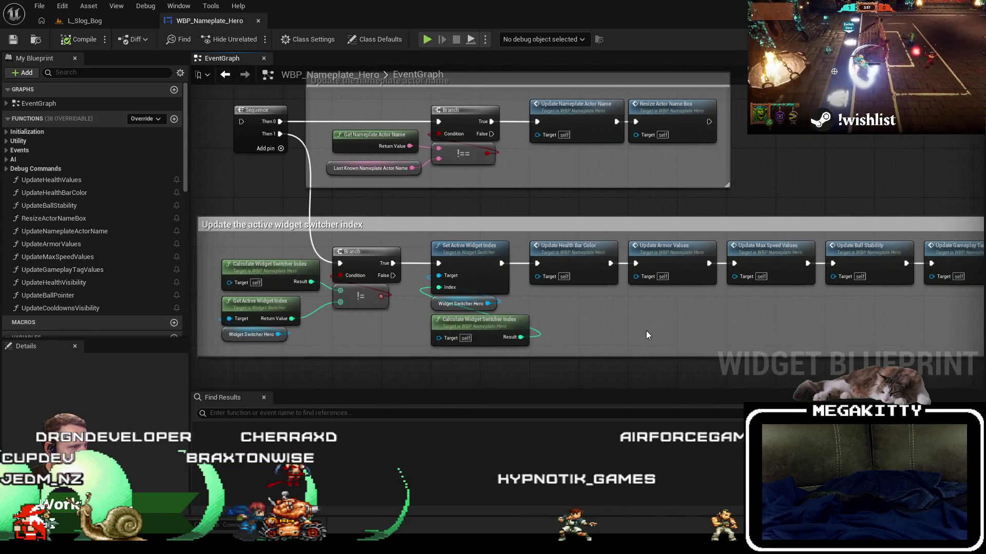
pyautogui.doubleClick(266, 270)
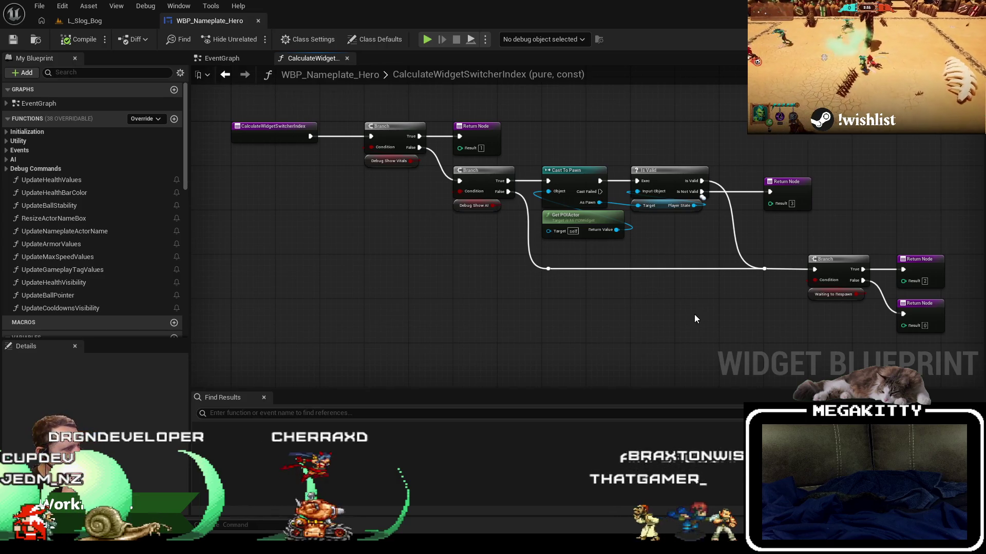
# Inspect the GetNameplateActorName function graph reached from TickSlow in the EventGraph
pyautogui.scroll(-3, 574, 328)
pyautogui.click(221, 58)
pyautogui.moveTo(318, 121); pyautogui.dragTo(443, 247)
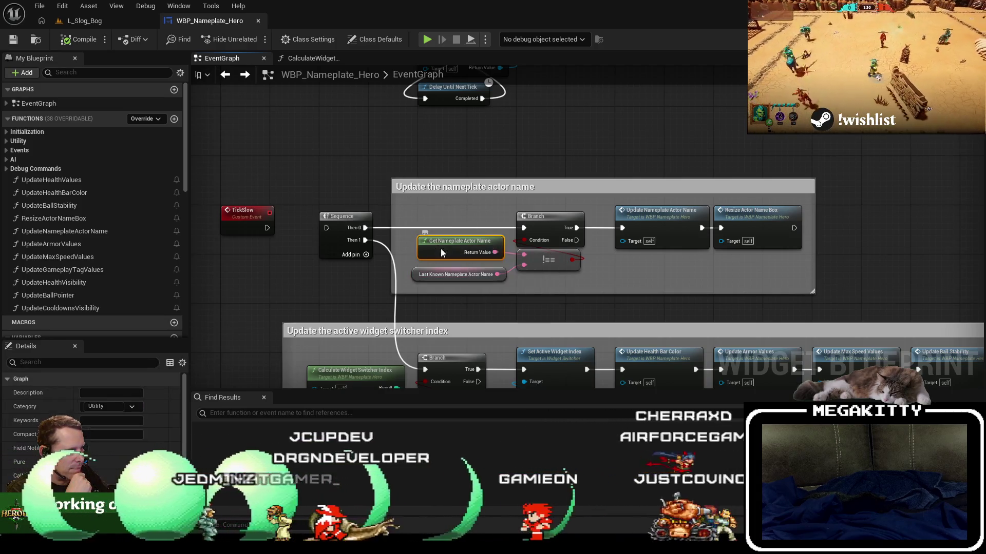
pyautogui.doubleClick(440, 248)
pyautogui.moveTo(424, 227)
pyautogui.mouseDown()
pyautogui.moveTo(392, 282)
pyautogui.moveTo(273, 234)
pyautogui.mouseUp()
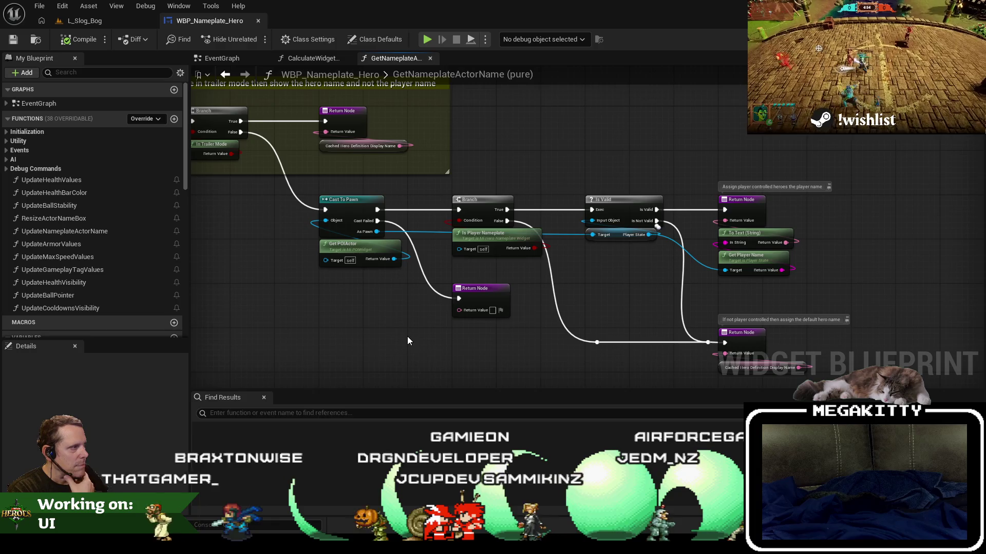
pyautogui.click(225, 76)
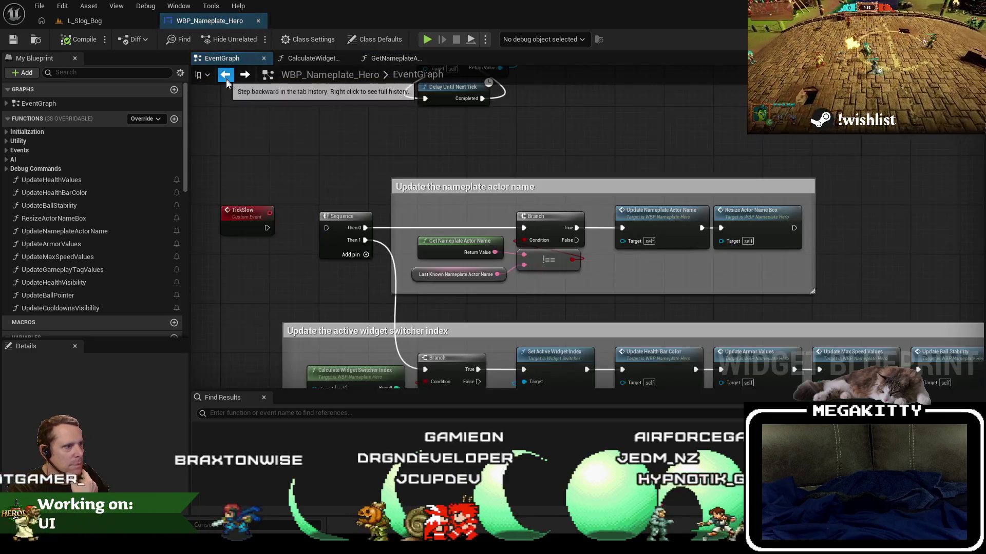
# Find all references to Update Nameplate Actor Name and jump to its construct-logic call
pyautogui.rightClick(634, 211)
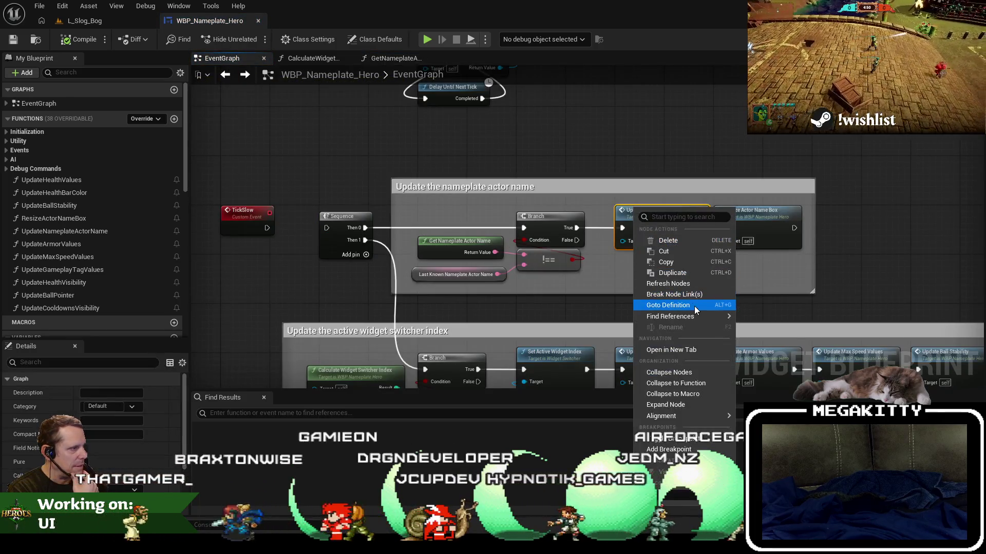
pyautogui.click(778, 343)
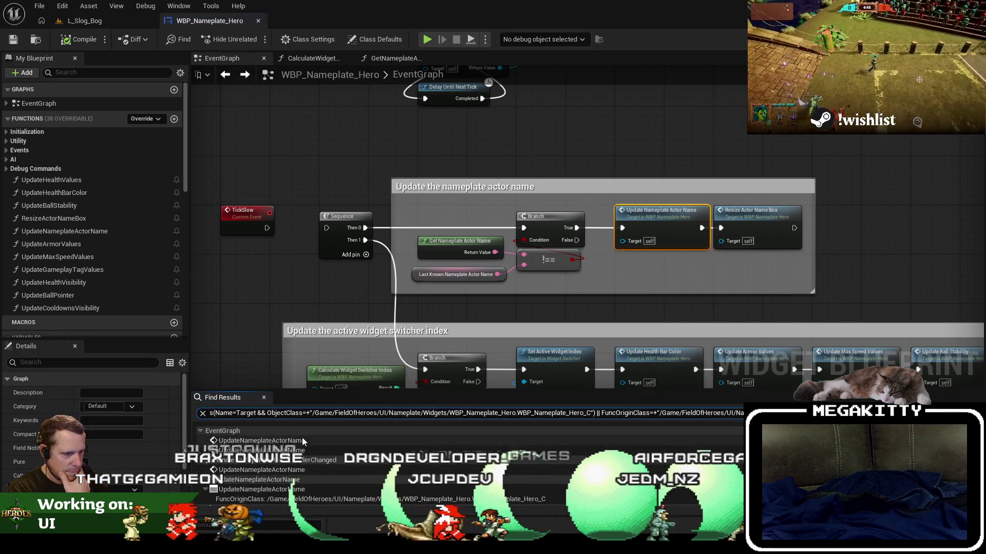
pyautogui.click(302, 440)
pyautogui.scroll(1, 399, 252)
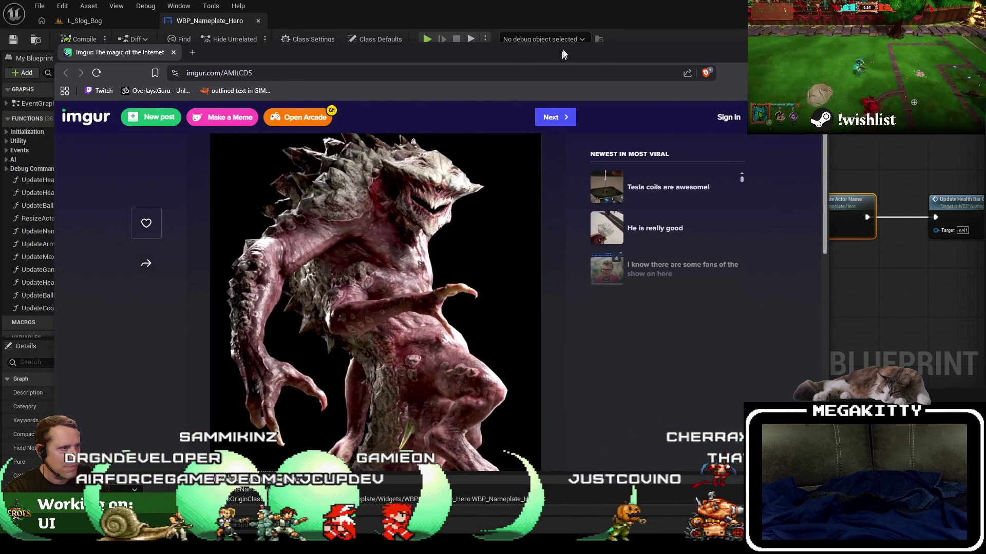
pyautogui.doubleClick(536, 62)
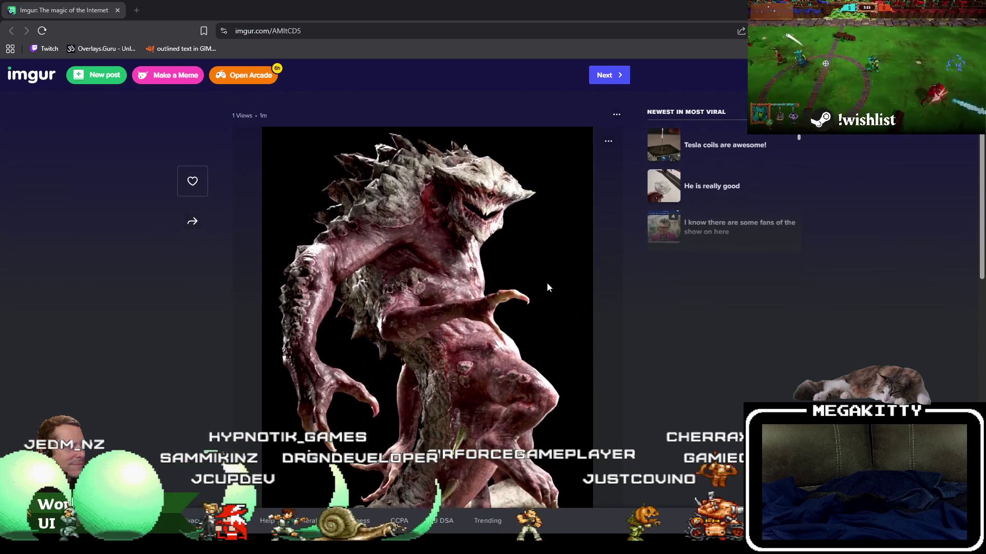
# Scroll the full-screen Imgur creature image page, then return to the Unreal blueprint editor
pyautogui.scroll(-1, 568, 304)
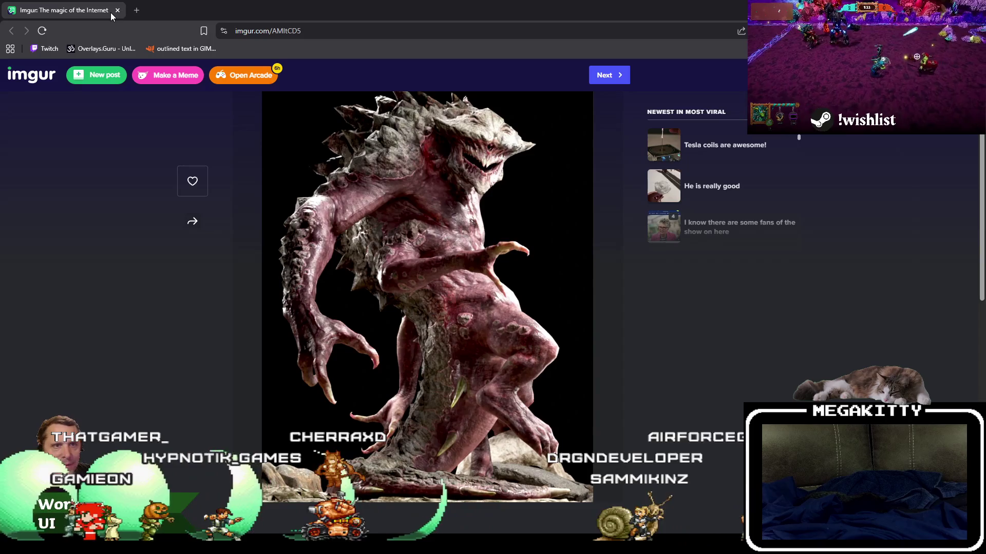
pyautogui.hotkey('alt', 'Tab')
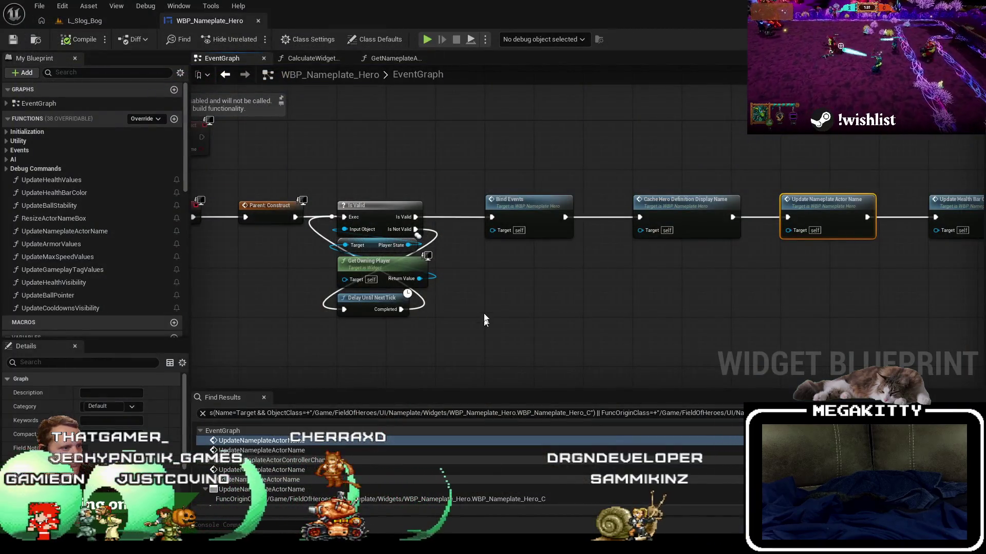
# Follow the construct call chain and open the UpdateNameplateActorName function graph
pyautogui.moveTo(488, 284); pyautogui.dragTo(460, 302)
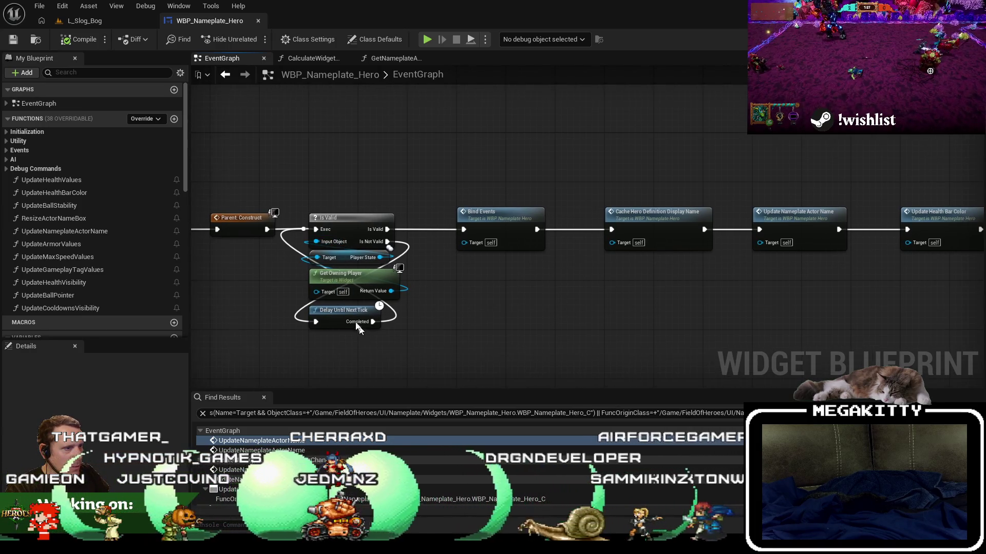
pyautogui.scroll(2, 341, 280)
pyautogui.click(342, 277)
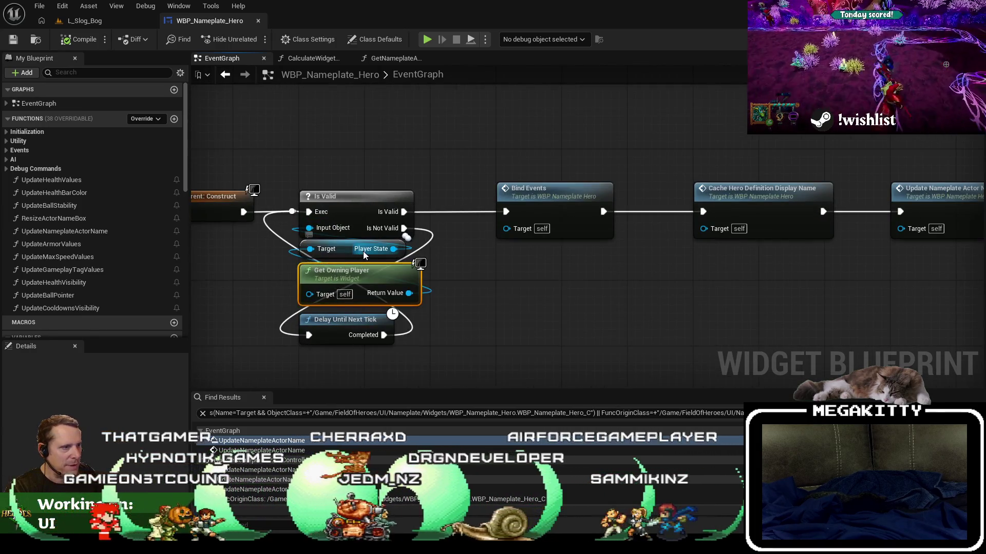
pyautogui.scroll(-3, 365, 255)
pyautogui.moveTo(467, 282)
pyautogui.mouseDown()
pyautogui.moveTo(601, 280)
pyautogui.moveTo(591, 242)
pyautogui.mouseUp()
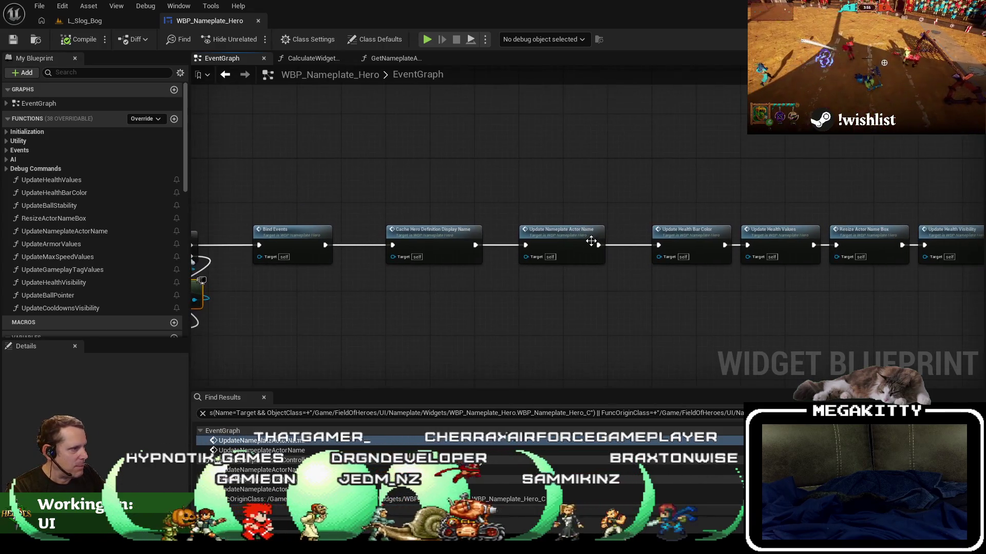
pyautogui.click(575, 251)
pyautogui.doubleClick(563, 250)
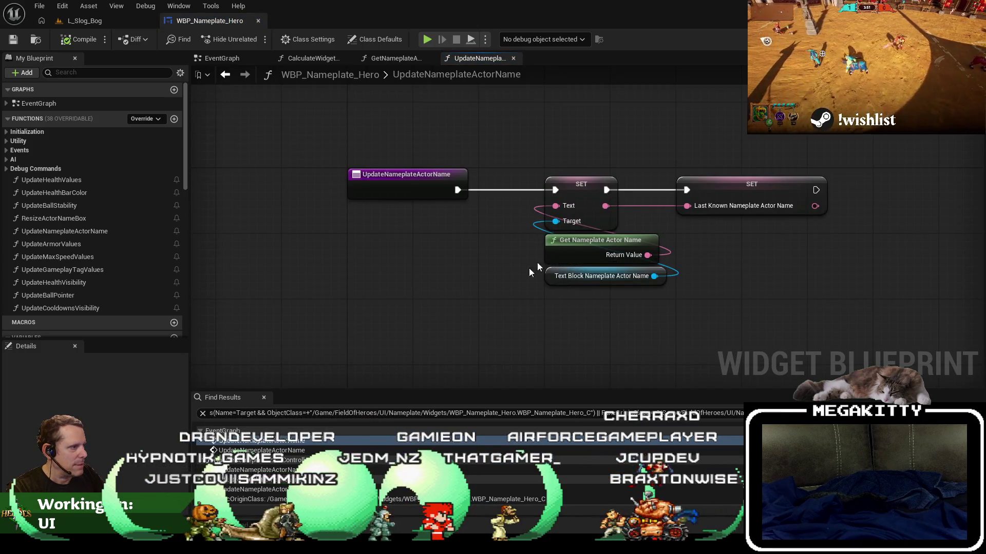
# Review GetNameplateActorName, then open the HandleNameplateActorControllerChanged call site from Find Results
pyautogui.doubleClick(563, 241)
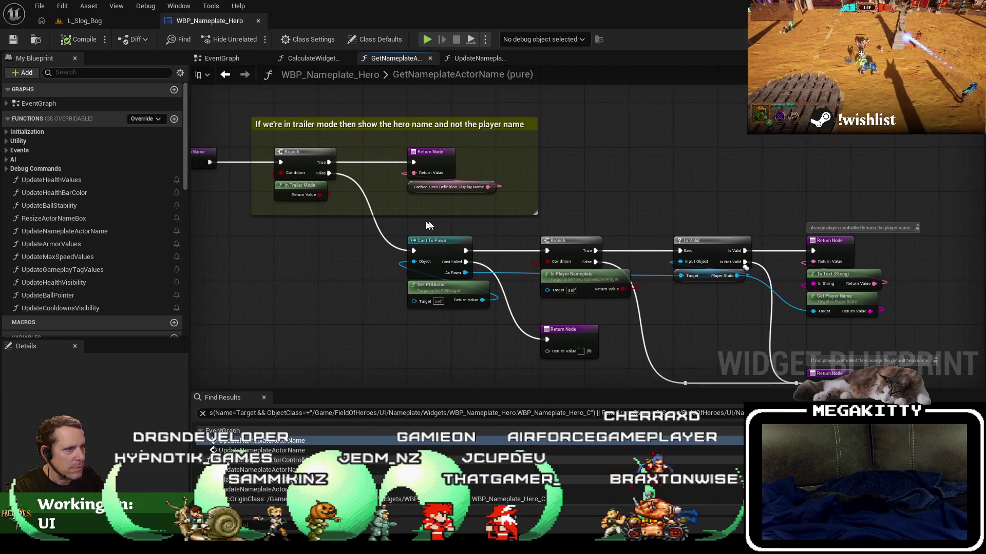
pyautogui.moveTo(482, 245); pyautogui.dragTo(361, 278)
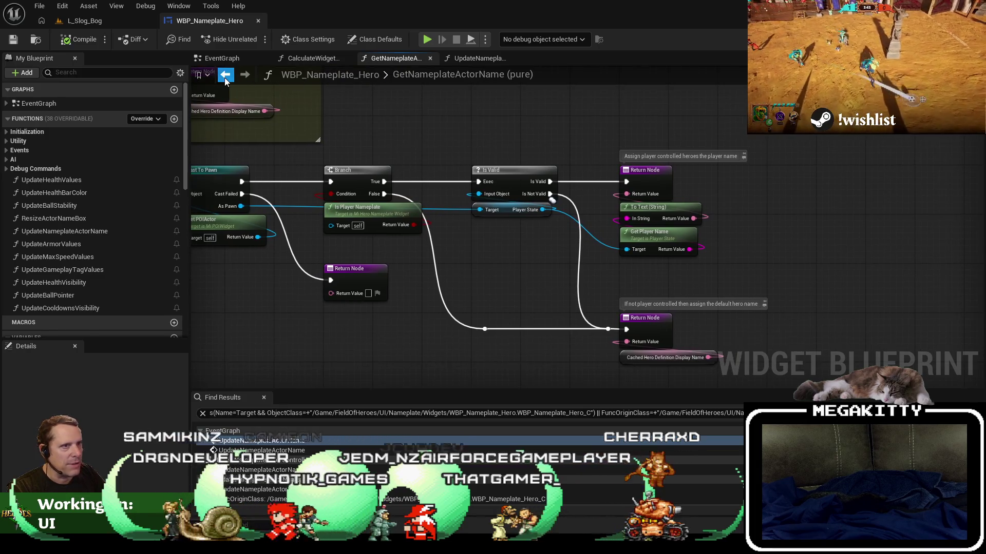
pyautogui.click(225, 76)
pyautogui.click(225, 76)
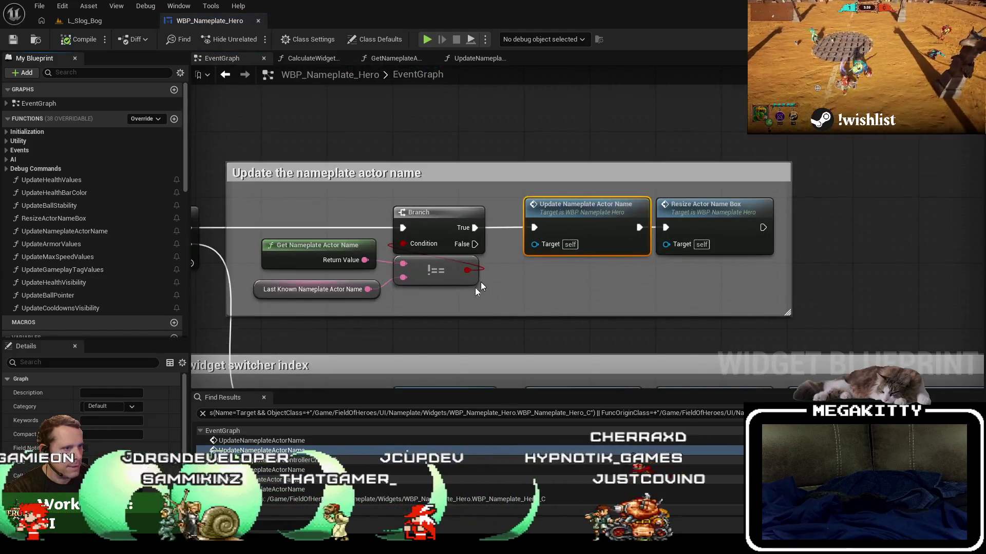
pyautogui.rightClick(484, 284)
pyautogui.press('Escape')
pyautogui.doubleClick(279, 470)
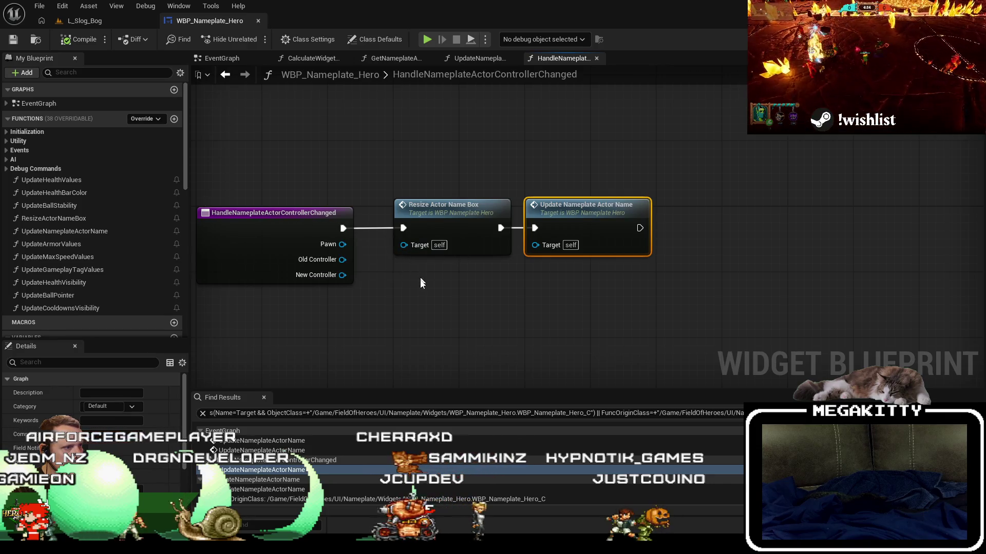
# Inspect ResizeActorNameBox, then open the HandlePlayerStateChanged call site from Find Results
pyautogui.doubleClick(439, 227)
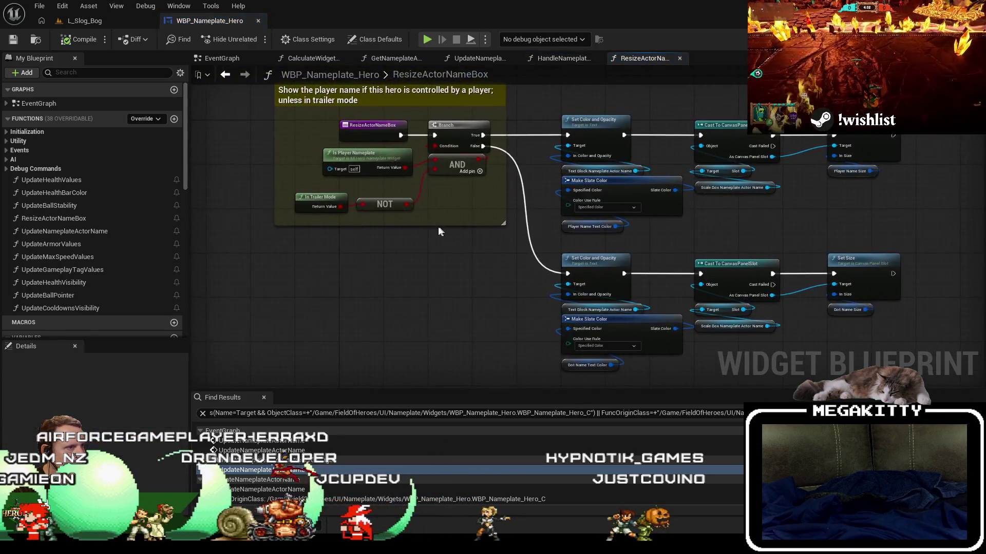
pyautogui.click(226, 75)
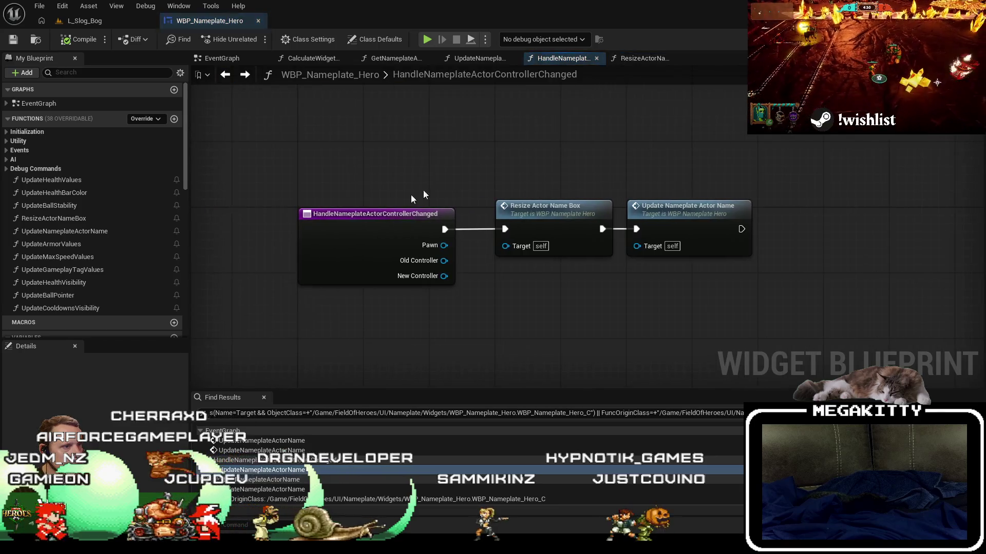
pyautogui.click(325, 224)
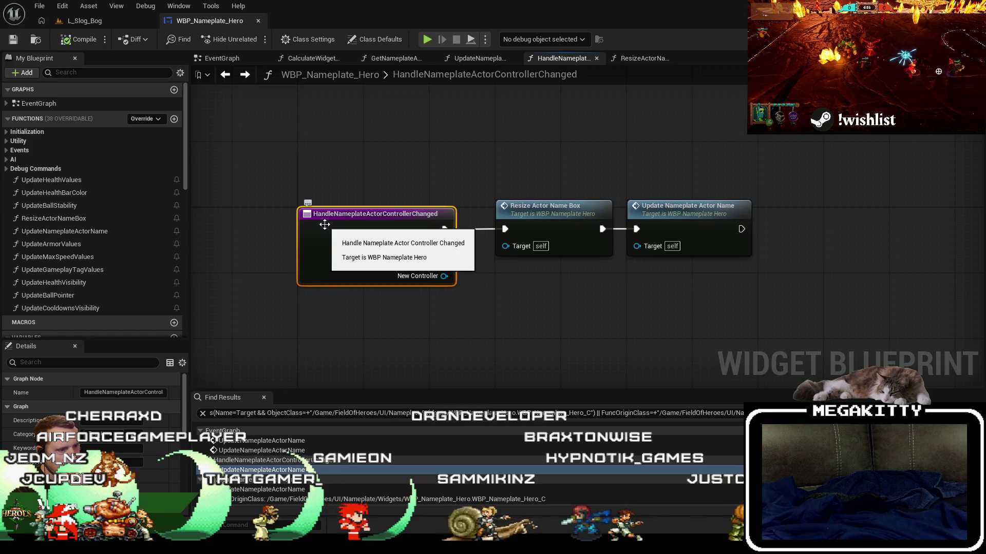
pyautogui.scroll(-1, 377, 486)
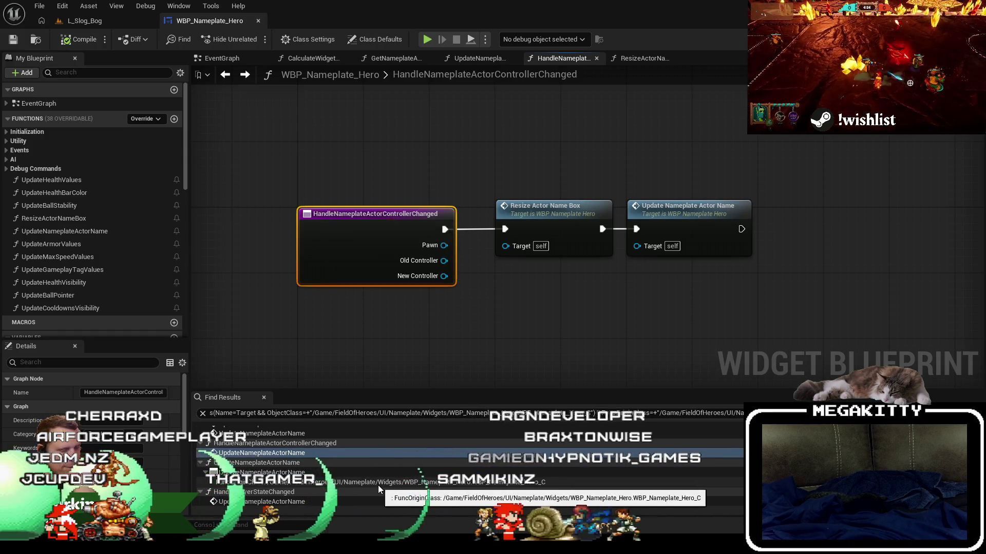
pyautogui.doubleClick(331, 501)
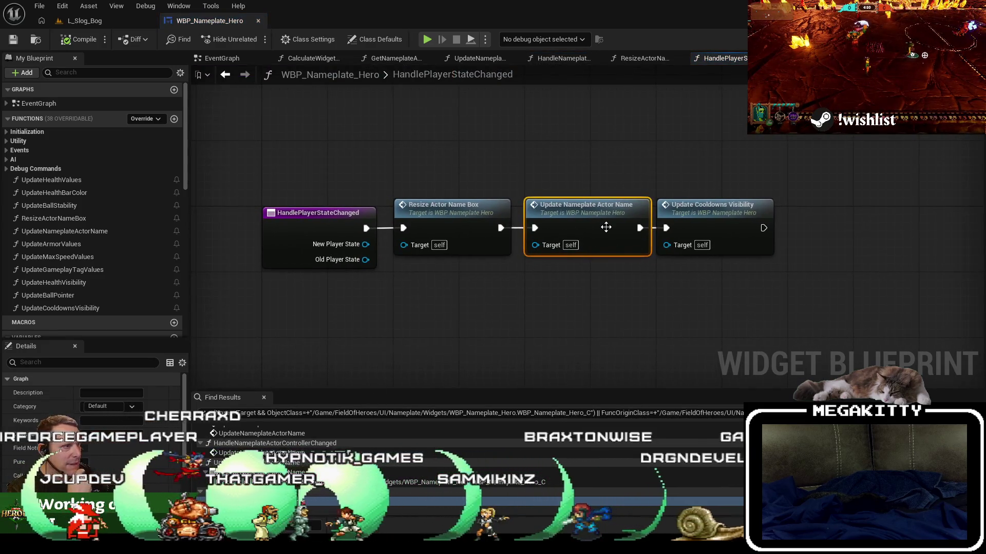
# Review the EventGraph's widget switcher block and open the CalculateWidgetSwitcherIndex function graph
pyautogui.click(225, 74)
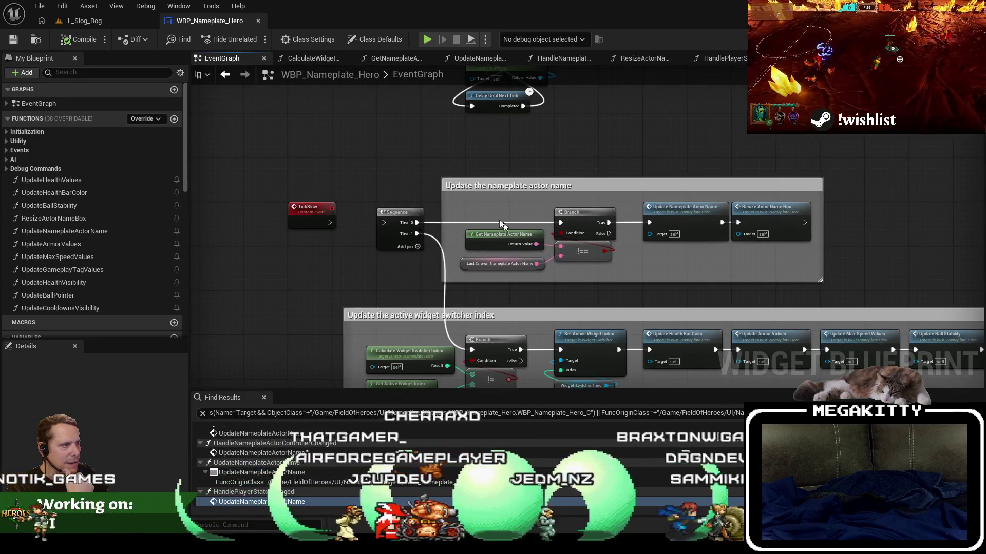
pyautogui.click(504, 226)
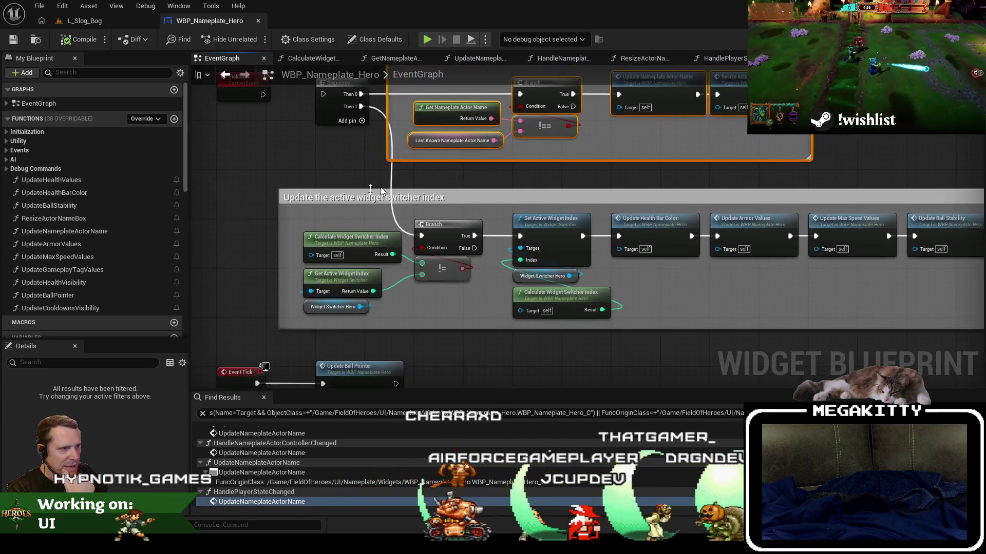
pyautogui.moveTo(272, 184)
pyautogui.mouseDown()
pyautogui.moveTo(713, 341)
pyautogui.moveTo(914, 333)
pyautogui.mouseUp()
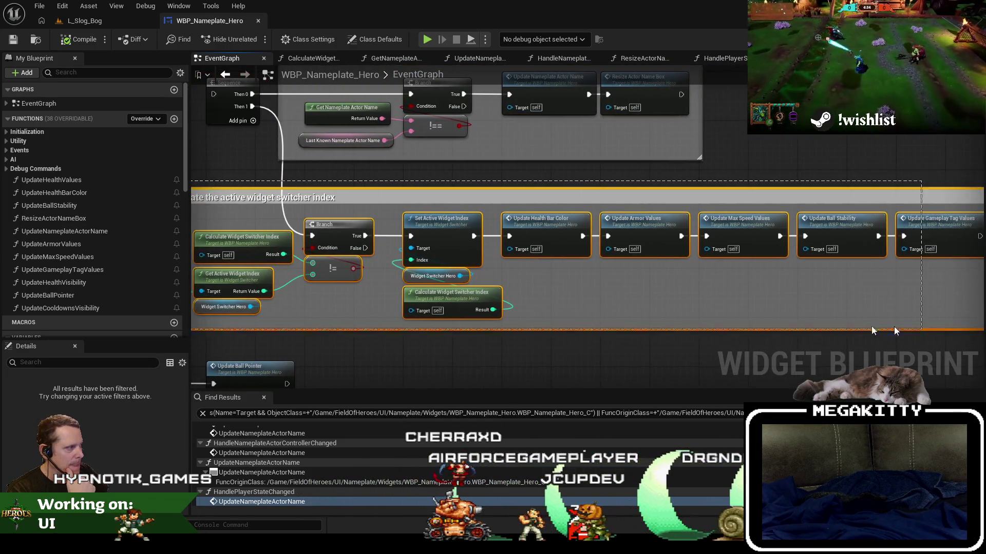
pyautogui.click(233, 252)
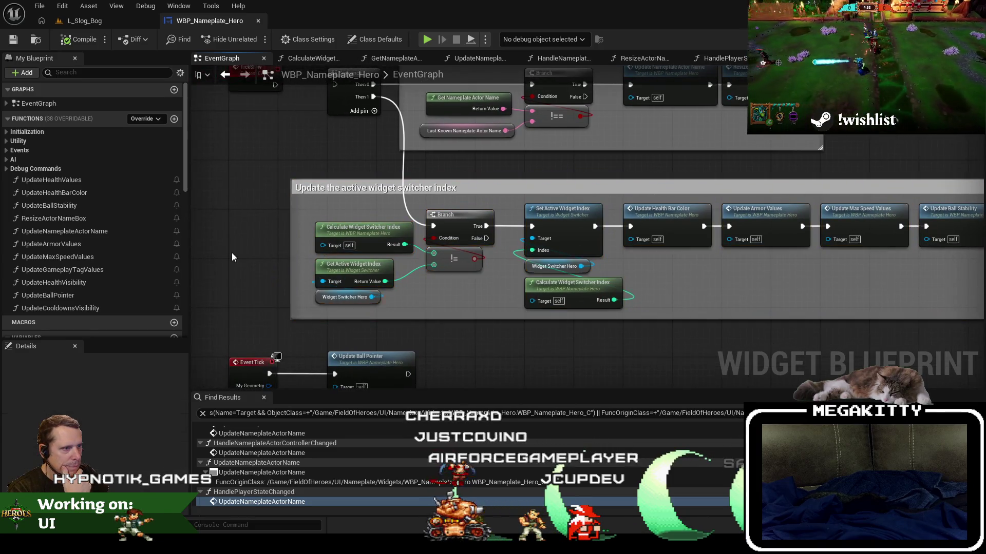
pyautogui.scroll(3, 244, 254)
pyautogui.moveTo(395, 288); pyautogui.dragTo(384, 286)
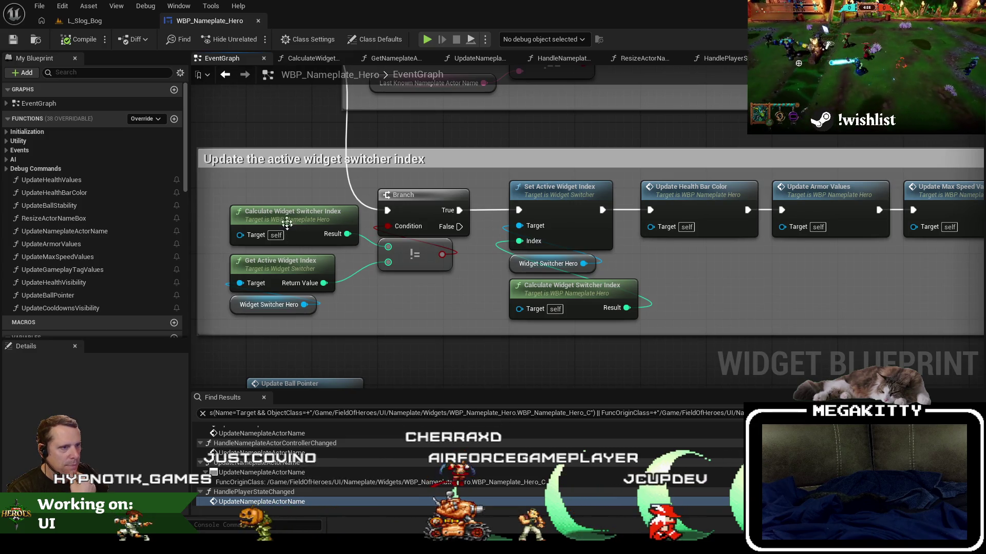
pyautogui.doubleClick(286, 219)
pyautogui.scroll(1, 377, 195)
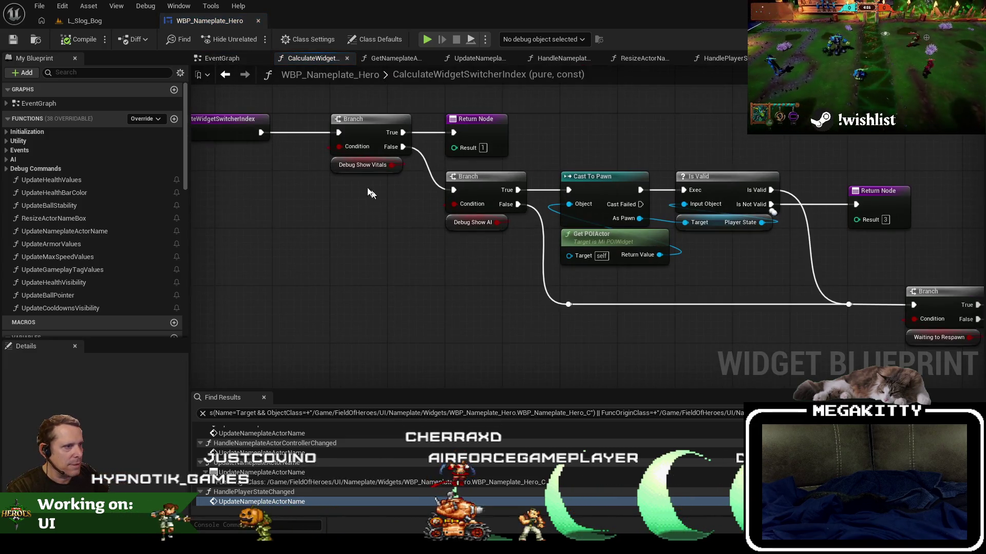
pyautogui.rightClick(337, 170)
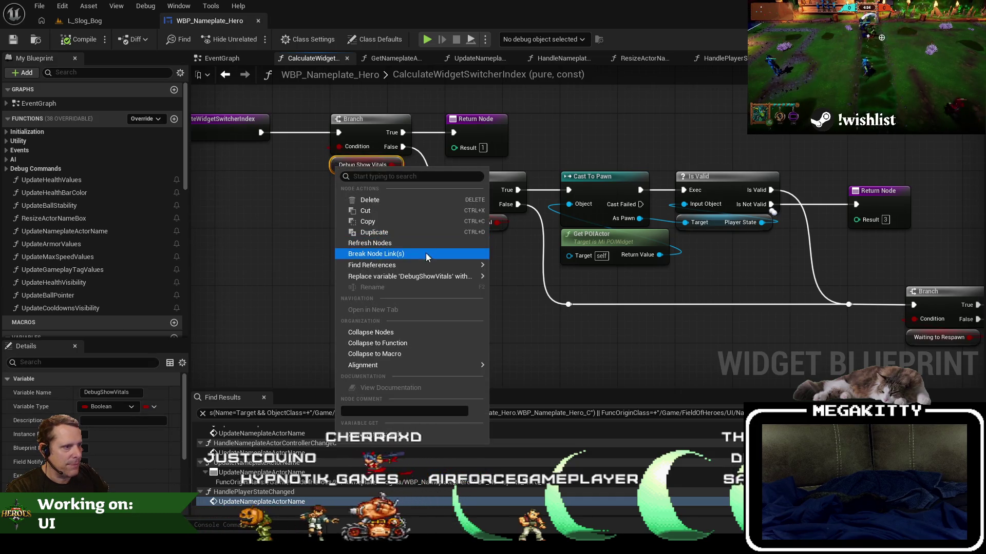
pyautogui.moveTo(423, 266)
pyautogui.click(528, 291)
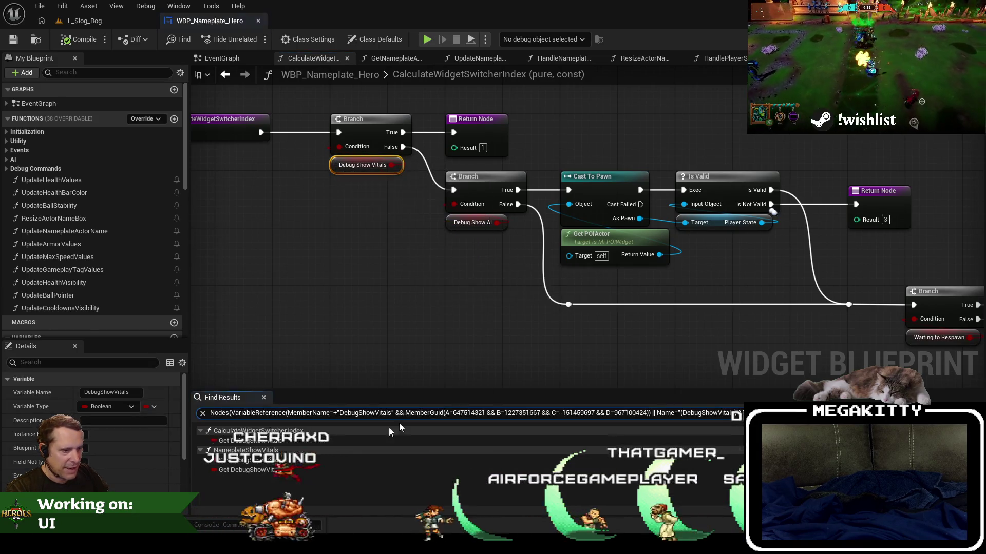
pyautogui.click(286, 461)
pyautogui.doubleClick(286, 461)
pyautogui.click(440, 222)
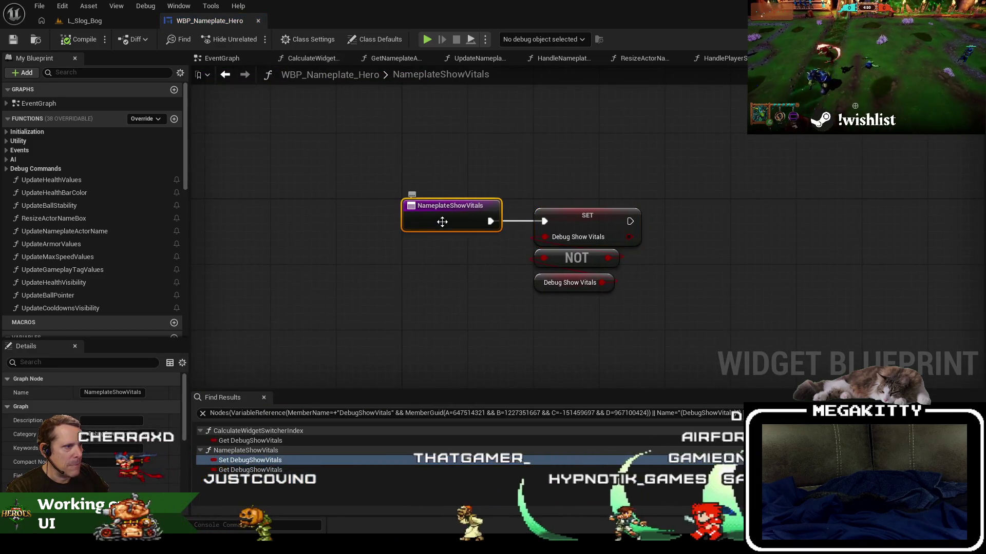
pyautogui.rightClick(444, 226)
pyautogui.moveTo(488, 333)
pyautogui.click(591, 356)
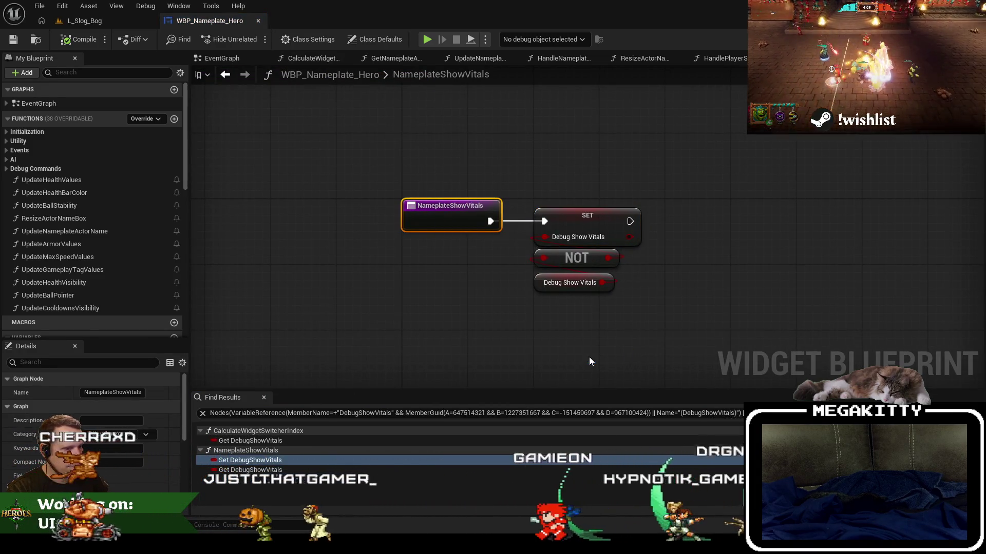
pyautogui.press('Home')
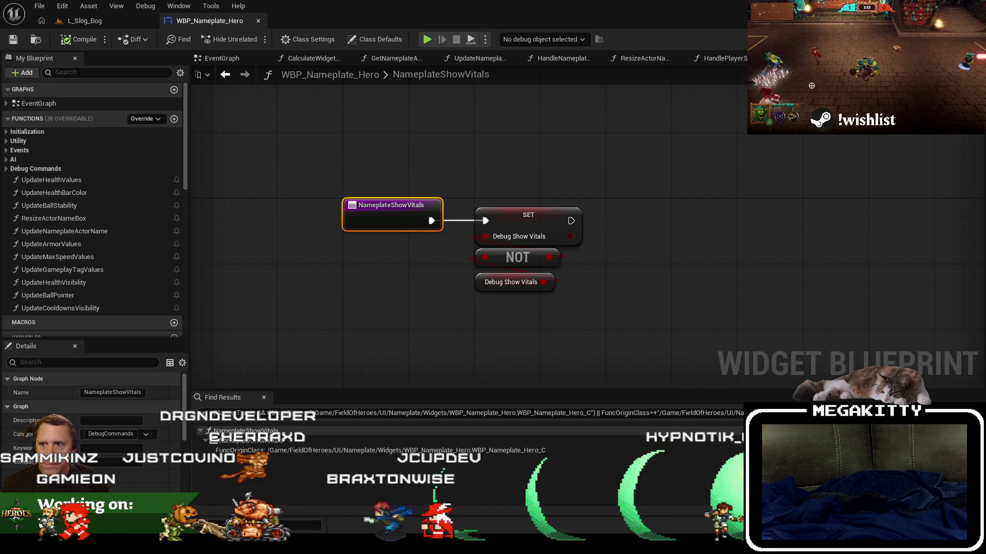
pyautogui.click(522, 202)
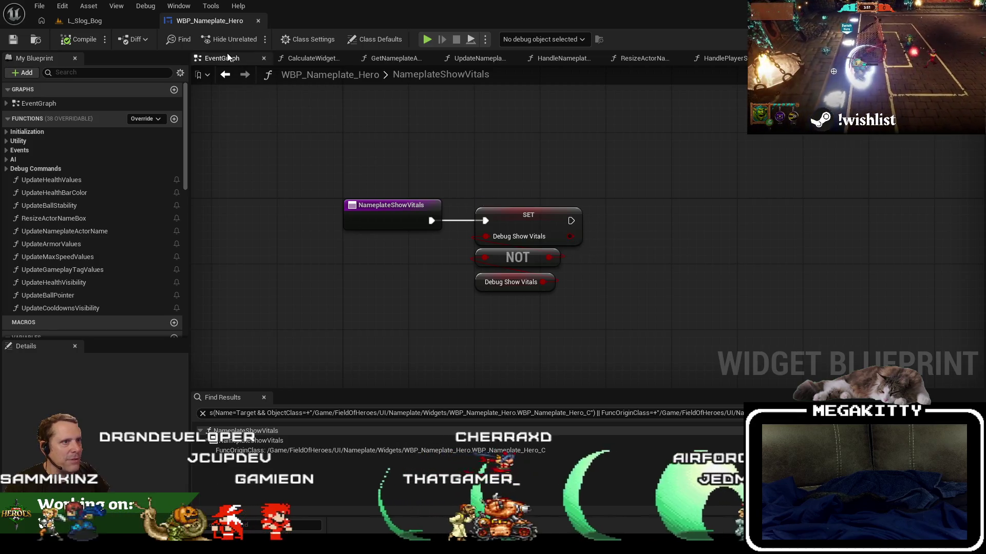
pyautogui.click(225, 75)
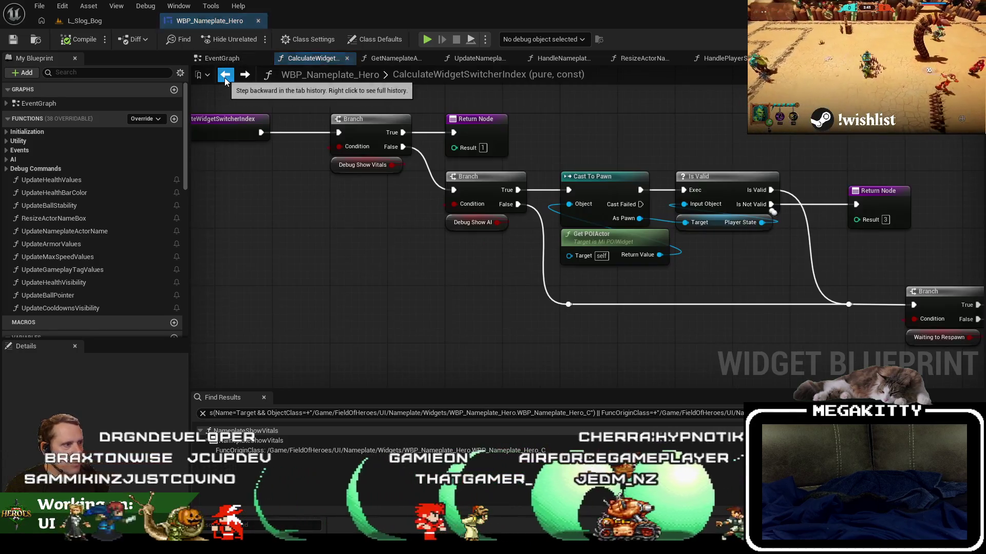
pyautogui.click(224, 74)
pyautogui.scroll(-2, 412, 223)
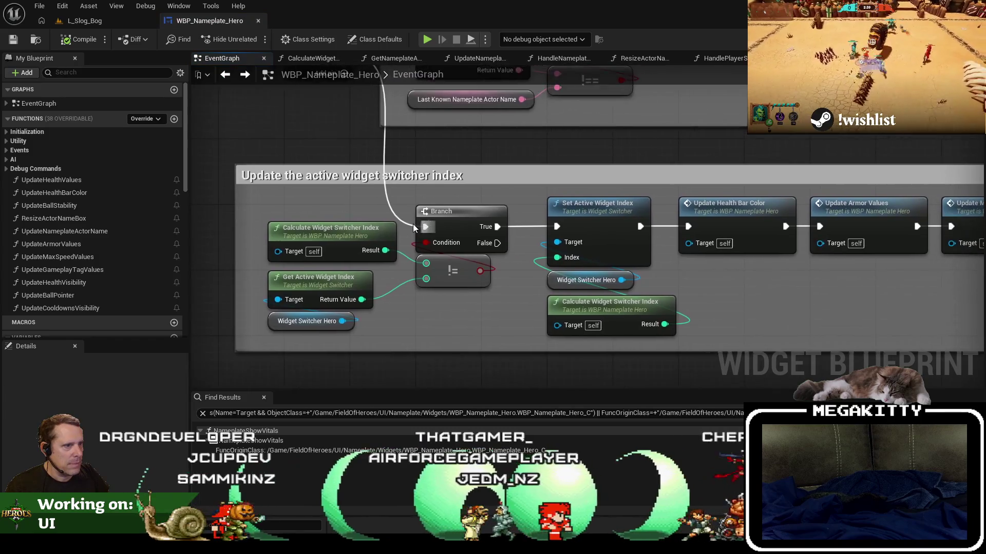
pyautogui.scroll(1, 360, 211)
pyautogui.moveTo(942, 243); pyautogui.dragTo(608, 242)
pyautogui.moveTo(391, 272); pyautogui.dragTo(689, 295)
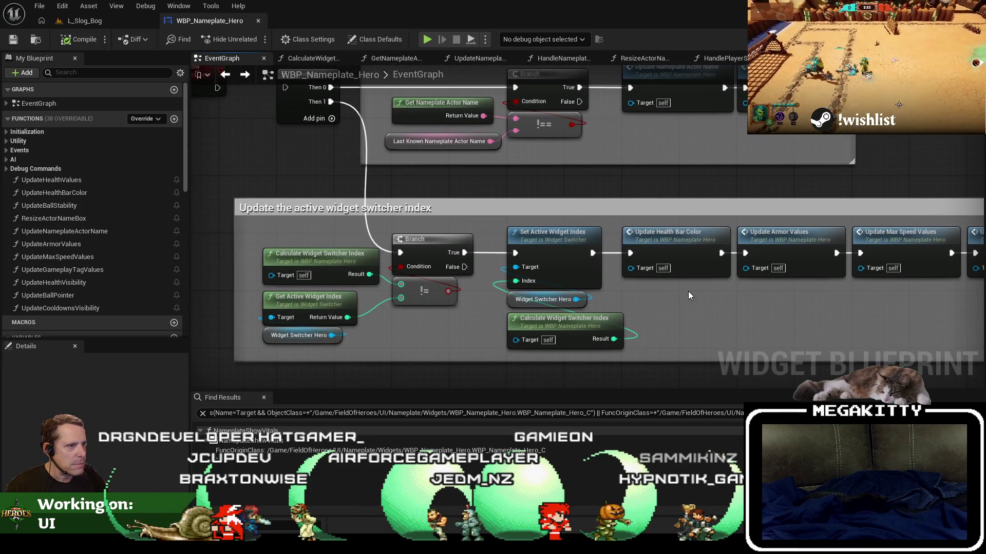
pyautogui.moveTo(694, 285)
pyautogui.mouseDown()
pyautogui.moveTo(553, 286)
pyautogui.moveTo(709, 275)
pyautogui.mouseUp()
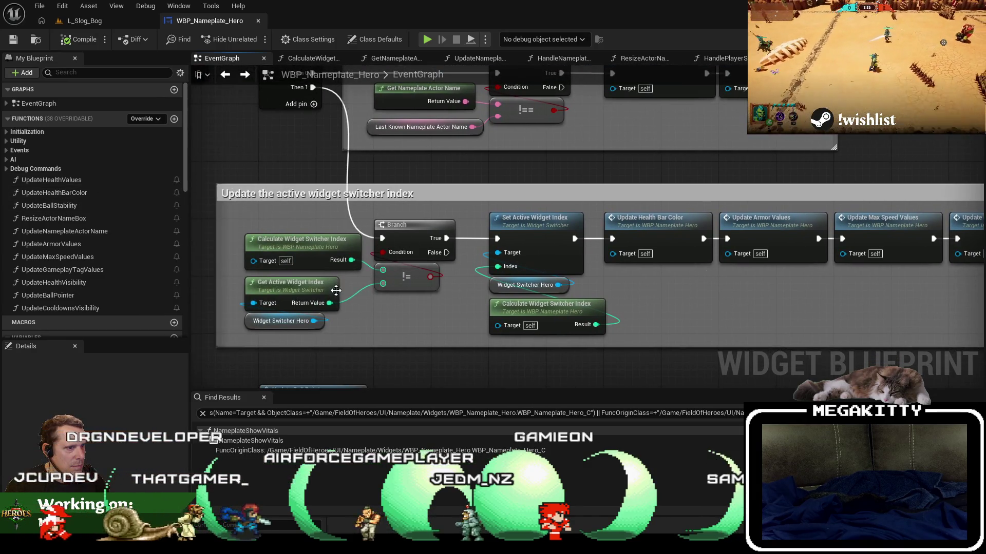
pyautogui.moveTo(592, 308); pyautogui.dragTo(572, 298)
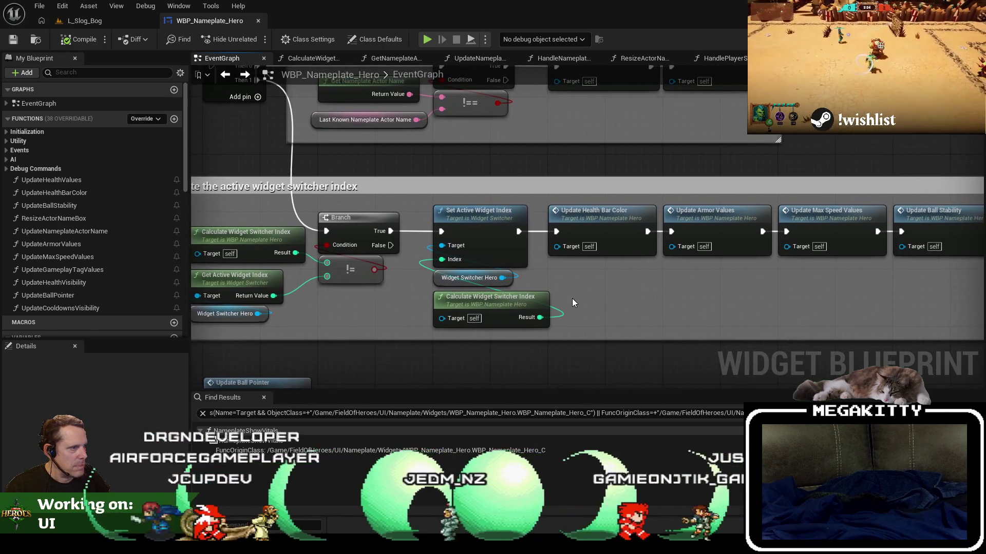
pyautogui.scroll(-3, 154, 200)
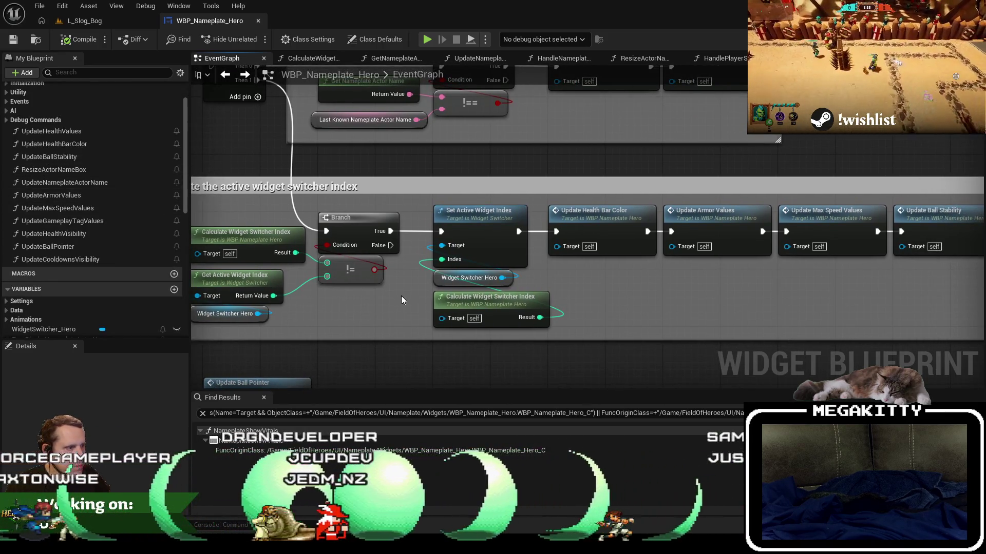
pyautogui.moveTo(401, 296); pyautogui.dragTo(491, 328)
pyautogui.scroll(1, 490, 315)
pyautogui.scroll(3, 116, 192)
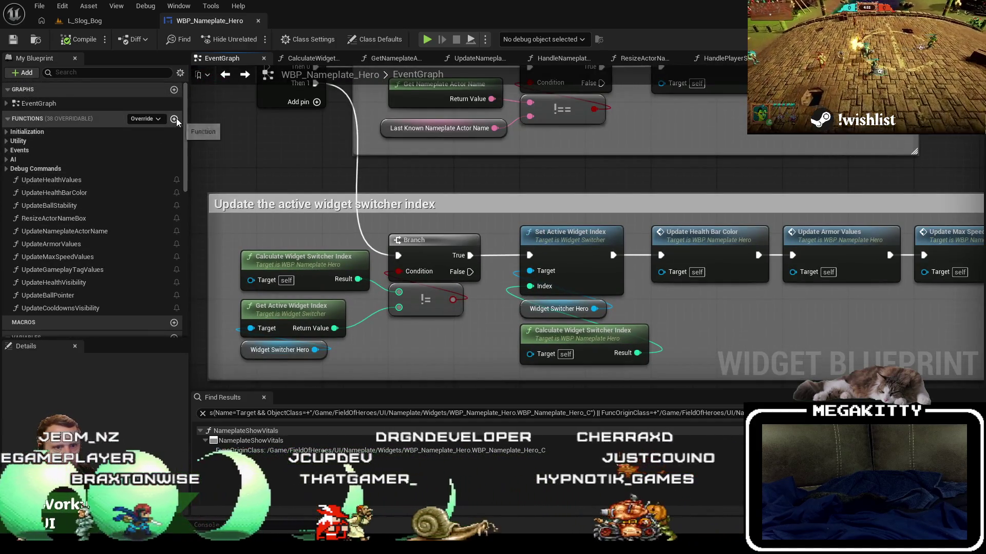
# Add a new blueprint function and name it UpdateForWidgetSwitcherUpdate
pyautogui.click(174, 120)
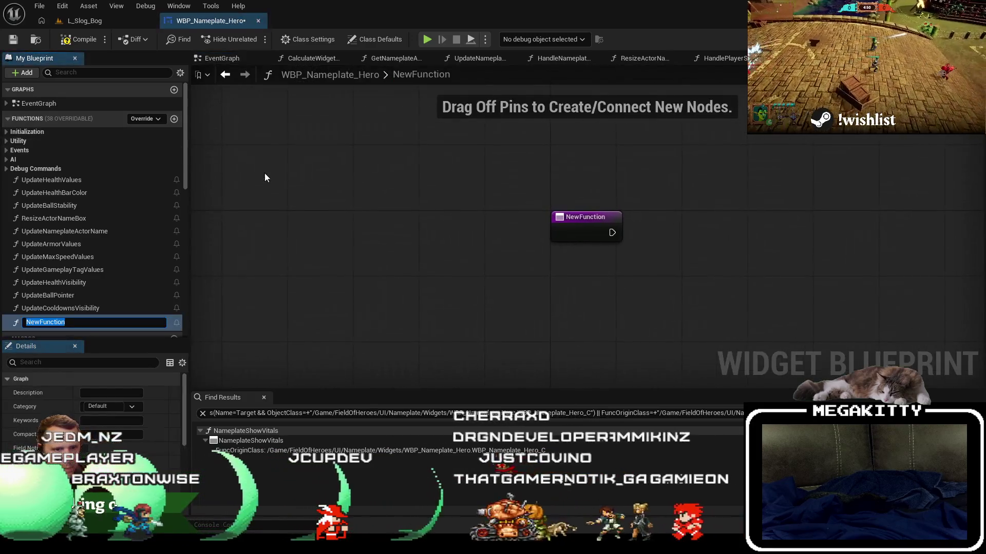
pyautogui.write('Upda')
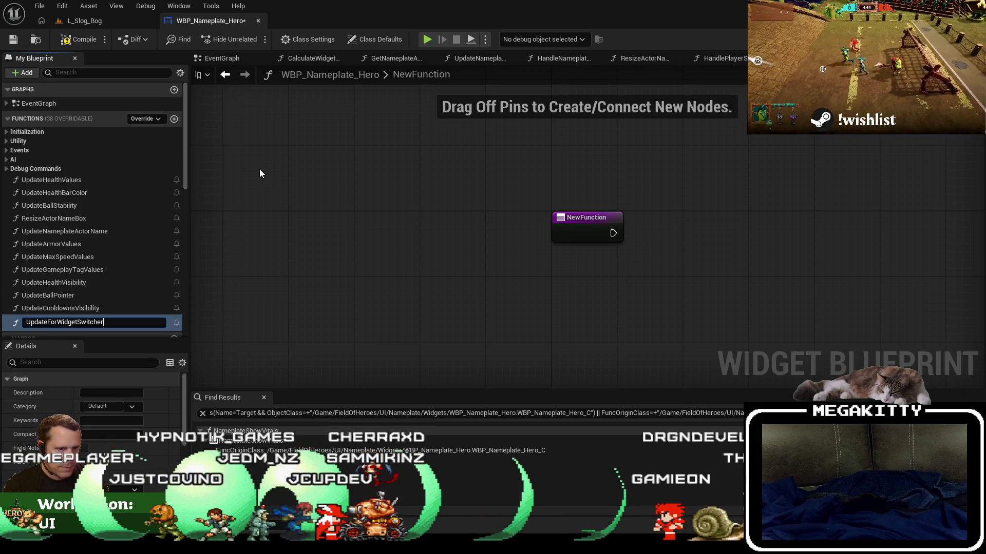
pyautogui.write('te')
pyautogui.press('Return')
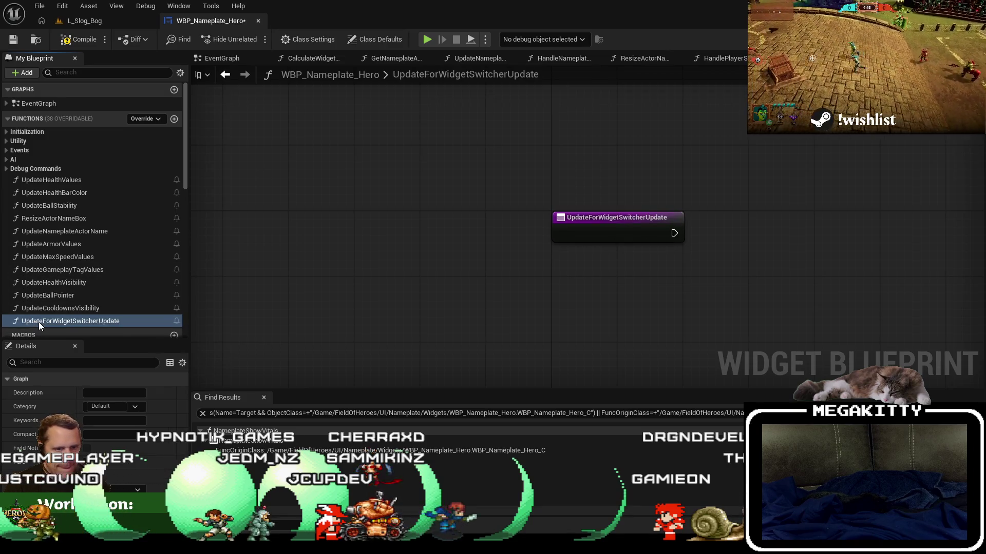
pyautogui.click(44, 323)
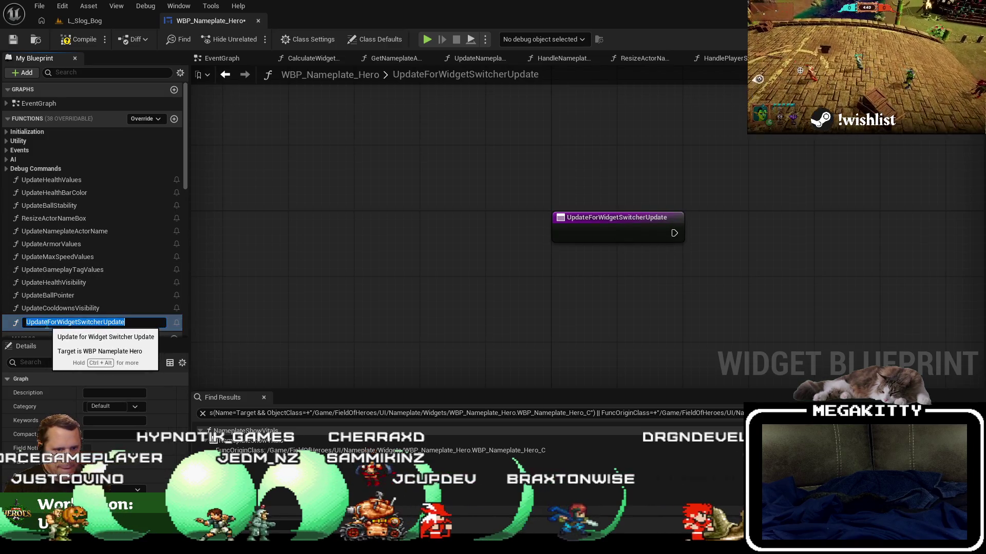
pyautogui.click(48, 323)
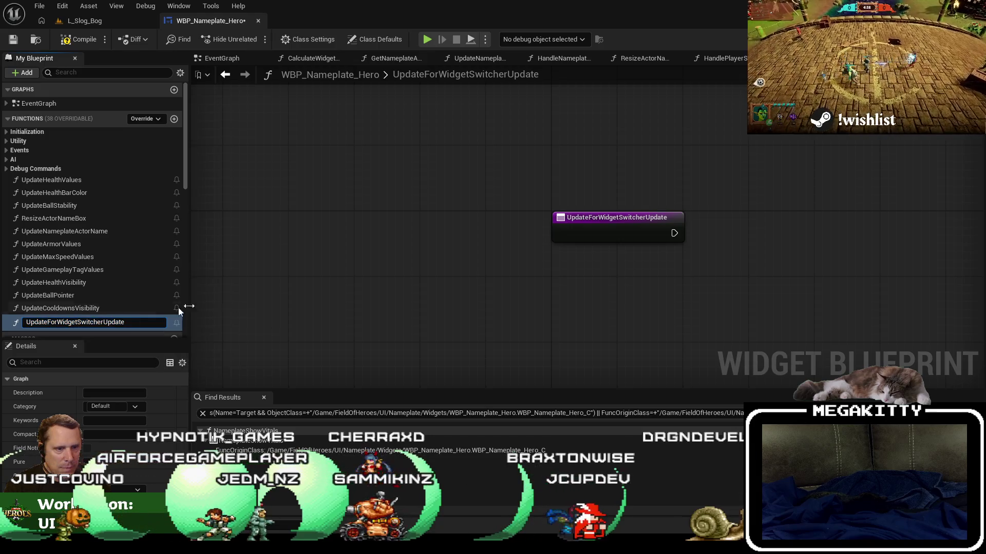
pyautogui.doubleClick(109, 324)
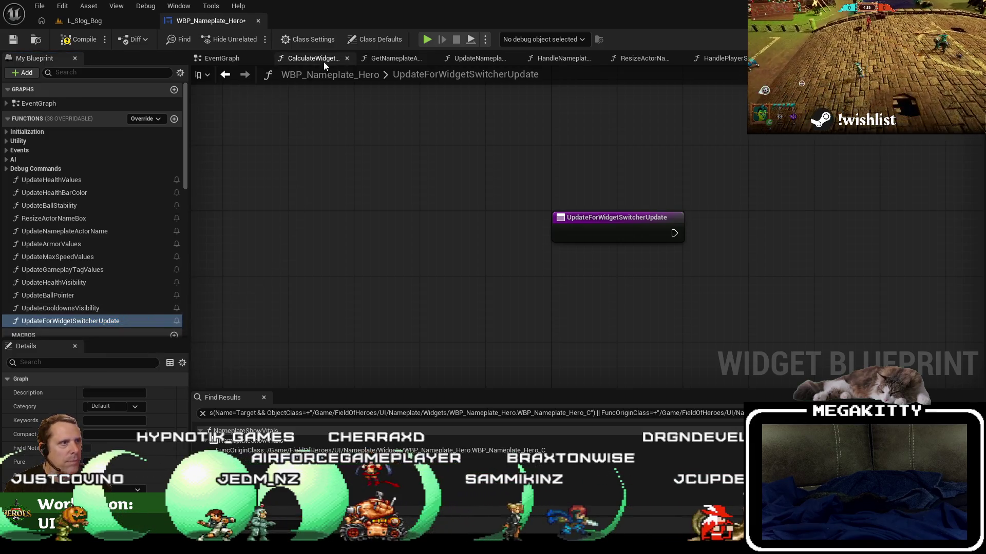
# Paste the EventGraph's widget switcher update node chain into UpdateForWidgetSwitcherUpdate beside its entry node
pyautogui.click(250, 59)
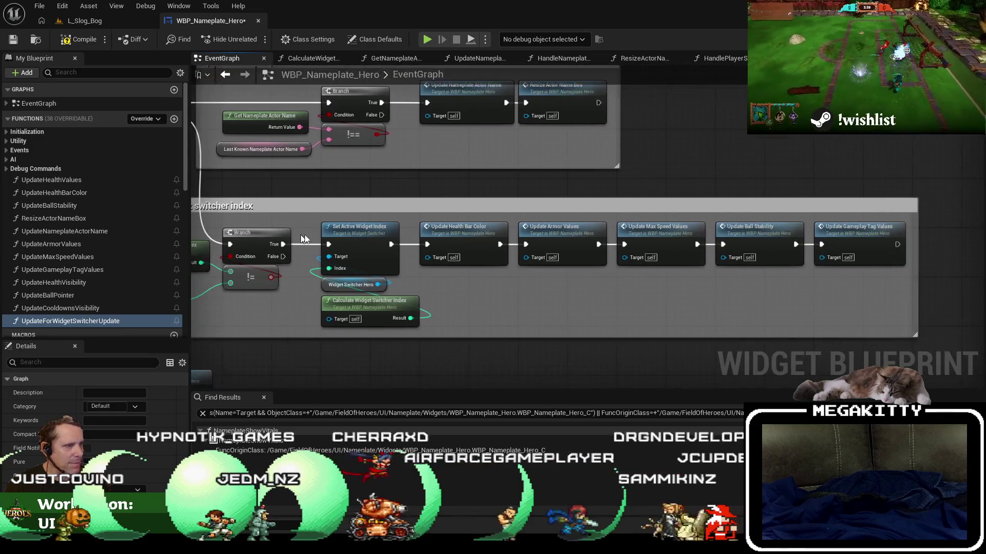
pyautogui.moveTo(321, 223)
pyautogui.mouseDown()
pyautogui.moveTo(455, 269)
pyautogui.moveTo(706, 295)
pyautogui.mouseUp()
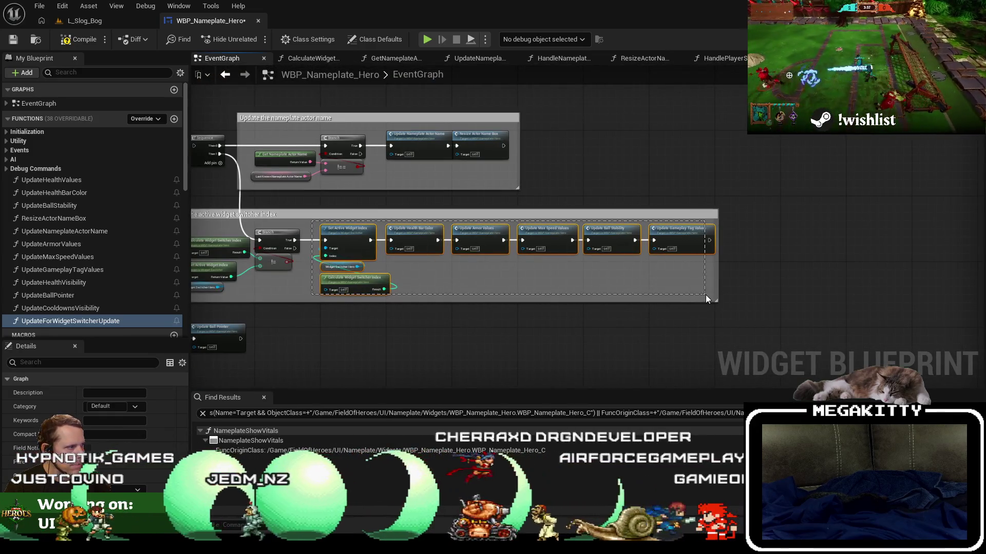
pyautogui.doubleClick(104, 320)
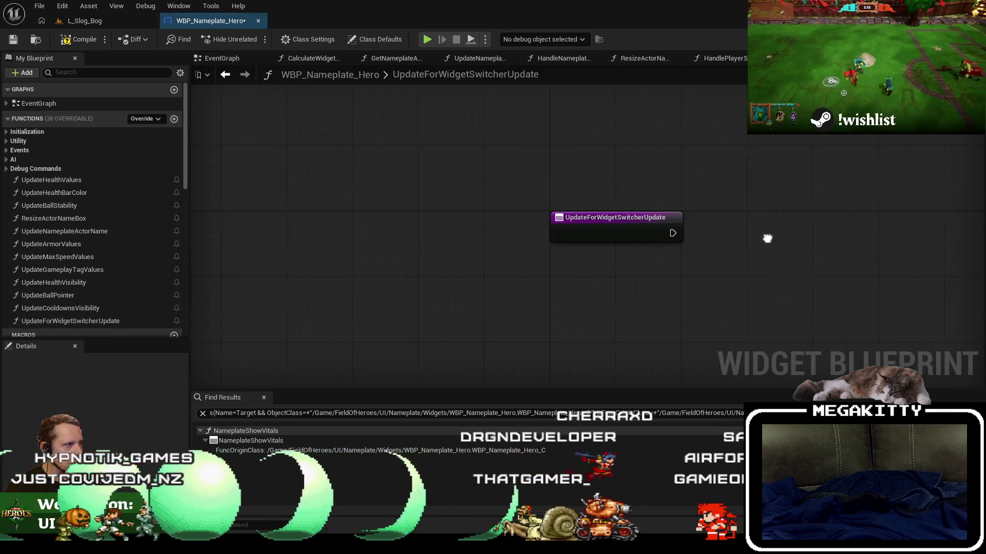
pyautogui.hotkey('ctrl', 'v')
pyautogui.moveTo(613, 297)
pyautogui.mouseDown()
pyautogui.moveTo(591, 293)
pyautogui.moveTo(515, 223)
pyautogui.mouseUp()
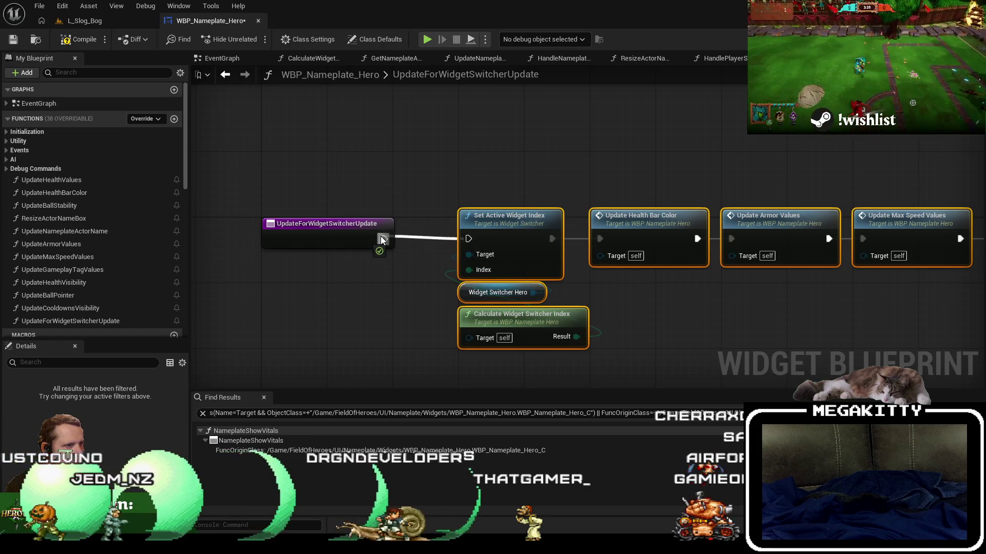
# Return to the EventGraph and open the CalculateWidgetSwitcherIndex function
pyautogui.click(225, 74)
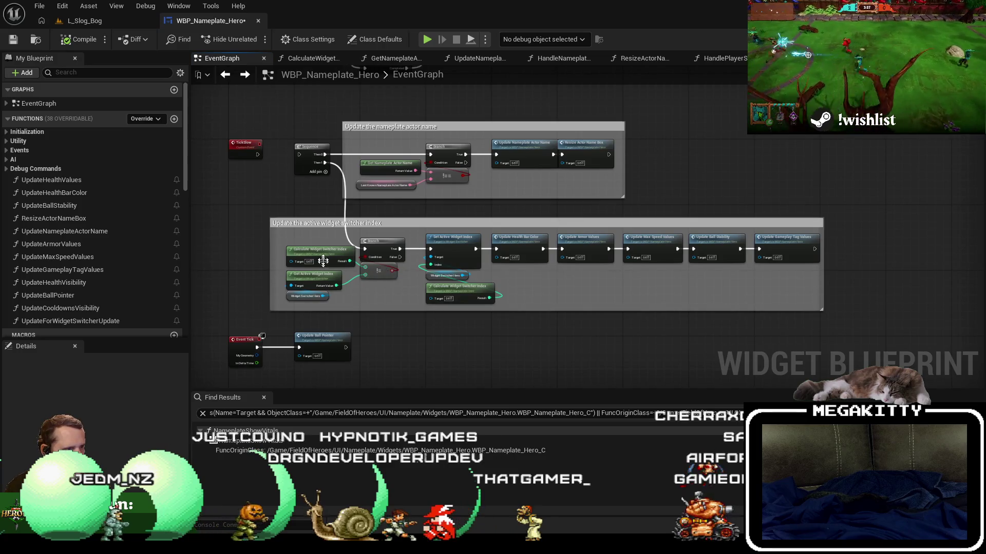
pyautogui.scroll(2, 367, 254)
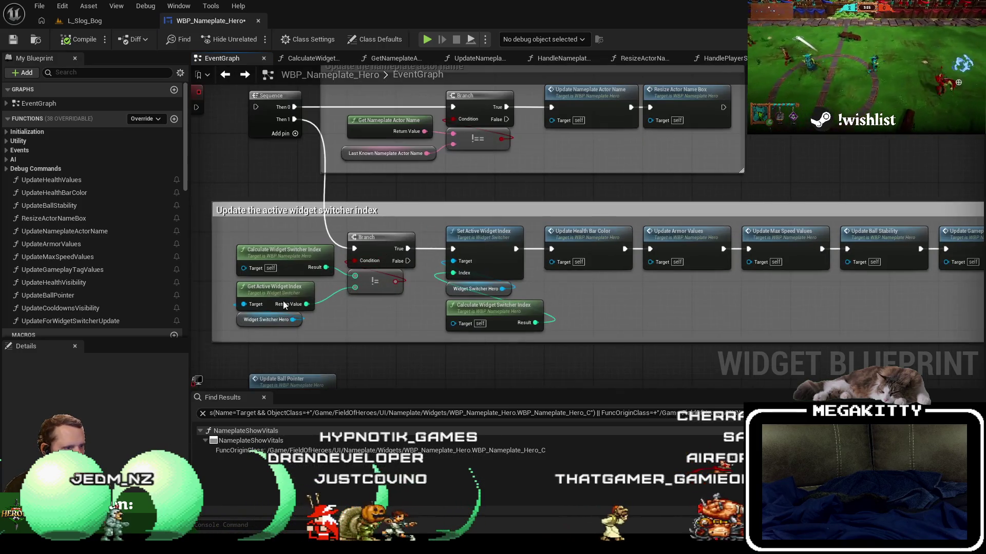
pyautogui.doubleClick(289, 250)
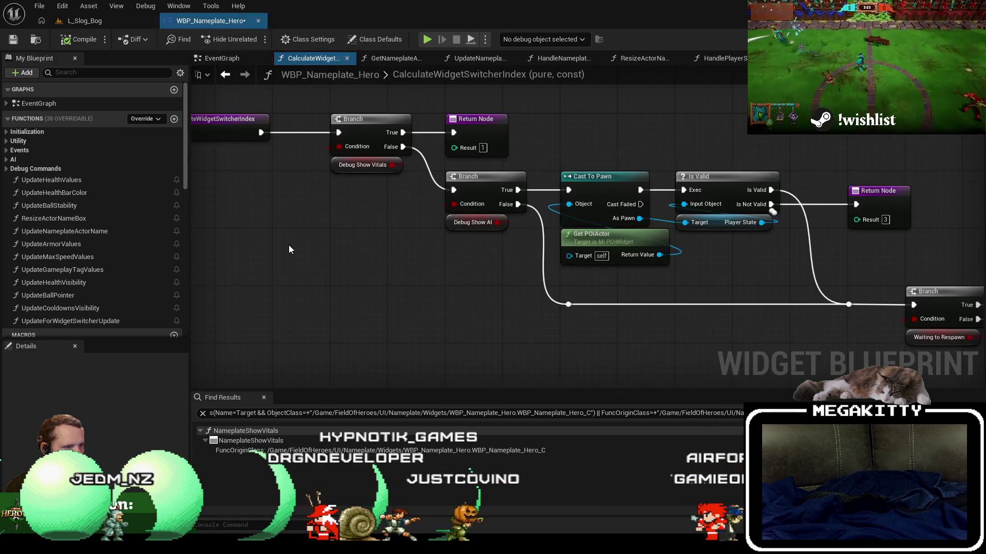
# Find references to Debug Show Vitals and jump to its SET in NameplateShowVitals
pyautogui.rightClick(363, 173)
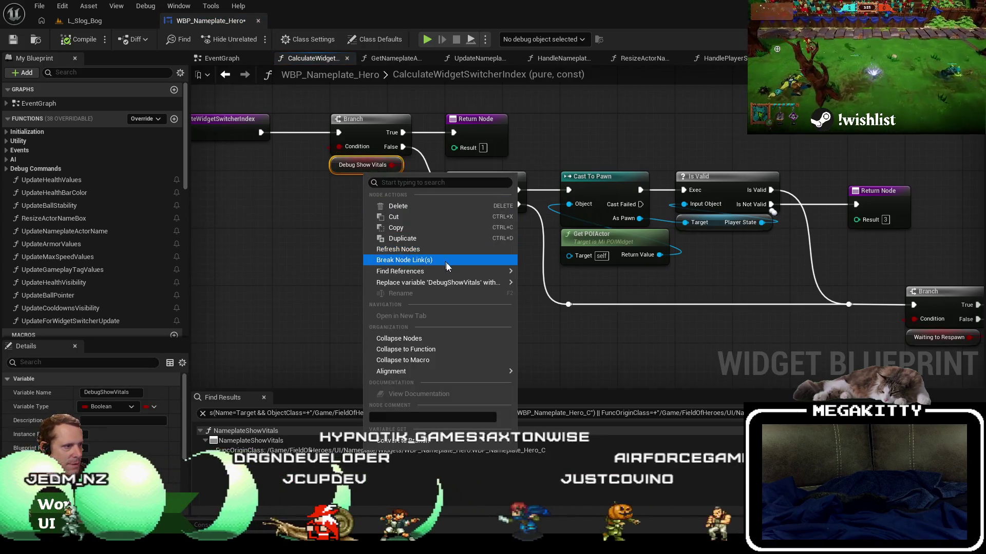
pyautogui.click(550, 311)
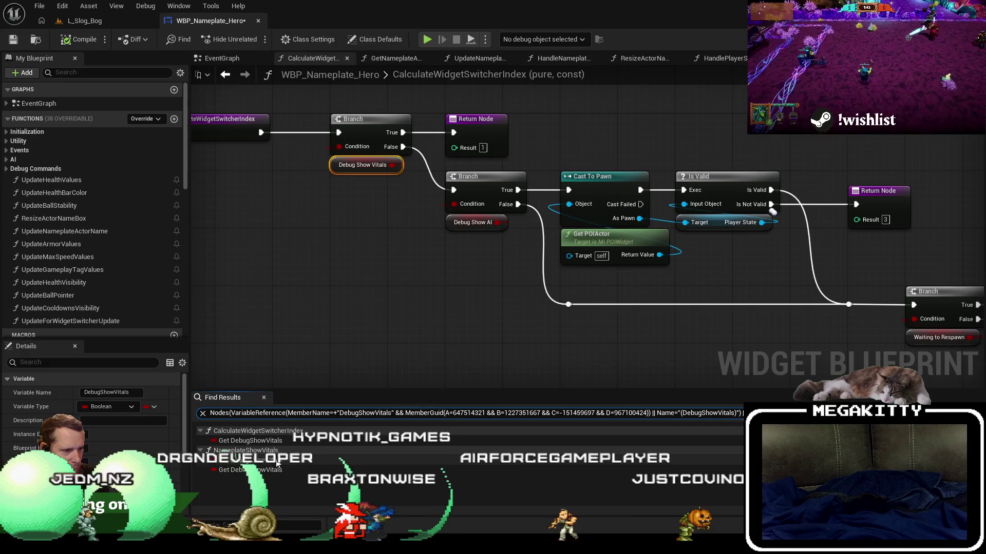
pyautogui.click(359, 460)
# Add an Update for Widget Switcher Update call after SET Debug Show Vitals
pyautogui.moveTo(630, 222); pyautogui.dragTo(694, 217)
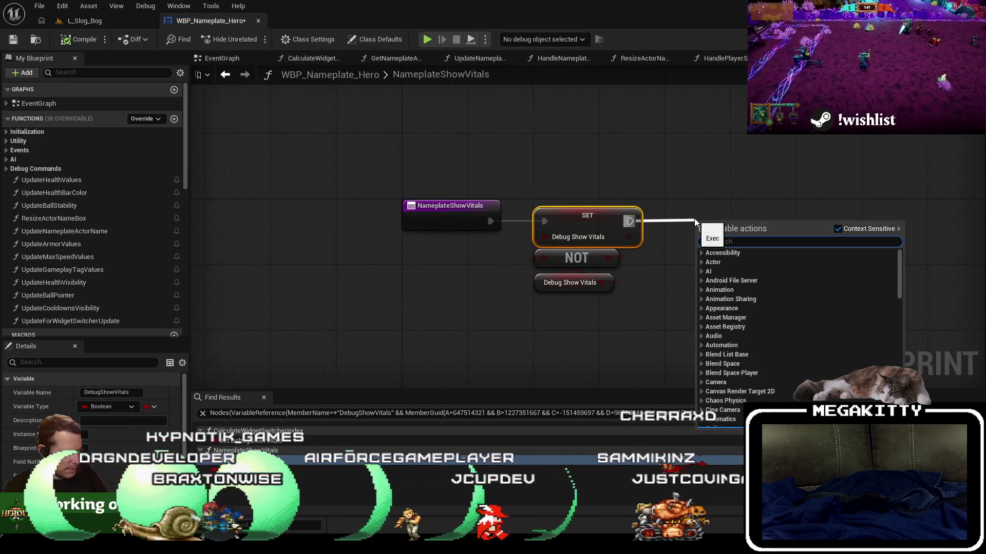
pyautogui.write('updatefor')
pyautogui.press('Return')
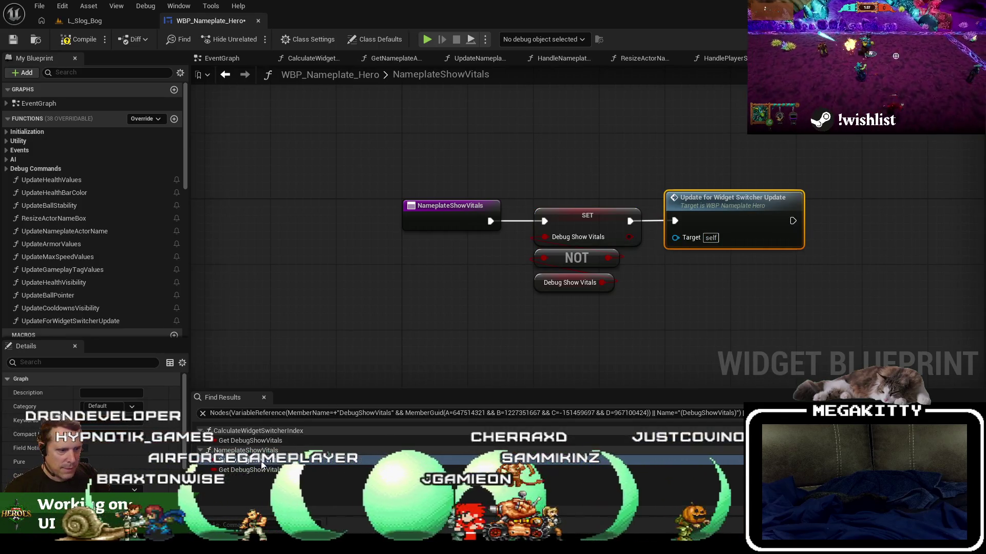
pyautogui.scroll(-3, 92, 234)
pyautogui.scroll(-8, 91, 236)
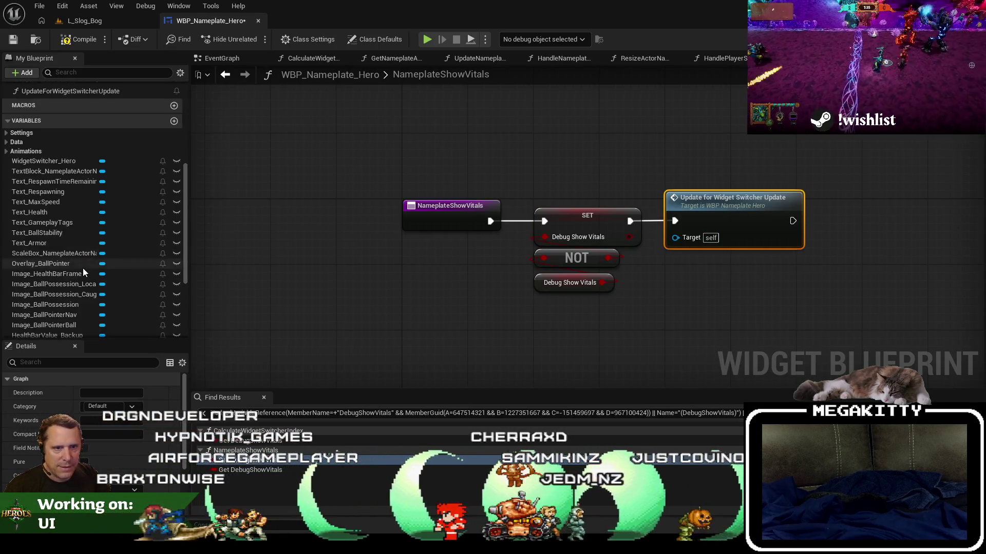
pyautogui.click(310, 58)
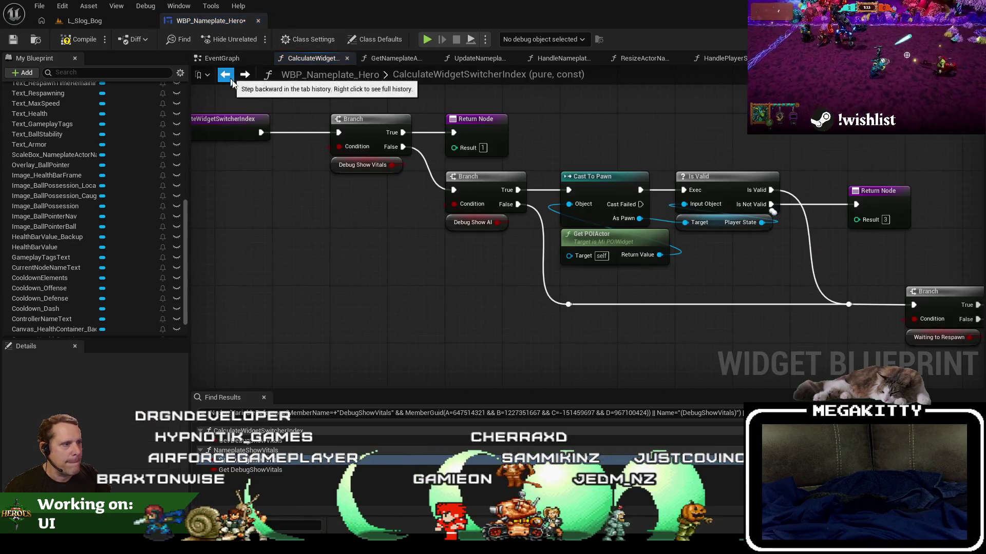
pyautogui.rightClick(449, 223)
# In NameplateShowAI, paste and wire Update for Widget Switcher Update after SET Debug Show AI
pyautogui.moveTo(493, 321)
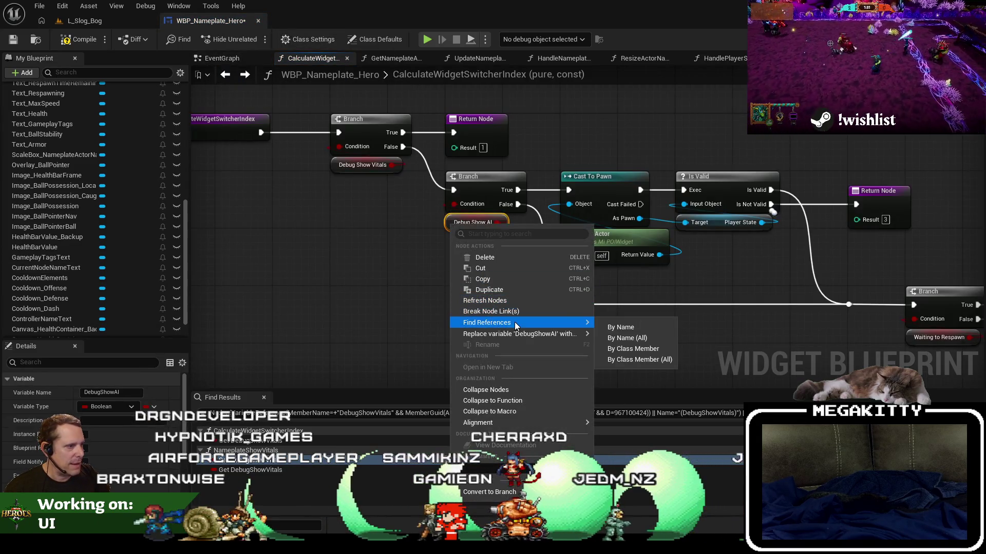
pyautogui.click(633, 349)
pyautogui.doubleClick(282, 463)
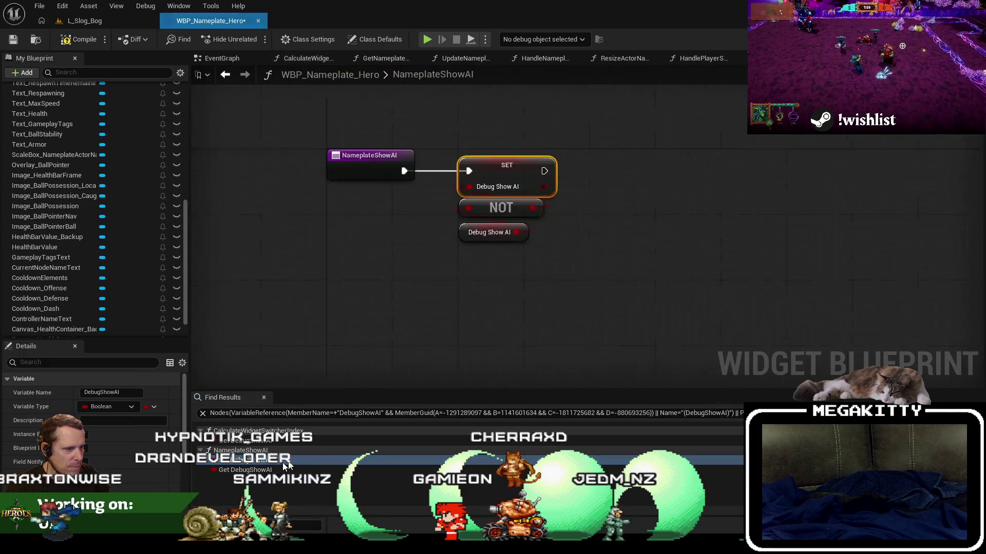
pyautogui.hotkey('ctrl', 'v')
pyautogui.moveTo(603, 228)
pyautogui.mouseDown()
pyautogui.moveTo(575, 211)
pyautogui.moveTo(569, 193)
pyautogui.moveTo(525, 216)
pyautogui.moveTo(485, 217)
pyautogui.mouseUp()
pyautogui.click(225, 74)
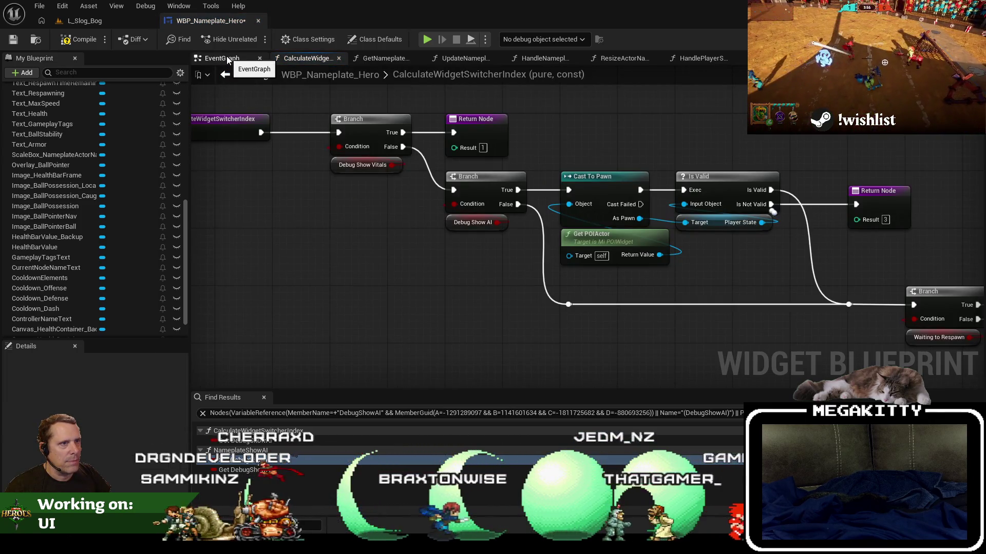
# Close all graph tabs to the right of the EventGraph
pyautogui.click(227, 57)
pyautogui.rightClick(229, 57)
pyautogui.click(285, 111)
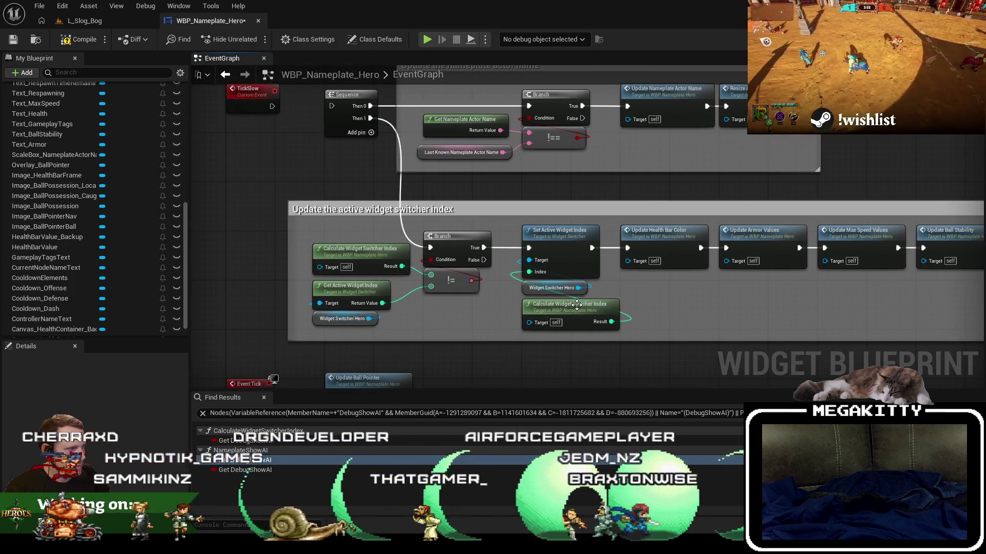
# Review CalculateWidgetSwitcherIndex's nodes and return nodes, then go back to the EventGraph
pyautogui.doubleClick(493, 307)
pyautogui.scroll(2, 579, 310)
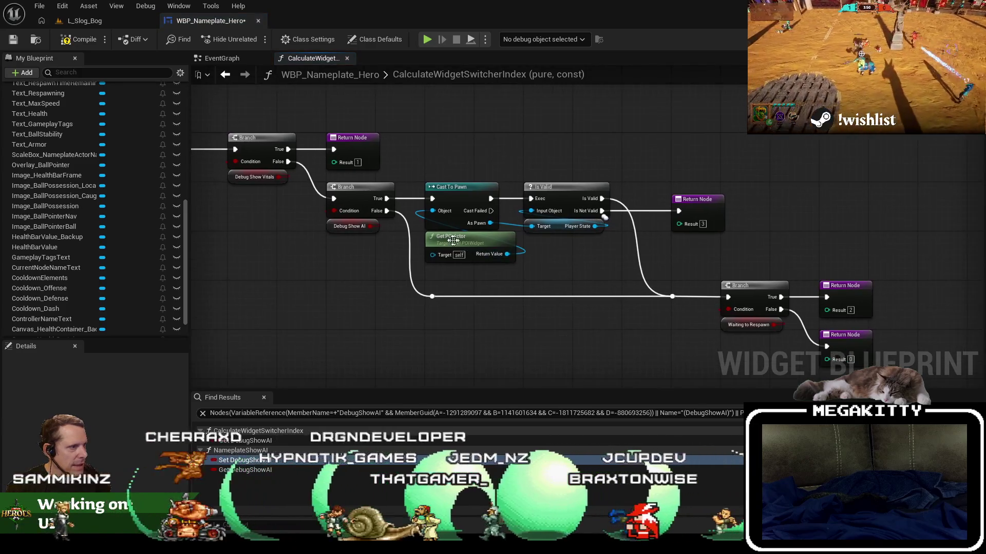
pyautogui.click(511, 254)
pyautogui.click(565, 244)
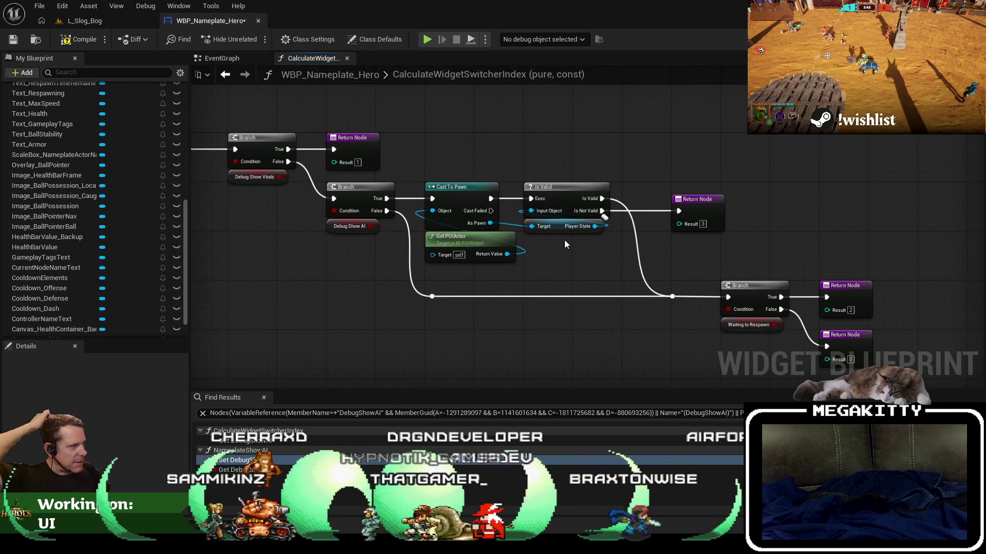
pyautogui.moveTo(565, 245); pyautogui.dragTo(490, 224)
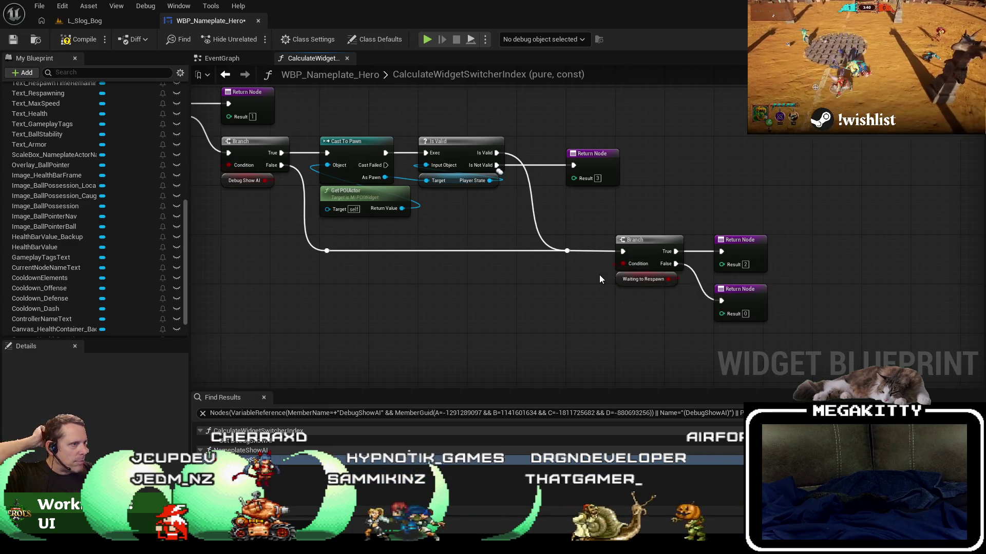
pyautogui.moveTo(523, 251); pyautogui.dragTo(595, 278)
pyautogui.moveTo(354, 165); pyautogui.dragTo(408, 188)
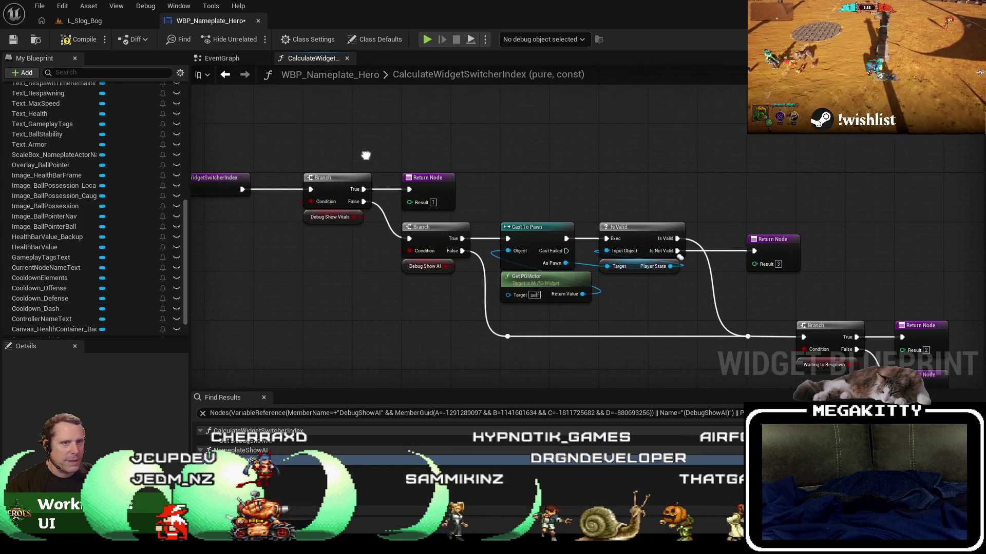
pyautogui.click(222, 58)
pyautogui.scroll(-3, 207, 190)
pyautogui.scroll(3, 29, 135)
pyautogui.scroll(3, 29, 135)
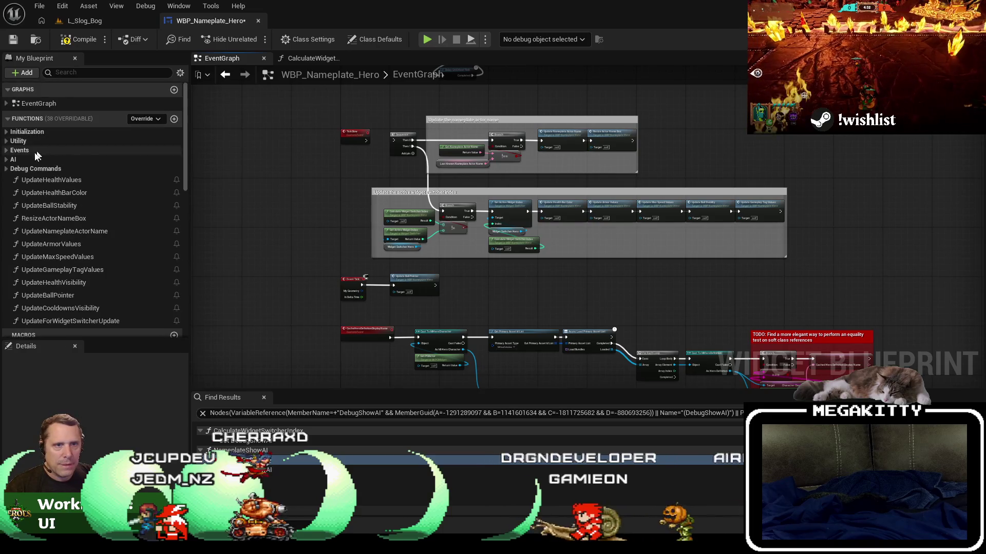
# Append Update for Widget Switcher Update after Update Cooldowns Visibility in HandlePlayerStateChanged
pyautogui.click(6, 151)
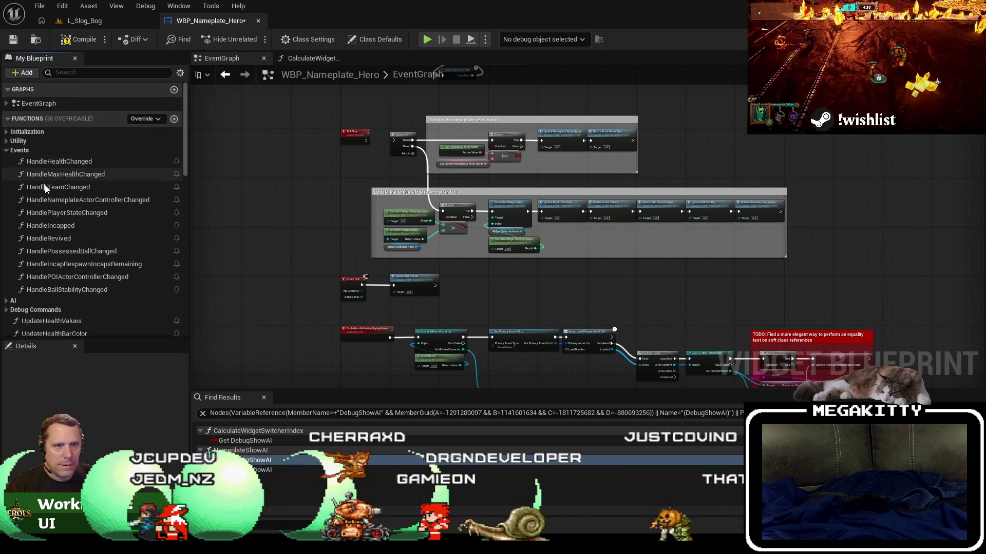
pyautogui.doubleClick(90, 213)
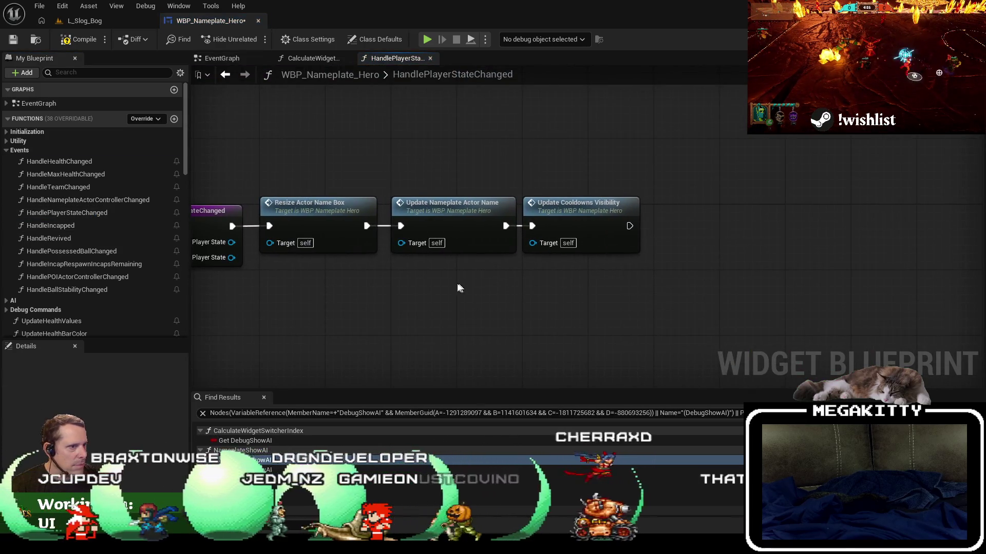
pyautogui.moveTo(629, 225); pyautogui.dragTo(688, 229)
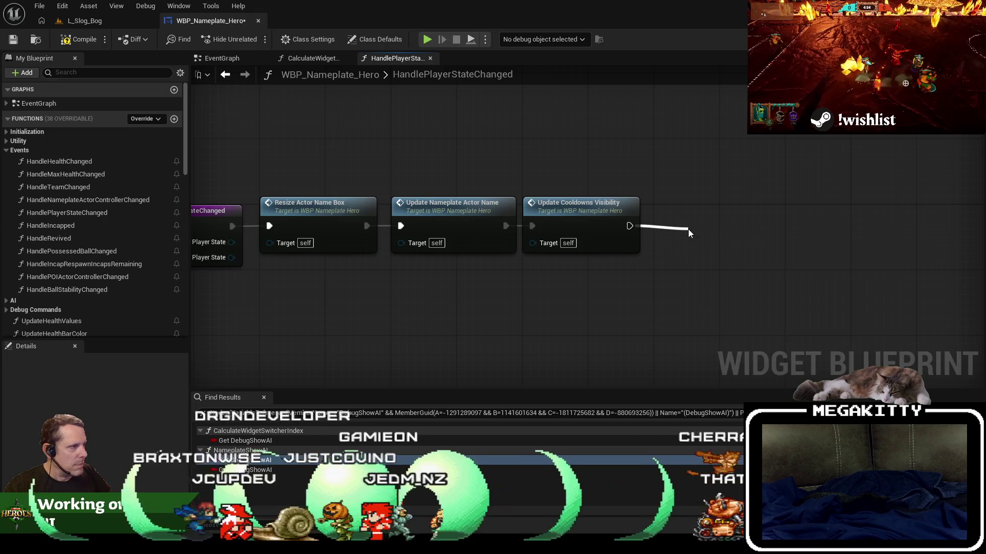
pyautogui.write('update')
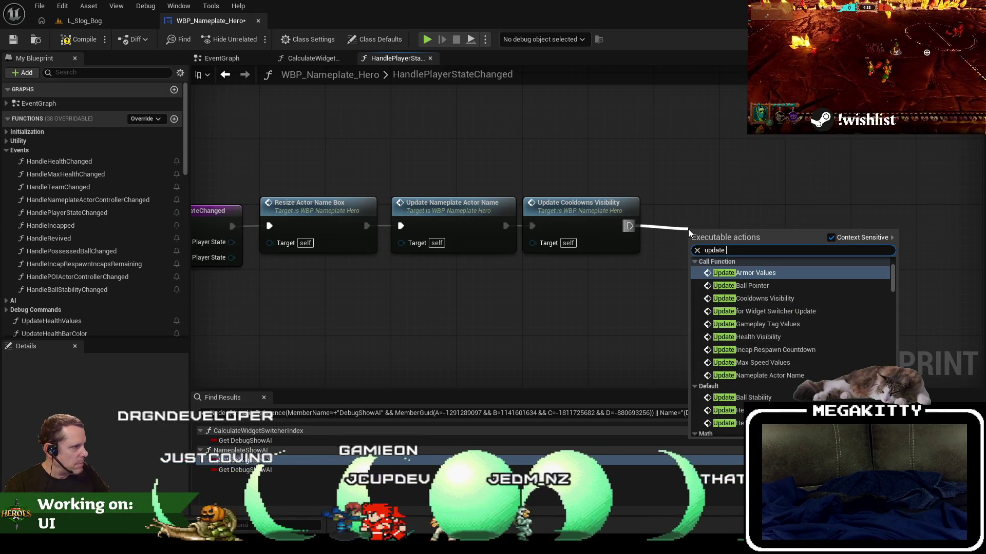
pyautogui.press('Down')
pyautogui.press('Down')
pyautogui.press('Down')
pyautogui.press('Return')
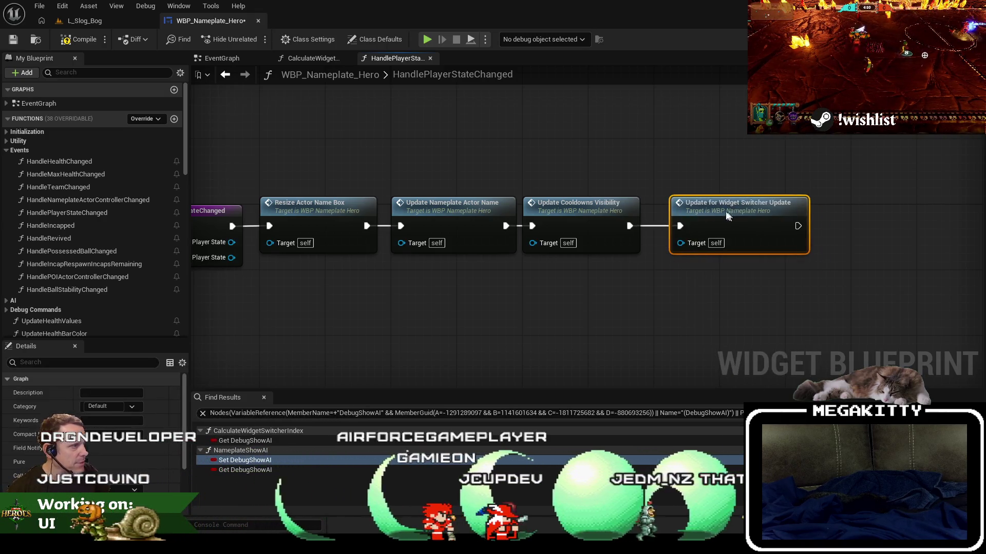
# Paste Update for Widget Switcher Update after Update Nameplate Actor Name in HandleNameplateActorControllerChanged
pyautogui.doubleClick(119, 201)
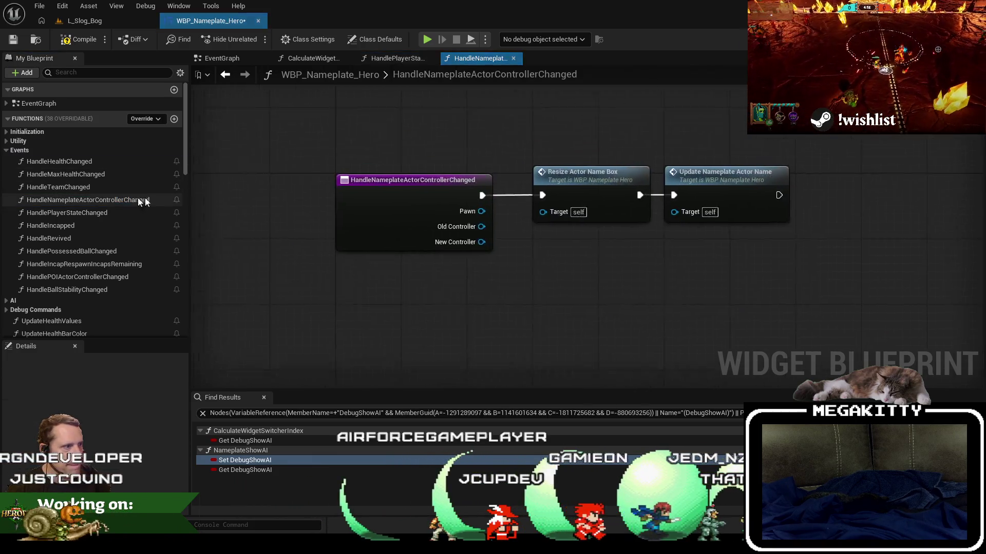
pyautogui.hotkey('ctrl', 'v')
pyautogui.moveTo(684, 193); pyautogui.dragTo(643, 193)
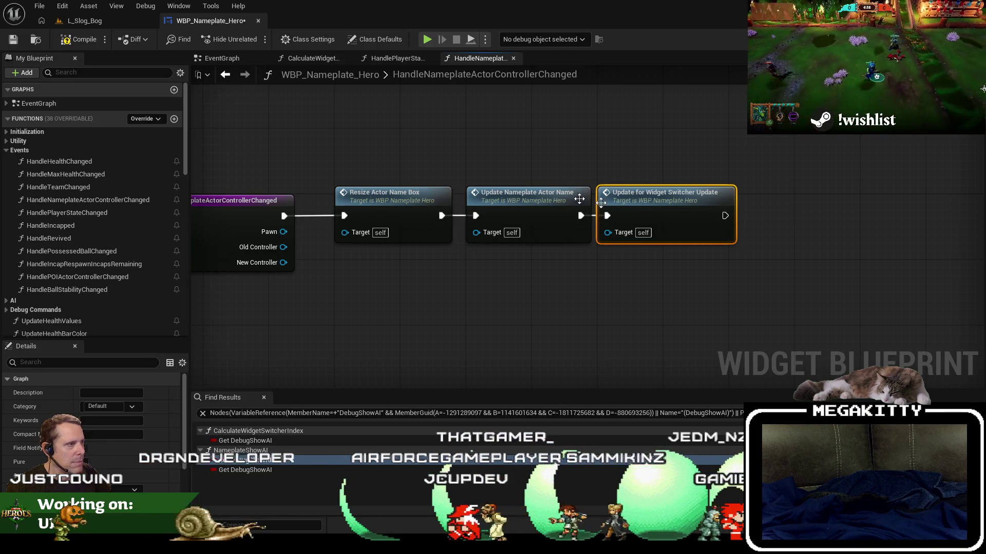
pyautogui.doubleClick(695, 216)
pyautogui.moveTo(662, 240)
pyautogui.mouseDown()
pyautogui.moveTo(572, 244)
pyautogui.moveTo(613, 242)
pyautogui.mouseUp()
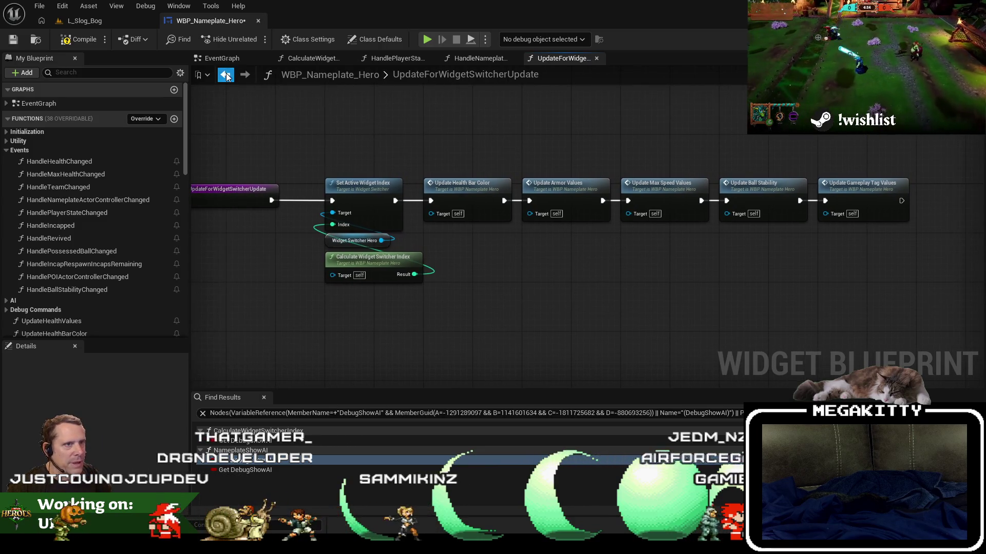
pyautogui.click(226, 76)
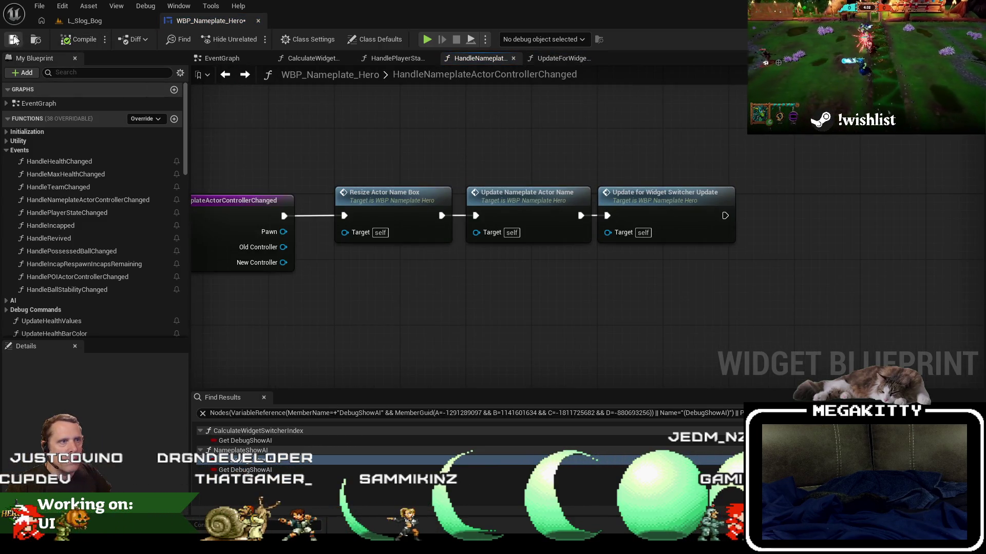
# From CalculateWidgetSwitcherIndex, list every reference to WaitingToRespawn by name
pyautogui.click(561, 59)
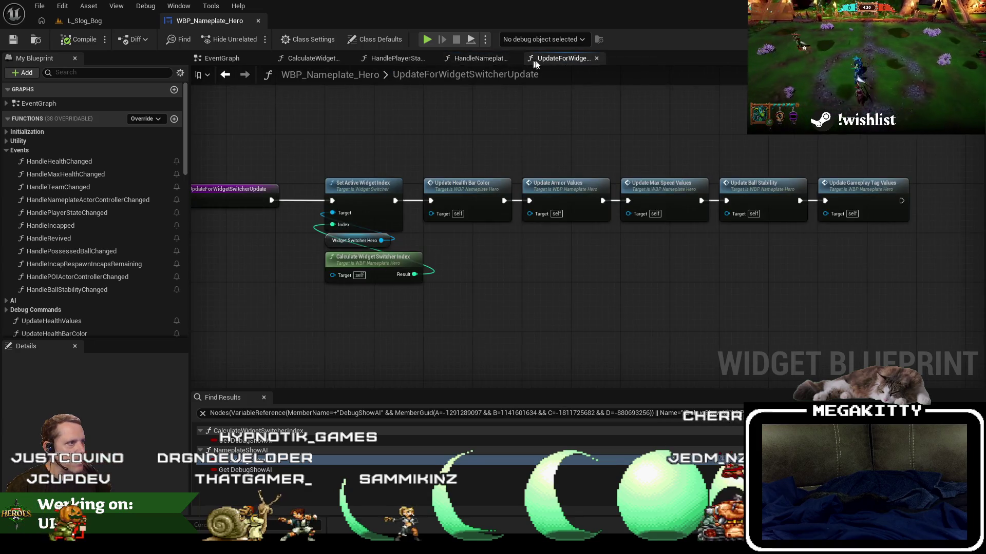
pyautogui.click(391, 60)
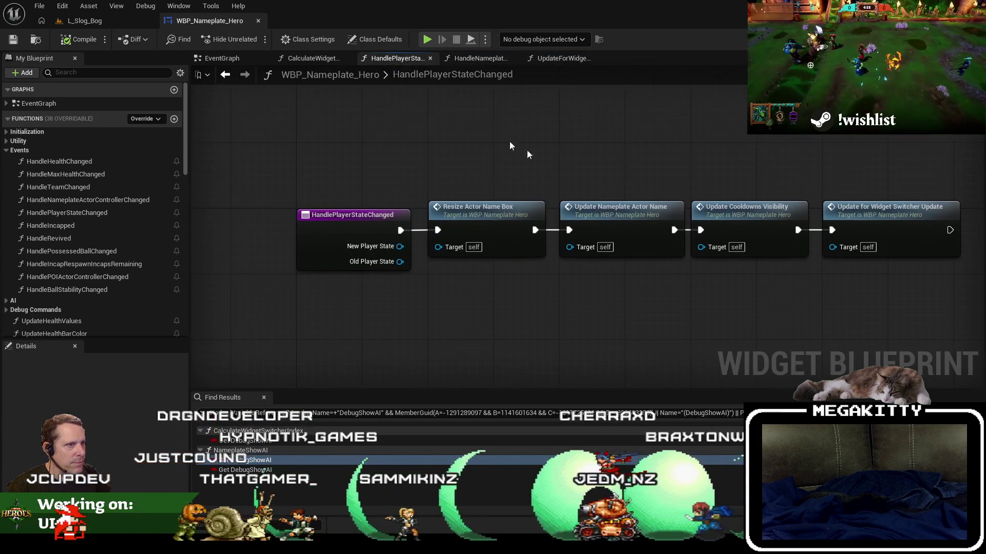
pyautogui.click(297, 58)
pyautogui.scroll(2, 686, 336)
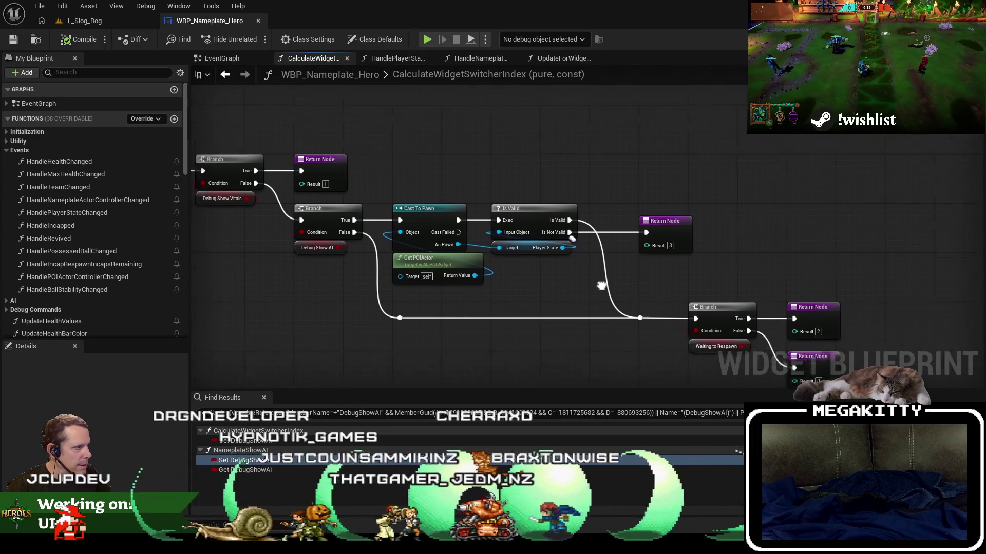
pyautogui.click(643, 328)
pyautogui.rightClick(644, 331)
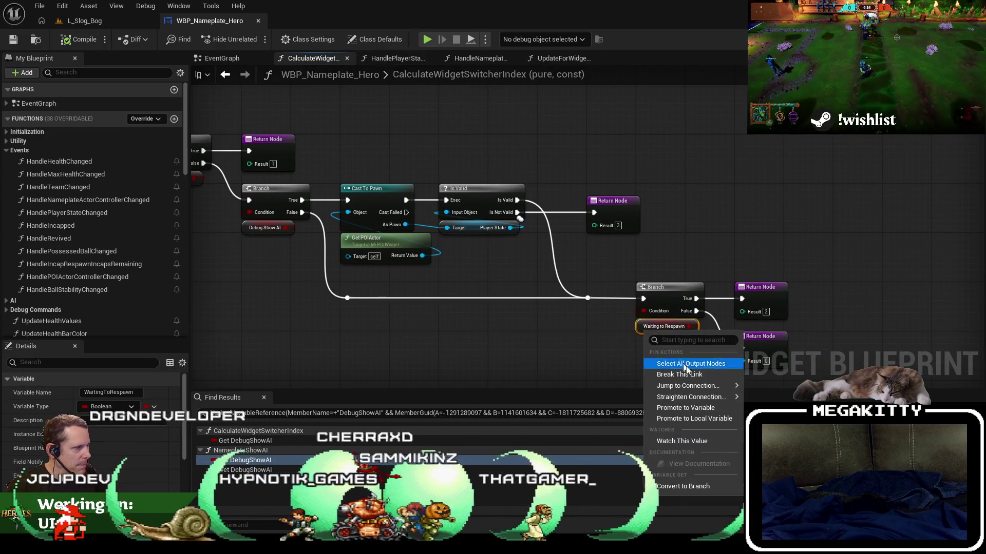
pyautogui.click(637, 334)
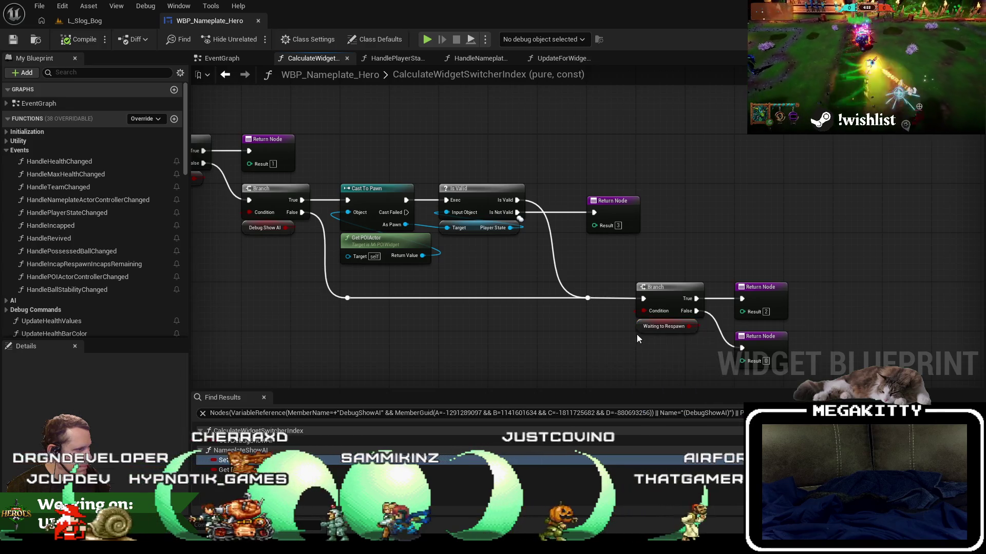
pyautogui.rightClick(640, 333)
pyautogui.moveTo(699, 150)
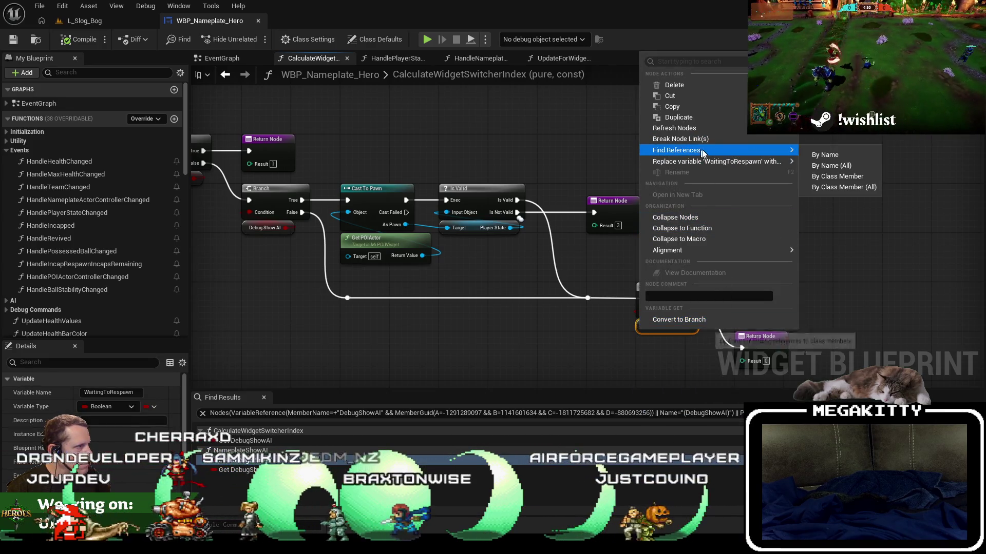
pyautogui.click(849, 169)
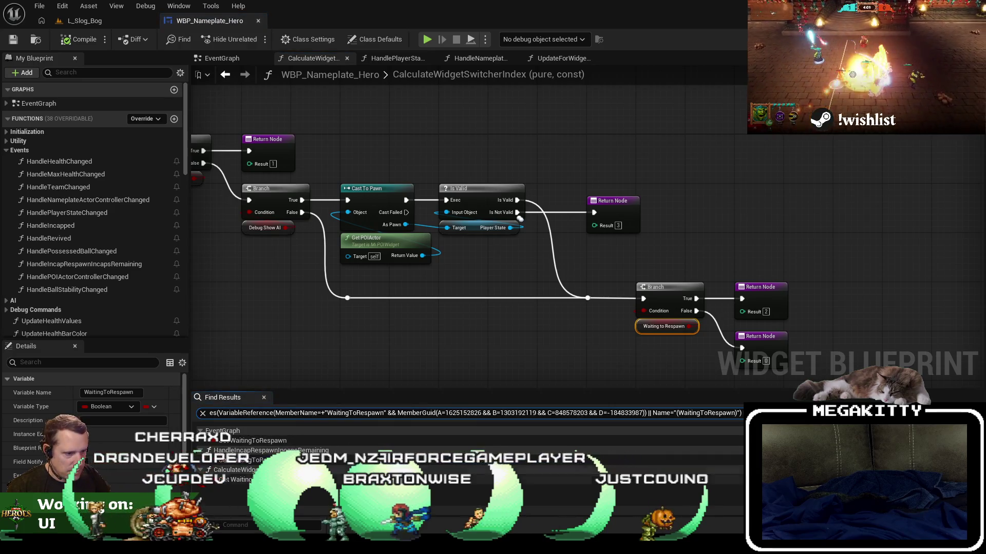
# At the first Waiting to Respawn SET, paste an update call after Set Visibility
pyautogui.click(253, 440)
pyautogui.doubleClick(253, 440)
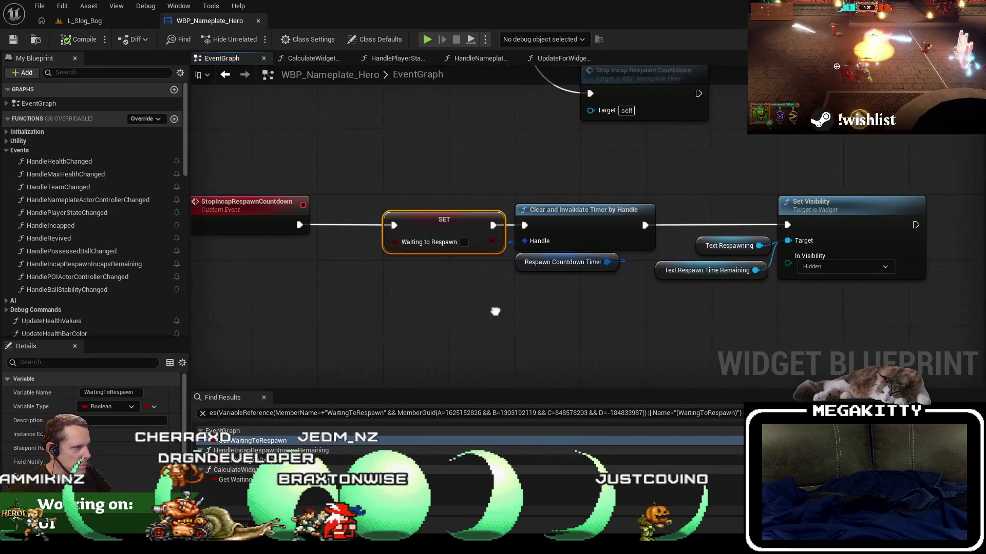
pyautogui.moveTo(496, 316)
pyautogui.mouseDown()
pyautogui.moveTo(646, 320)
pyautogui.moveTo(671, 235)
pyautogui.moveTo(586, 226)
pyautogui.mouseUp()
pyautogui.hotkey('ctrl', 'v')
# At the other SET, open a gap and wire Update for Widget Switcher Update before Is Valid
pyautogui.doubleClick(258, 460)
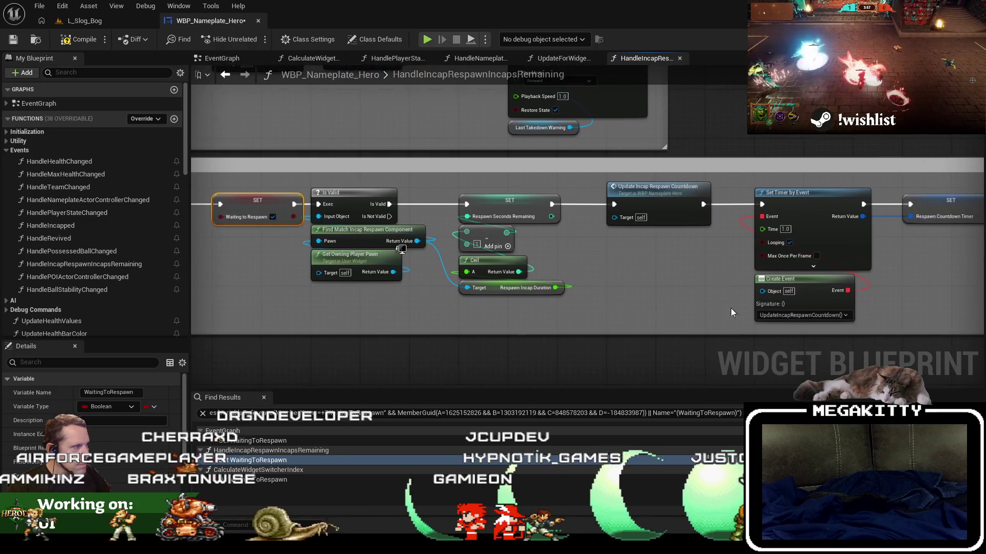
pyautogui.moveTo(713, 308); pyautogui.dragTo(605, 304)
pyautogui.moveTo(832, 310)
pyautogui.mouseDown()
pyautogui.moveTo(430, 237)
pyautogui.moveTo(248, 181)
pyautogui.moveTo(482, 214)
pyautogui.mouseUp()
pyautogui.scroll(-4, 412, 203)
pyautogui.moveTo(413, 204); pyautogui.dragTo(729, 282)
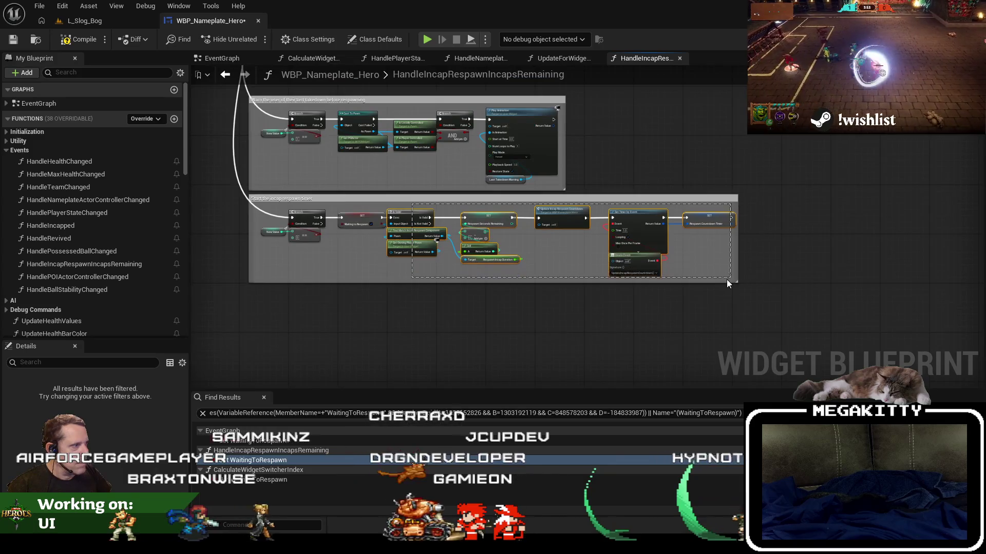
pyautogui.scroll(3, 666, 255)
pyautogui.moveTo(426, 235); pyautogui.dragTo(612, 234)
pyautogui.hotkey('ctrl', 'v')
pyautogui.moveTo(443, 280)
pyautogui.mouseDown()
pyautogui.moveTo(421, 227)
pyautogui.moveTo(403, 245)
pyautogui.mouseUp()
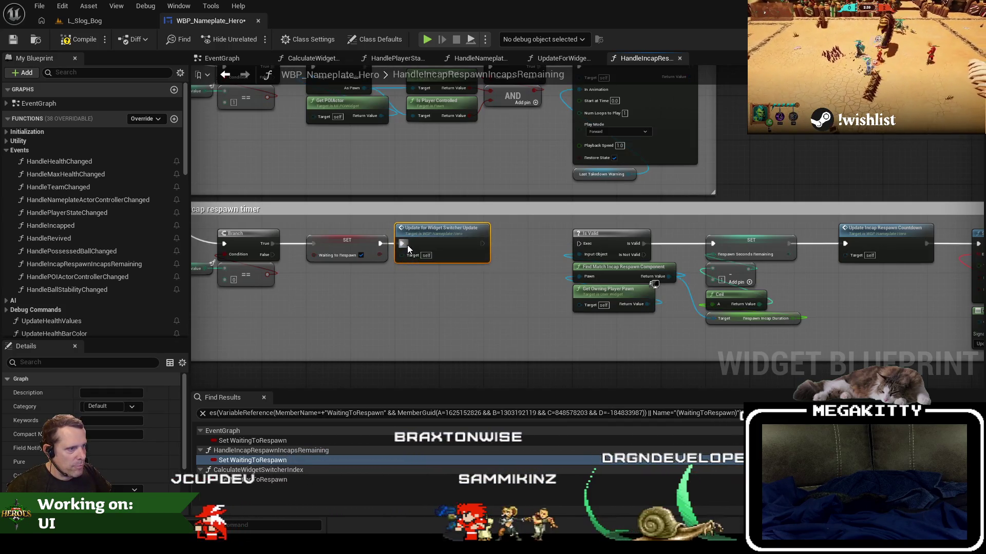
pyautogui.moveTo(483, 243); pyautogui.dragTo(579, 243)
pyautogui.scroll(-5, 442, 234)
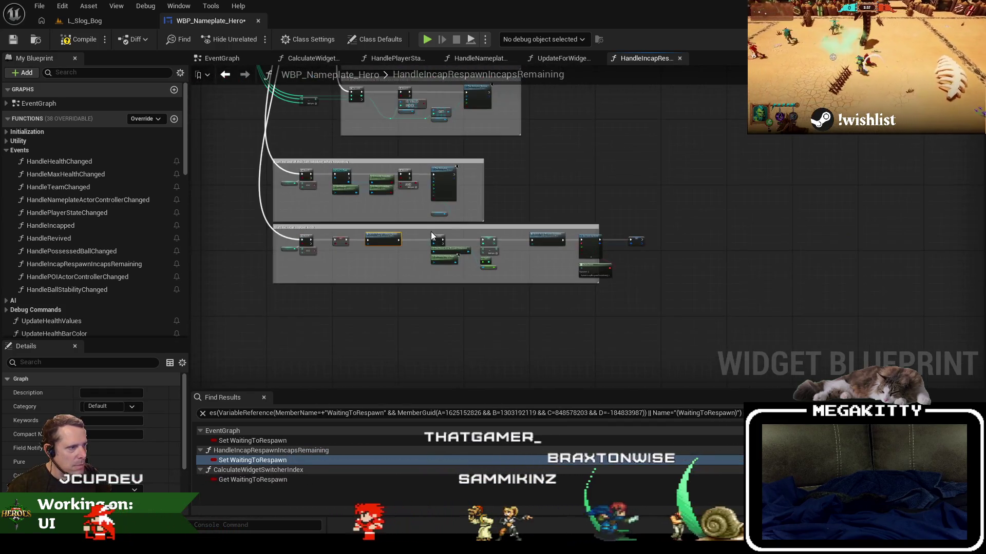
# Widen the comment box to enclose the respawn timer nodes and save the blueprint
pyautogui.moveTo(656, 281); pyautogui.dragTo(656, 281)
pyautogui.scroll(5, 554, 238)
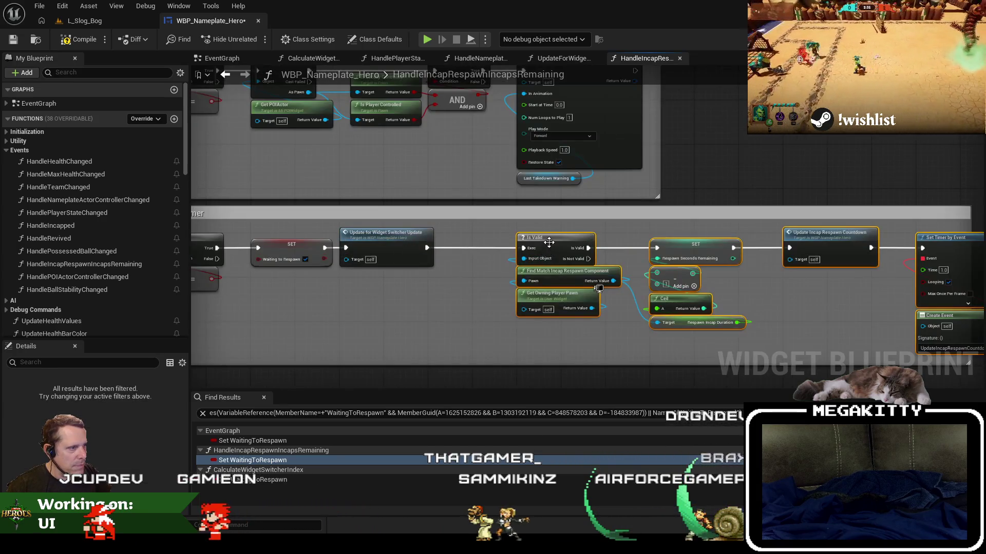
pyautogui.moveTo(725, 231)
pyautogui.mouseDown()
pyautogui.moveTo(883, 221)
pyautogui.moveTo(855, 220)
pyautogui.mouseUp()
pyautogui.click(13, 39)
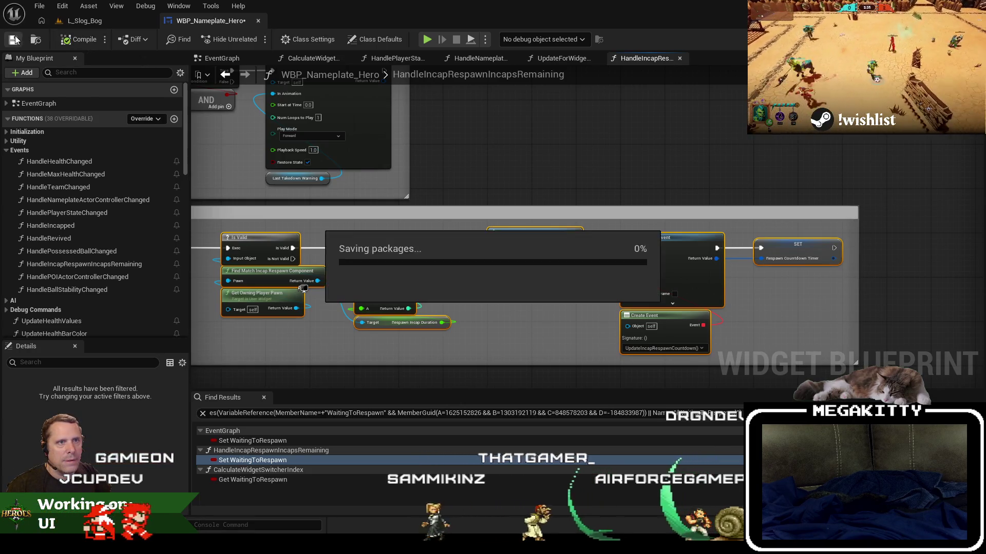
# In the Designer view, collapse CanvasPanel_SizeAdjust, CanvasPanel_Vitals and CanvasPanel_Hero in the widget tree
pyautogui.click(956, 39)
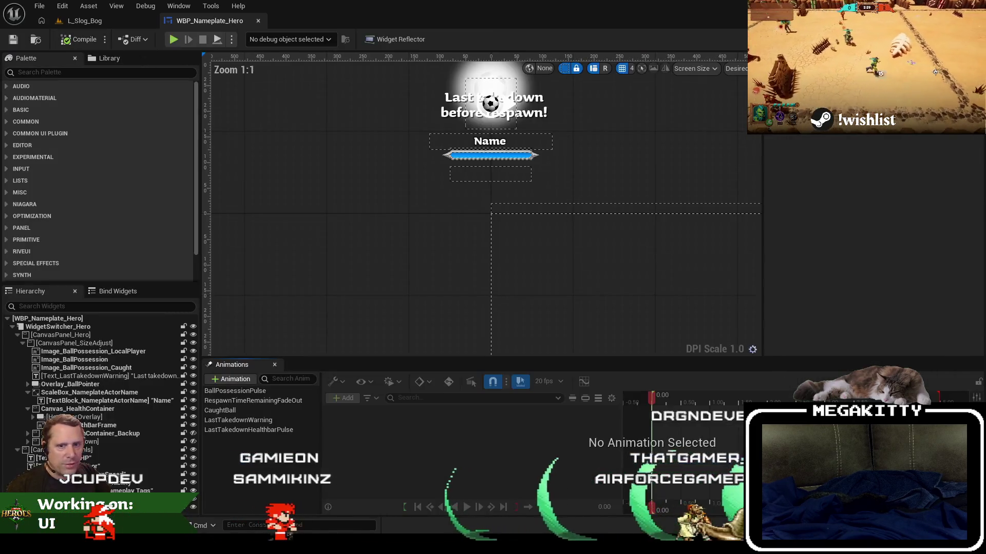
pyautogui.click(23, 344)
pyautogui.click(18, 351)
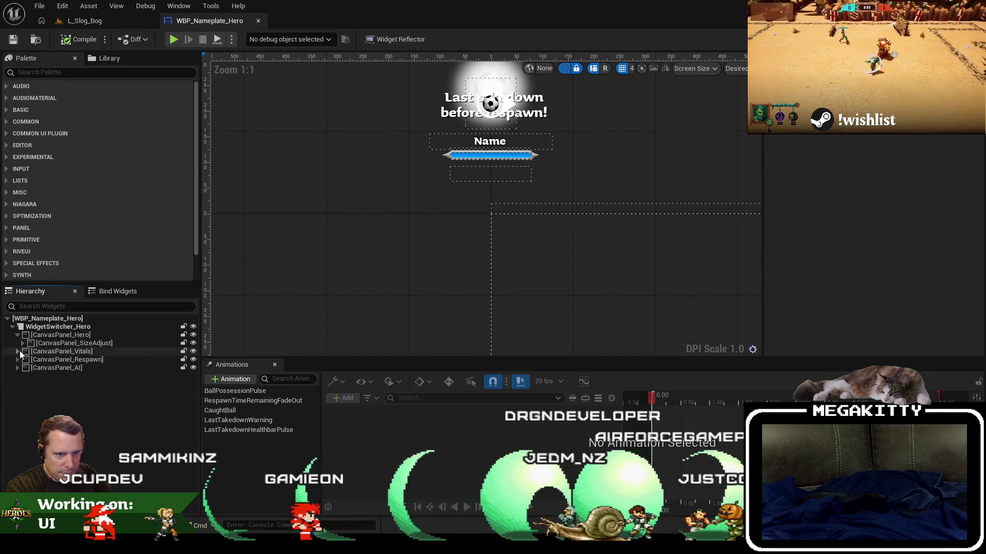
pyautogui.click(18, 335)
# Preview the Vitals, Respawn and AI switcher pages, then go back to CanvasPanel_Hero
pyautogui.click(48, 335)
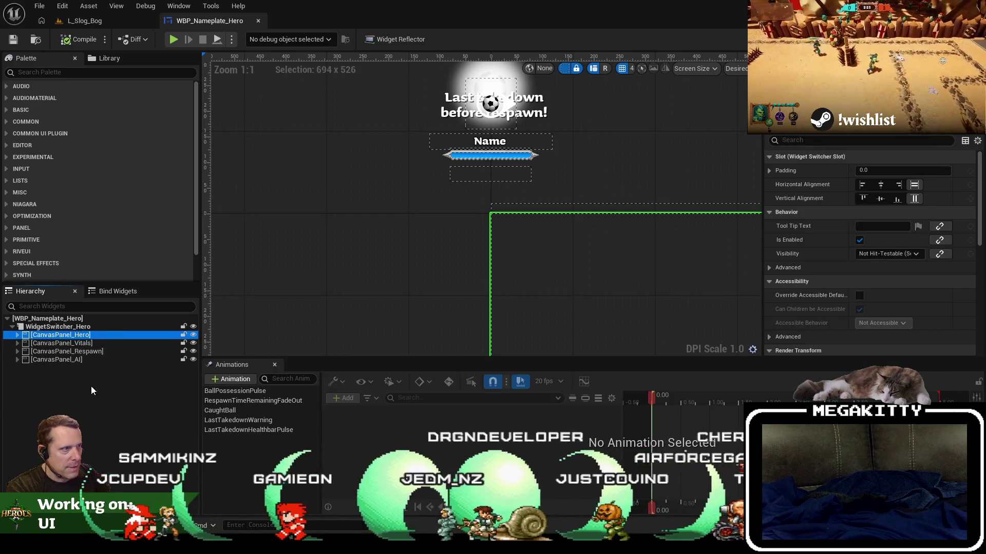
pyautogui.click(91, 344)
pyautogui.click(93, 352)
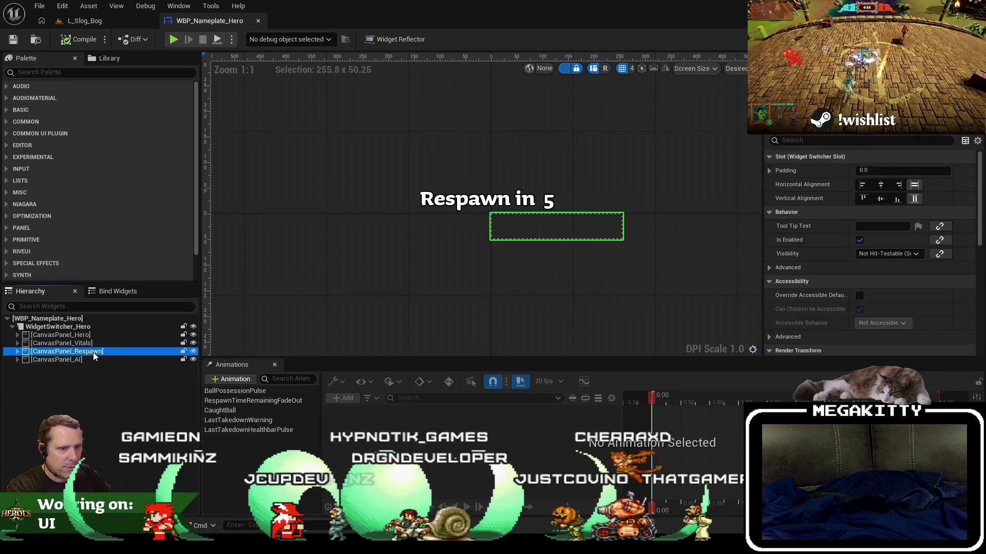
pyautogui.click(86, 362)
pyautogui.click(80, 335)
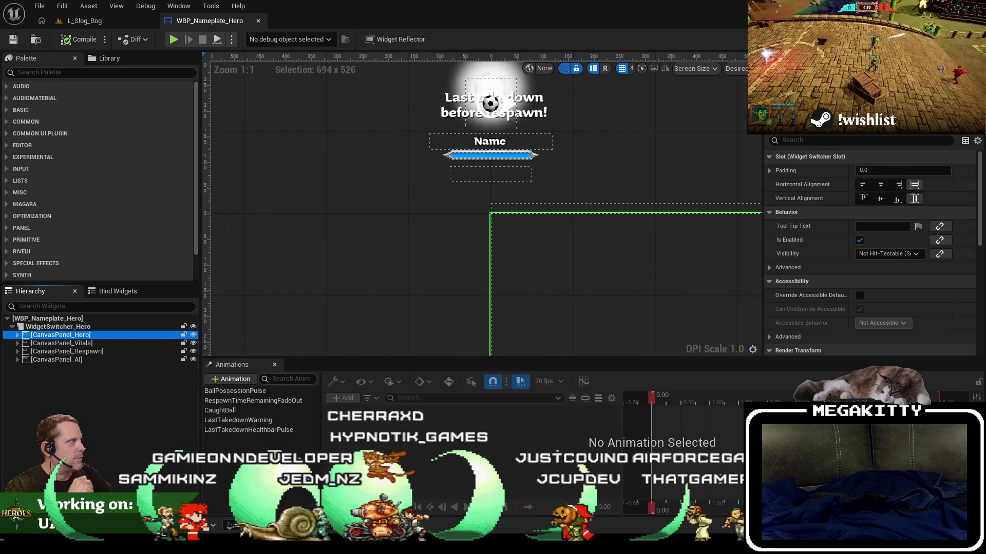
# In the EventGraph, select Update Ball Pointer, view the incap respawn countdown row, then switch to L_Slog_Bog
pyautogui.click(965, 39)
pyautogui.scroll(-4, 401, 278)
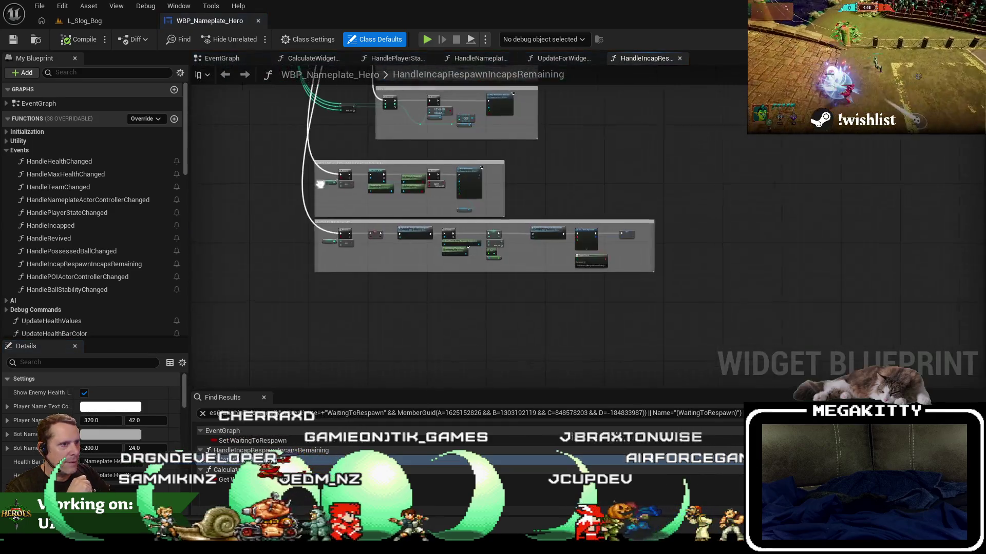
pyautogui.click(228, 58)
pyautogui.scroll(-3, 455, 238)
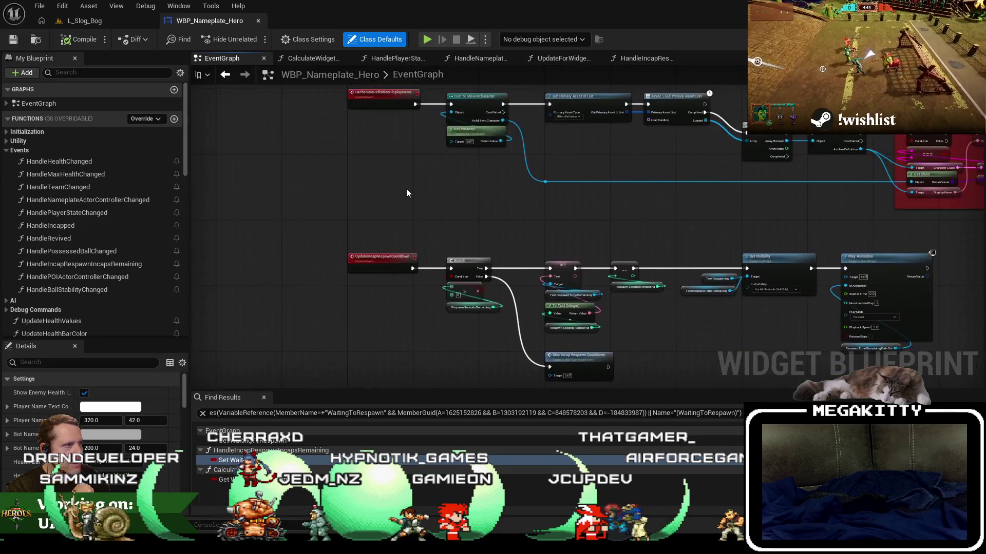
pyautogui.moveTo(407, 197); pyautogui.dragTo(347, 353)
pyautogui.scroll(2, 340, 218)
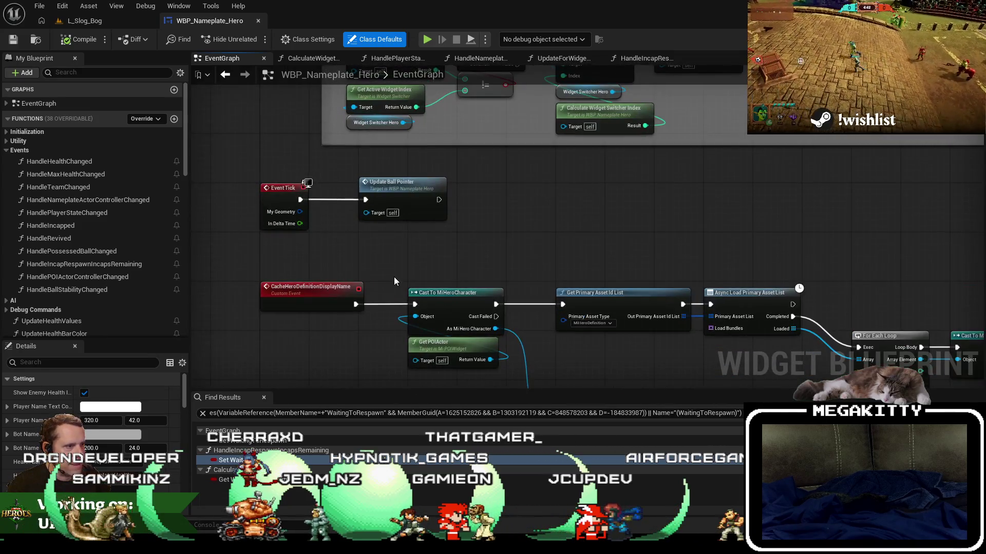
pyautogui.moveTo(419, 222); pyautogui.dragTo(421, 224)
pyautogui.scroll(-2, 443, 214)
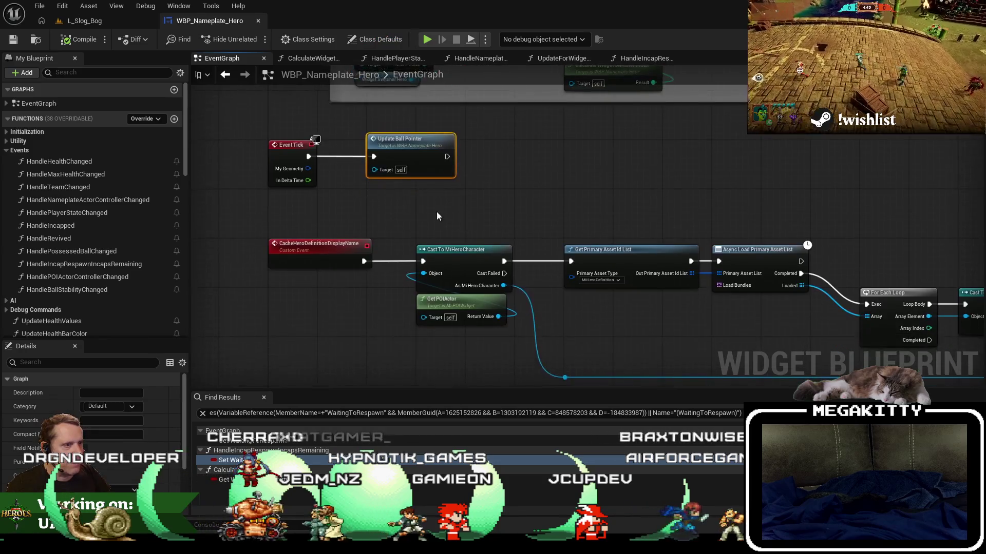
pyautogui.moveTo(426, 334)
pyautogui.mouseDown()
pyautogui.moveTo(389, 346)
pyautogui.moveTo(411, 285)
pyautogui.moveTo(411, 329)
pyautogui.moveTo(434, 274)
pyautogui.moveTo(410, 277)
pyautogui.moveTo(411, 291)
pyautogui.mouseUp()
pyautogui.click(82, 21)
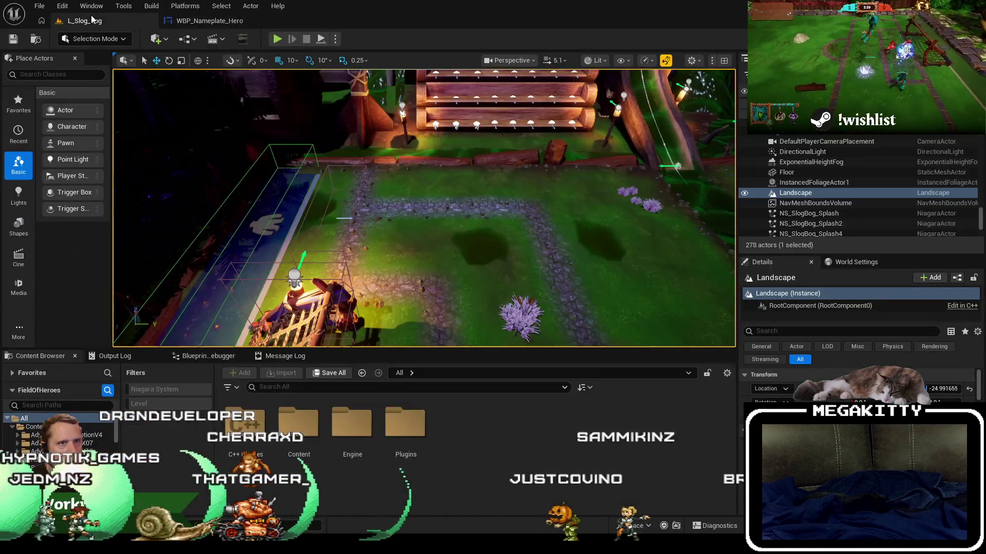
# Start a Play-in-Editor session with Alt+P and confirm the hero to begin the match
pyautogui.click(40, 6)
pyautogui.click(147, 18)
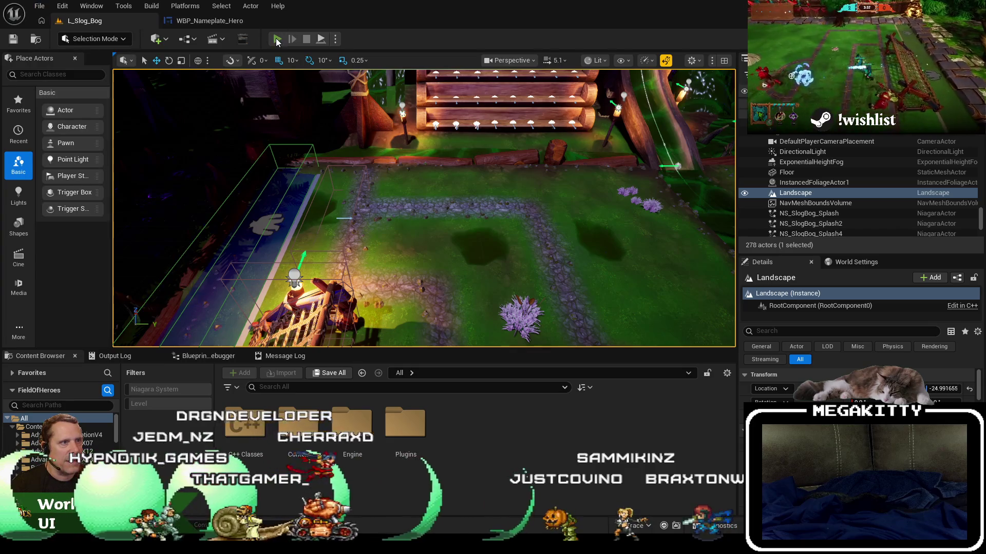
pyautogui.hotkey('alt', 'p')
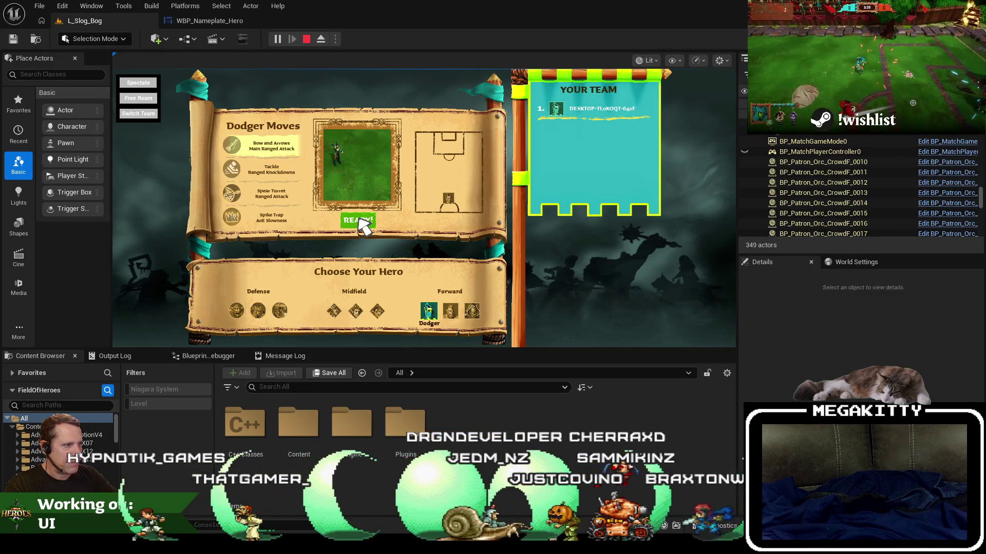
pyautogui.click(359, 217)
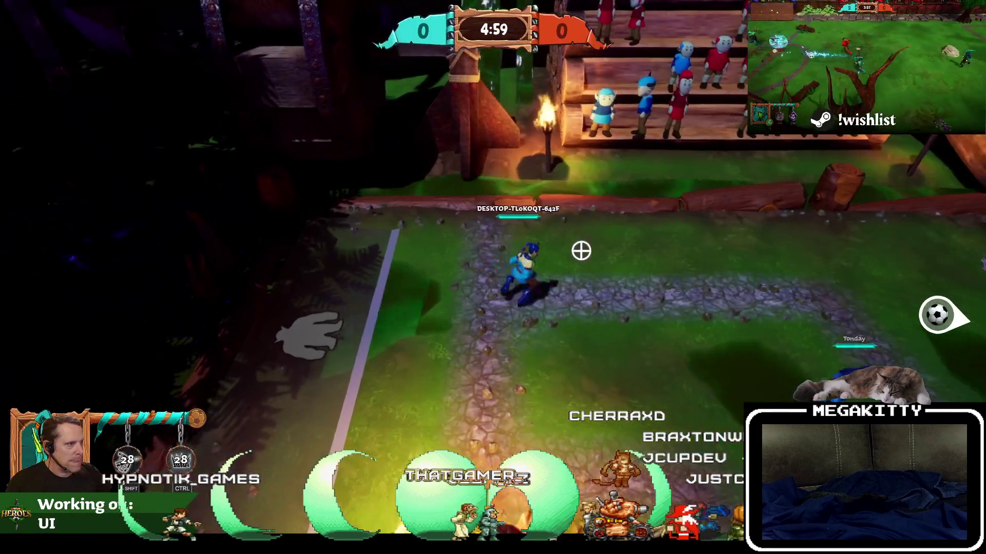
# Run the hero across the pitch and take the ball, then end the session and return to WBP_Nameplate_Hero
pyautogui.press('d')
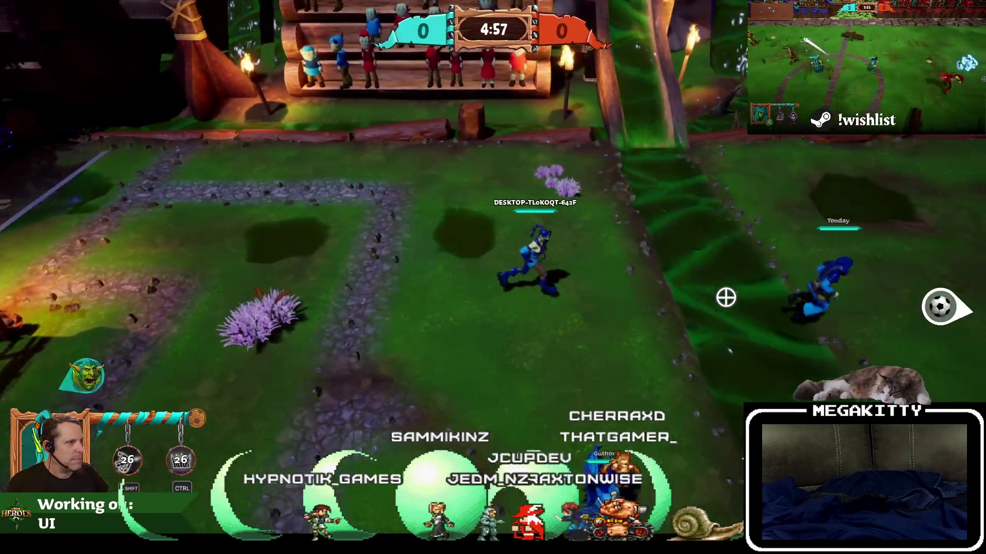
pyautogui.press('d')
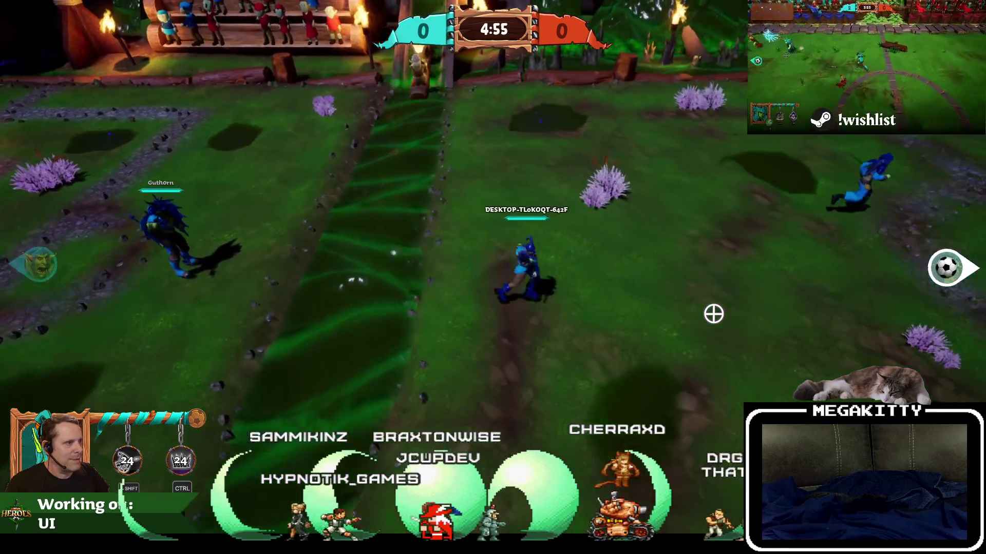
pyautogui.press('d')
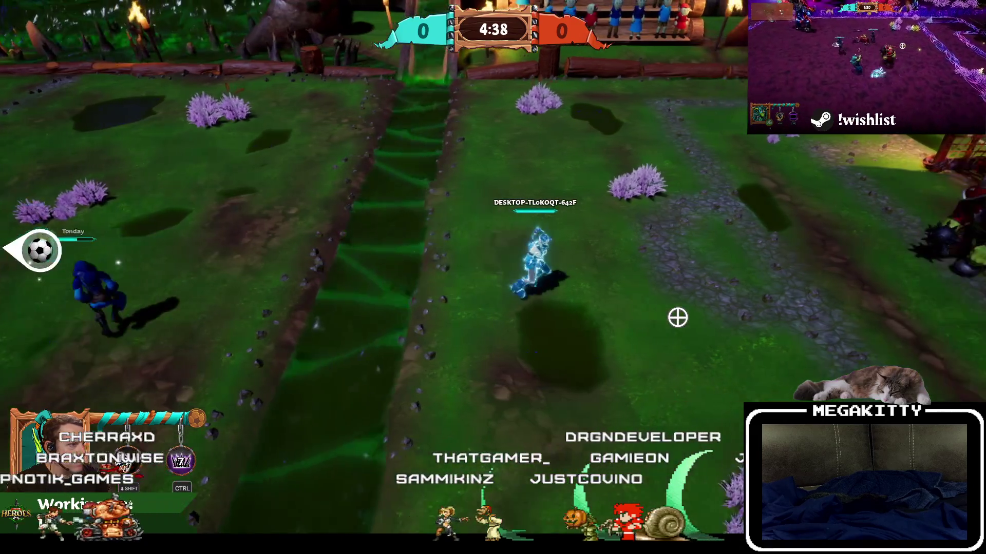
pyautogui.press('d')
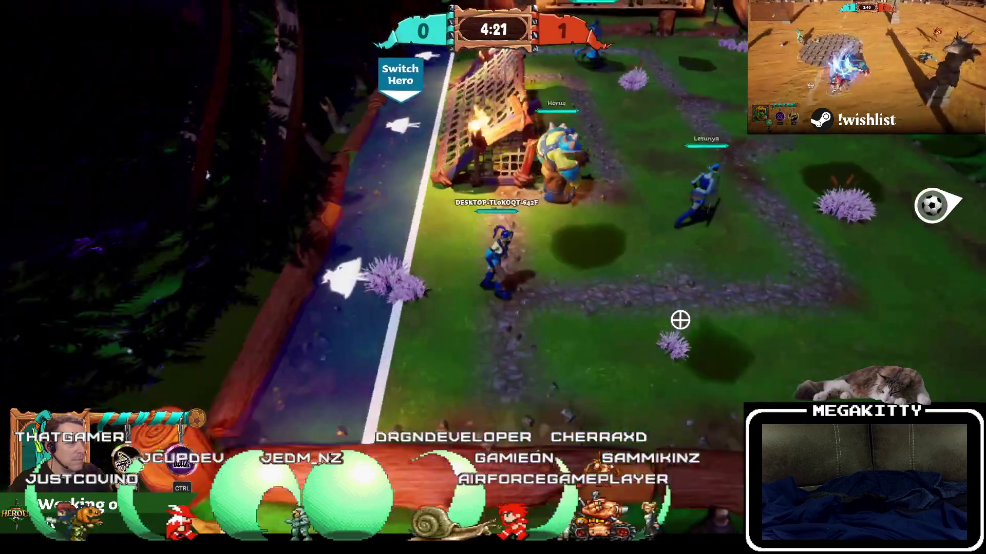
pyautogui.press('d')
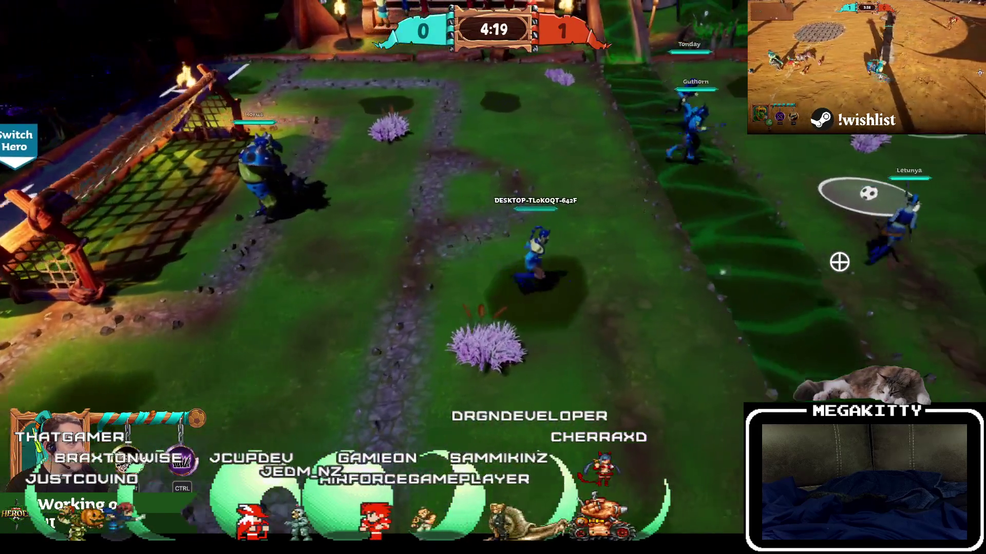
pyautogui.press('d')
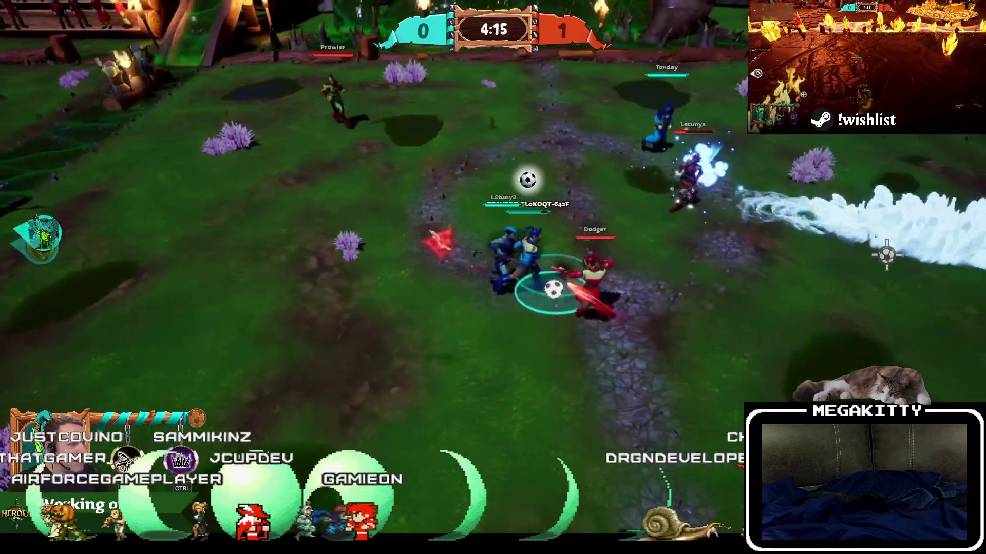
pyautogui.press('shift')
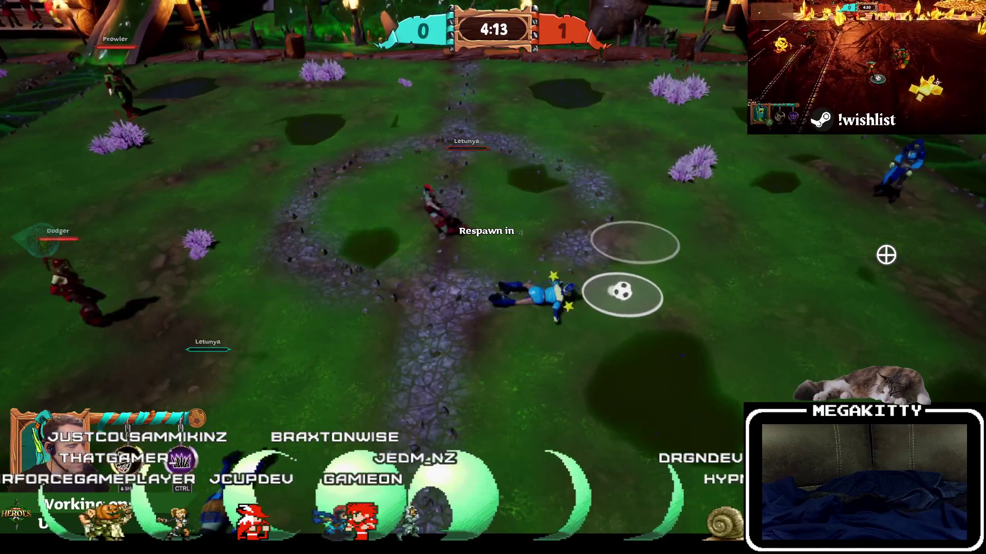
pyautogui.press('s')
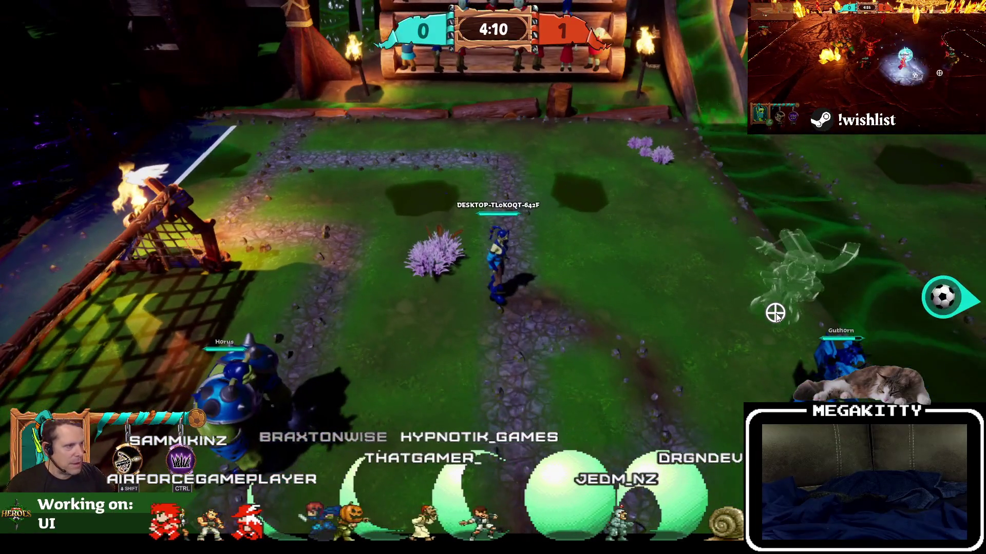
pyautogui.press('Escape')
pyautogui.click(194, 21)
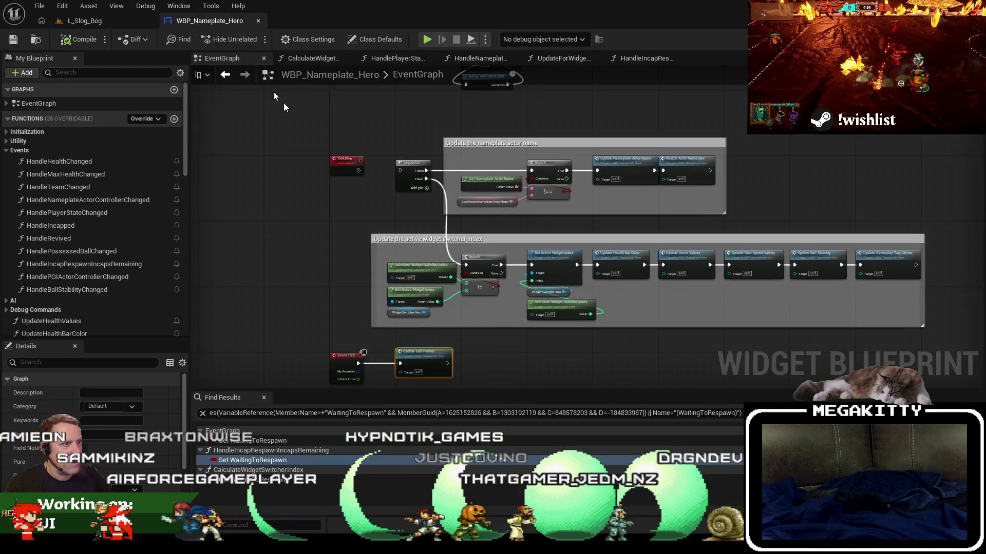
# Find TickSlow references and delete the Set Timer by Event nodes bound in BindEvents
pyautogui.rightClick(336, 162)
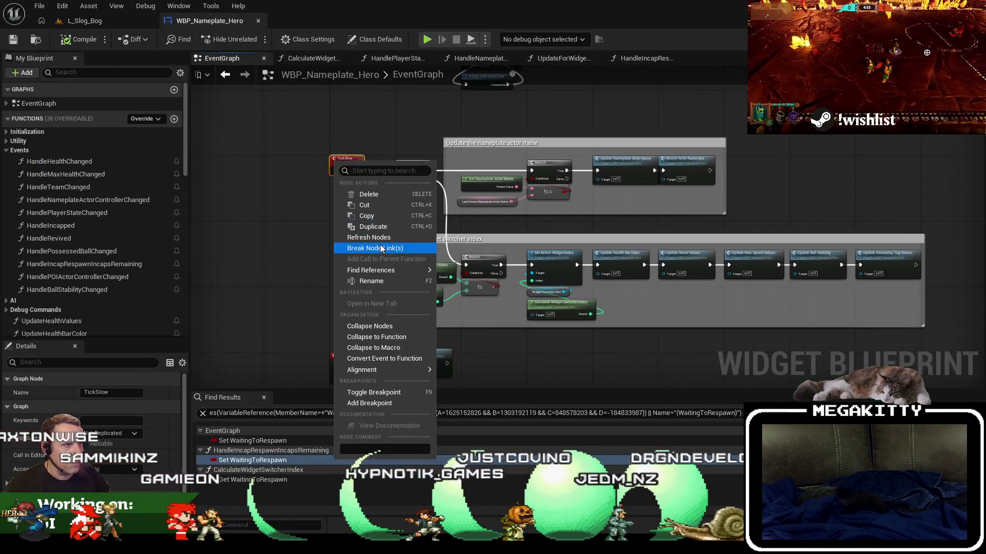
pyautogui.moveTo(382, 270)
pyautogui.click(458, 298)
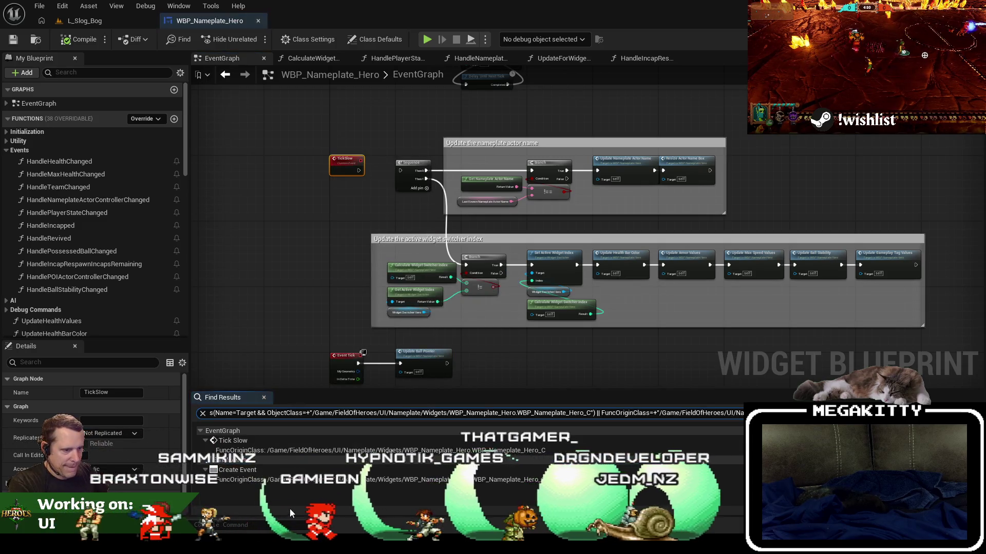
pyautogui.click(250, 471)
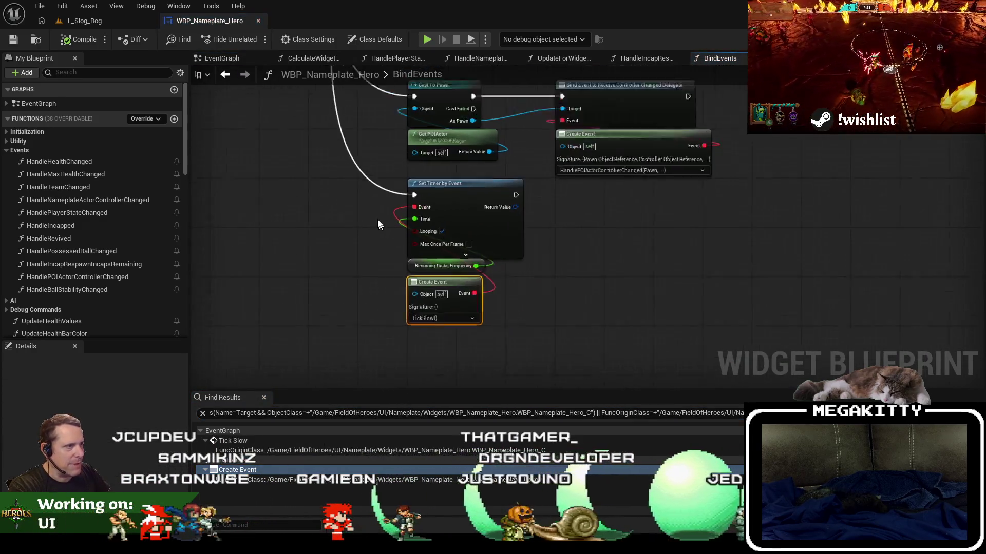
pyautogui.moveTo(419, 254)
pyautogui.mouseDown()
pyautogui.moveTo(393, 218)
pyautogui.moveTo(352, 206)
pyautogui.mouseUp()
pyautogui.press('Delete')
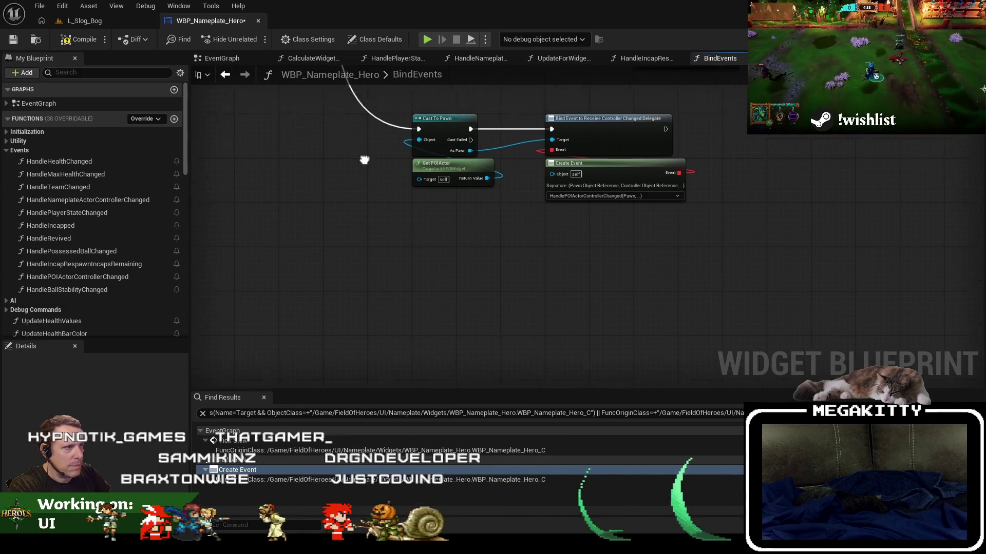
# Add an extra output pin to the Sequence node
pyautogui.scroll(2, 411, 257)
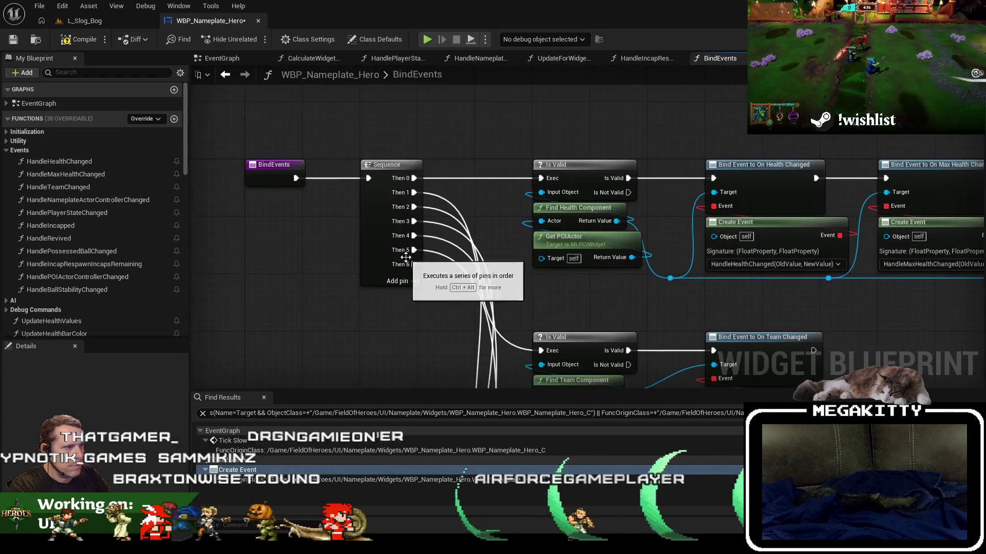
pyautogui.rightClick(405, 264)
pyautogui.click(437, 307)
pyautogui.scroll(-5, 392, 141)
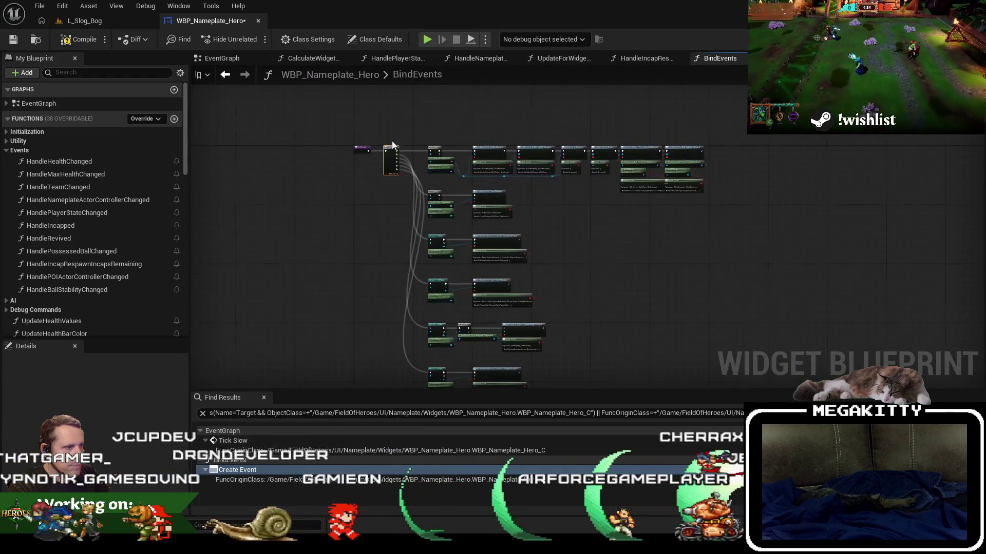
# Back in the main EventGraph, select both TickSlow comment groups and fit the whole graph in view
pyautogui.doubleClick(41, 103)
pyautogui.scroll(4, 430, 246)
pyautogui.scroll(-2, 463, 231)
pyautogui.scroll(4, 439, 264)
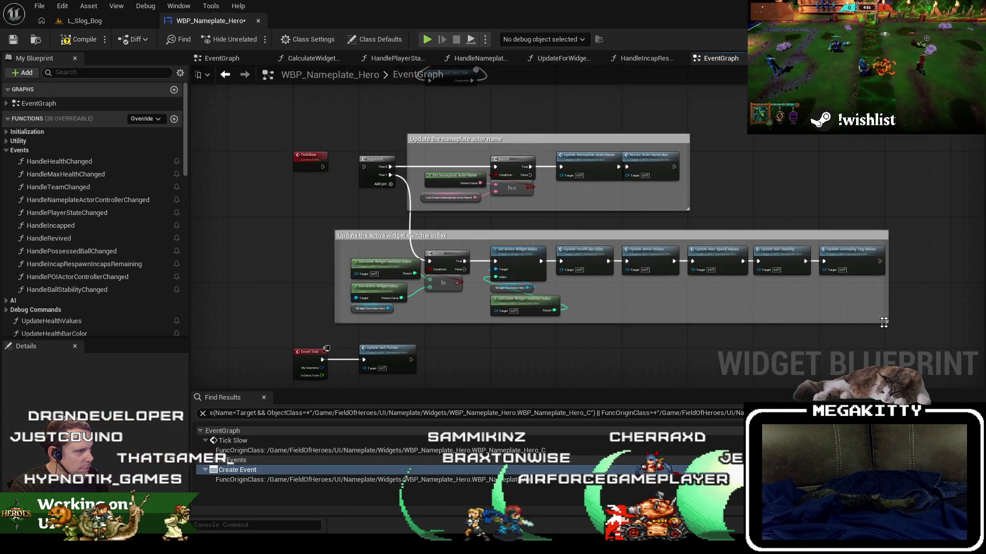
pyautogui.moveTo(922, 325)
pyautogui.mouseDown()
pyautogui.moveTo(420, 209)
pyautogui.moveTo(300, 161)
pyautogui.moveTo(269, 130)
pyautogui.mouseUp()
pyautogui.scroll(2, 456, 194)
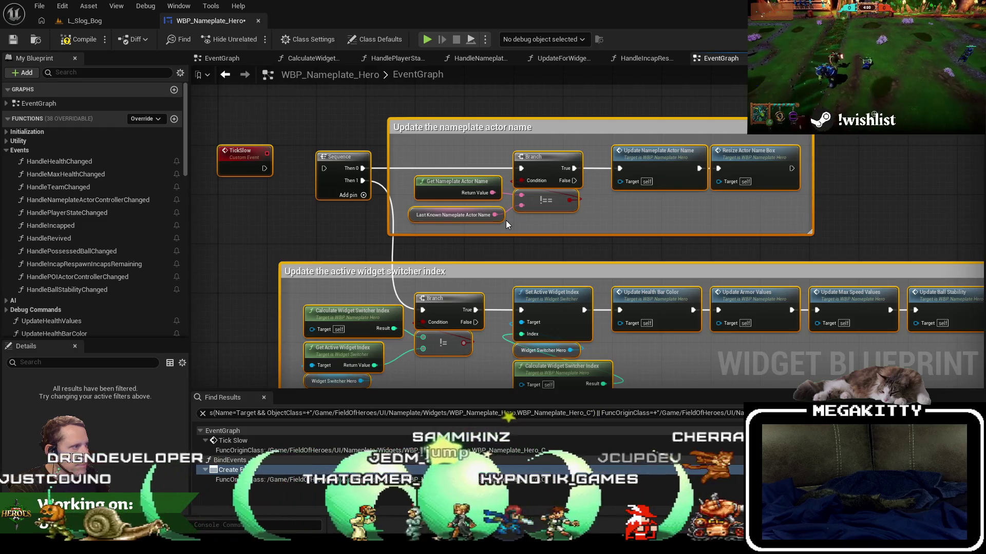
pyautogui.press('Home')
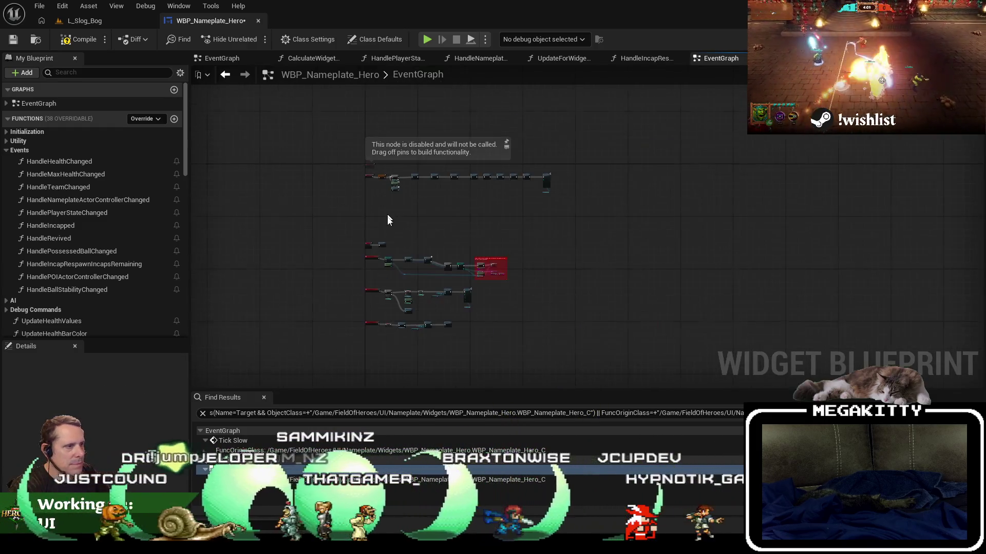
pyautogui.scroll(2, 386, 206)
pyautogui.scroll(4, 362, 252)
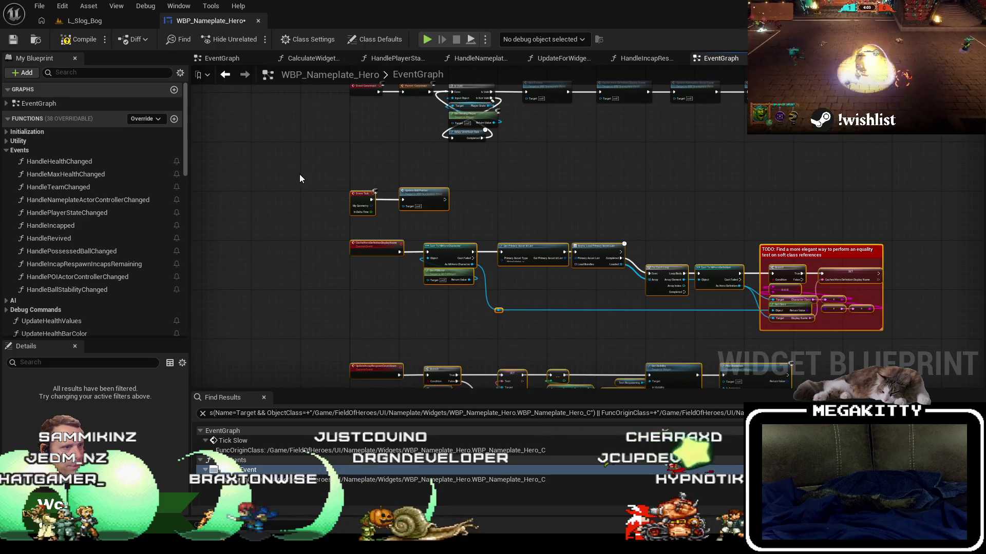
pyautogui.scroll(-10, 63, 333)
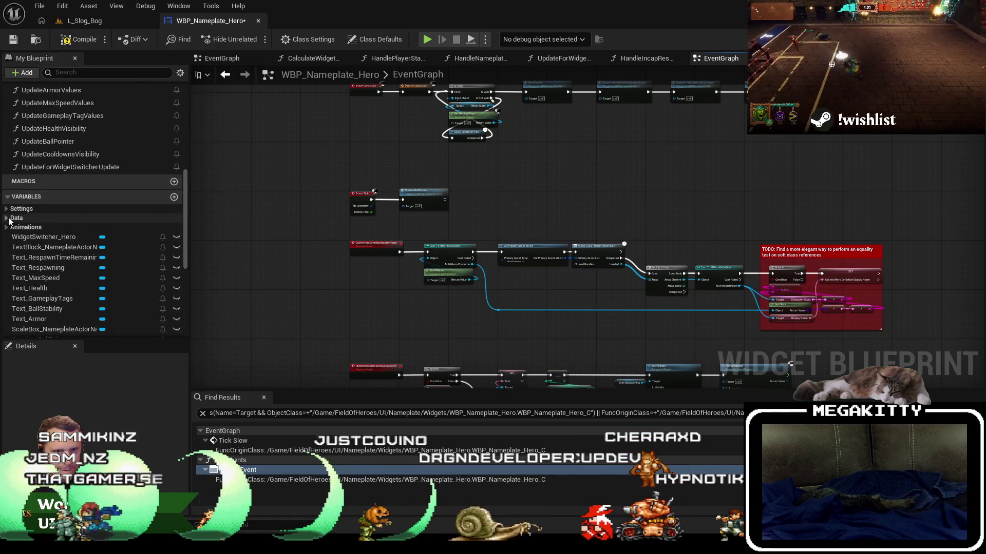
# Show the nameplate Settings variables, save WBP_Nameplate_Hero, and return to L_Slog_Bog
pyautogui.click(7, 209)
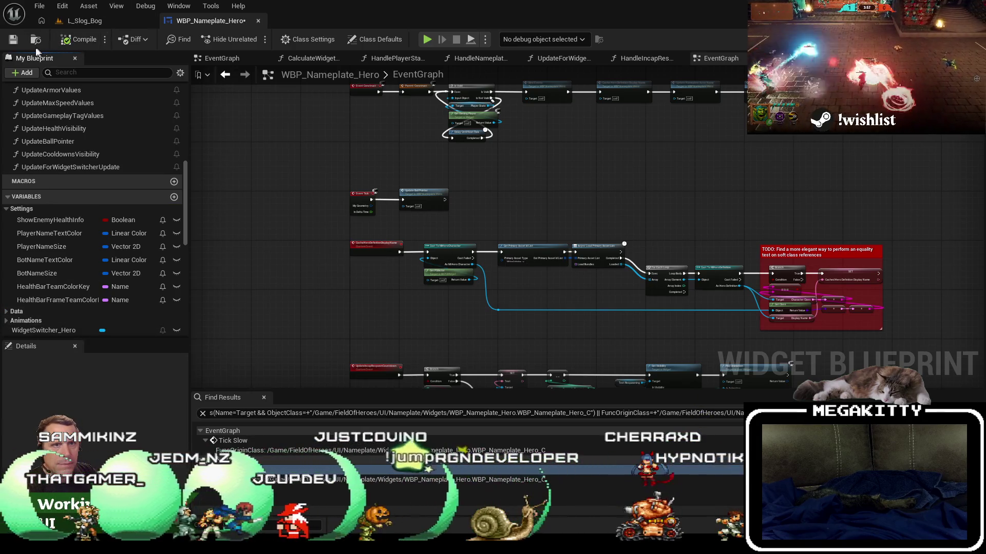
pyautogui.click(15, 43)
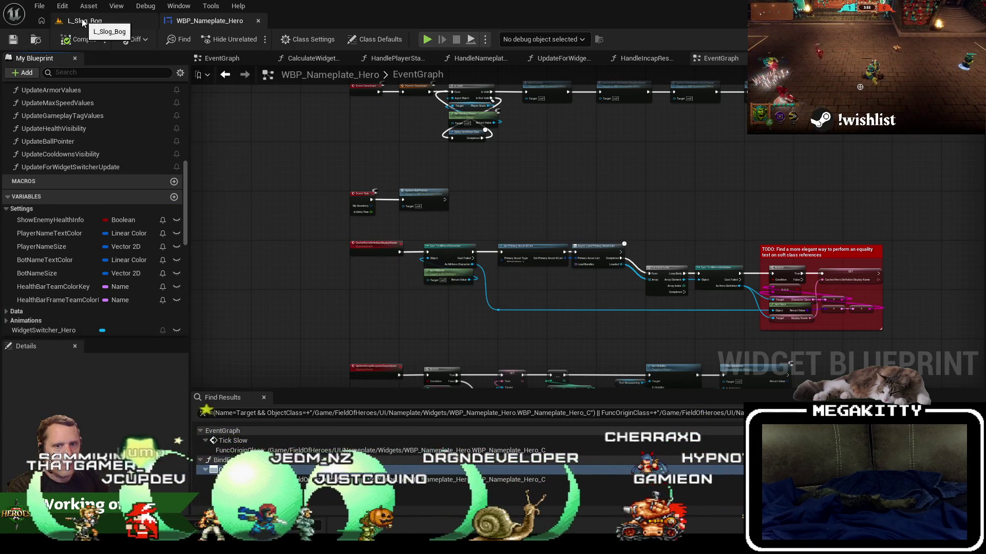
pyautogui.click(82, 23)
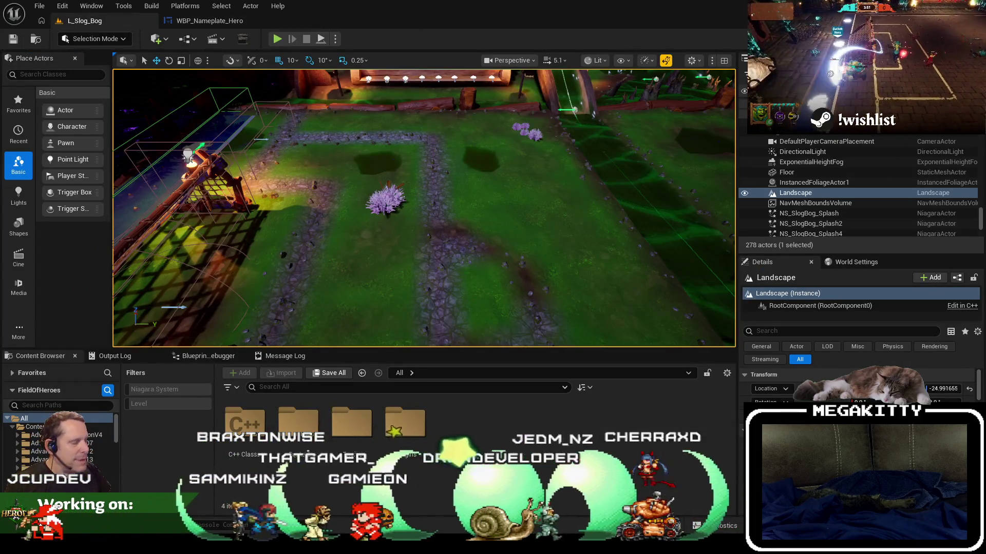
# Switch over to Visual Studio, briefly bringing up and closing the version control workspace
pyautogui.hotkey('alt', 'Tab')
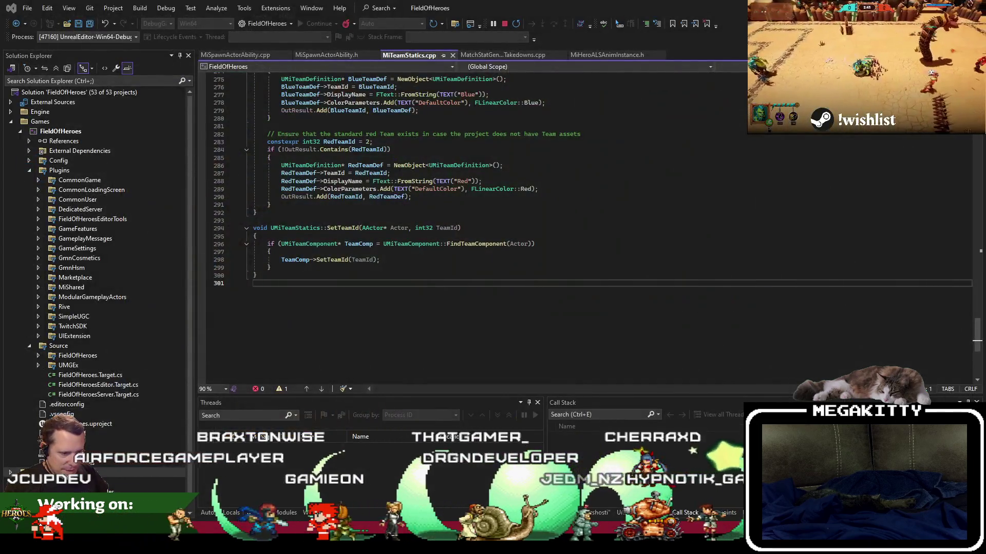
pyautogui.hotkey('alt', 'Tab')
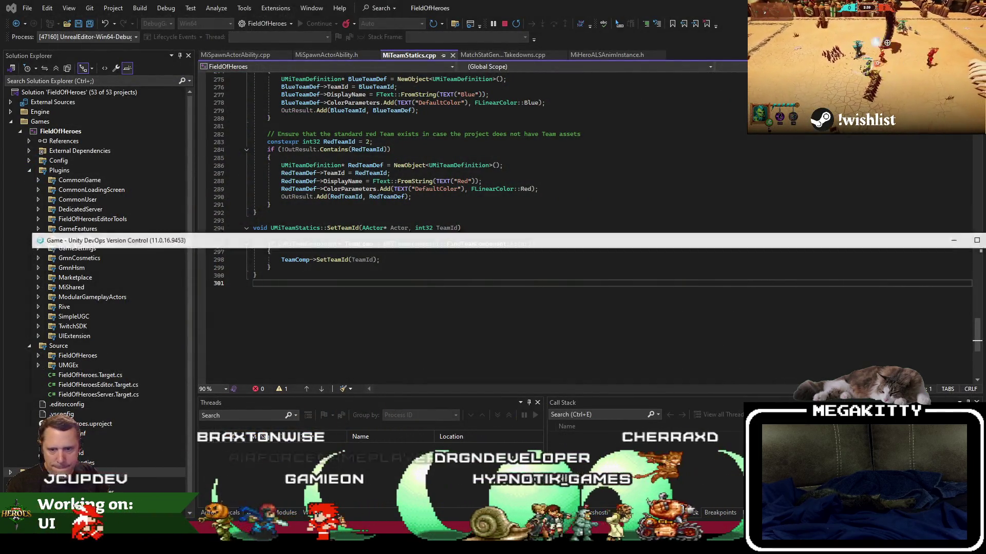
pyautogui.hotkey('alt', 'Tab')
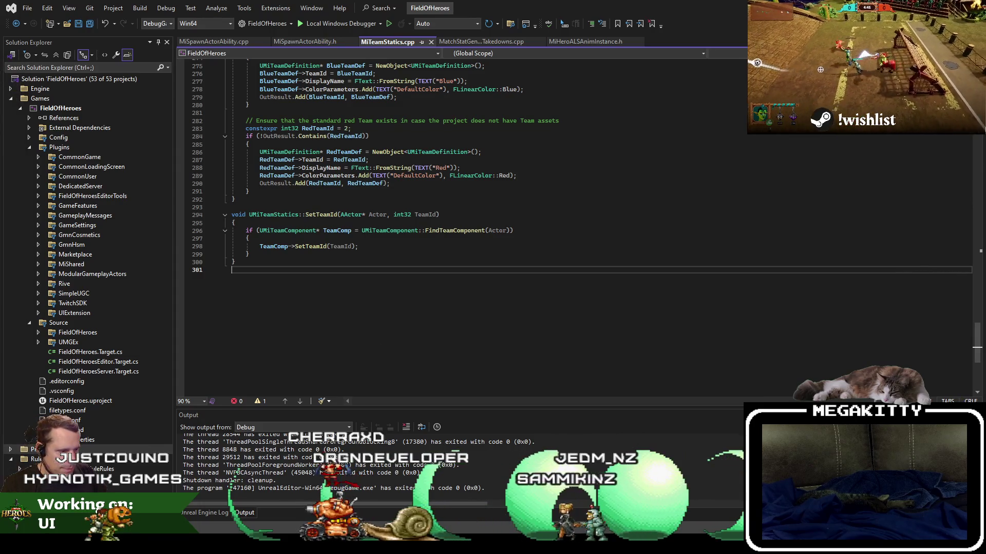
# Bring Timing Insights forward and zoom and pan along the game-thread events
pyautogui.click(345, 496)
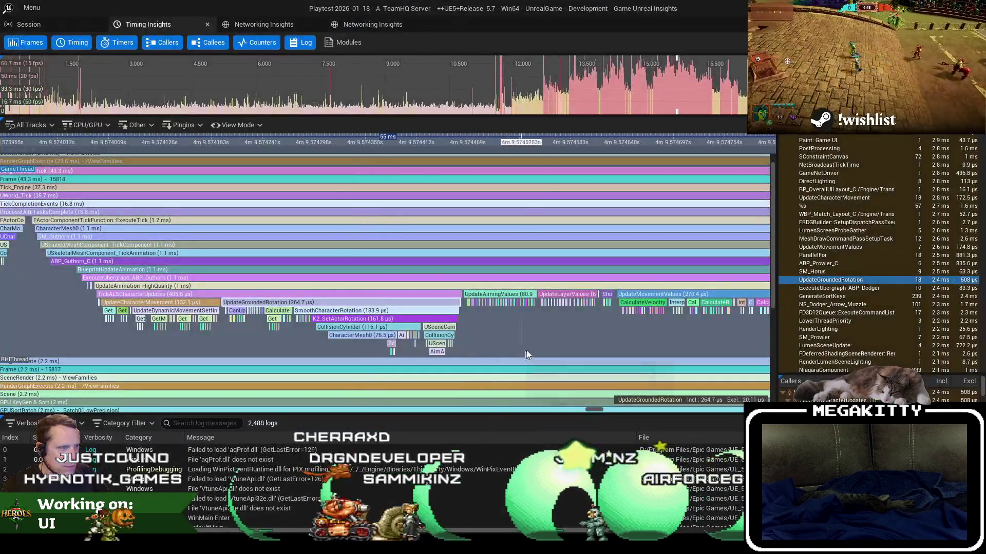
pyautogui.scroll(3, 529, 347)
pyautogui.scroll(-4, 529, 346)
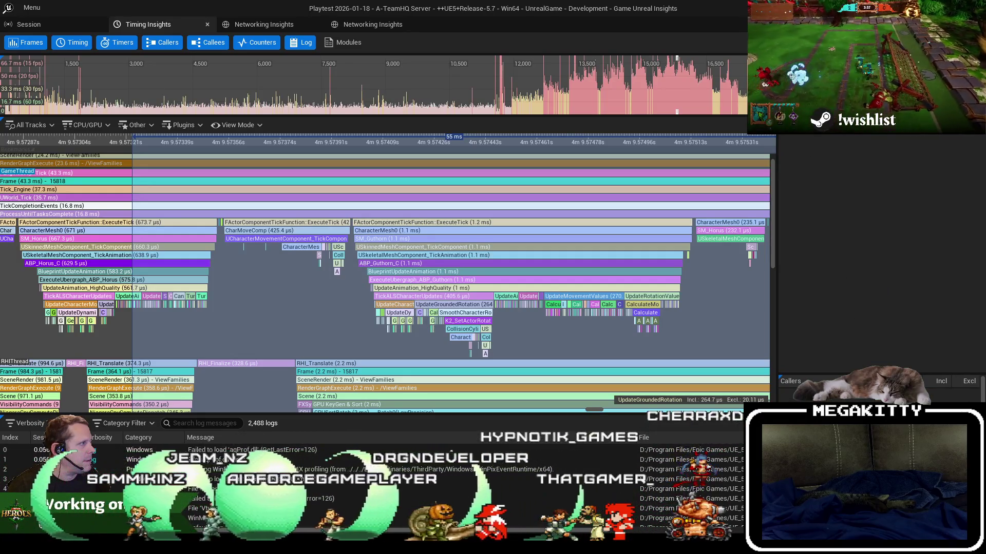
pyautogui.scroll(3, 572, 302)
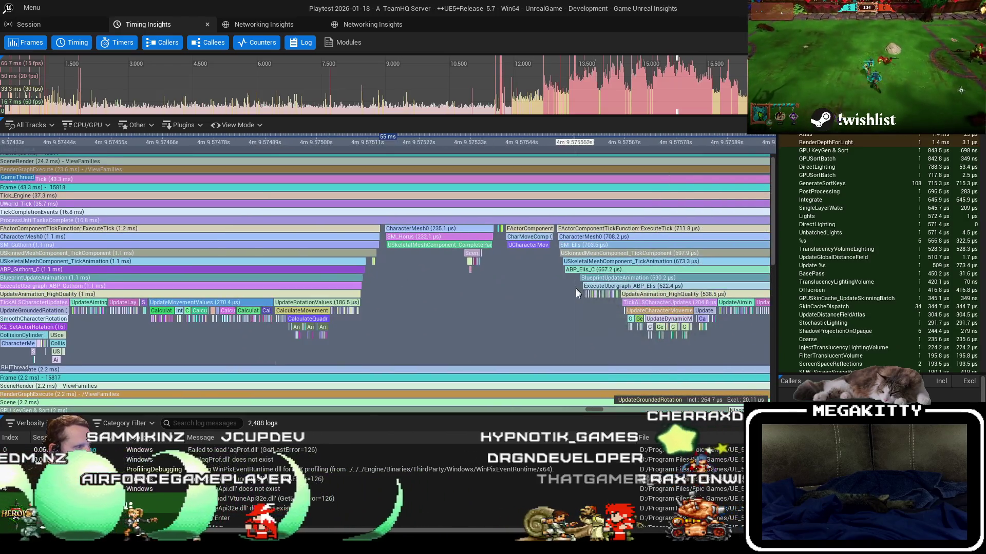
pyautogui.moveTo(575, 288); pyautogui.dragTo(229, 290)
pyautogui.moveTo(745, 303); pyautogui.dragTo(398, 306)
pyautogui.moveTo(661, 309); pyautogui.dragTo(318, 299)
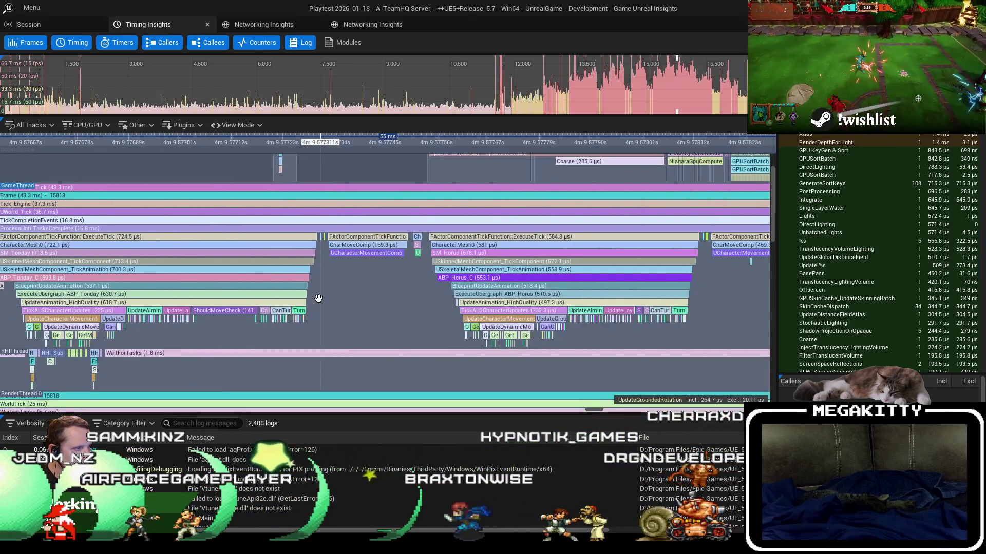
# Pan on through the worker thread tracks toward NS_Tackle, then bring up notes.txt near its end
pyautogui.scroll(-8, 433, 295)
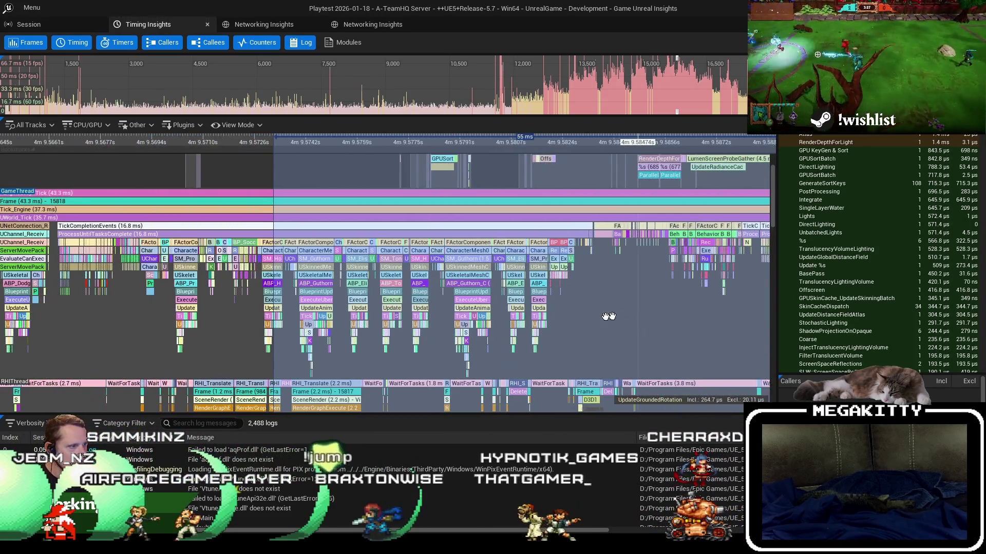
pyautogui.moveTo(616, 314); pyautogui.dragTo(365, 285)
pyautogui.scroll(4, 392, 256)
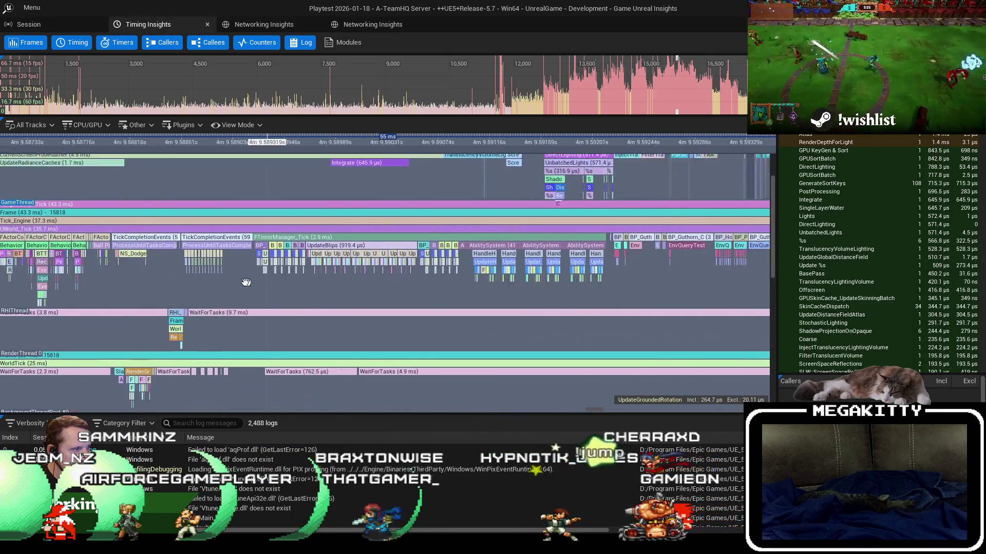
pyautogui.moveTo(521, 281); pyautogui.dragTo(389, 275)
pyautogui.moveTo(502, 280); pyautogui.dragTo(380, 260)
pyautogui.moveTo(667, 267); pyautogui.dragTo(356, 270)
pyautogui.scroll(2, 362, 264)
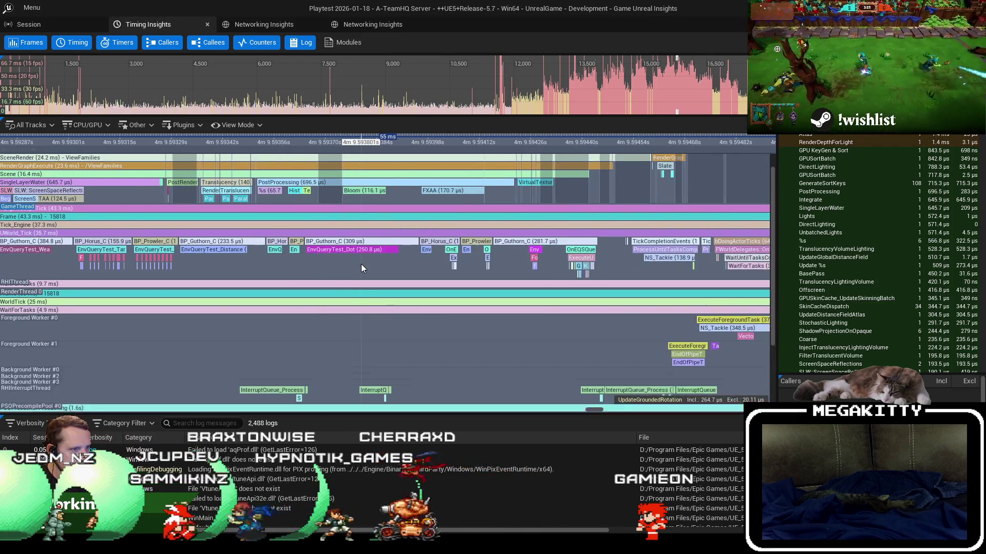
pyautogui.moveTo(641, 254); pyautogui.dragTo(193, 255)
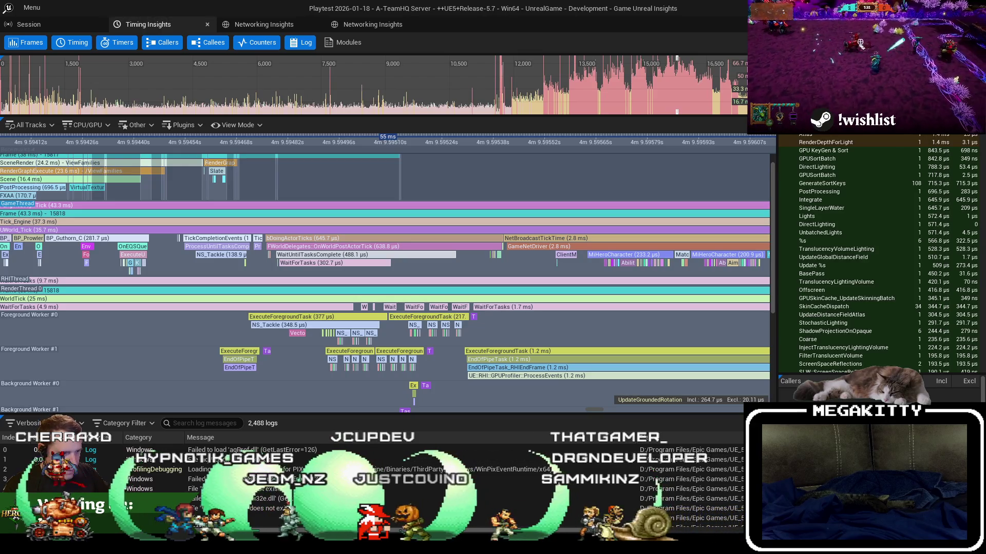
pyautogui.hotkey('alt', 'Tab')
pyautogui.click(268, 308)
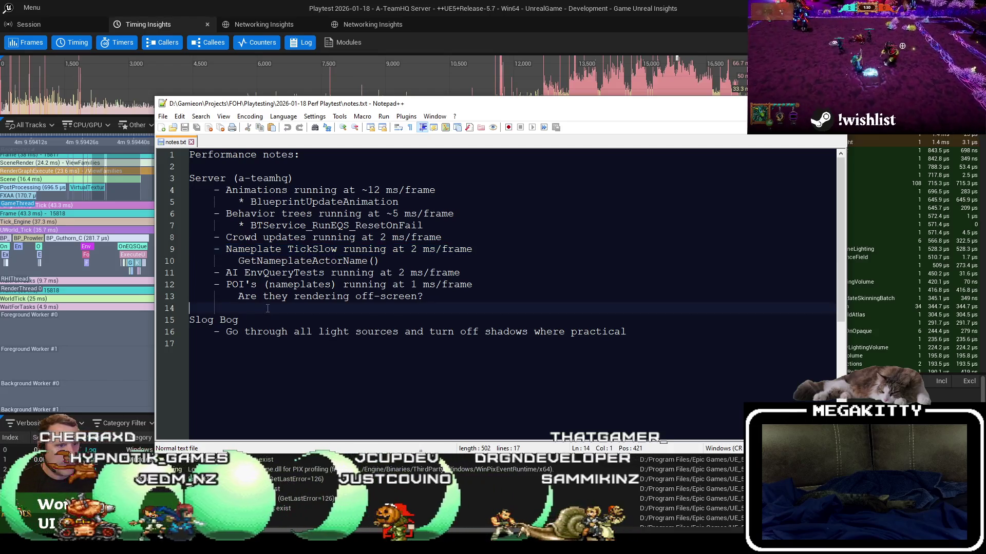
# Insert an empty line above Slog Bog and select the two Nameplate TickSlow lines
pyautogui.press('Return')
pyautogui.click(268, 309)
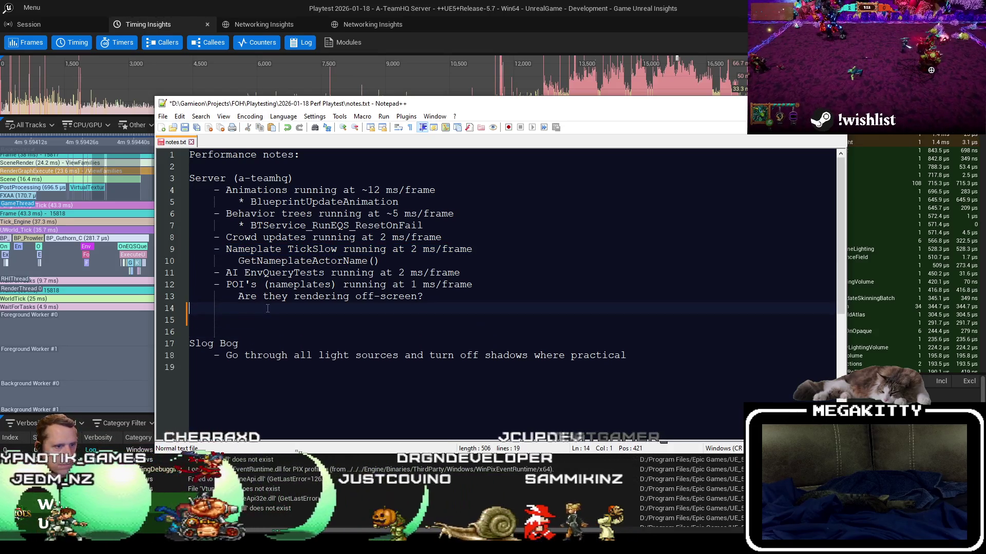
pyautogui.press('Up')
pyautogui.press('Up')
pyautogui.press('Up')
pyautogui.hotkey('shift', 'Down')
pyautogui.hotkey('shift', 'Down')
pyautogui.hotkey('ctrl', 'c')
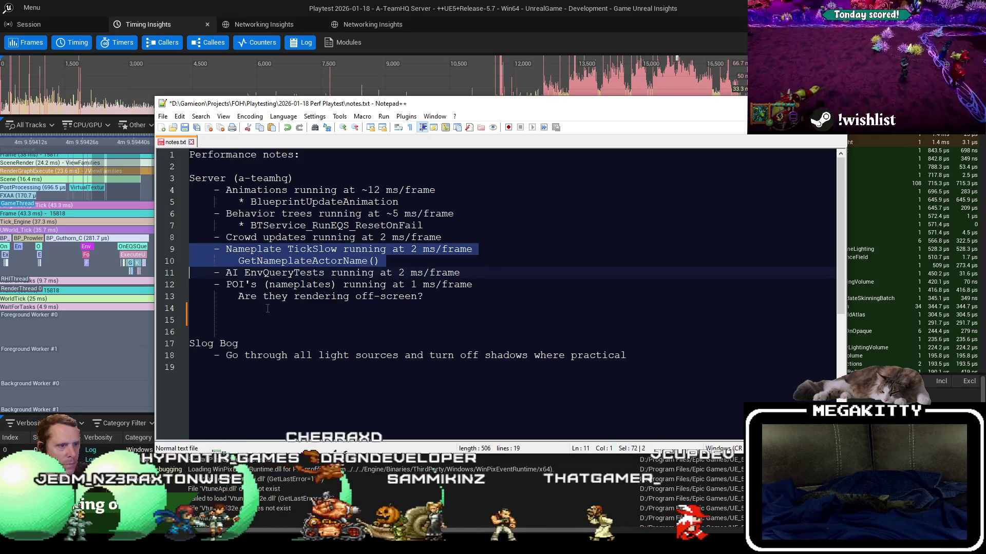
pyautogui.hotkey('alt', 'Tab')
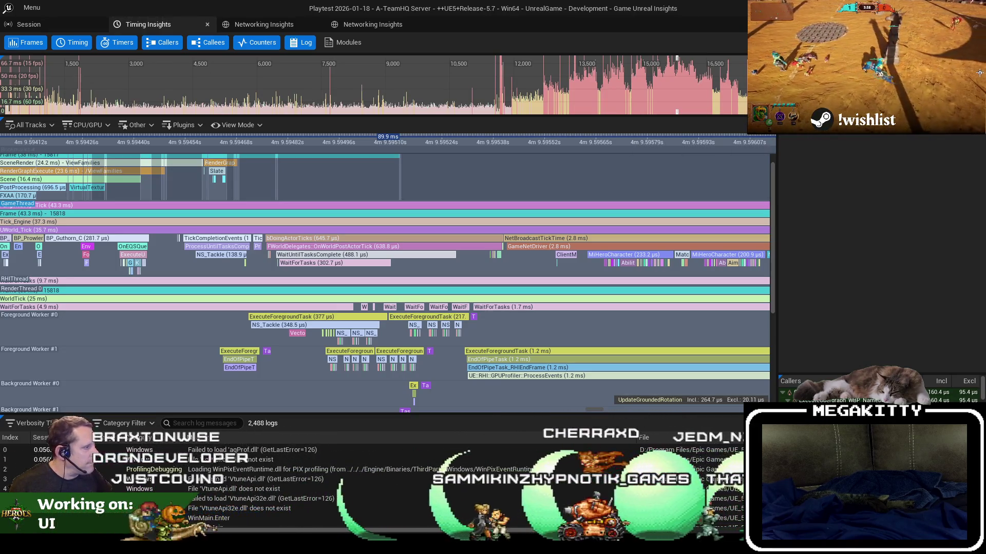
# Select GetNameplateActorName in the Callers and Callees panels, repositioning the Insights window
pyautogui.click(949, 392)
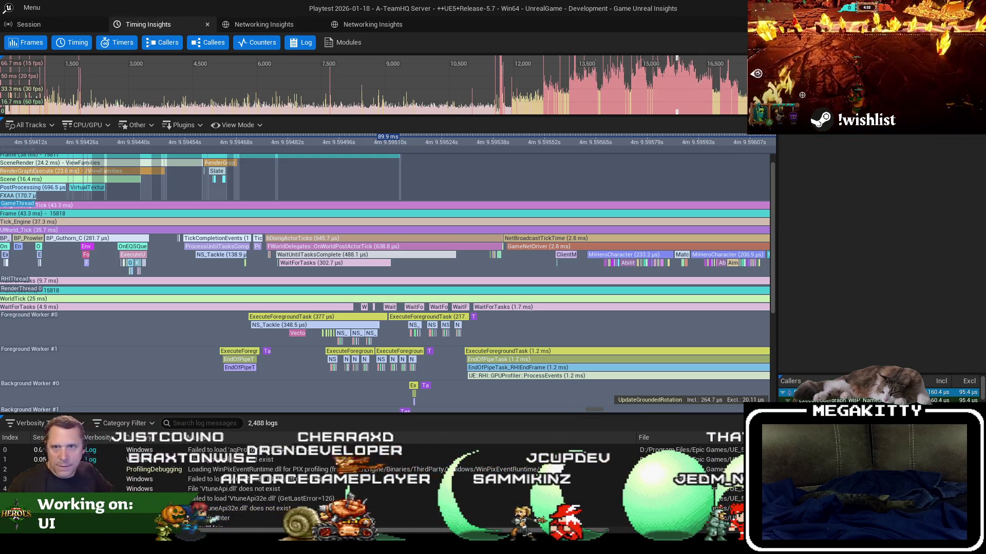
pyautogui.moveTo(698, 6); pyautogui.dragTo(289, 18)
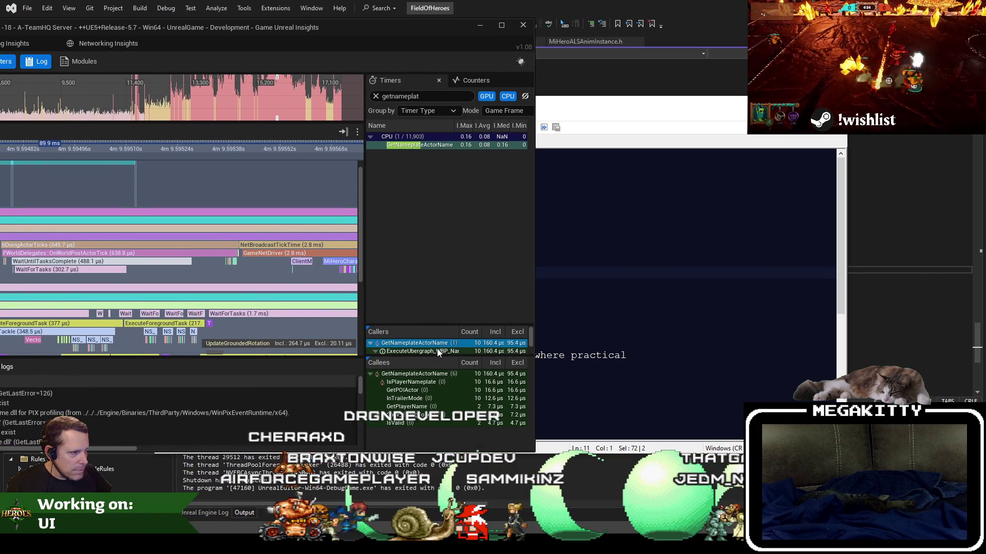
pyautogui.click(494, 373)
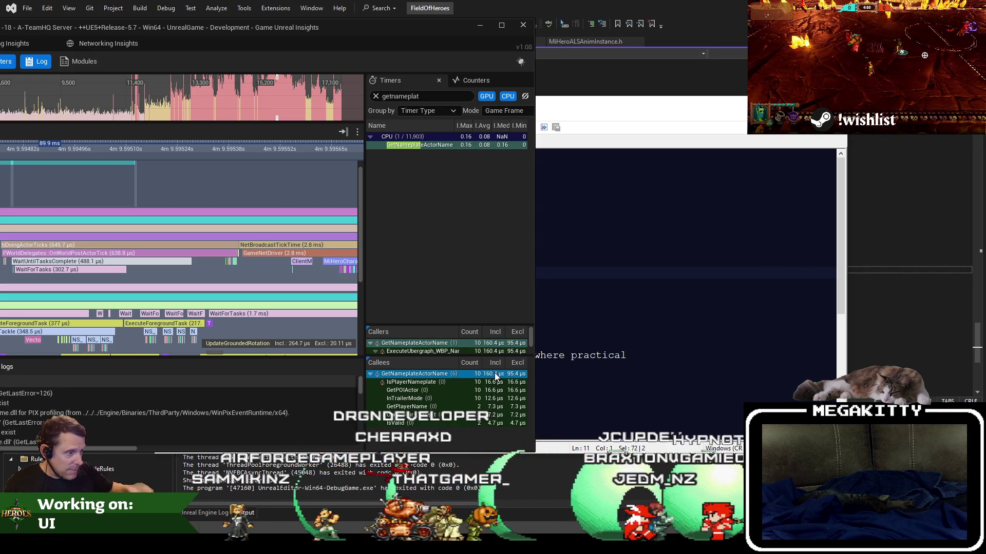
pyautogui.moveTo(259, 32)
pyautogui.mouseDown()
pyautogui.moveTo(606, 84)
pyautogui.moveTo(576, 62)
pyautogui.mouseUp()
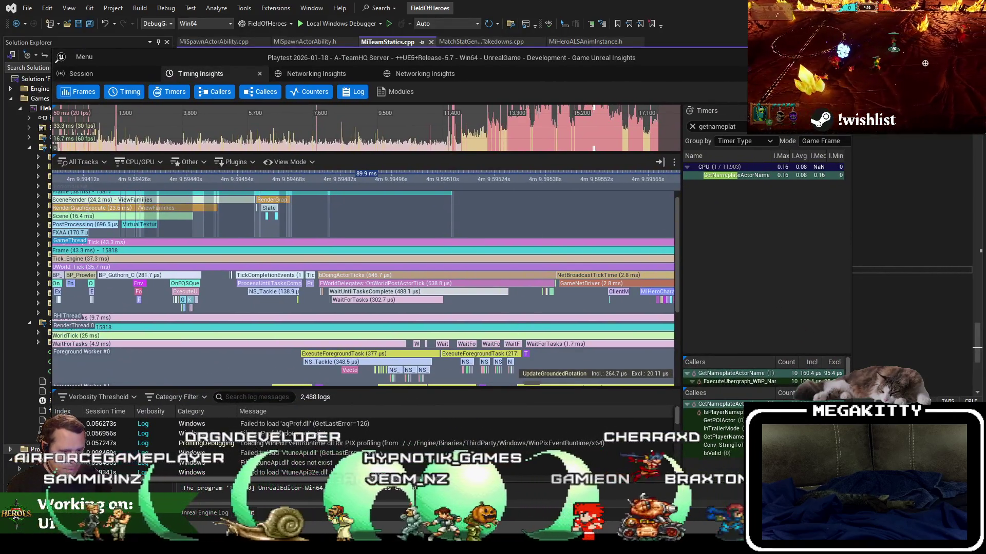
pyautogui.hotkey('alt', 'Tab')
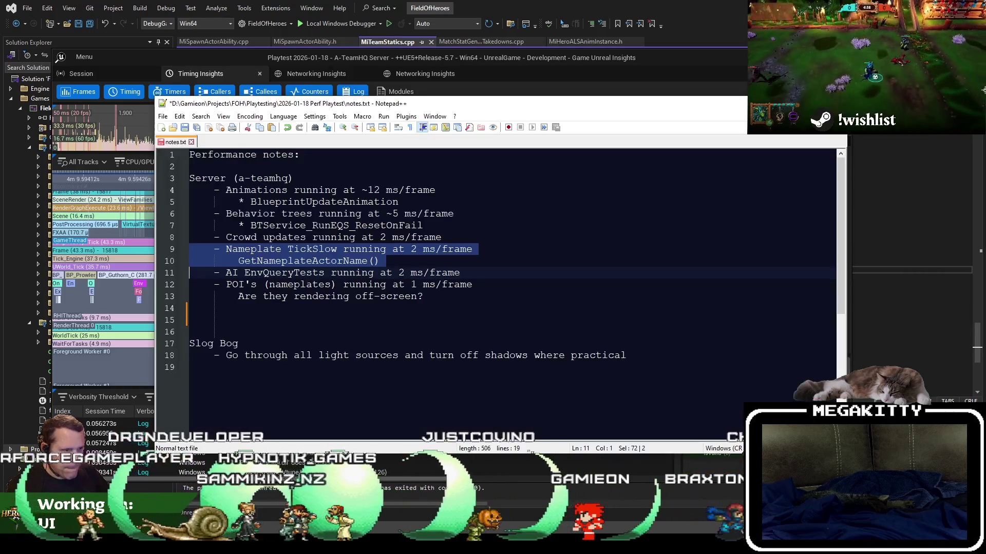
# Move the Nameplate TickSlow note below the POI item and tidy the blank lines around it
pyautogui.press('Delete')
pyautogui.press('Down')
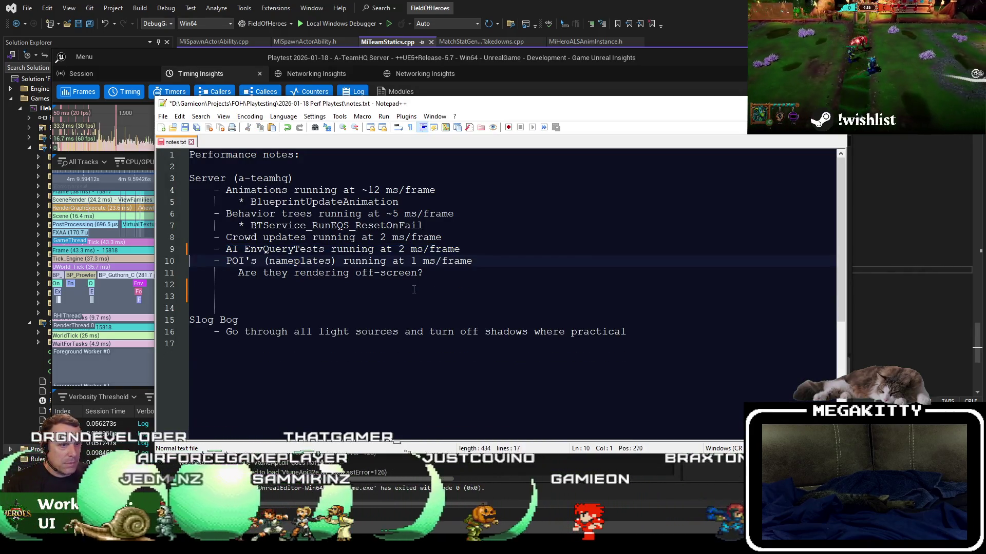
pyautogui.press('Return')
pyautogui.press('Return')
pyautogui.hotkey('ctrl', 'v')
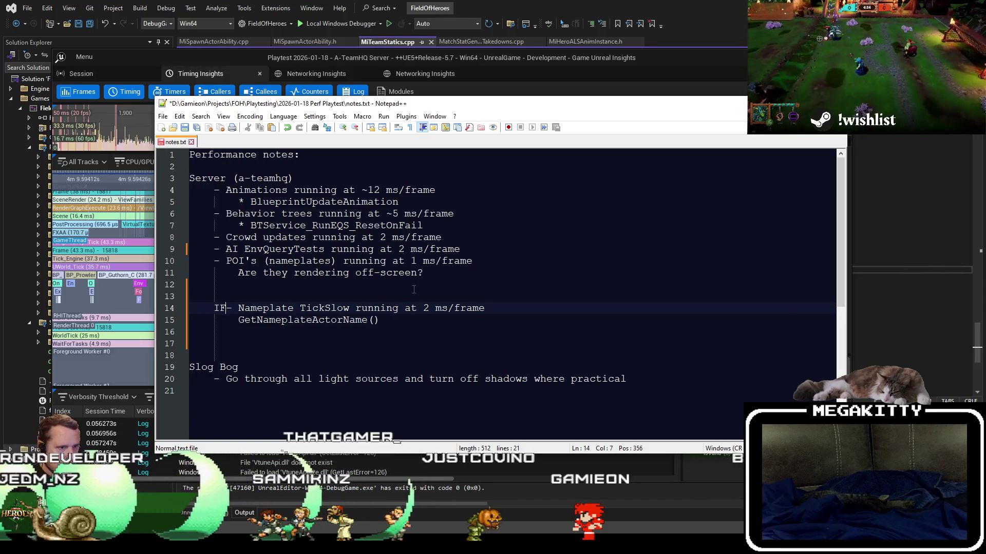
pyautogui.click(414, 289)
pyautogui.press('Delete')
pyautogui.write('FIXED')
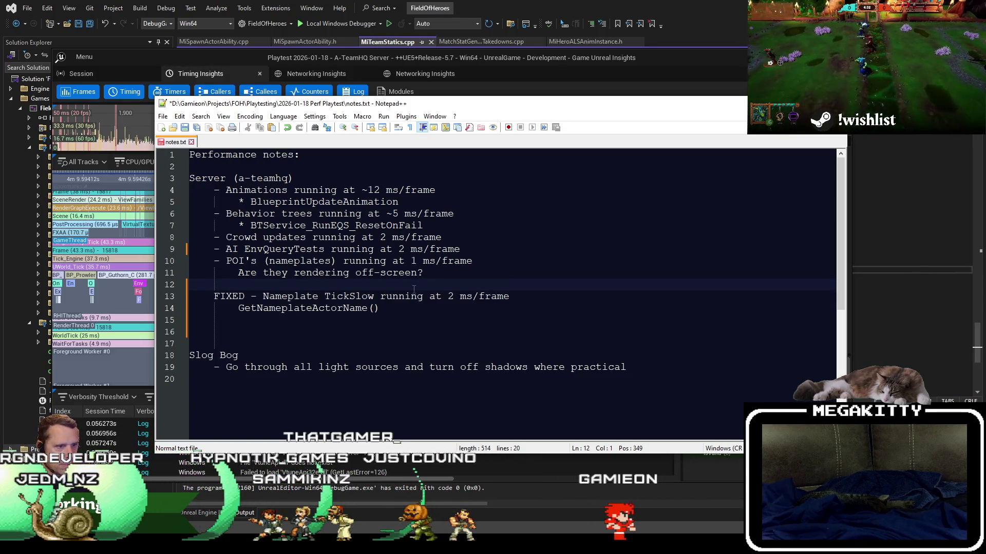
pyautogui.press('Return')
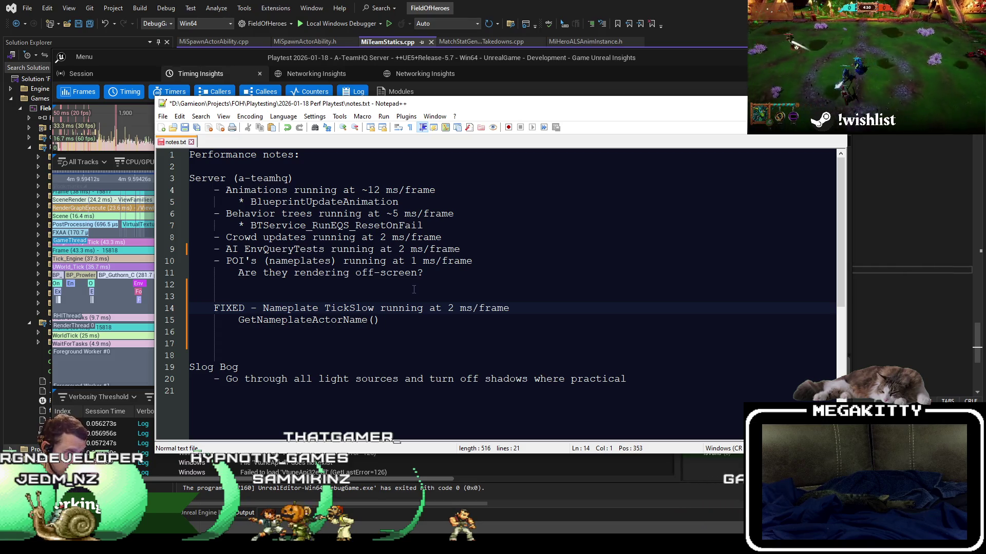